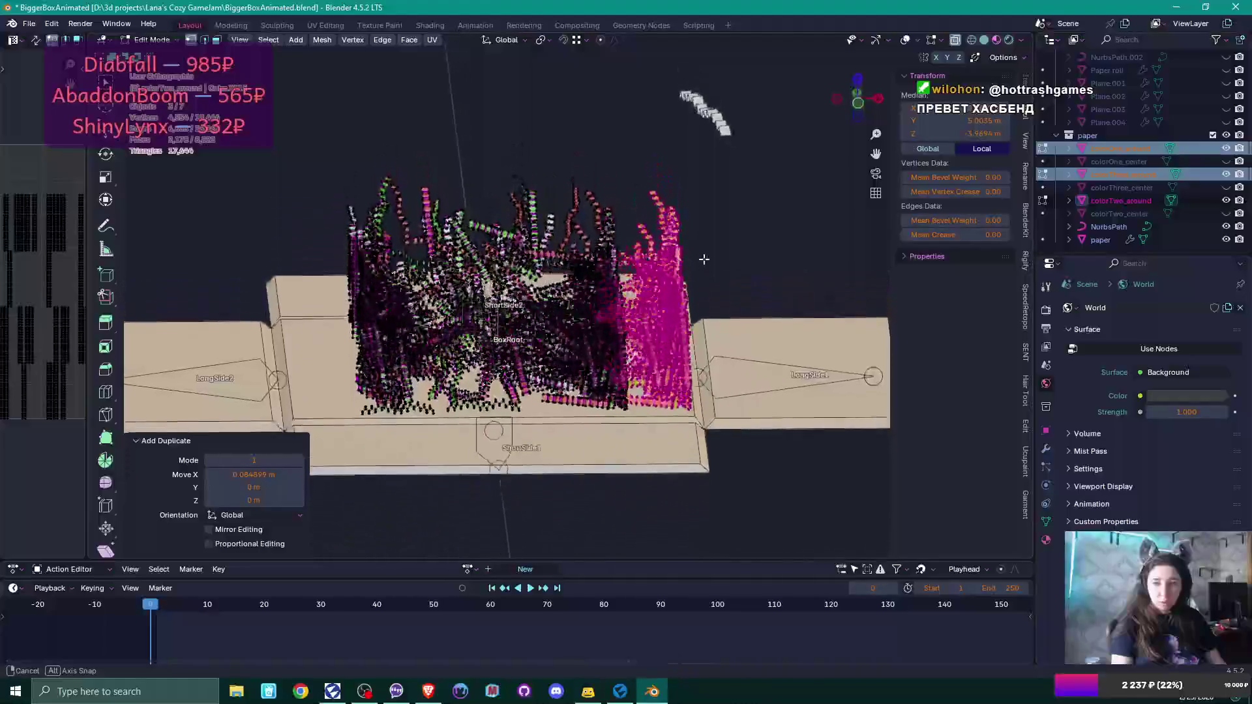
Restore the paper objects' selection and return to Edit Mode on the confetti meshes.
scroll(704, 277, "up", 3)
scroll(670, 358, "down", 5)
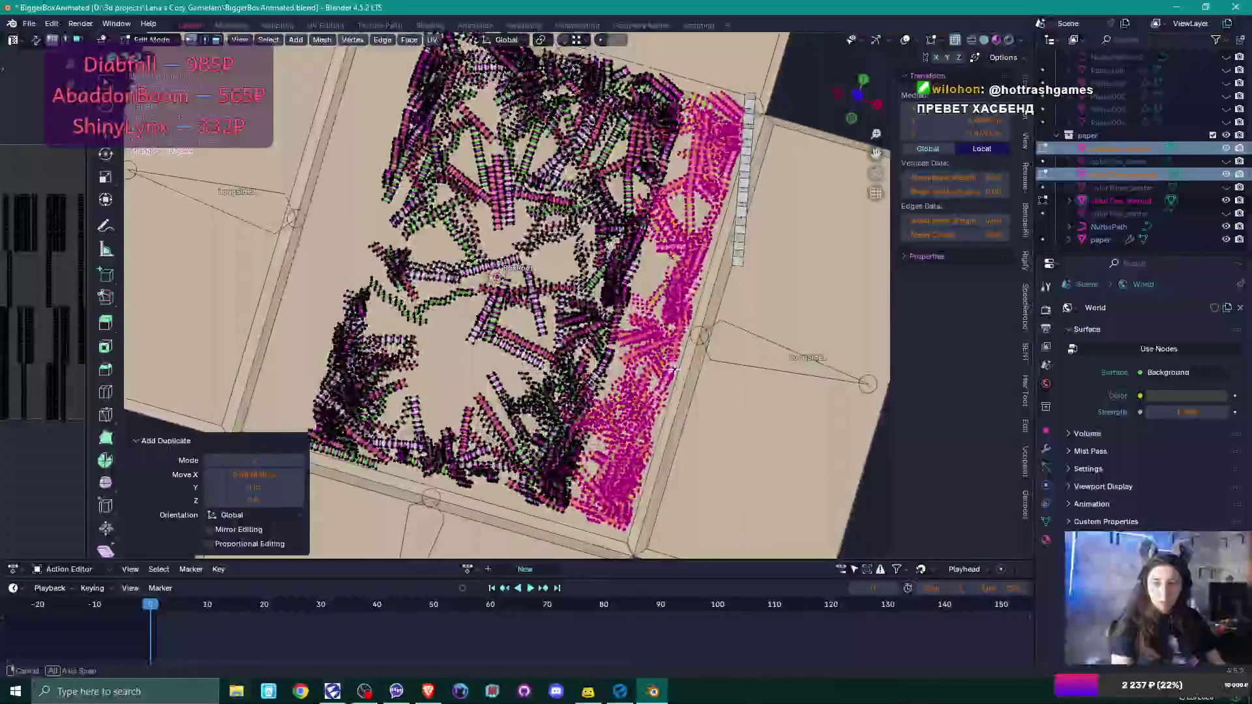
key("Tab")
mouse_move(717, 293)
left_mouse_down()
mouse_move(727, 320)
mouse_move(628, 472)
left_mouse_up()
left_click(621, 487)
mouse_move(663, 433)
left_mouse_down()
mouse_move(707, 412)
mouse_move(726, 468)
mouse_move(717, 536)
mouse_move(717, 323)
mouse_move(561, 342)
mouse_move(560, 406)
left_mouse_up()
key("ctrl+z")
key("Tab")
Select one linked confetti strip and rotate it about 38.7 degrees.
left_click(560, 406)
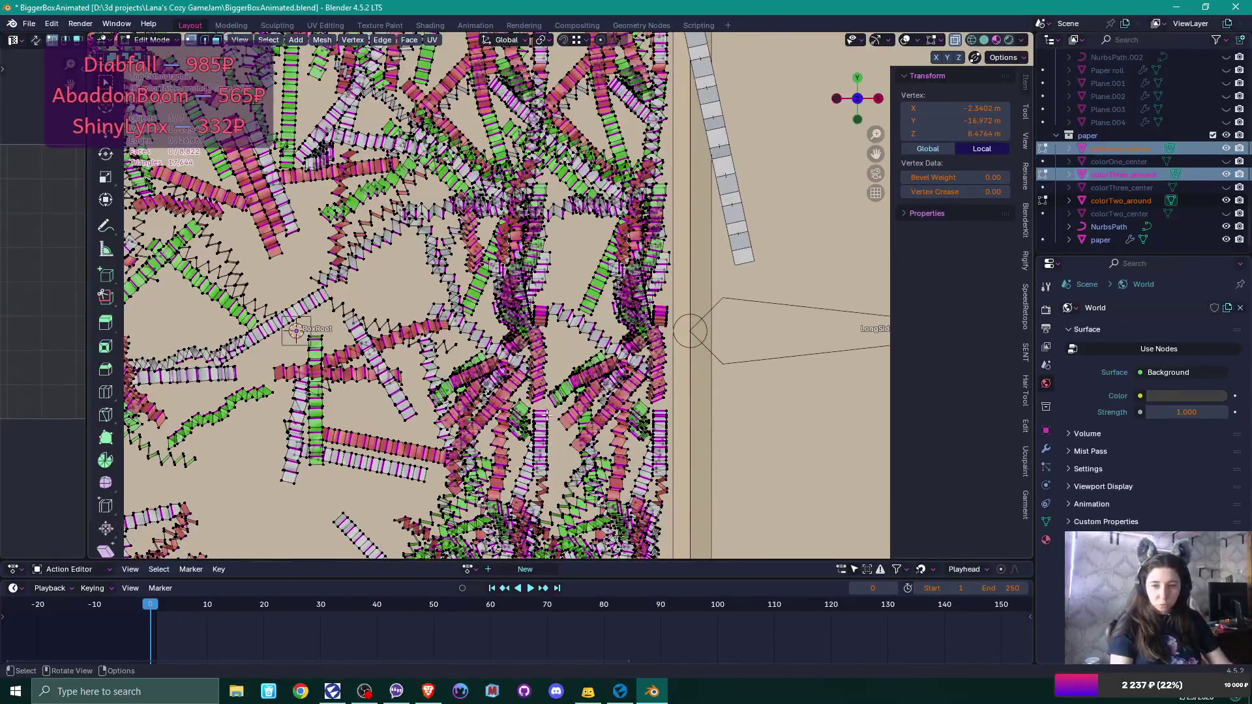
key("l")
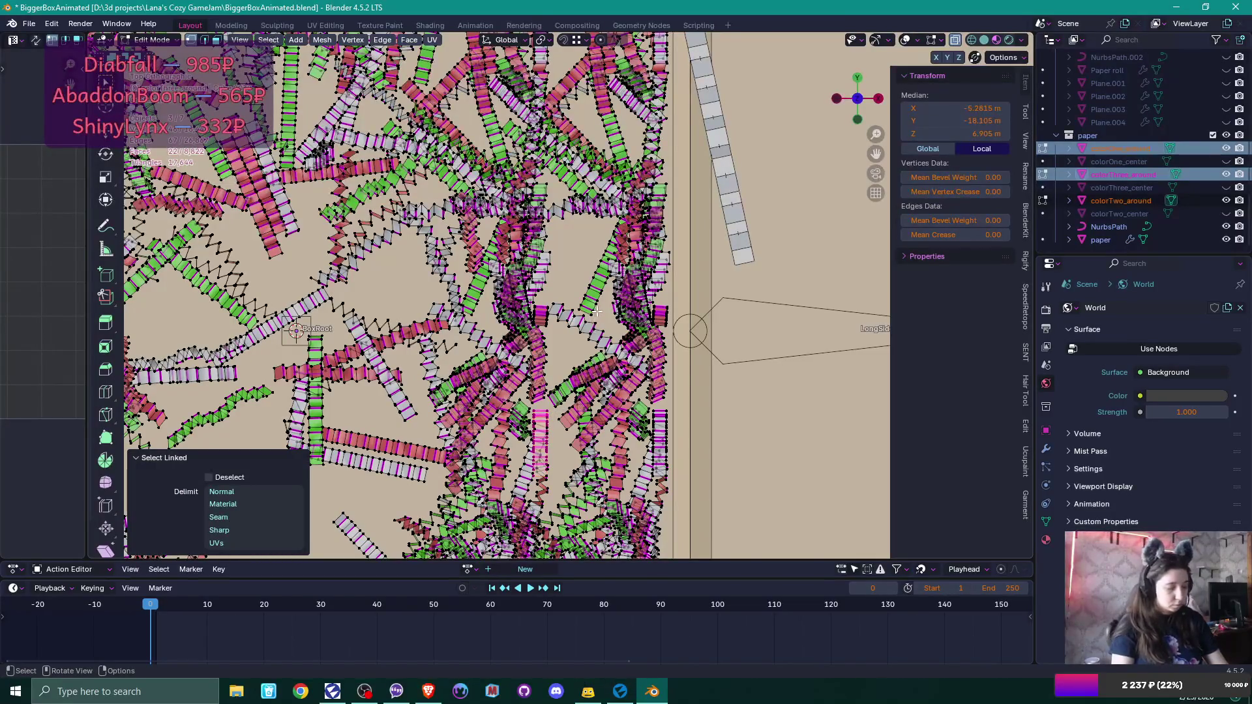
key("g")
key("r")
left_click(608, 405)
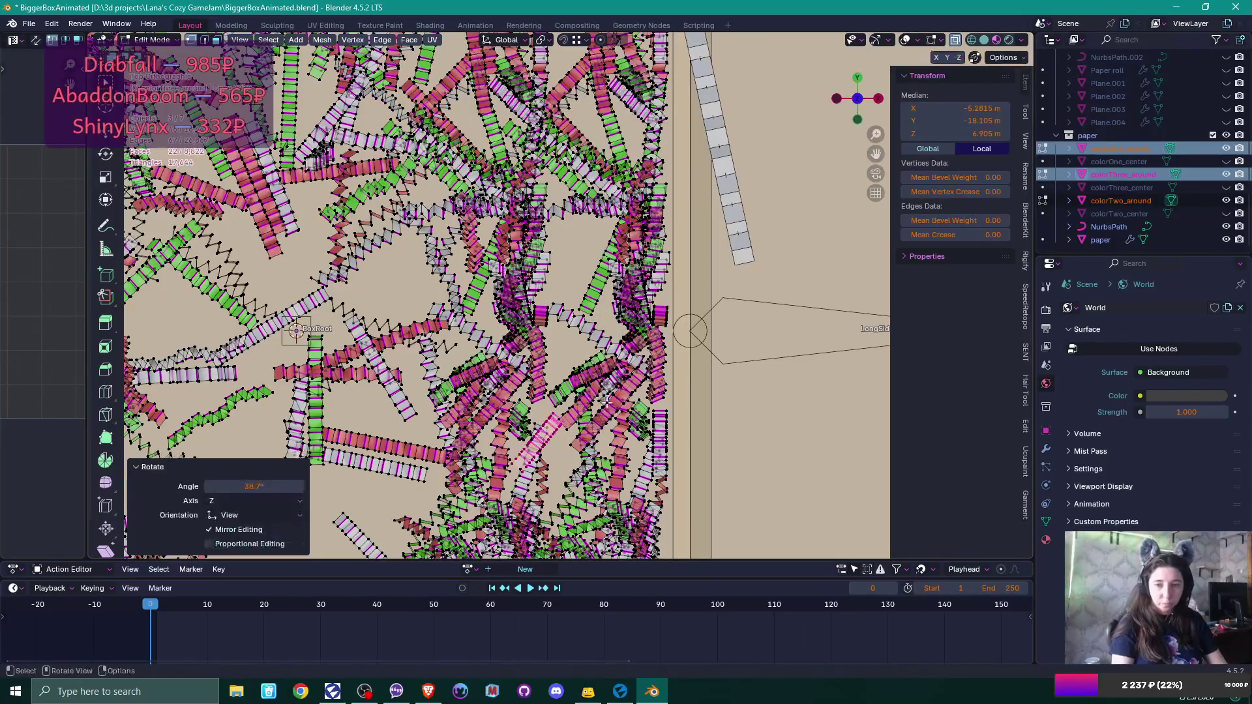
Rotate a second linked strip 48.6° and shift it to a new position.
left_click(551, 358)
key("l")
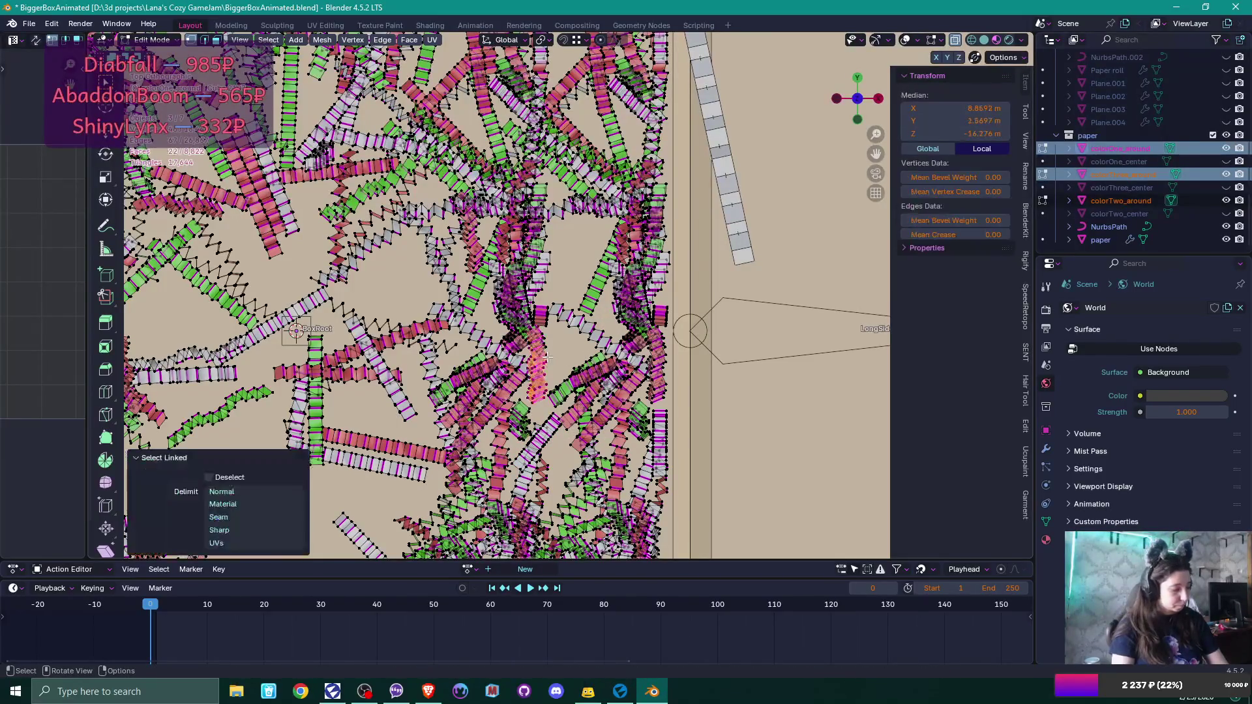
key("g")
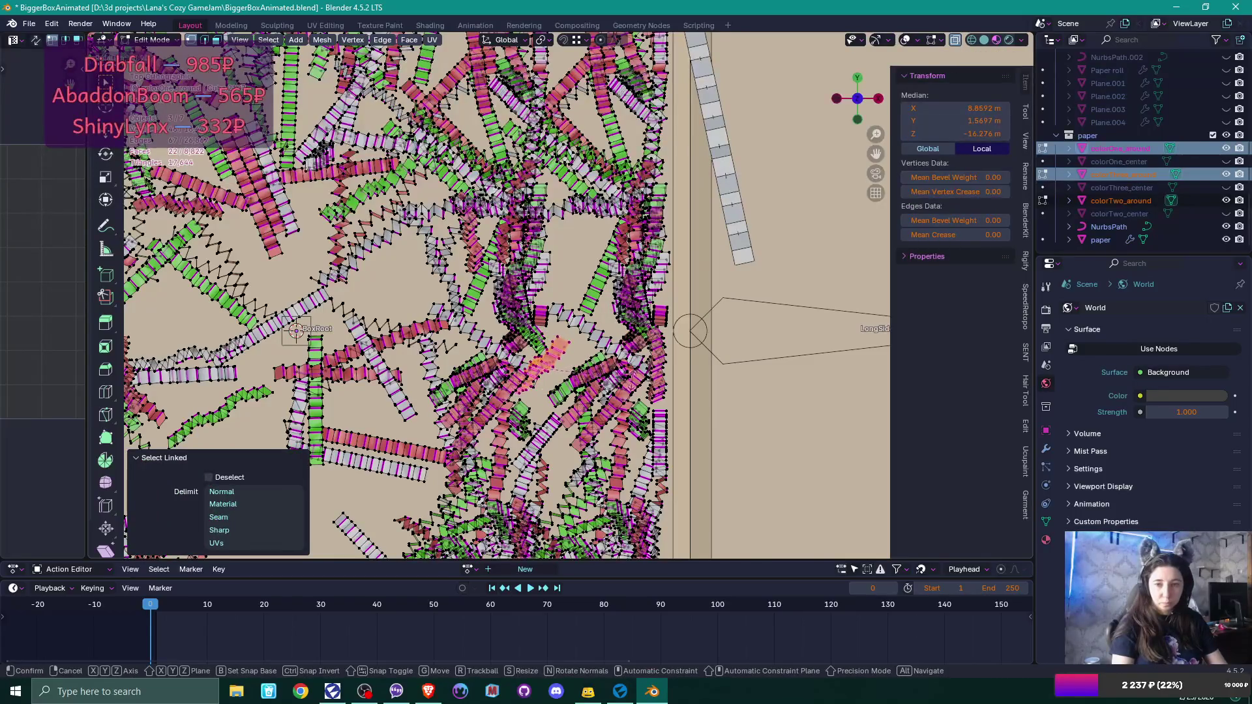
left_click(630, 378)
key("g")
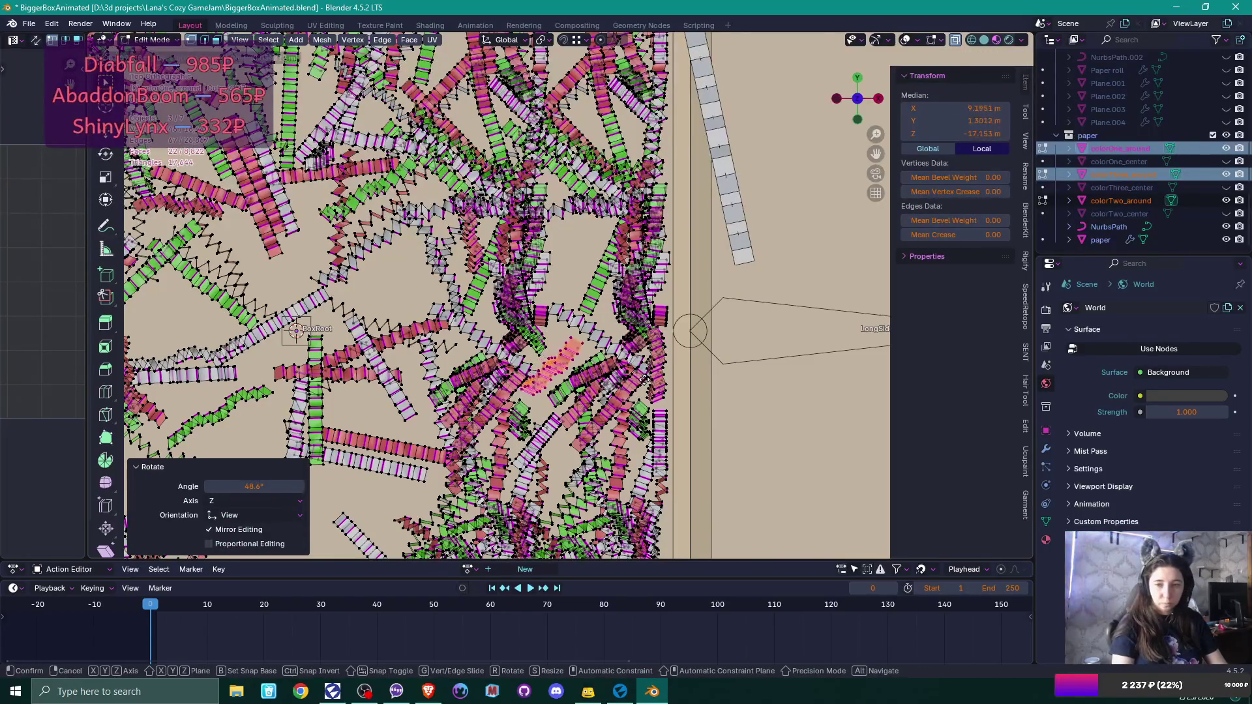
left_click(644, 380)
Rotate a third strip 29.1° and move it up and to the right.
left_click(550, 271)
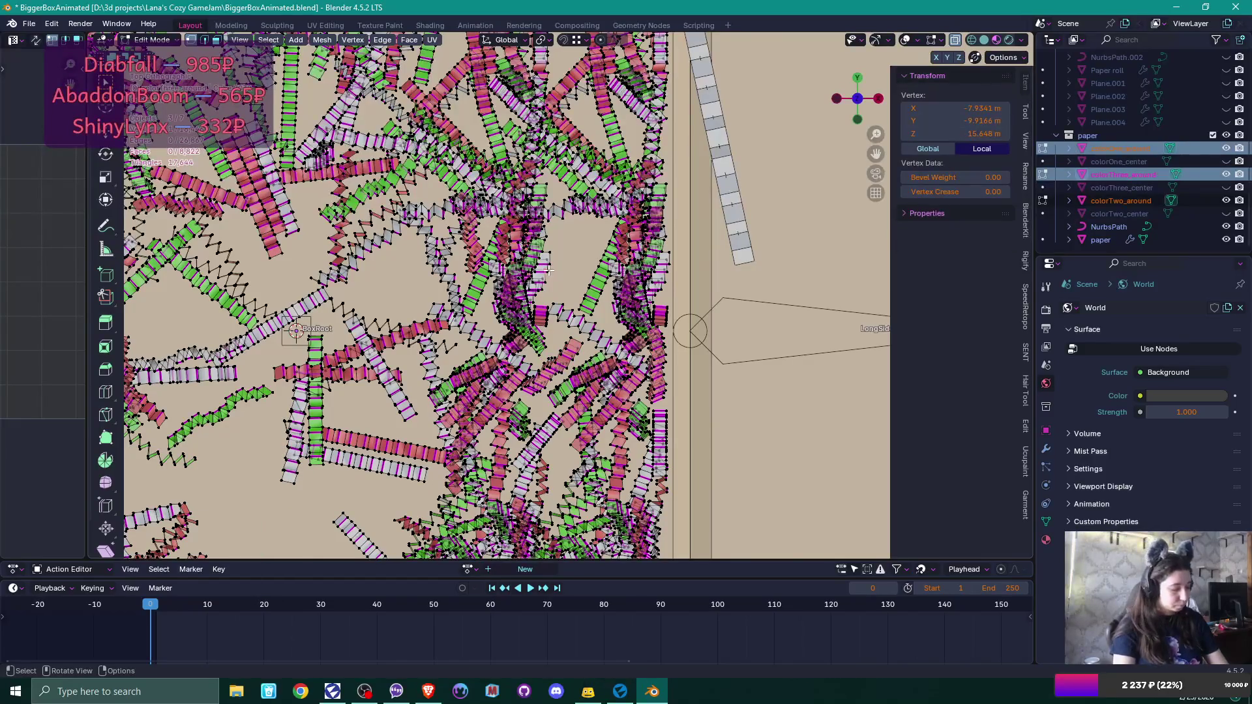
key("l")
key("r")
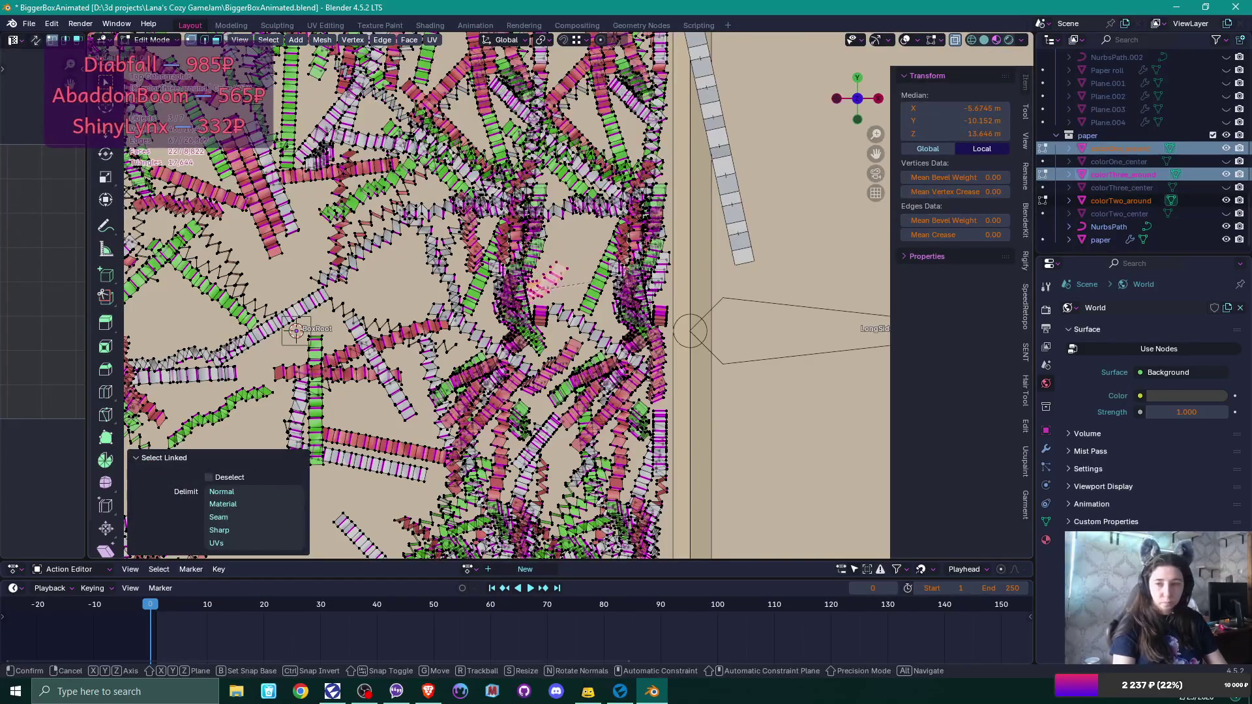
left_click(591, 283)
key("g")
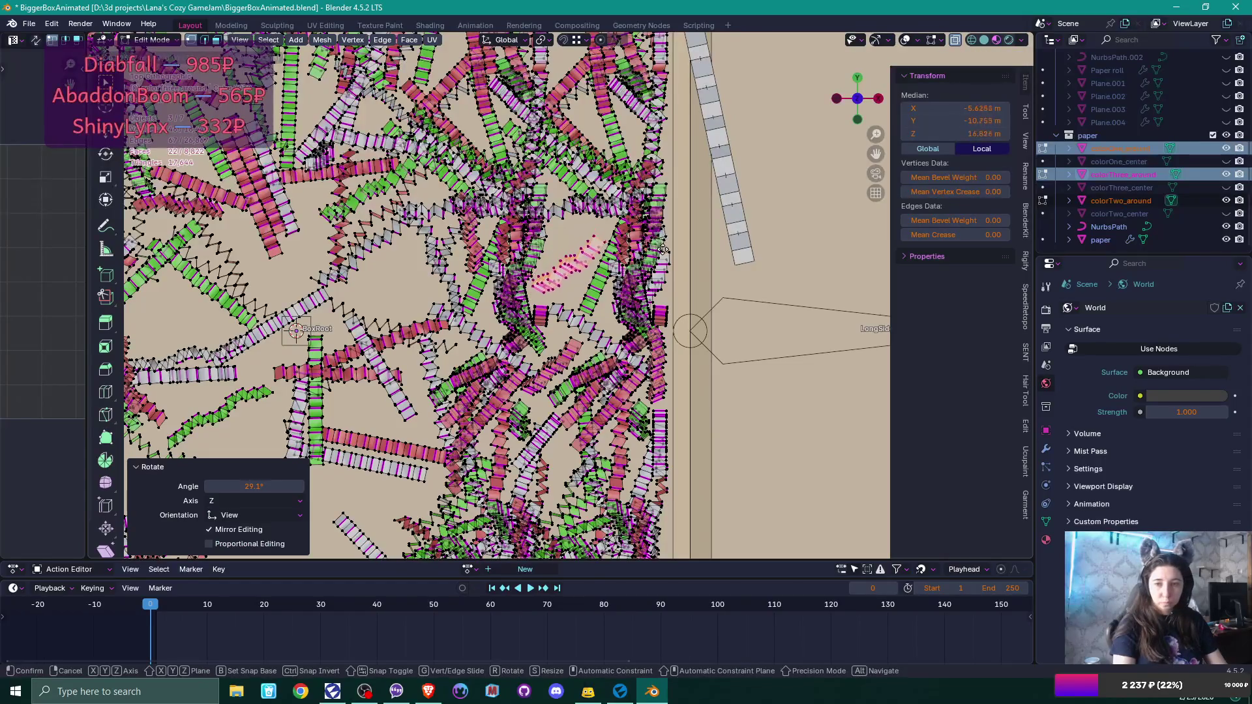
left_click(661, 254)
Move a fourth strip about 0.025 m along X and 0.014 m along Y.
left_click(542, 250)
key("l")
key("g")
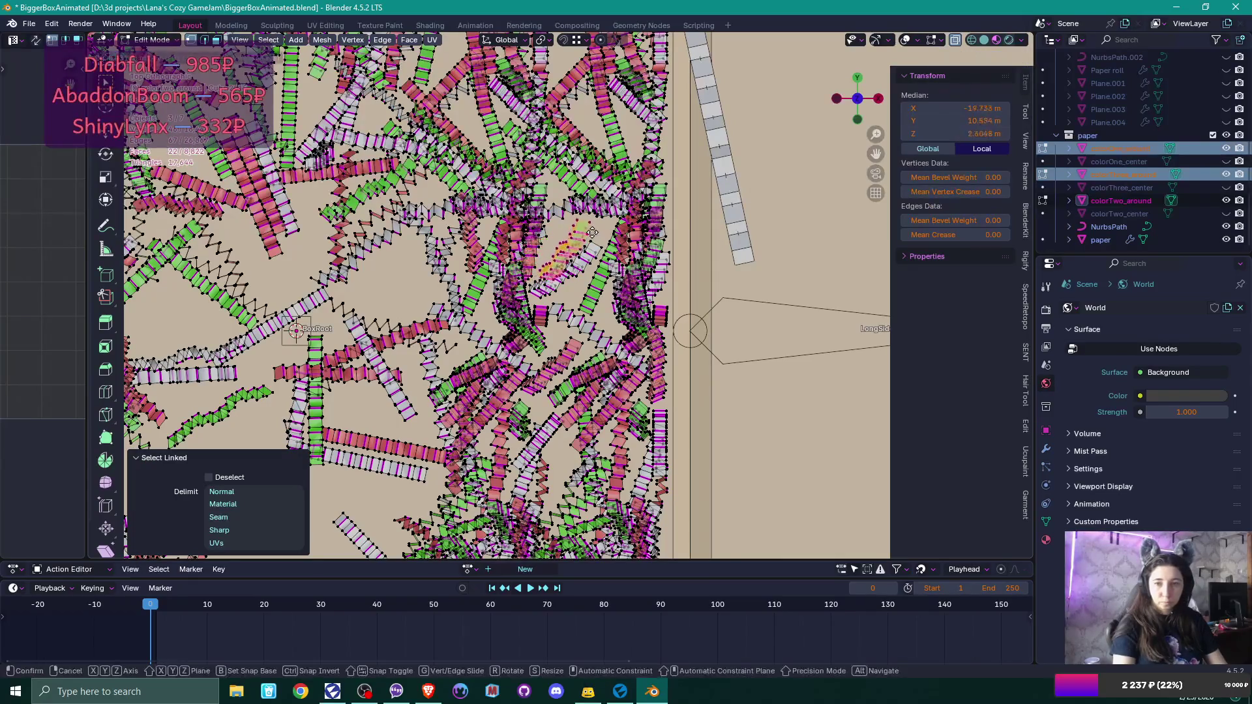
left_click(586, 230)
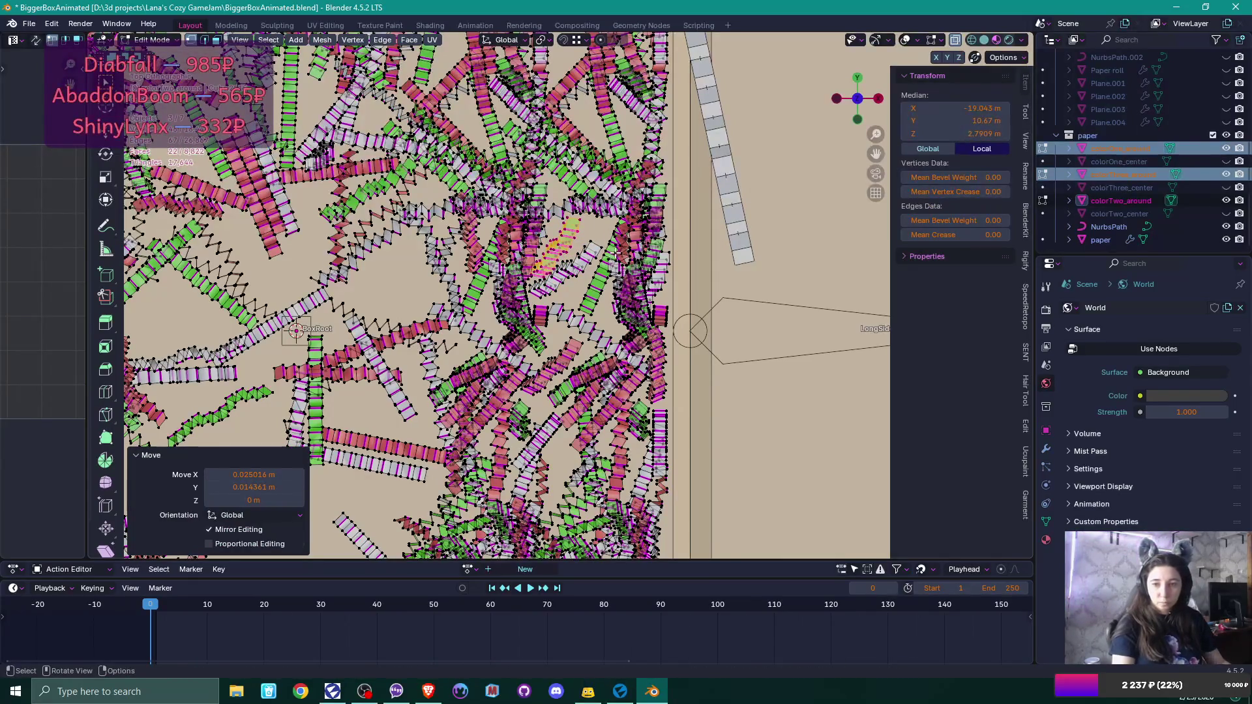
scroll(590, 303, "down", 5)
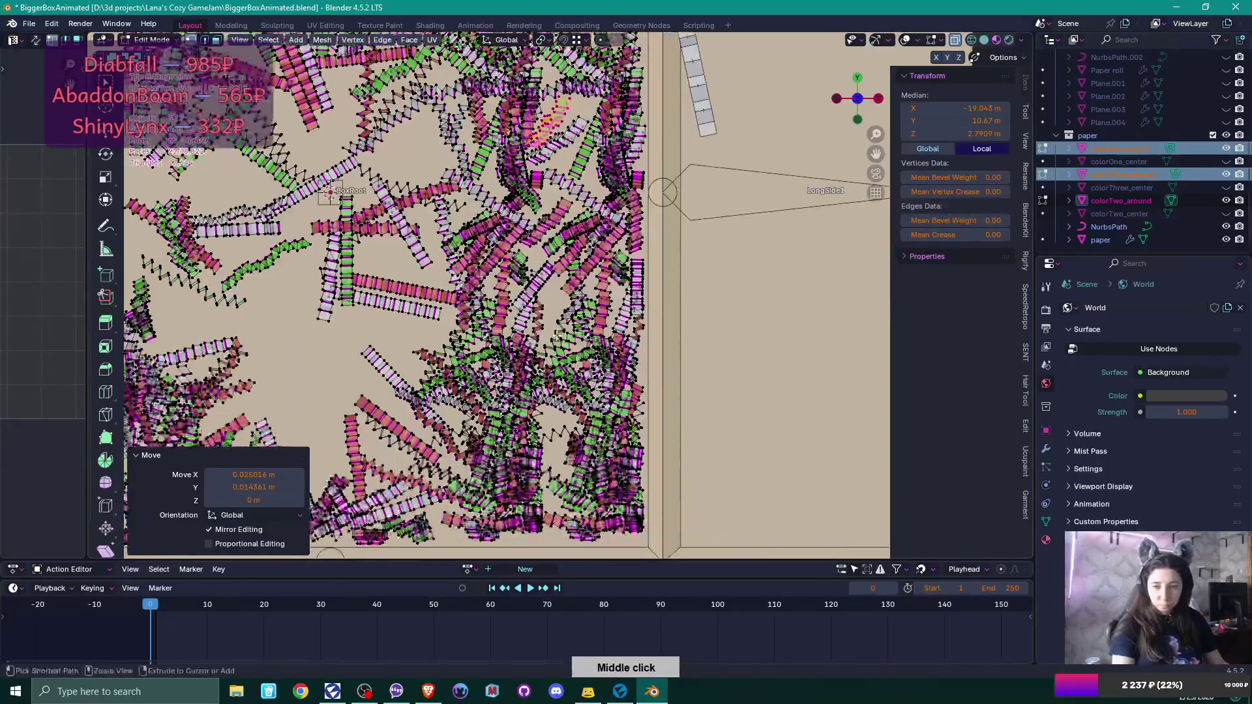
mouse_move(558, 343)
left_mouse_down()
mouse_move(542, 379)
mouse_move(588, 327)
mouse_move(616, 330)
mouse_move(531, 364)
left_mouse_up()
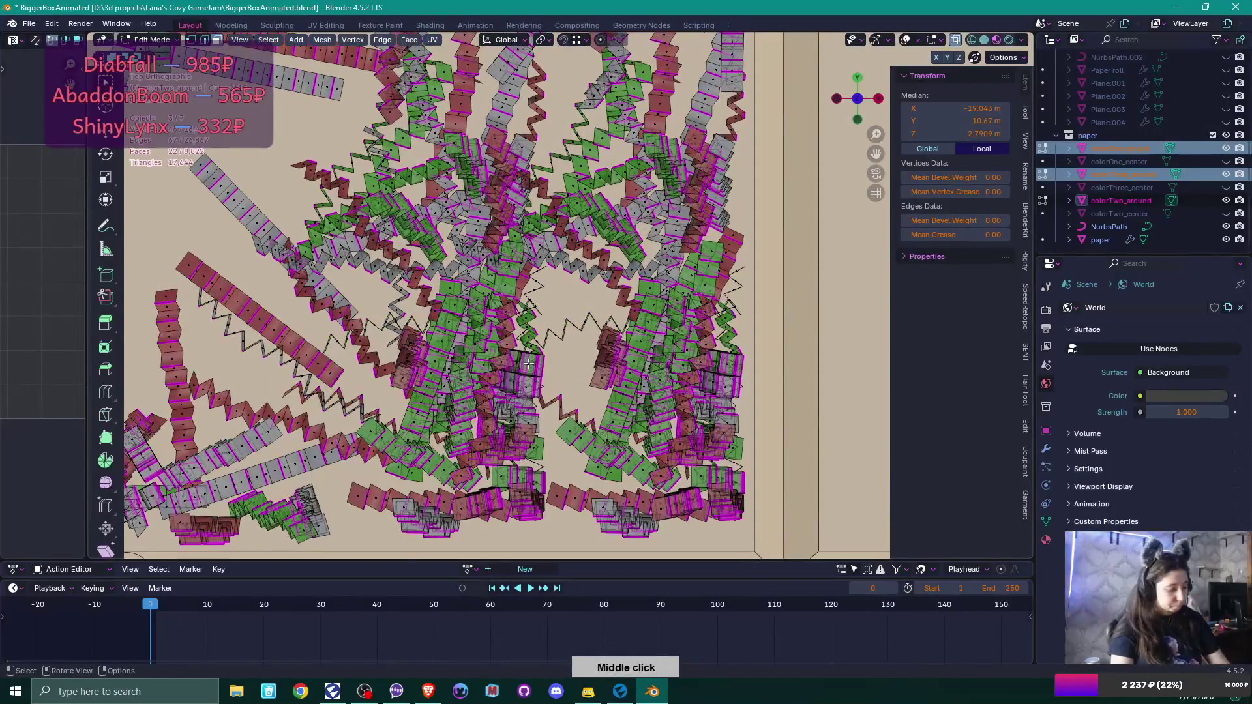
Select two linked confetti strips in turn and move each to a new spot.
key("l")
key("g")
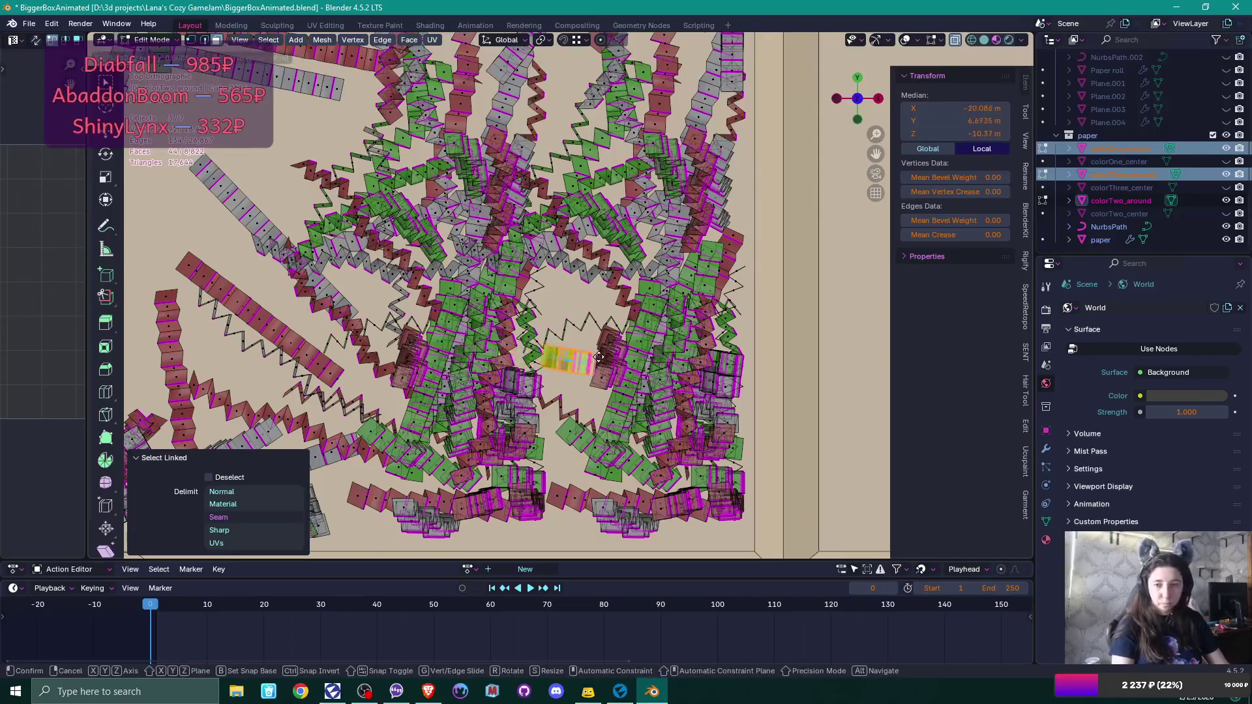
left_click(596, 363)
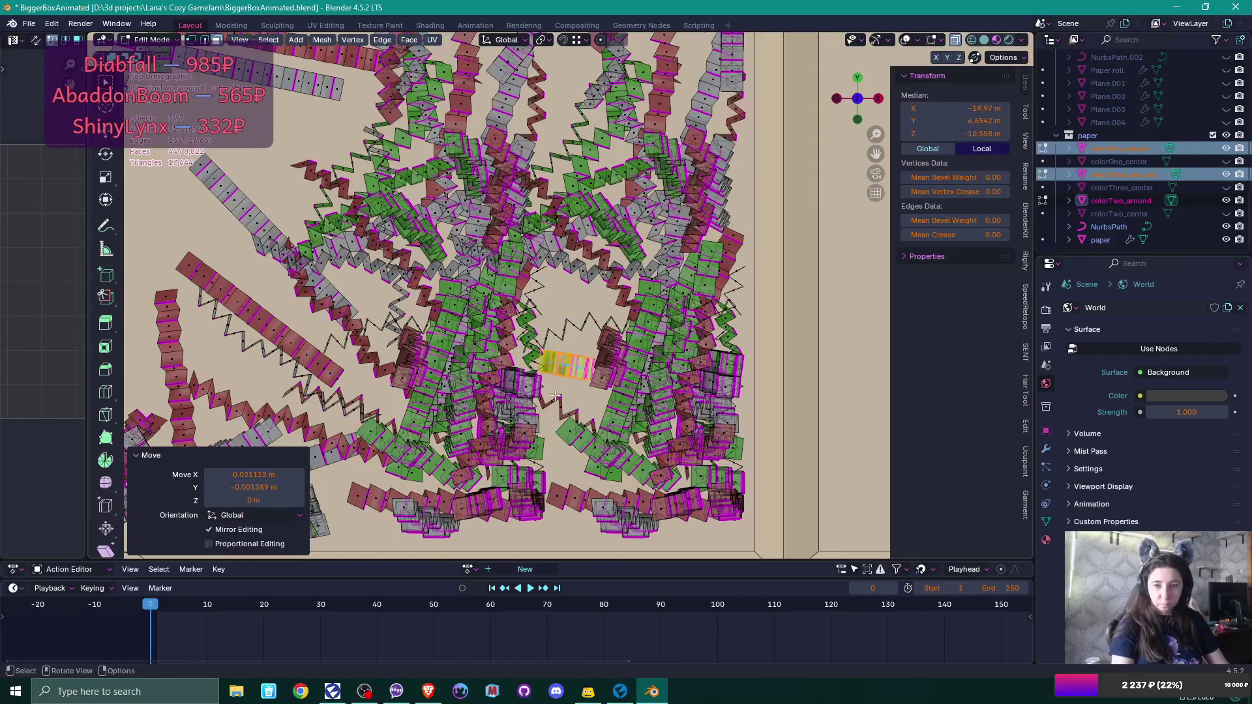
left_click(527, 416)
key("ctrl+l")
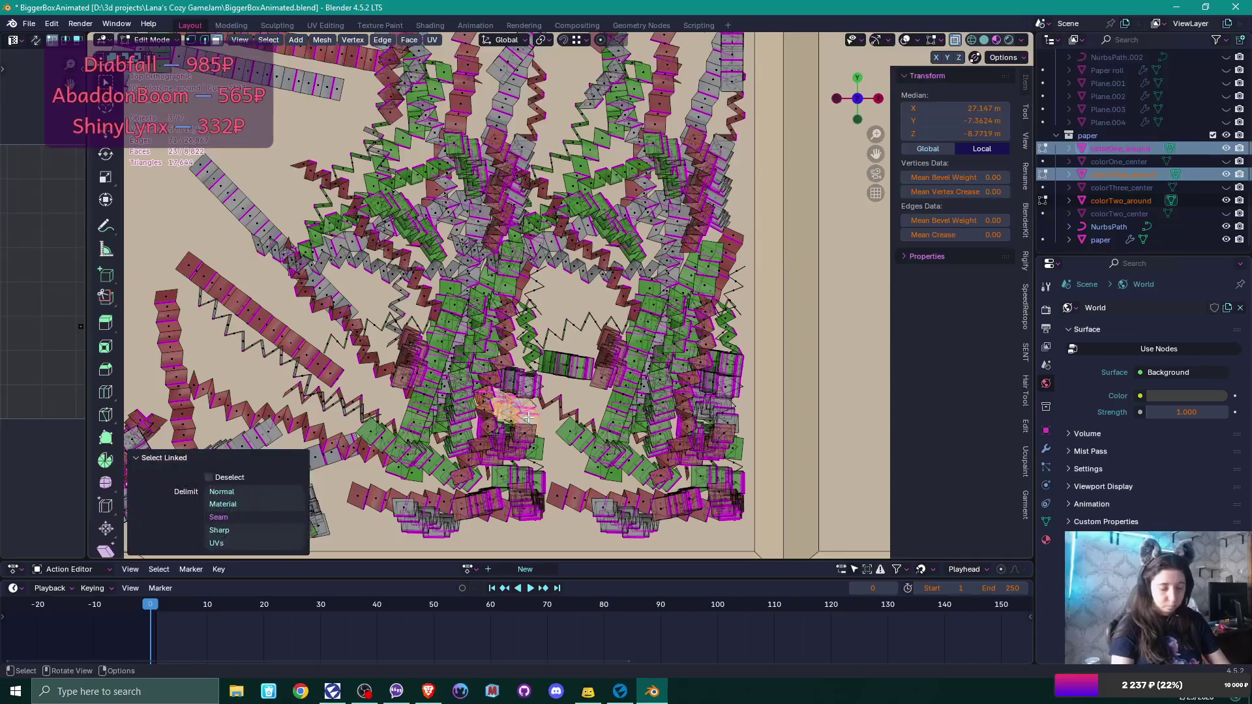
key("g")
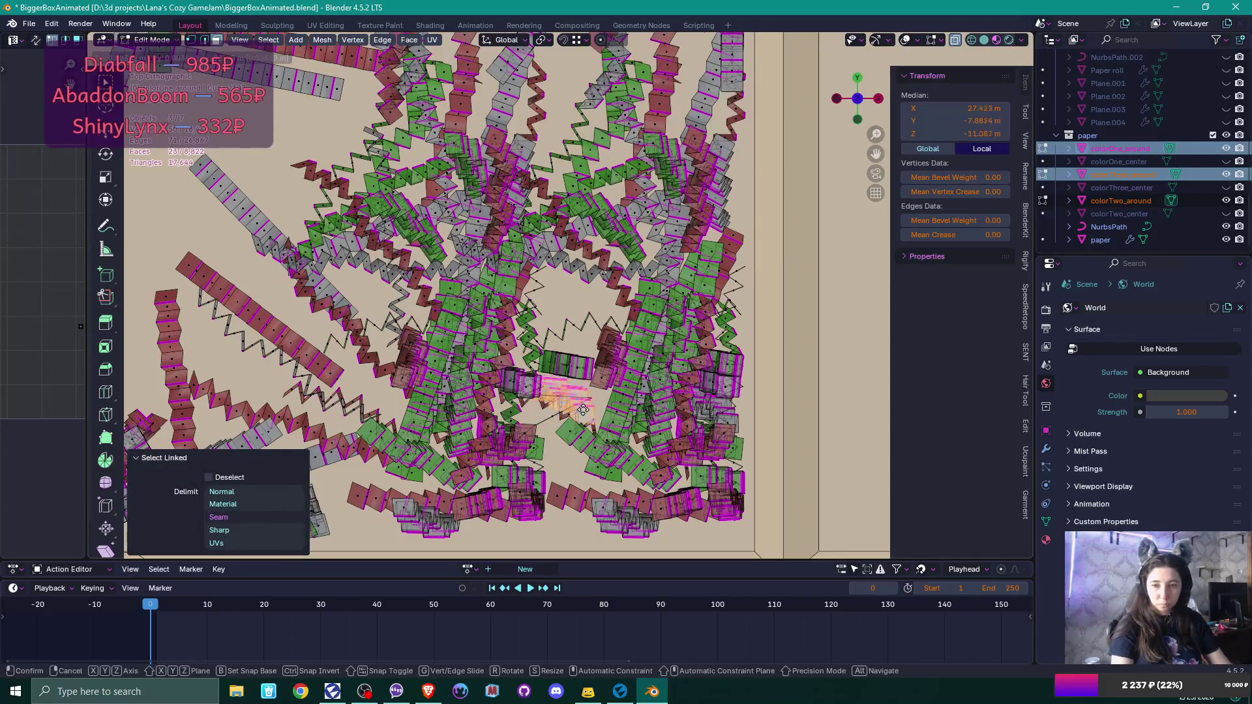
right_click(578, 411)
left_click(580, 396)
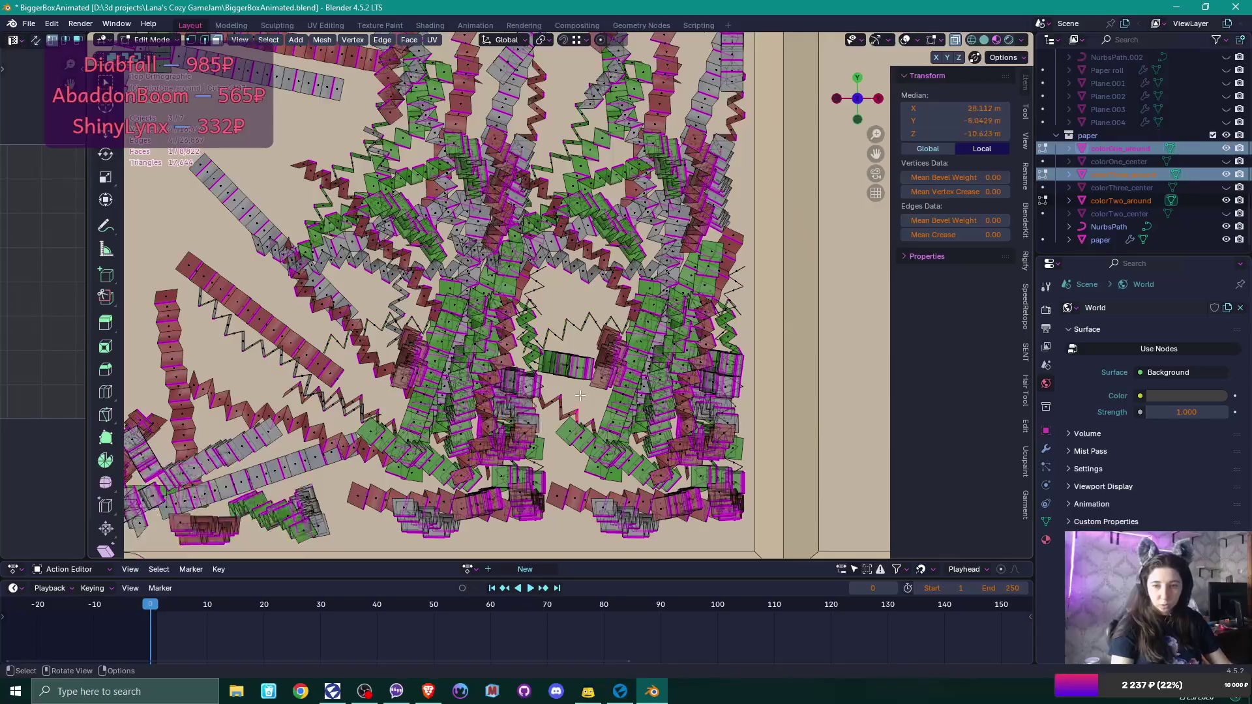
Shift two more linked strips to the right within the pile.
left_click(535, 406)
left_click(531, 418)
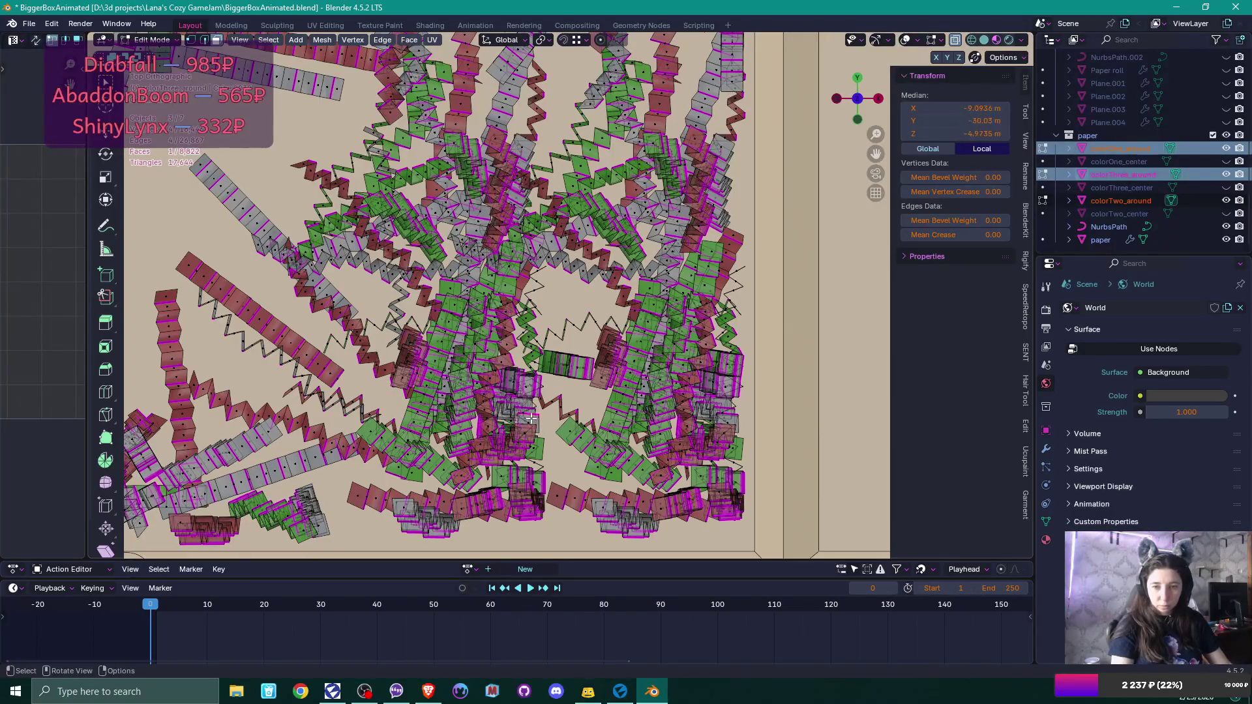
key("l")
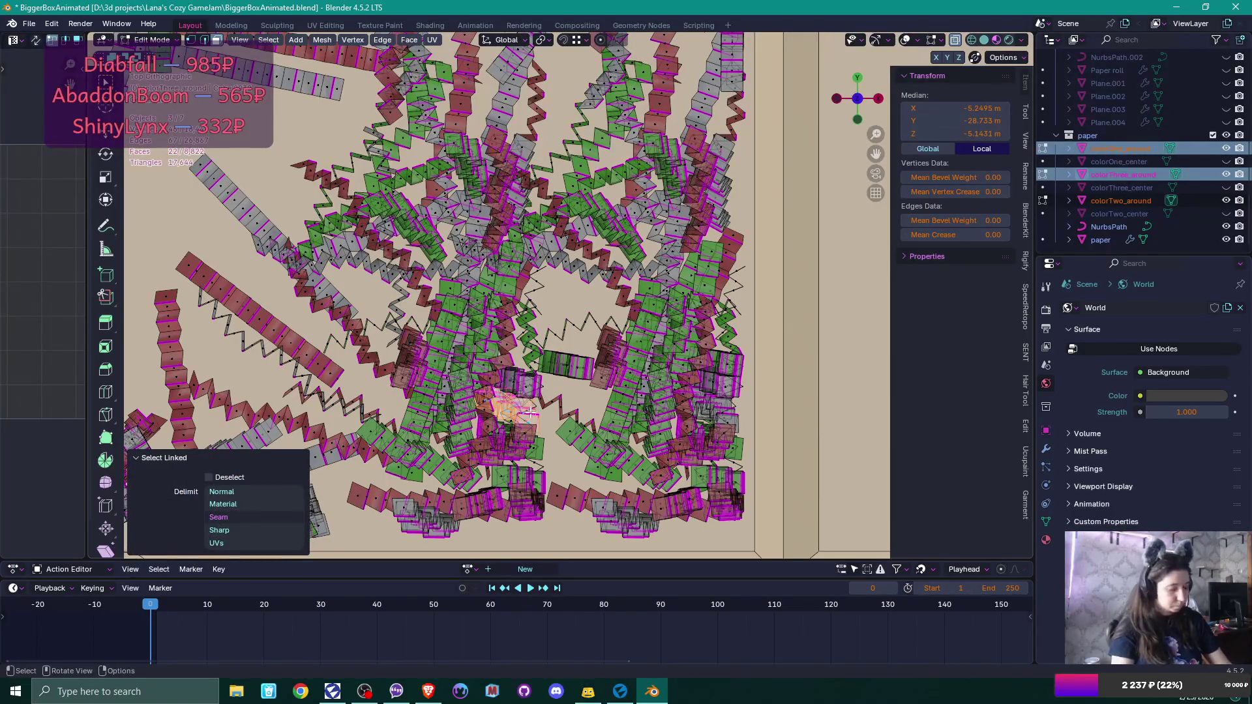
key("g")
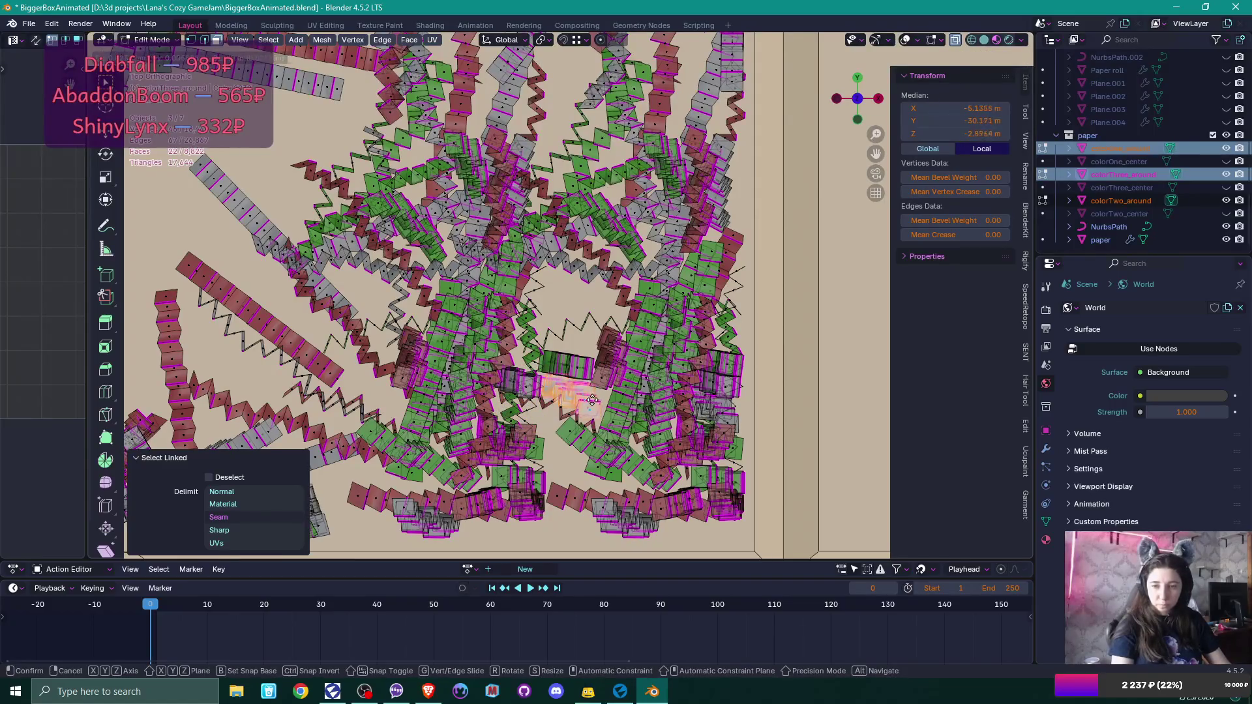
left_click(592, 401)
left_click(527, 431)
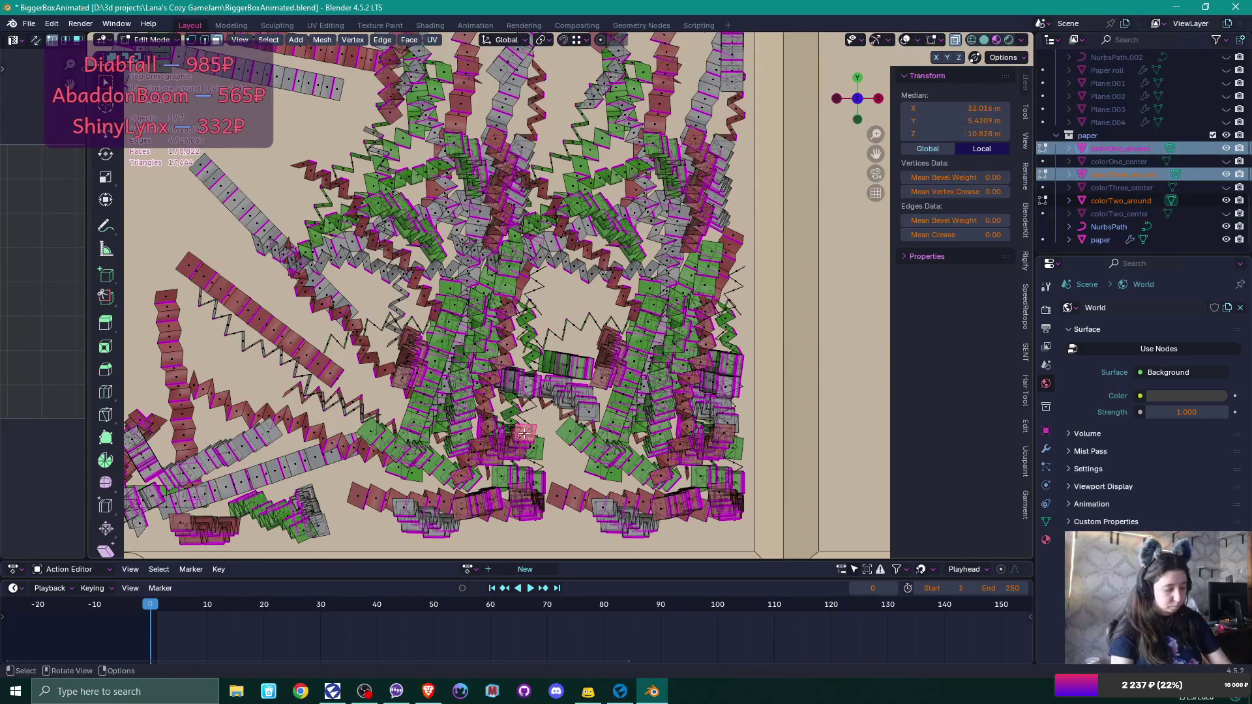
key("l")
key("g")
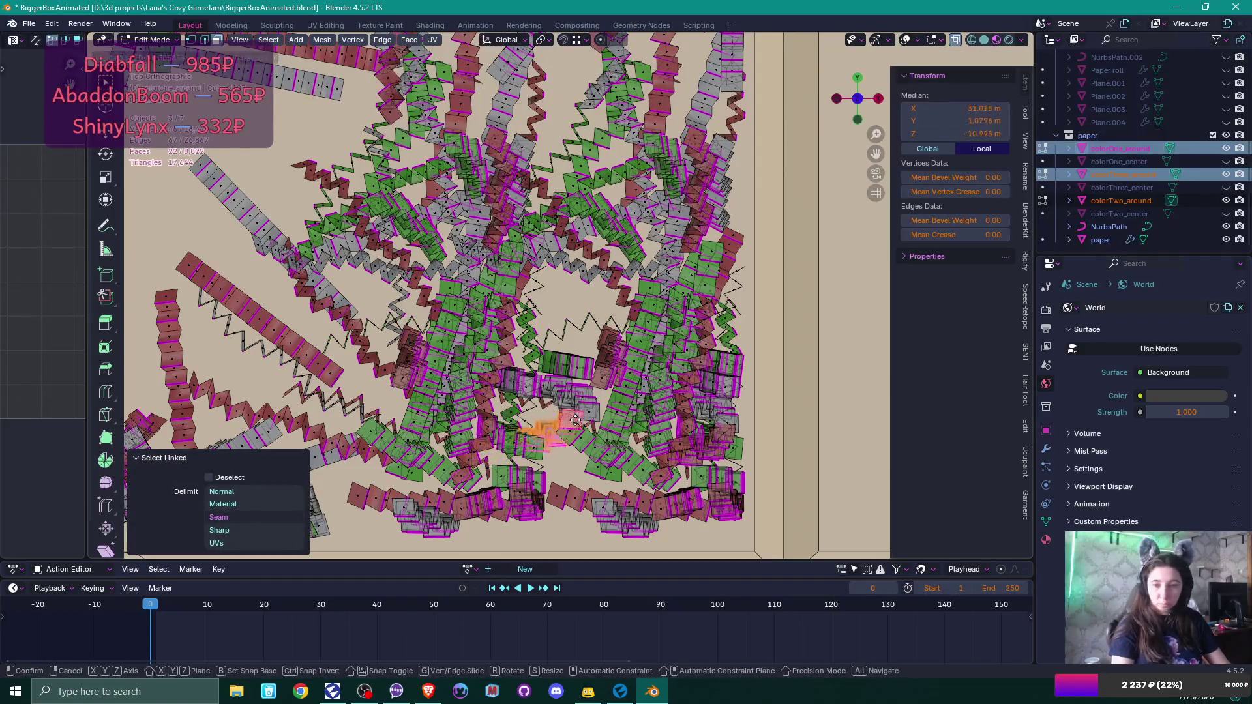
left_click(585, 443)
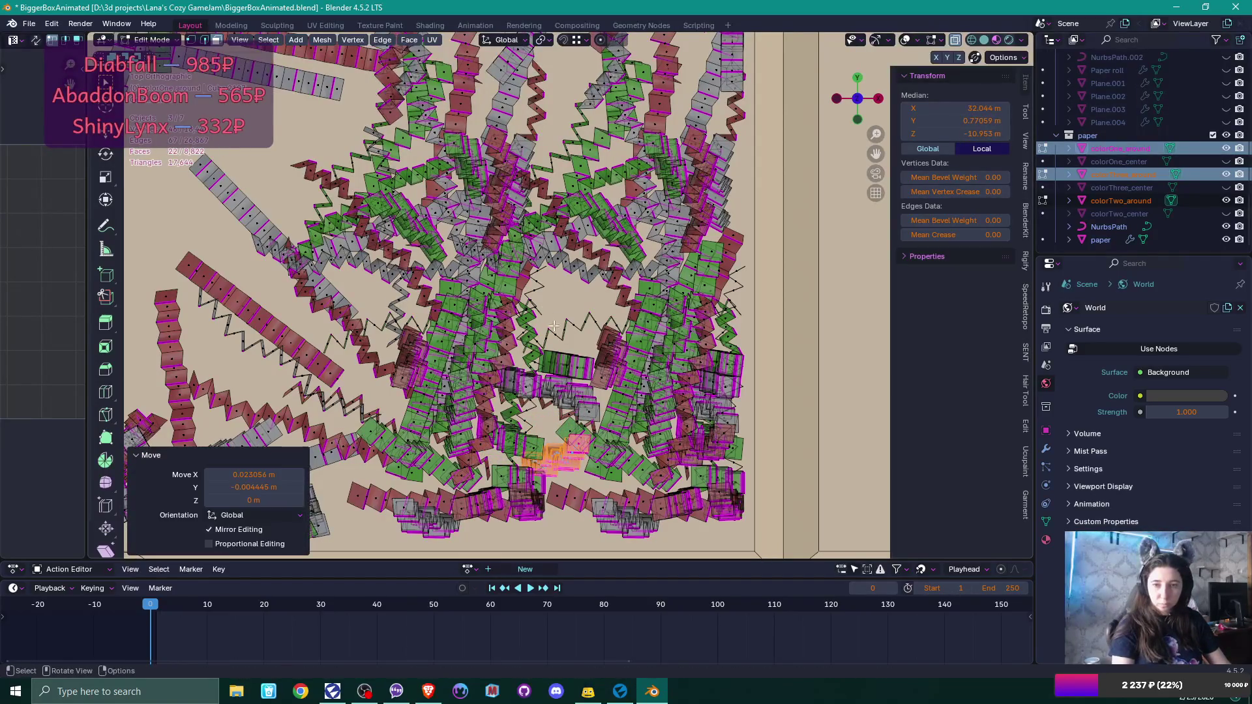
Move two further strips, one green and one pink, to new spots in the pile.
left_click(512, 267)
left_click(507, 272)
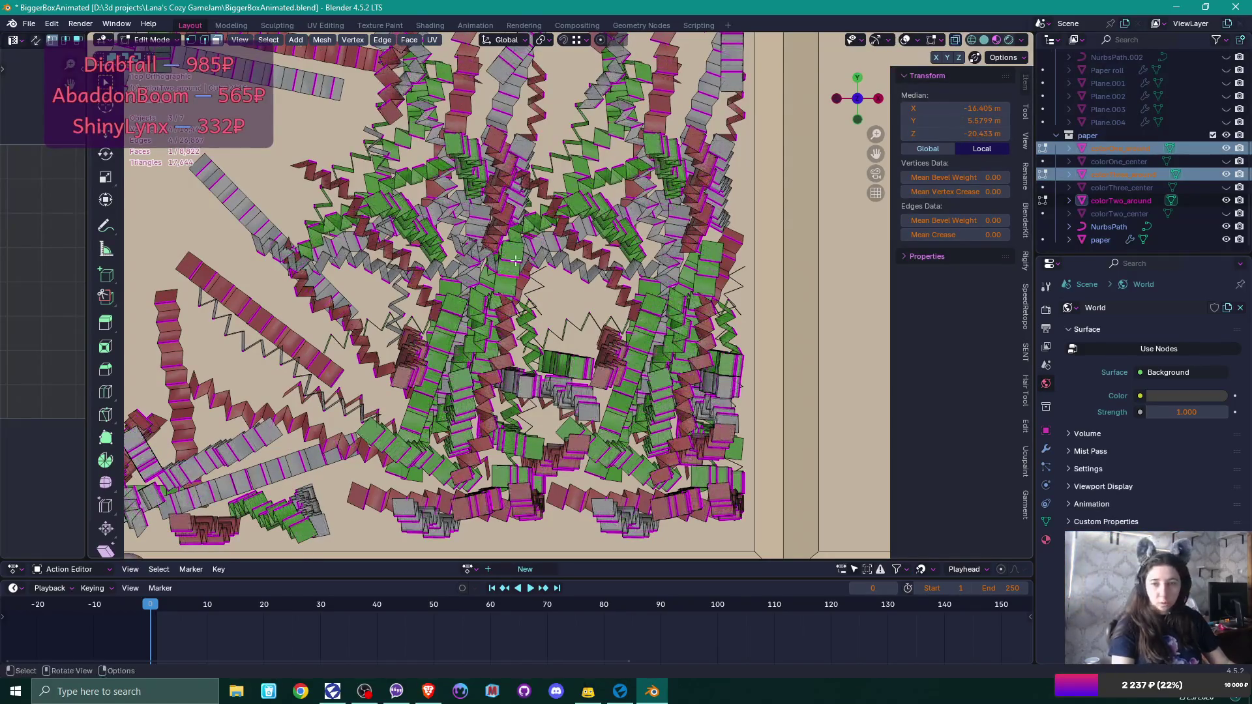
key("l")
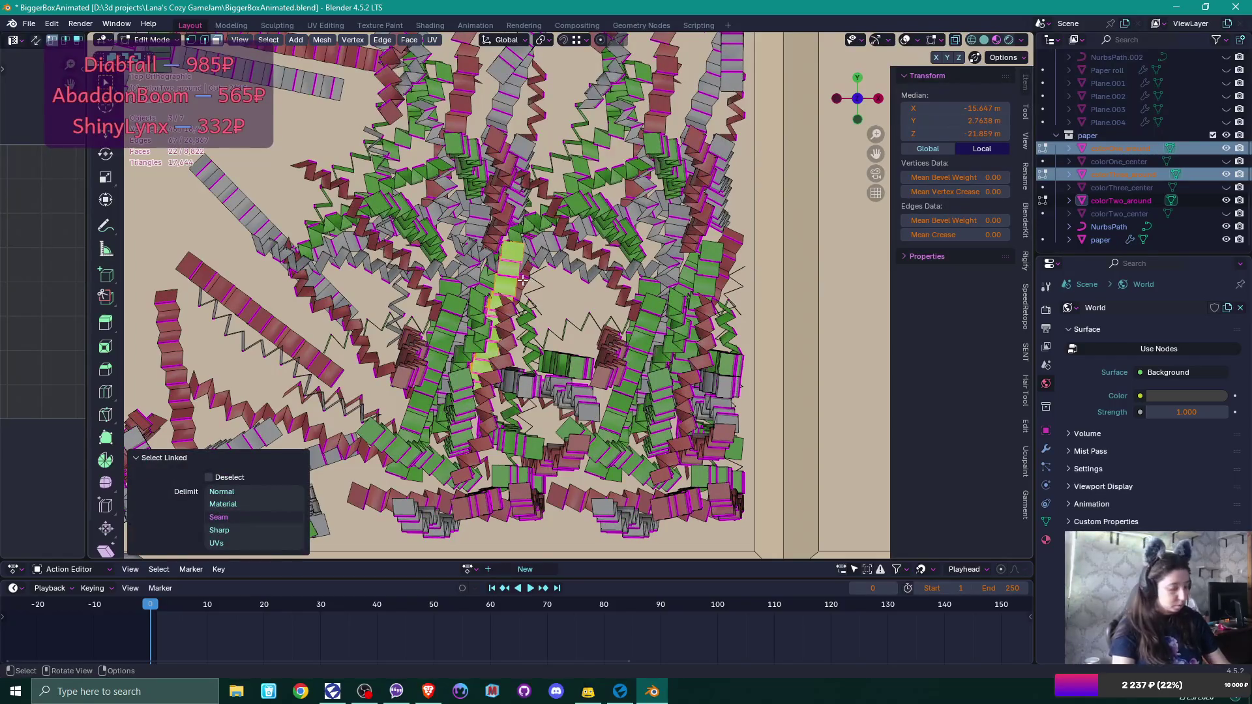
key("g")
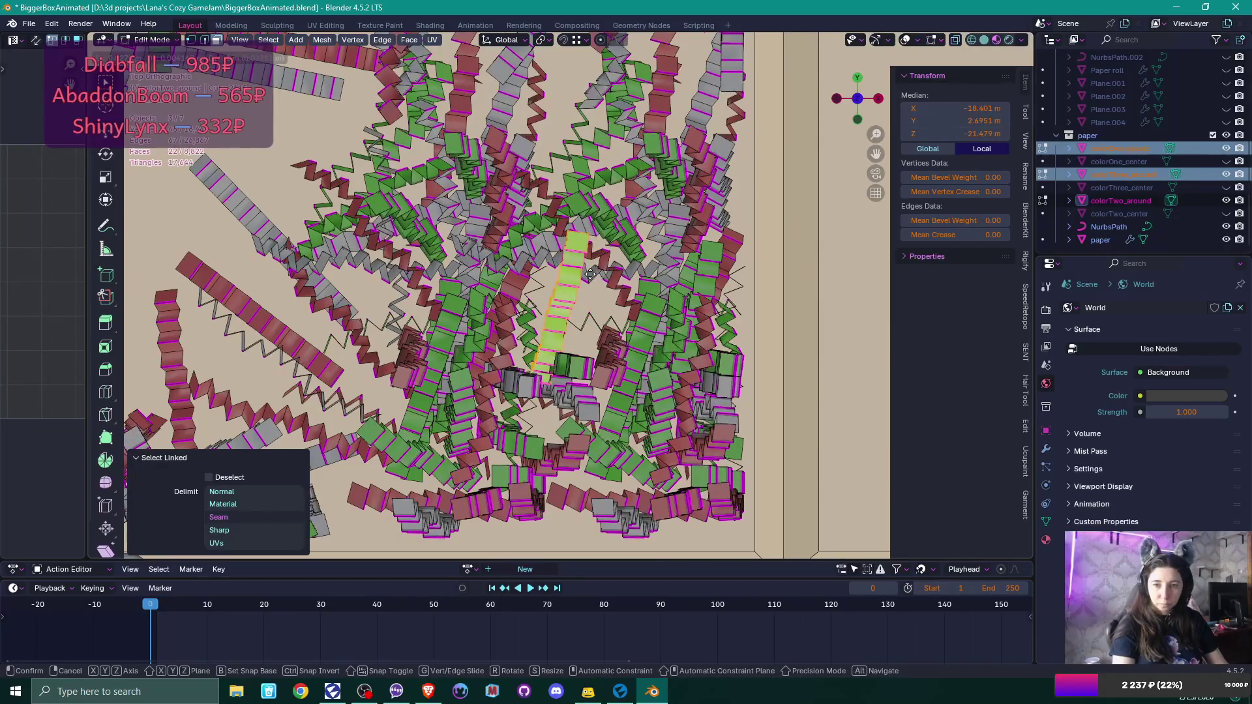
left_click(609, 275)
left_click(519, 282)
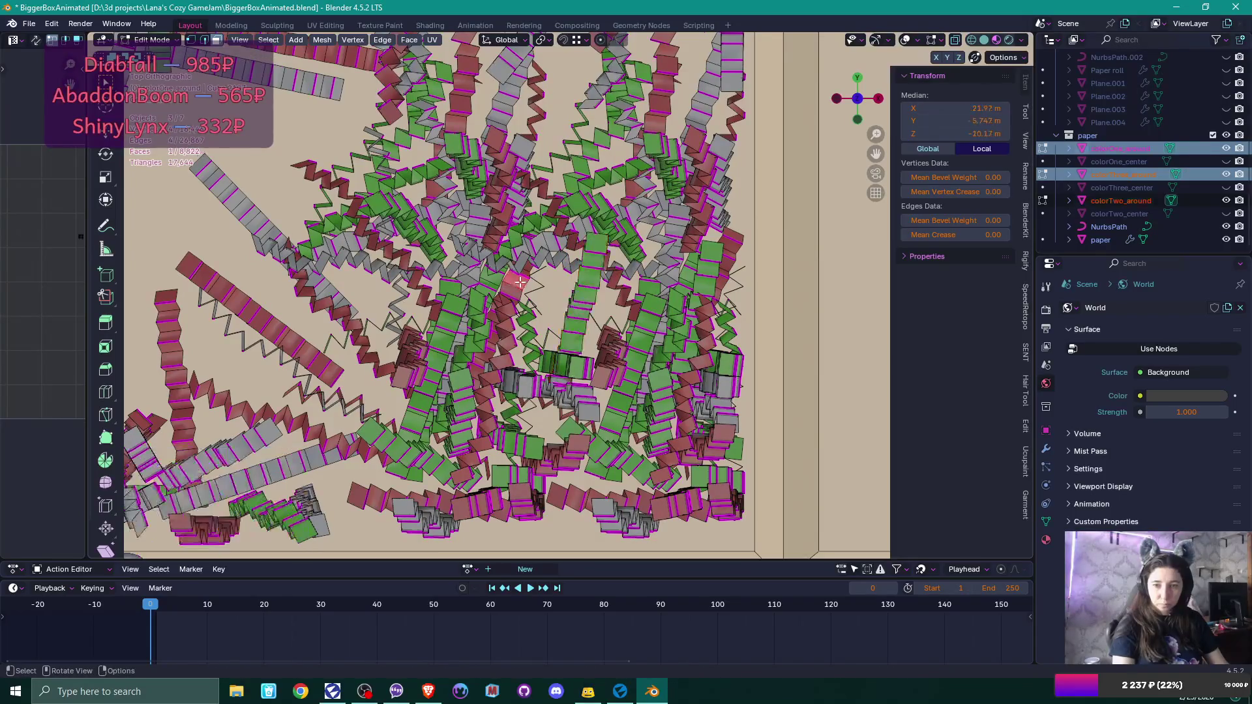
key("l")
key("g")
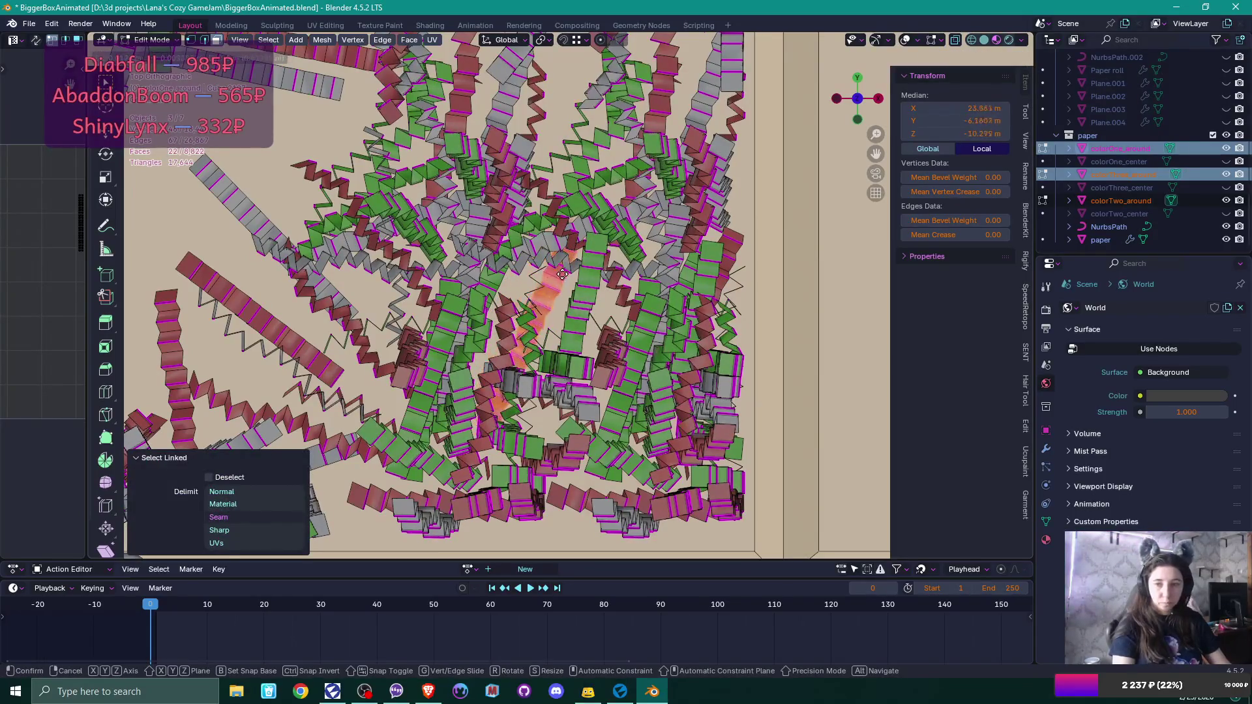
left_click(563, 268)
Orbit and zoom to a near top-down close-up of the green, pink and grey confetti pile.
middle_click(563, 268)
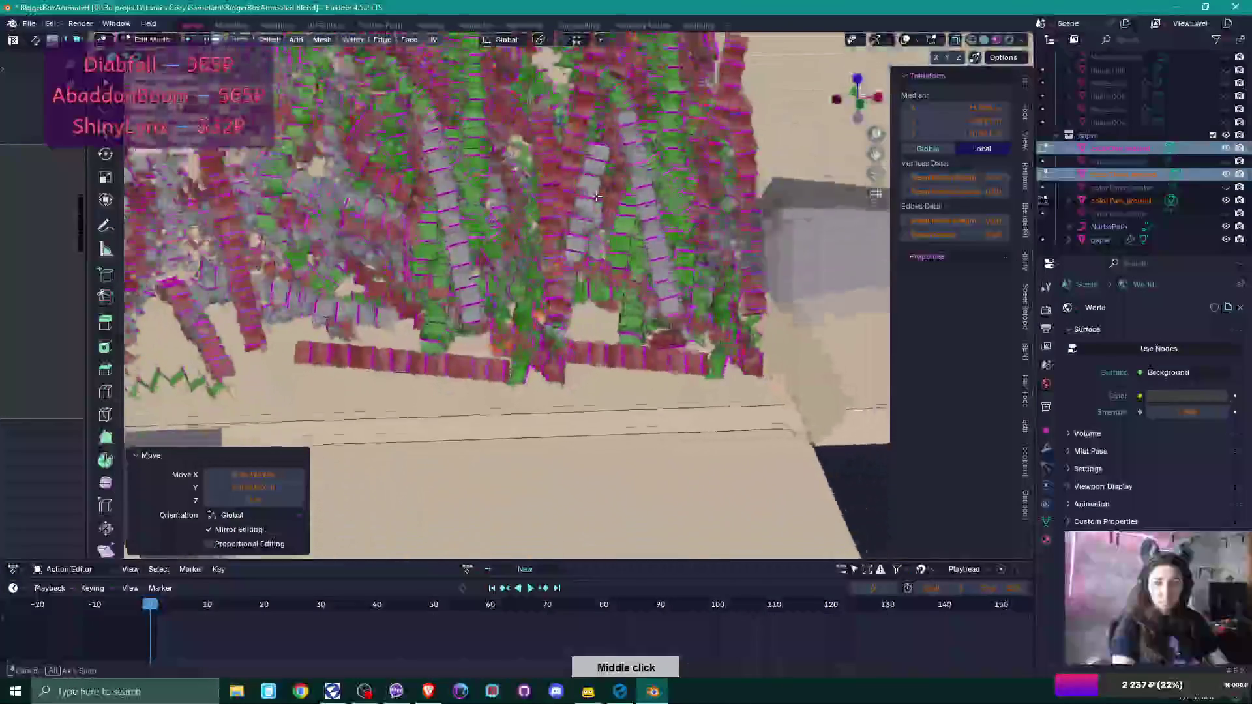
middle_click(578, 200)
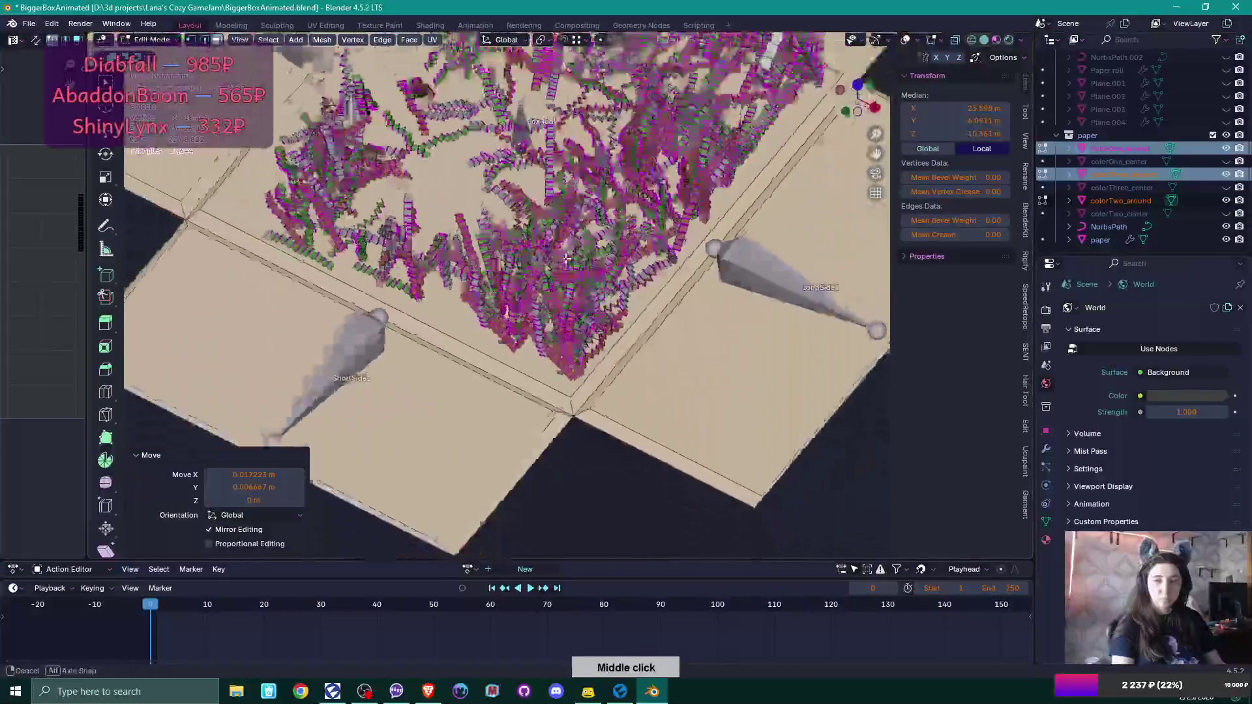
middle_click(558, 349)
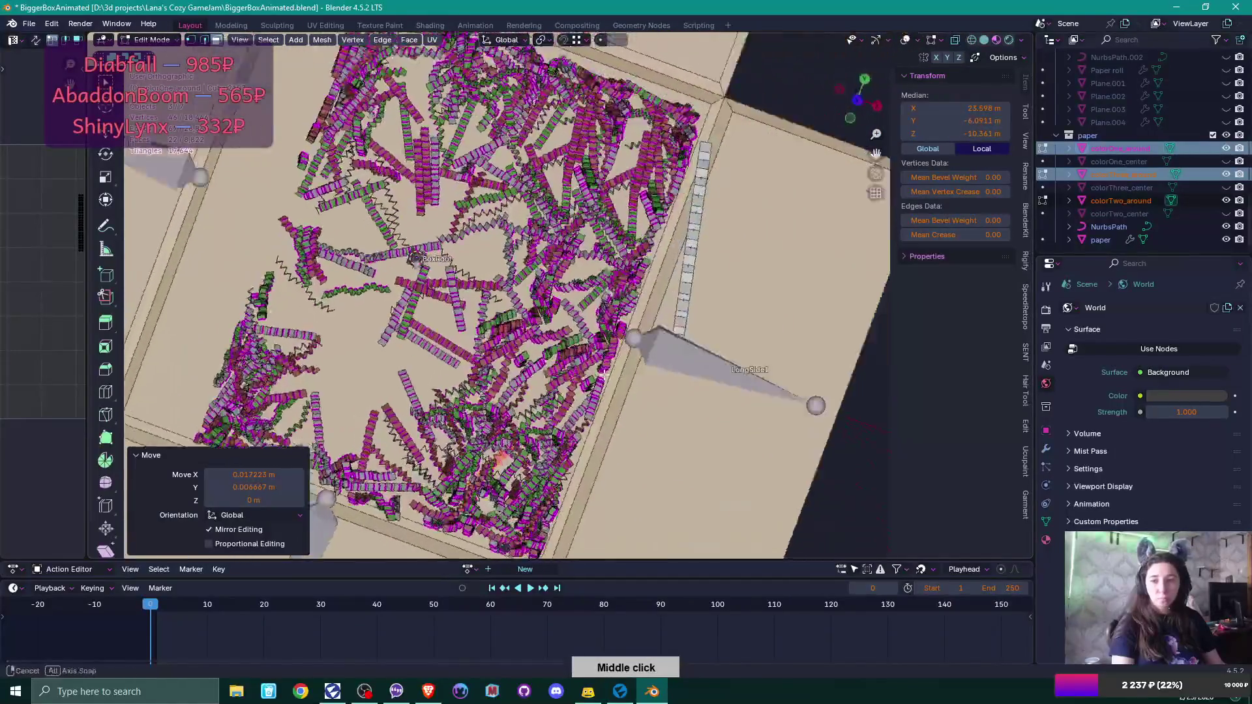
middle_click(598, 352)
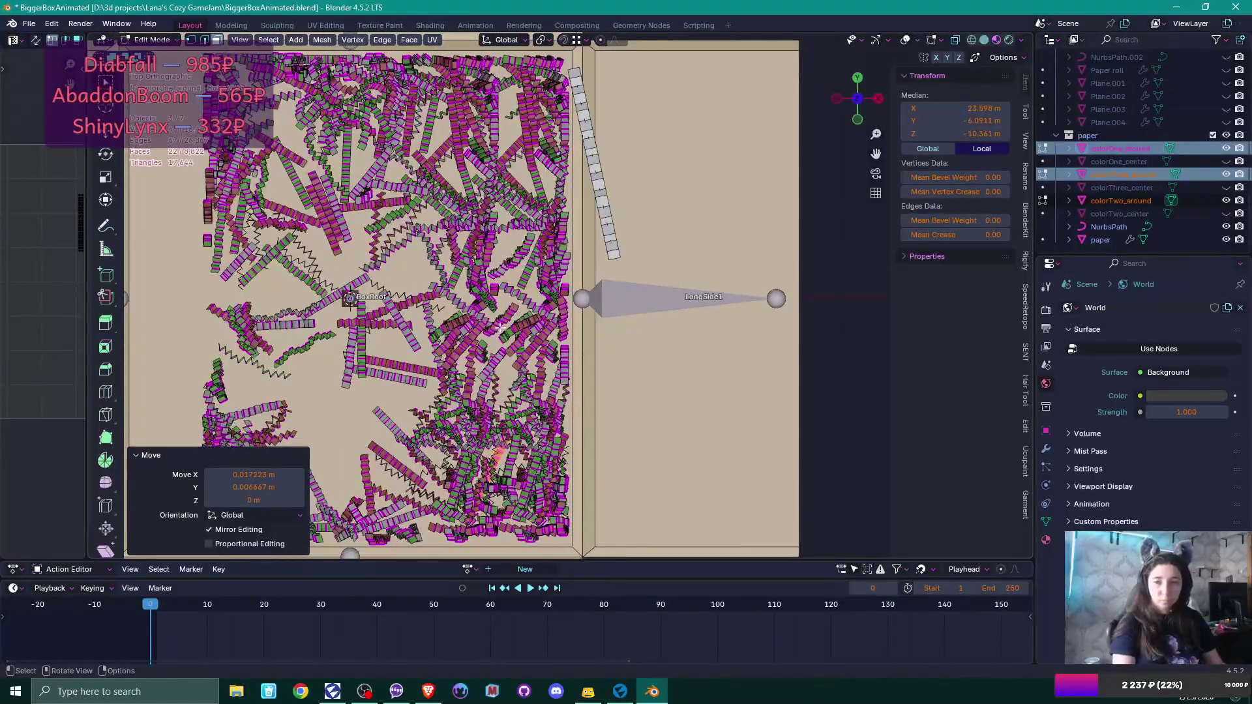
middle_click(521, 313)
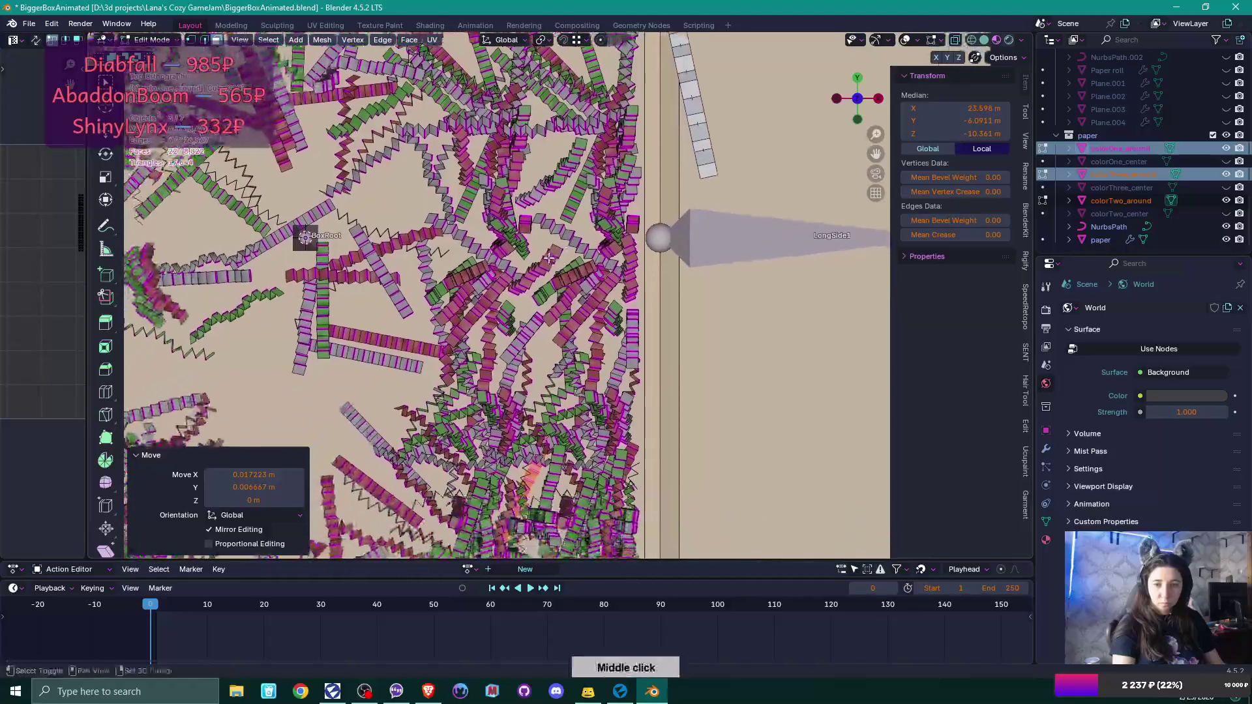
scroll(524, 321, "up", 4)
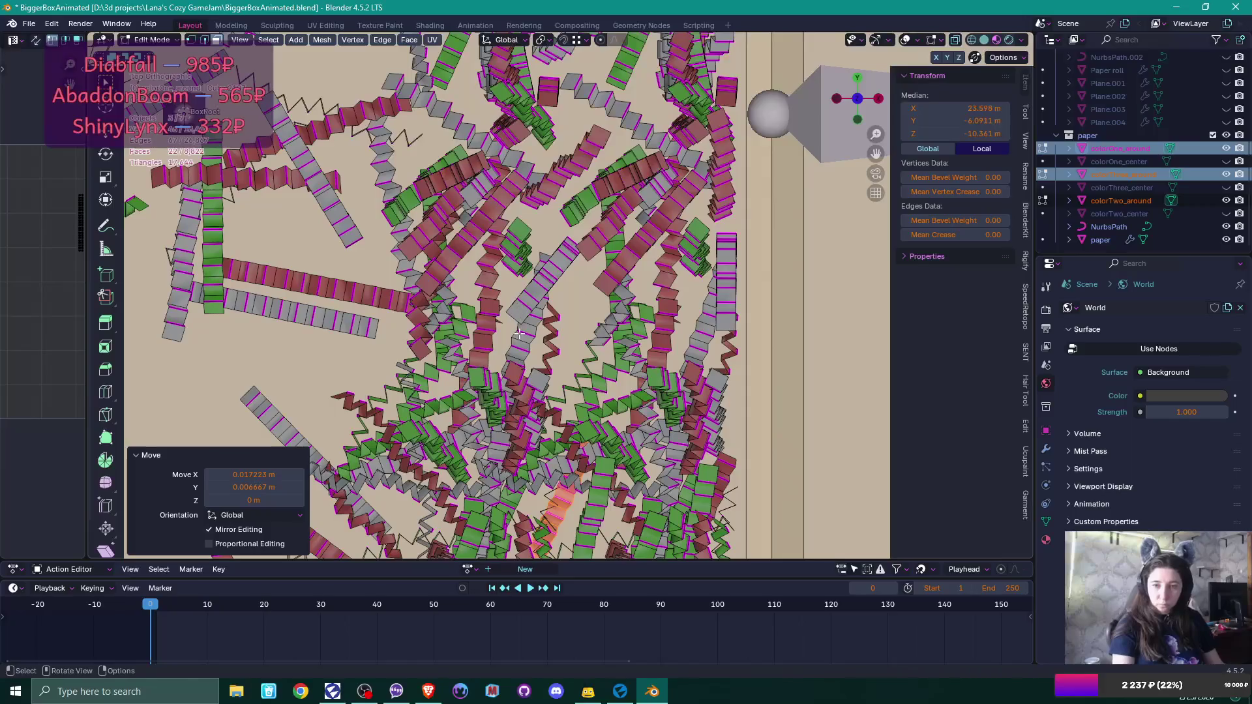
left_click(449, 331)
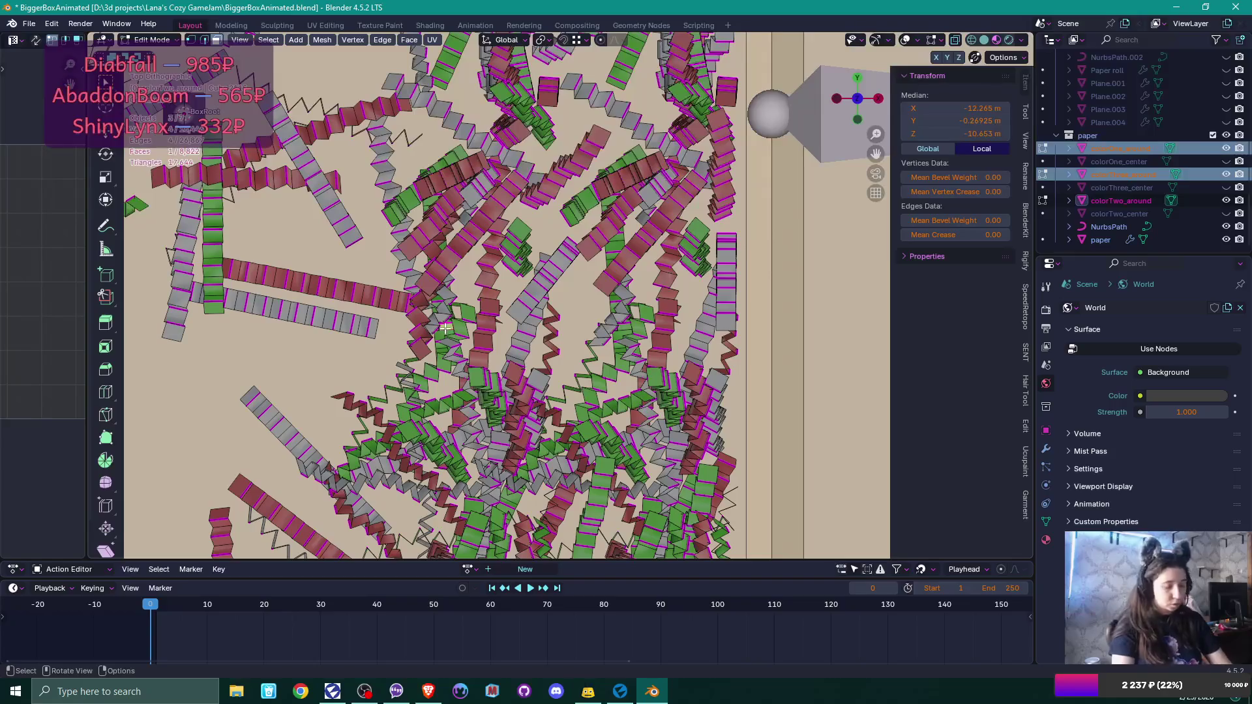
Move the linked strip under the picked face to a new spot.
key("l")
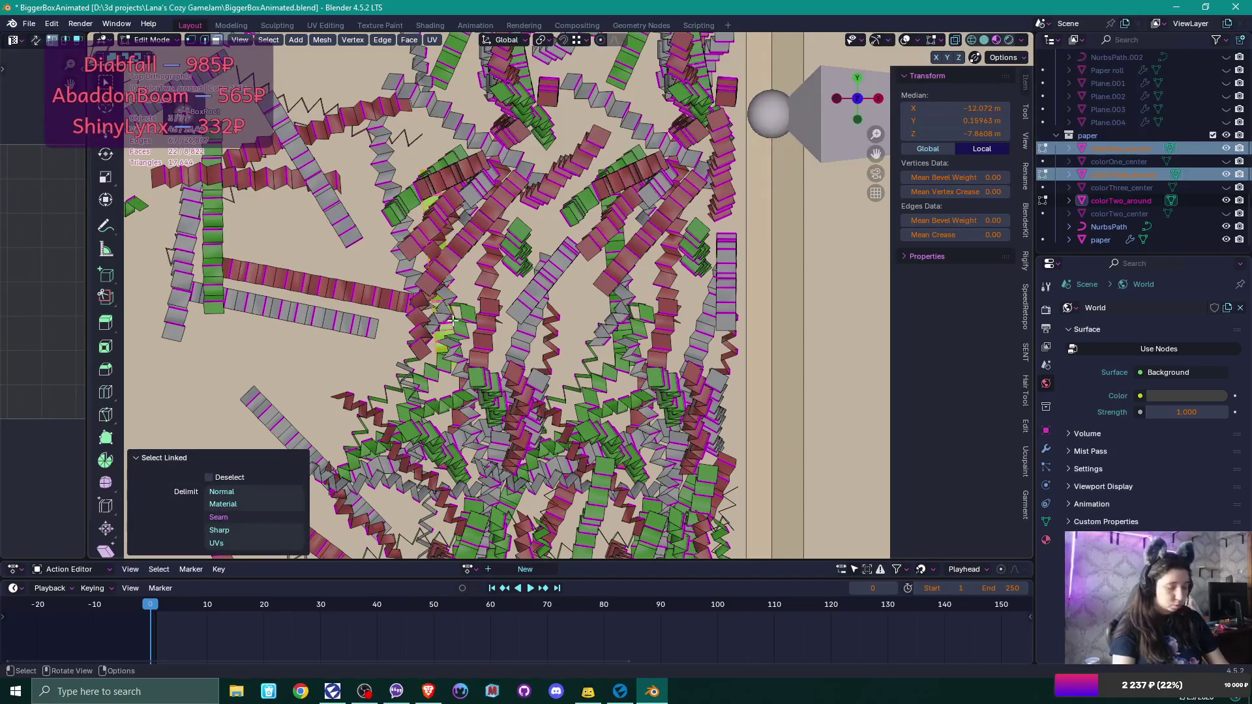
key("g")
left_click(494, 314)
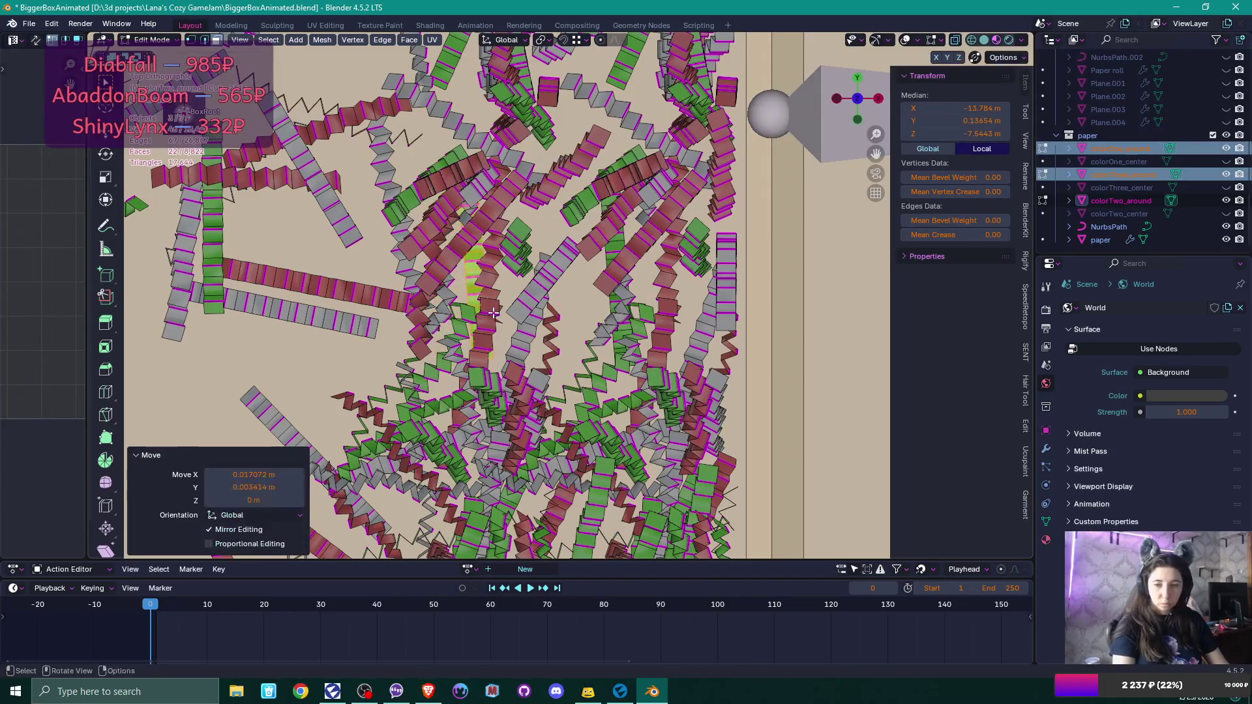
Duplicate a paper strip and rotate the copy to vertical.
left_click(557, 270)
key("l")
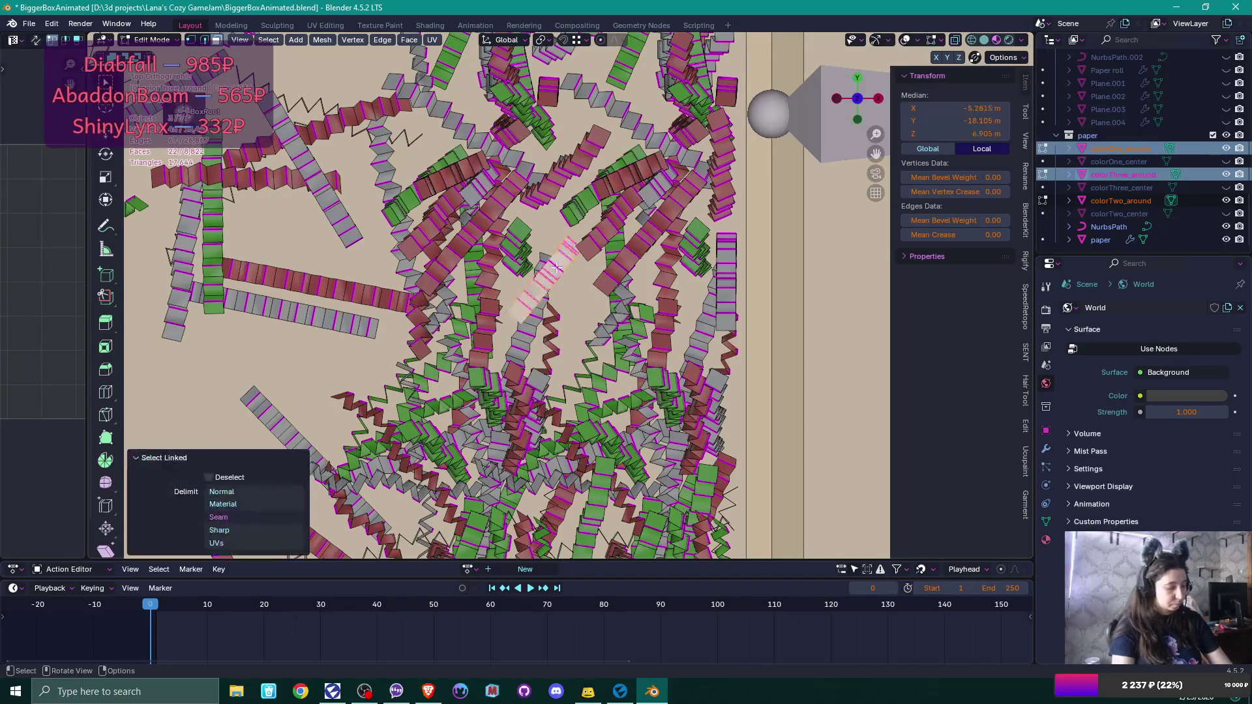
key("d")
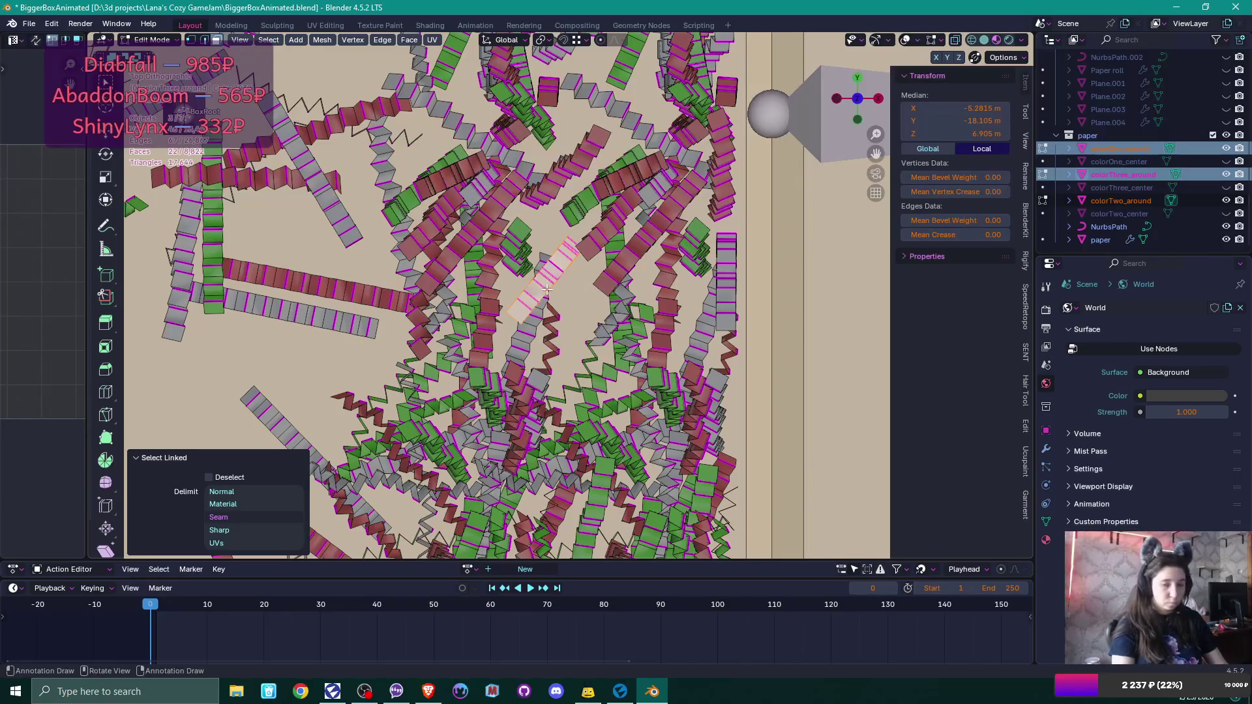
key("shift+d")
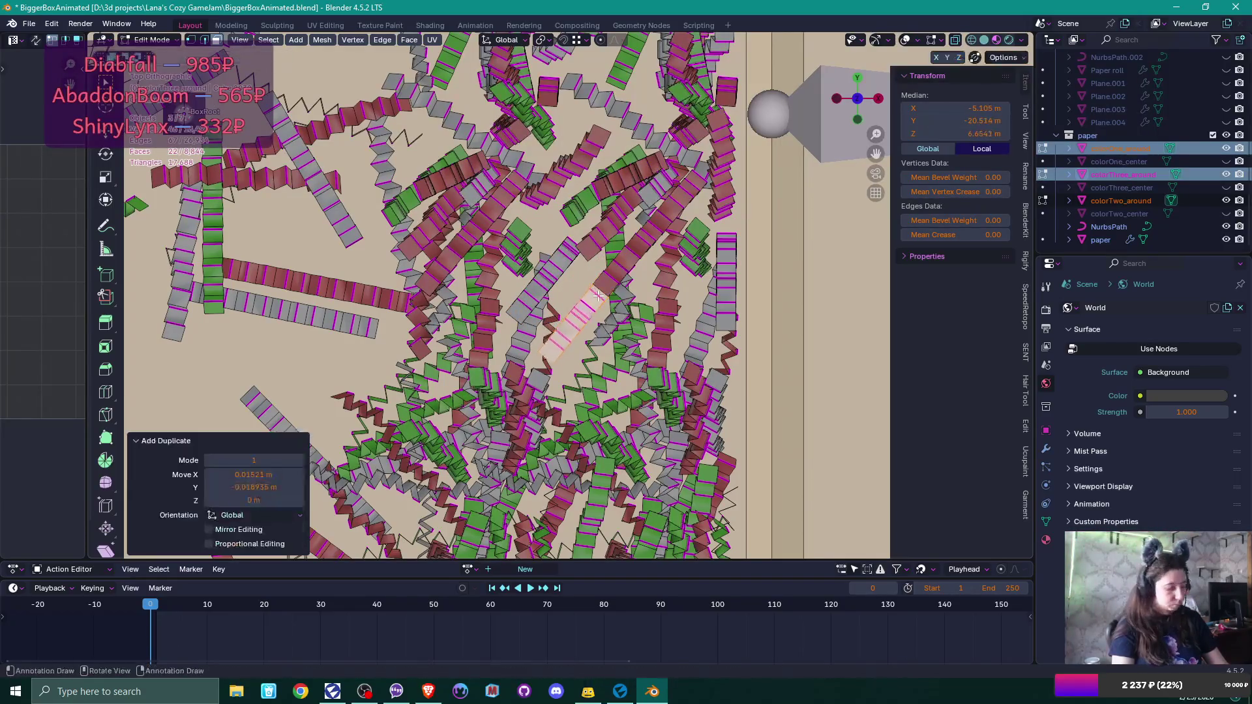
key("r")
left_click(604, 239)
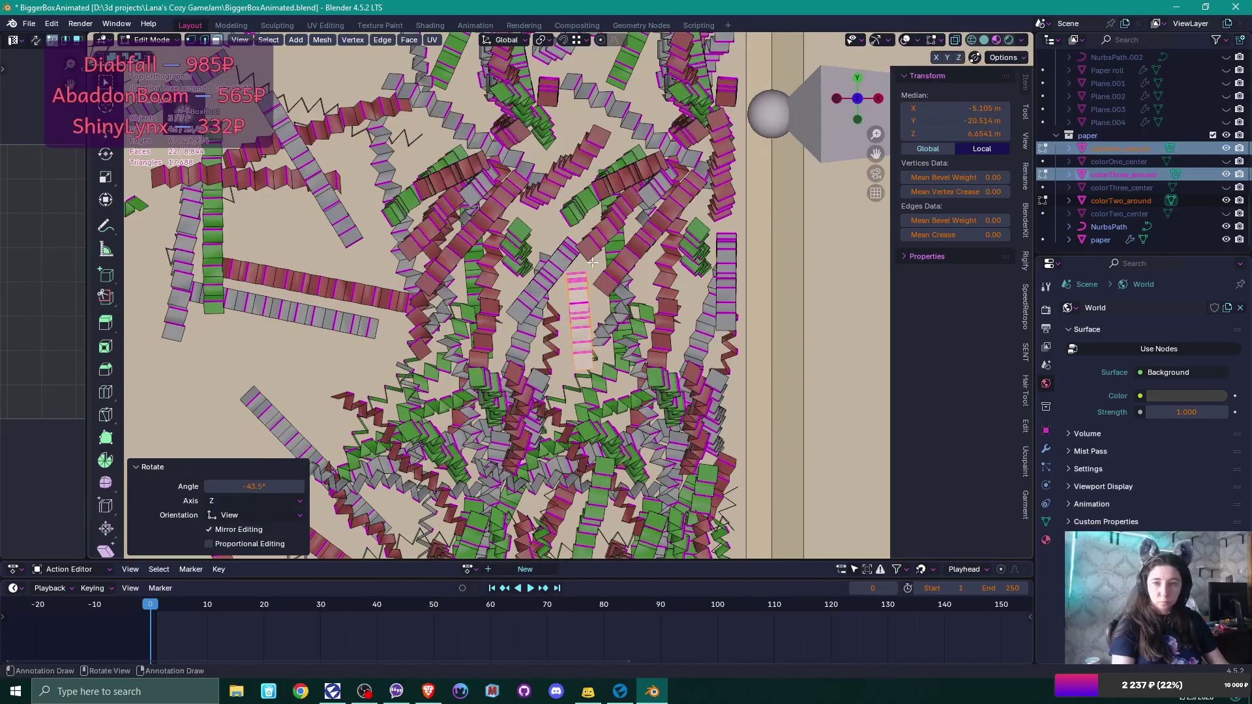
Duplicate another strip, place the copy in a gap, and rotate it.
left_click_drag(605, 240, 551, 460)
scroll(551, 460, "up", 5)
left_click_drag(590, 327, 514, 283)
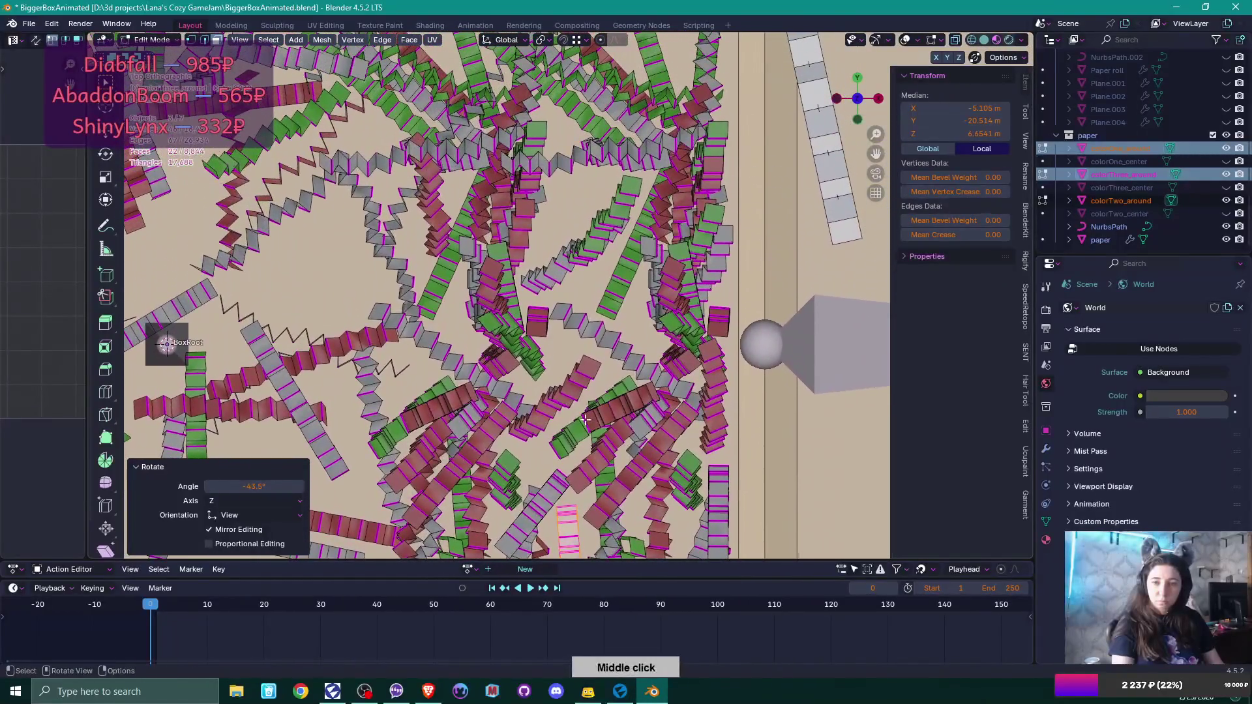
left_click(515, 284)
key("ctrl+l")
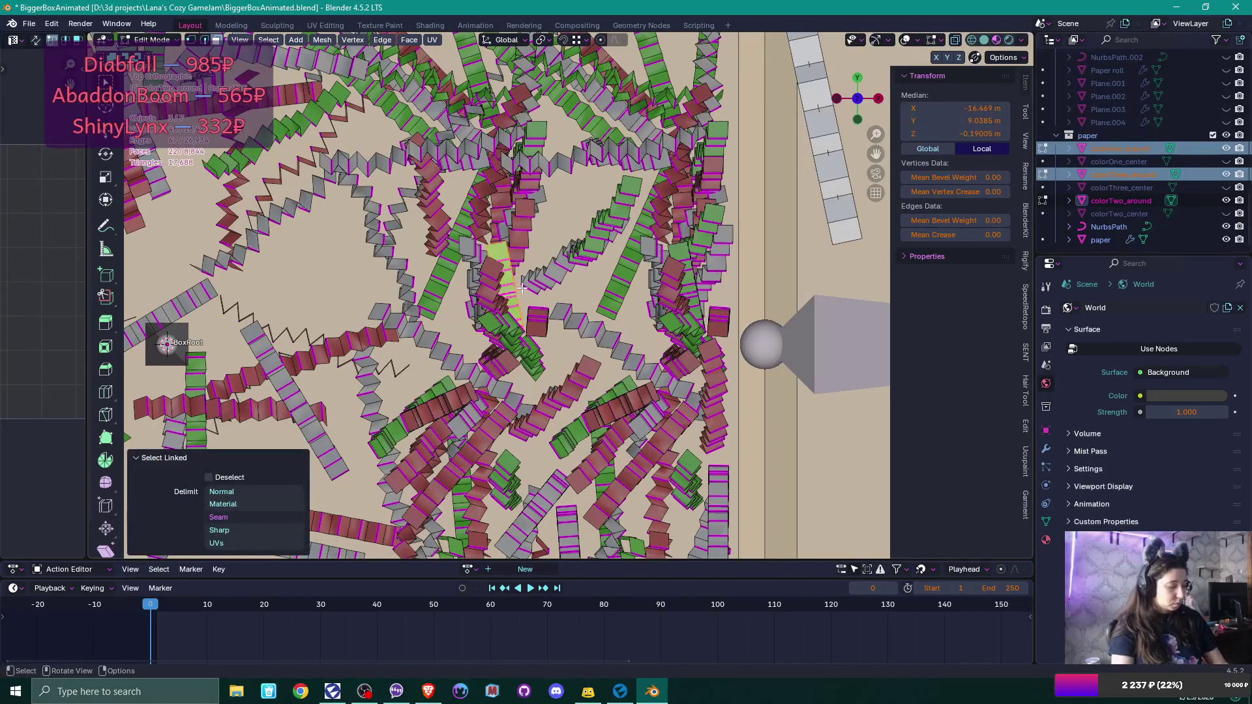
key("shift+d")
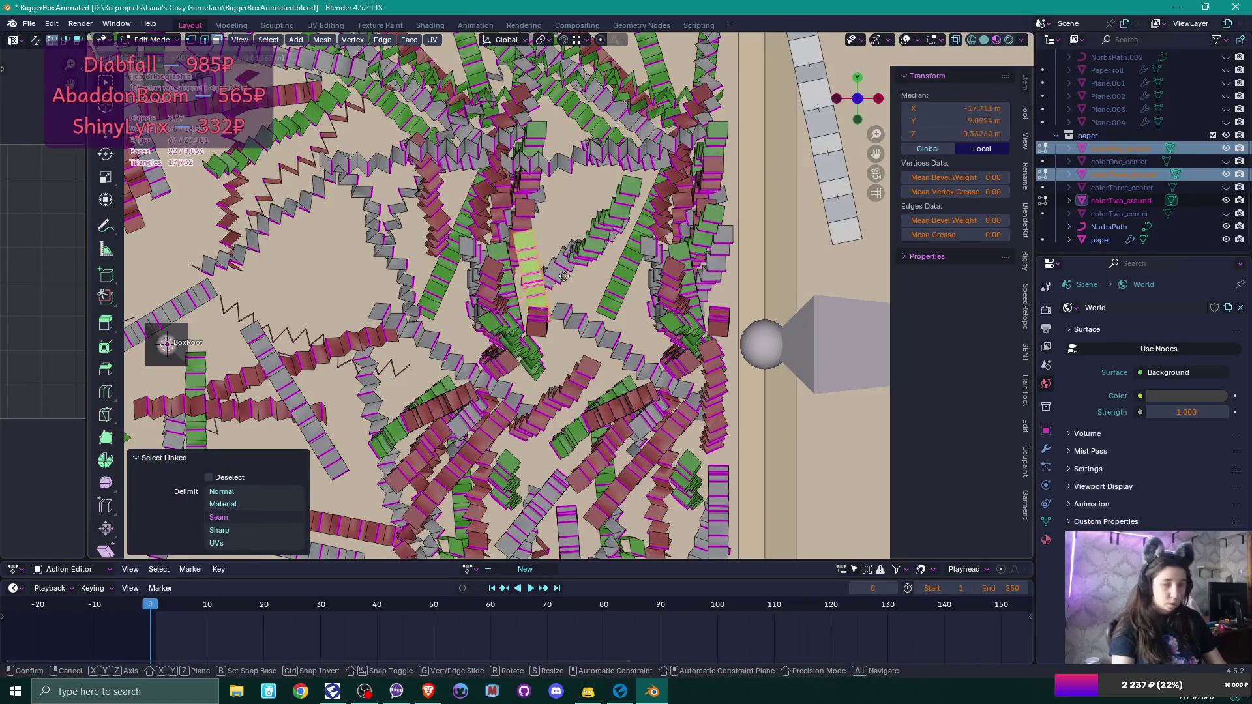
left_click(583, 349)
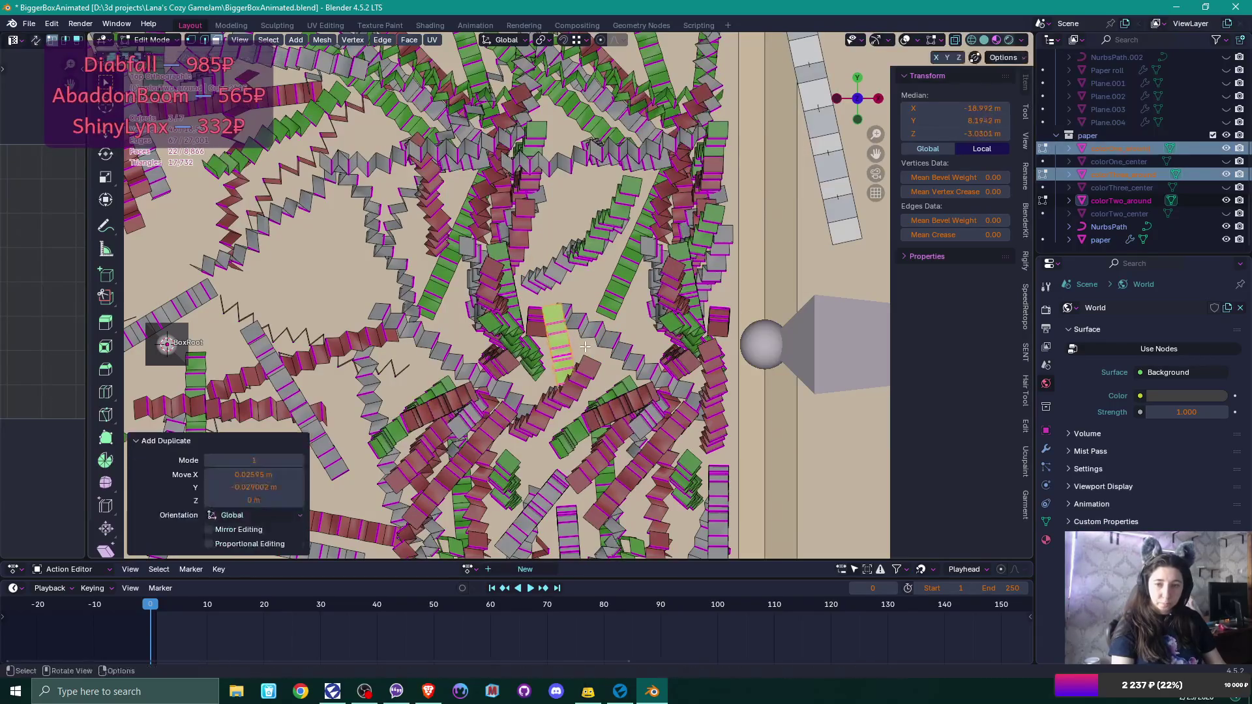
key("r")
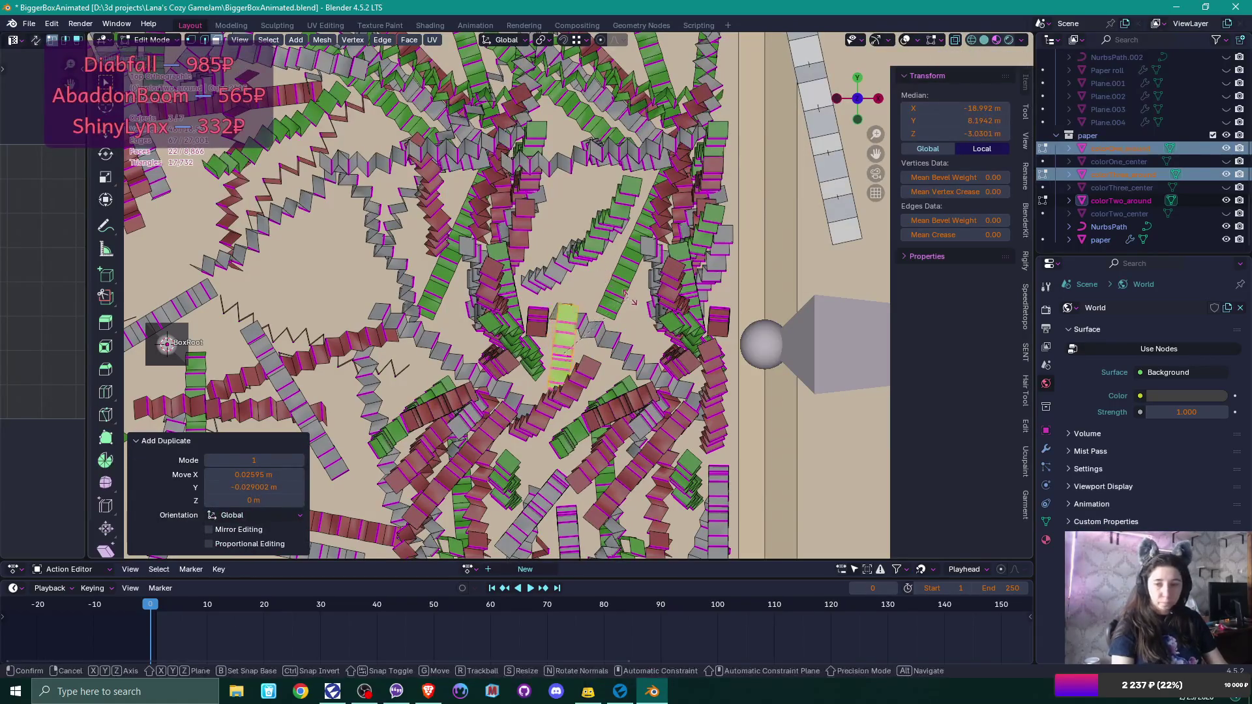
left_click(628, 322)
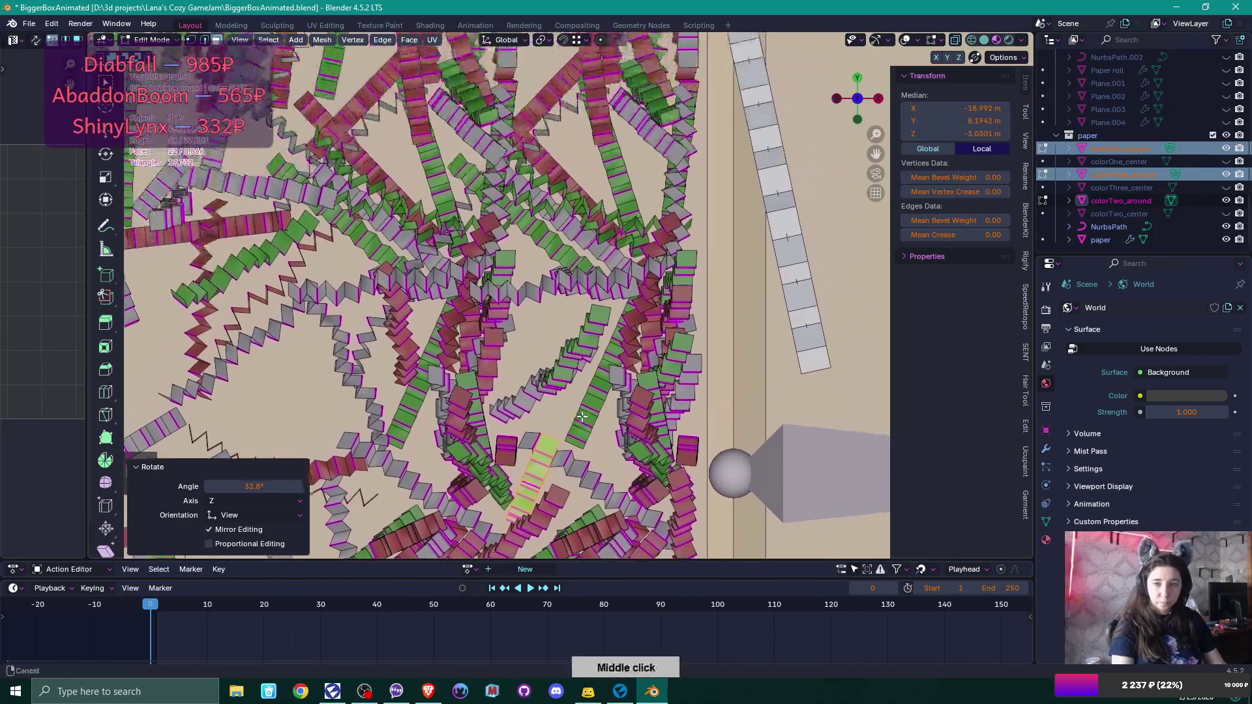
Duplicate one more strip into an empty spot, turn it vertical, and nudge it into place.
left_click(496, 358)
key("l")
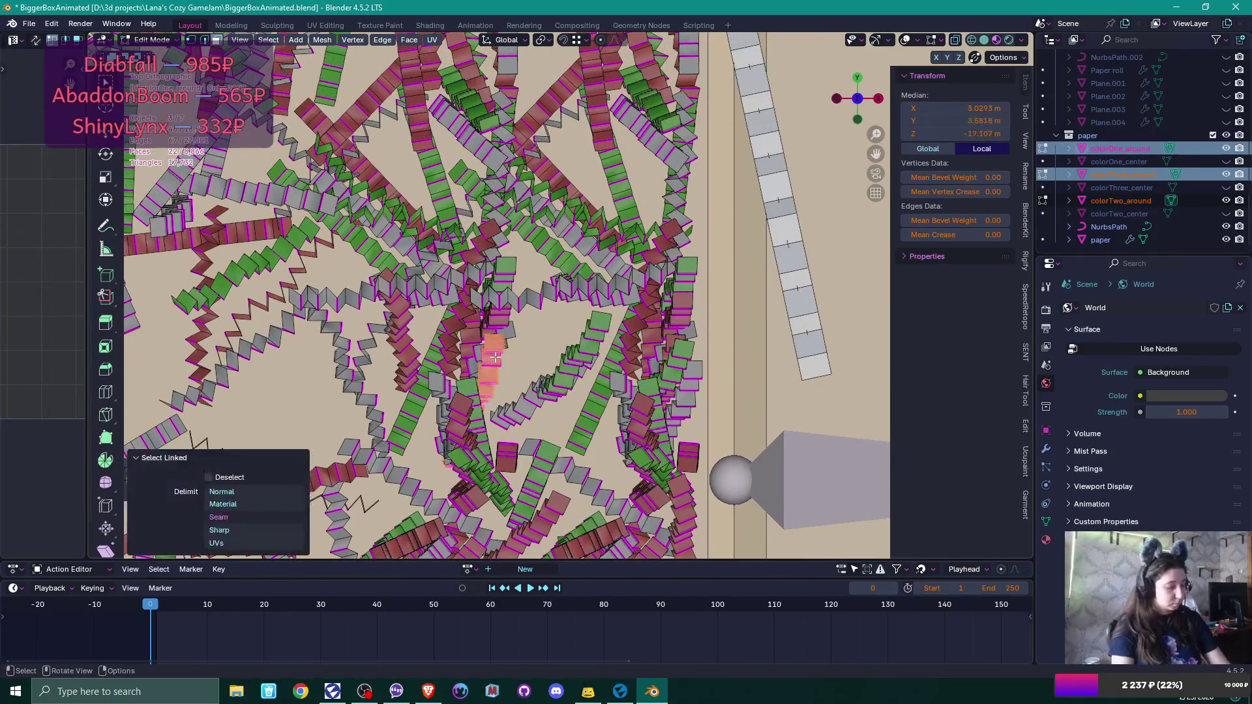
key("shift+d")
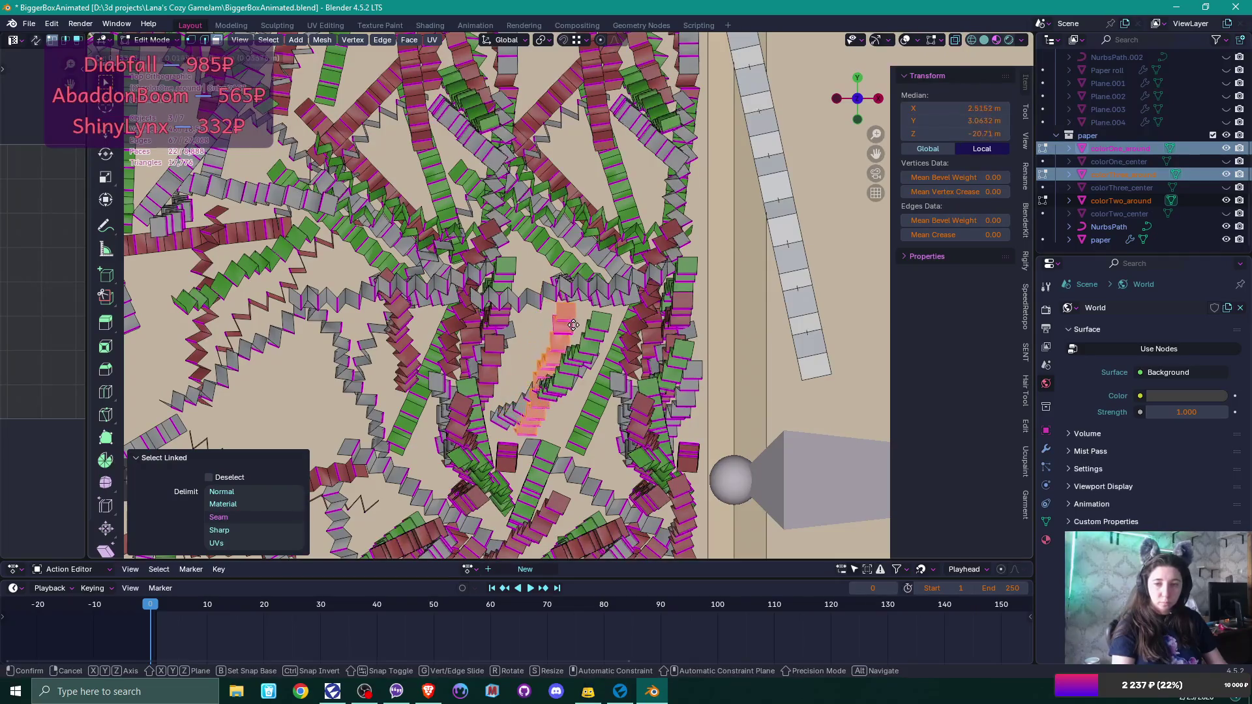
left_click(574, 325)
key("r")
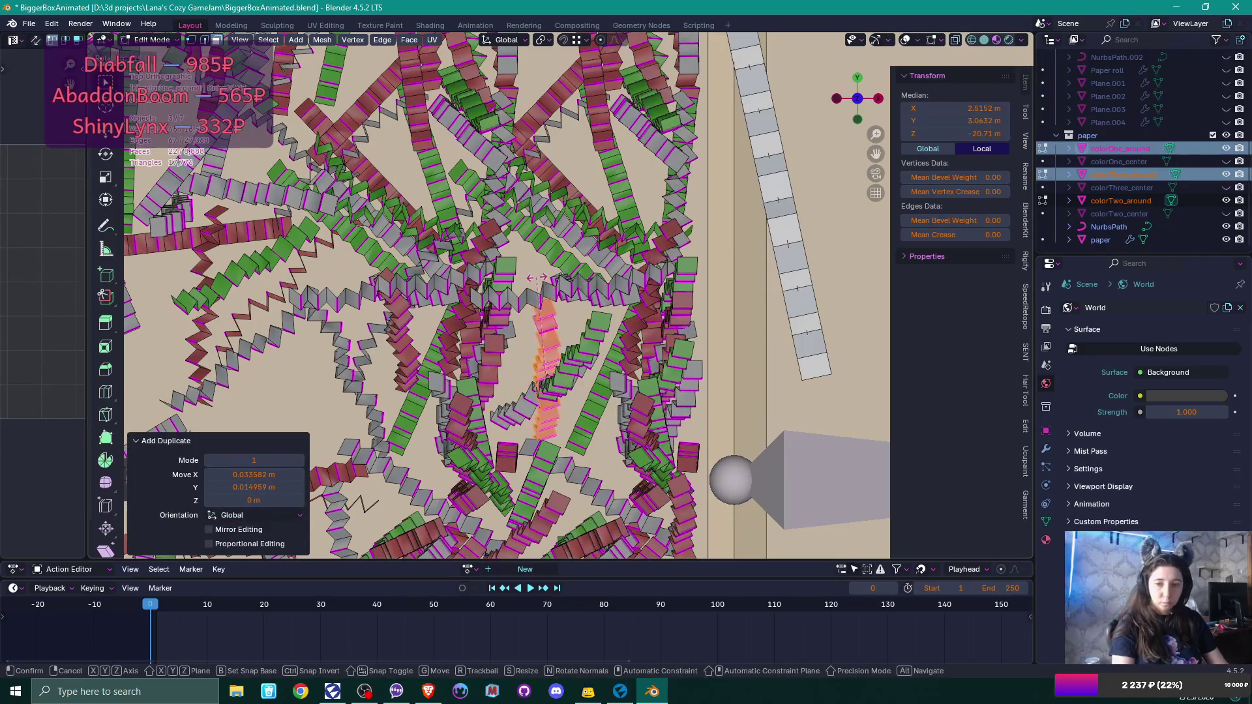
left_click(537, 278)
key("g")
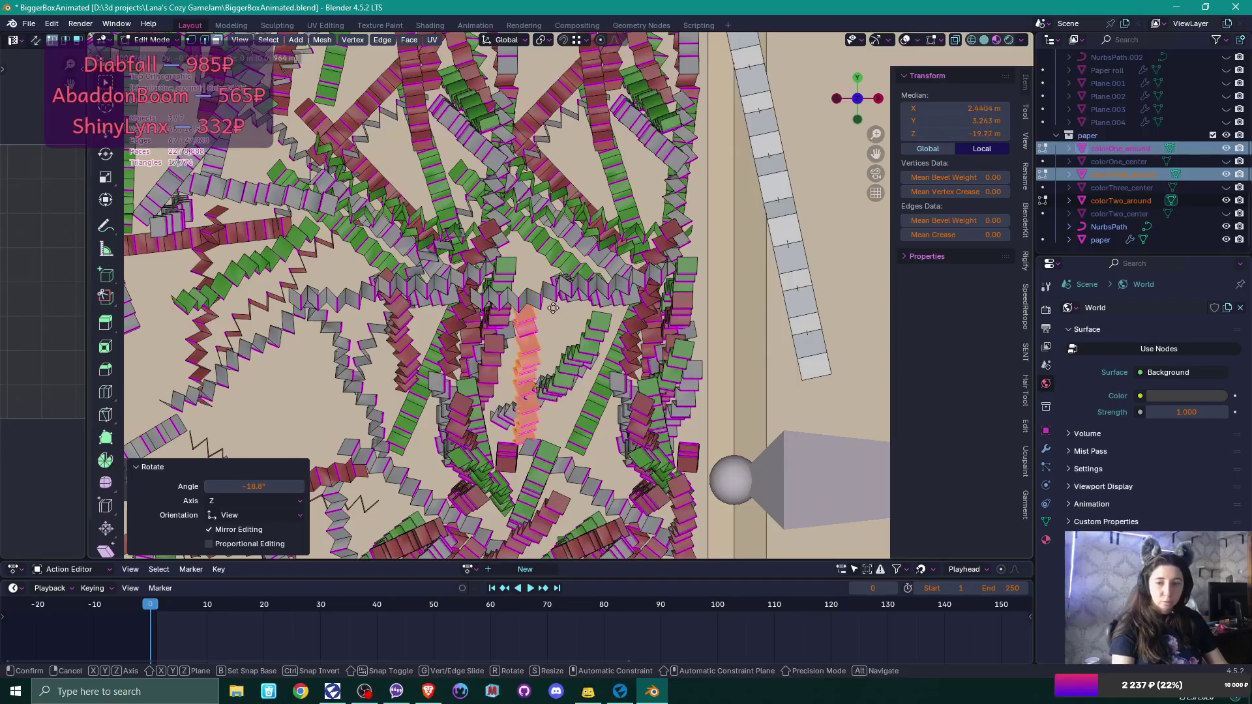
left_click(554, 308)
Orbit around the box to inspect the pile, then start and cancel a Y-axis move.
middle_click(554, 307)
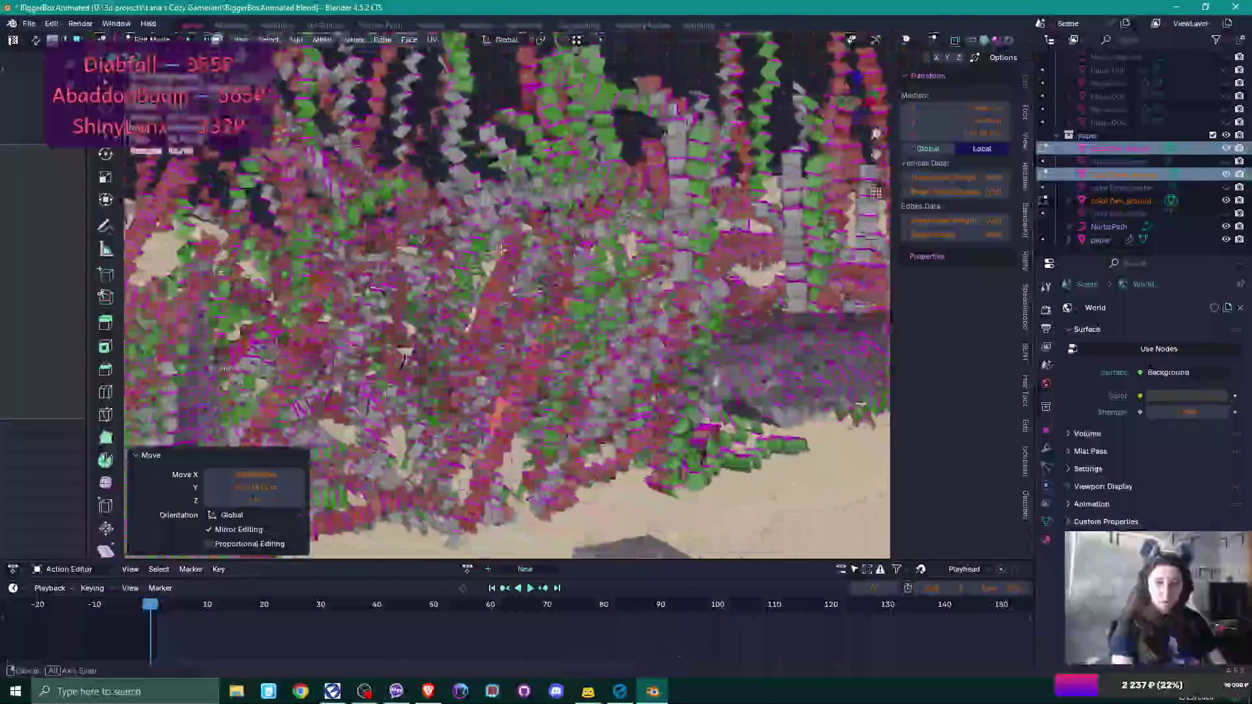
middle_click(520, 256)
scroll(535, 274, "down", 3)
scroll(545, 291, "up", 3)
middle_click(544, 290)
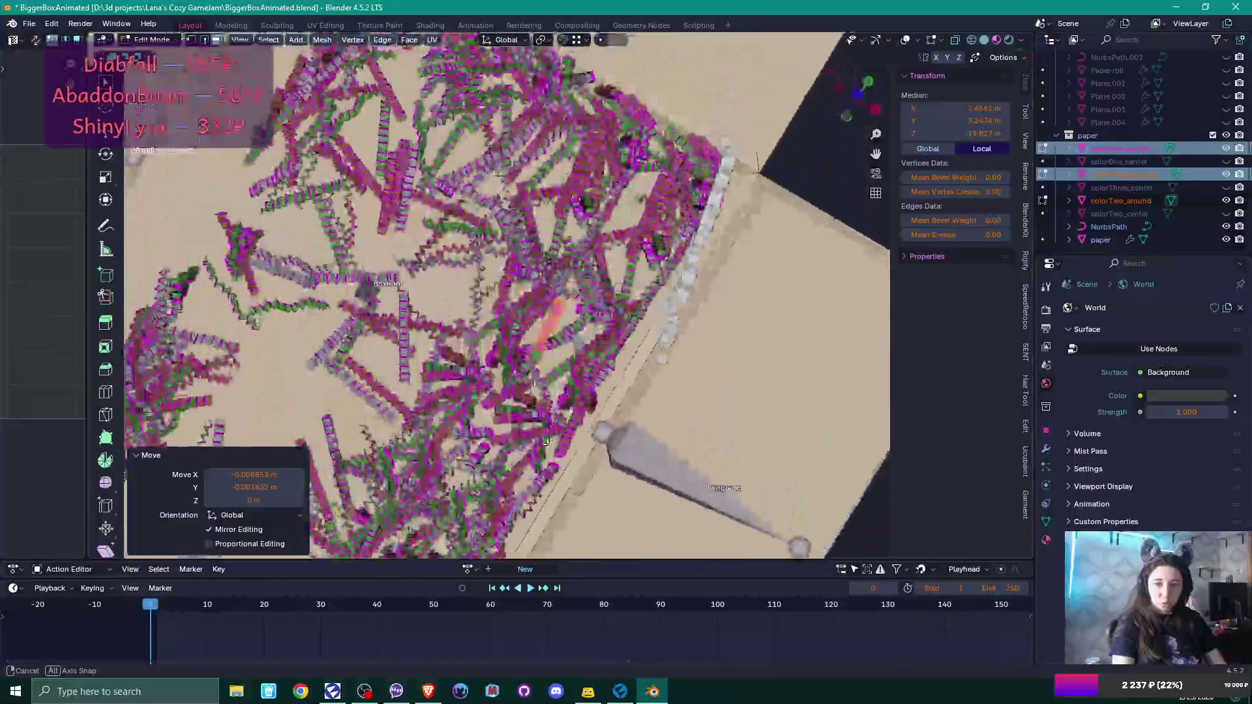
middle_click(548, 452)
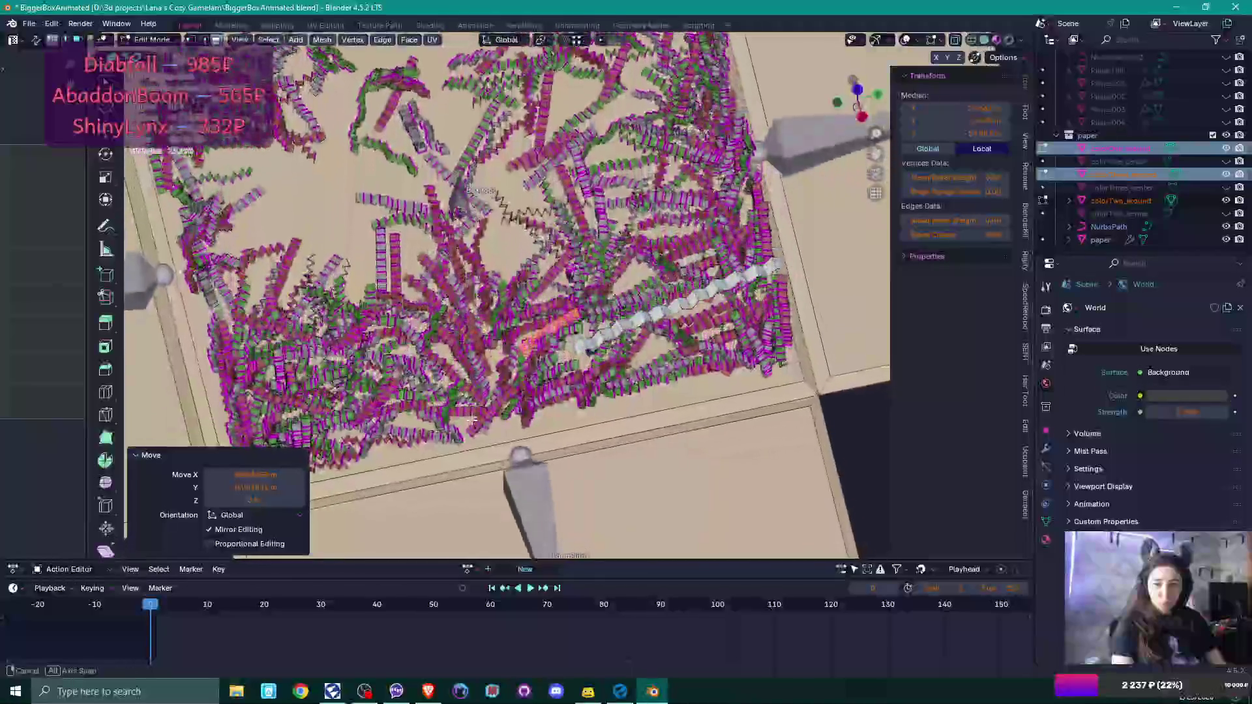
key("g")
key("y")
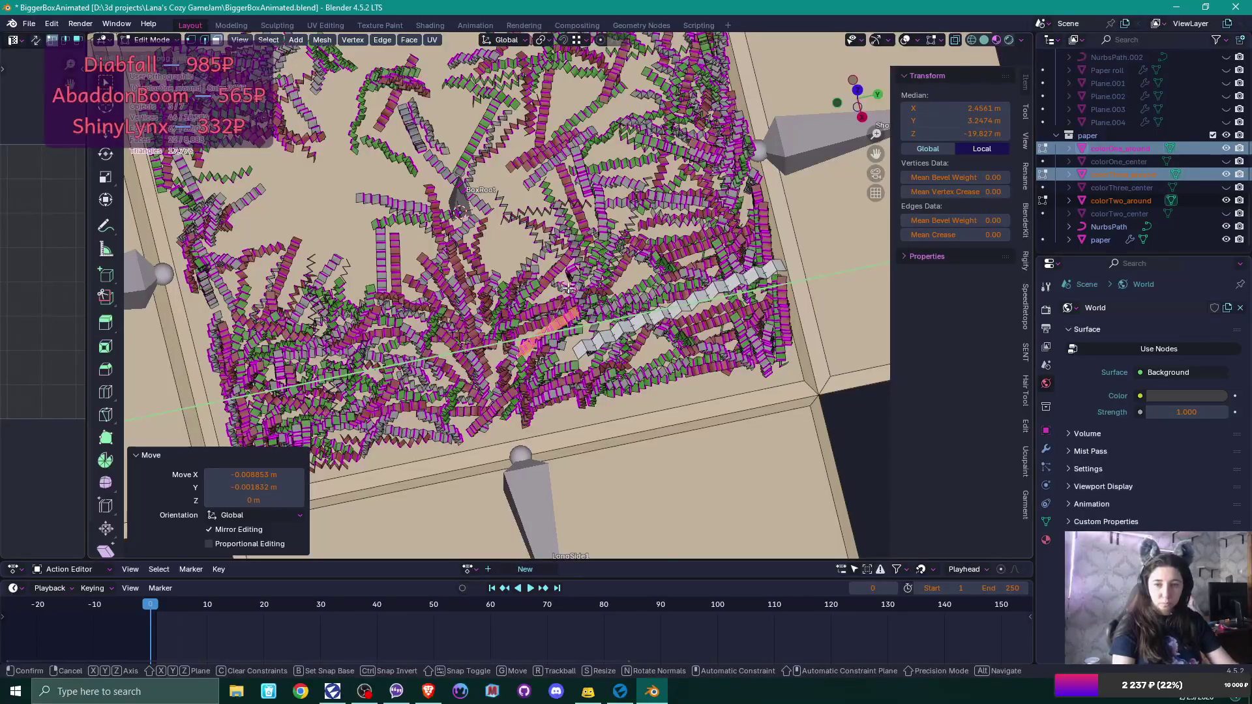
key("Escape")
Nudge the strip along X and tilt it -4.18° about the X axis.
key("g")
key("x")
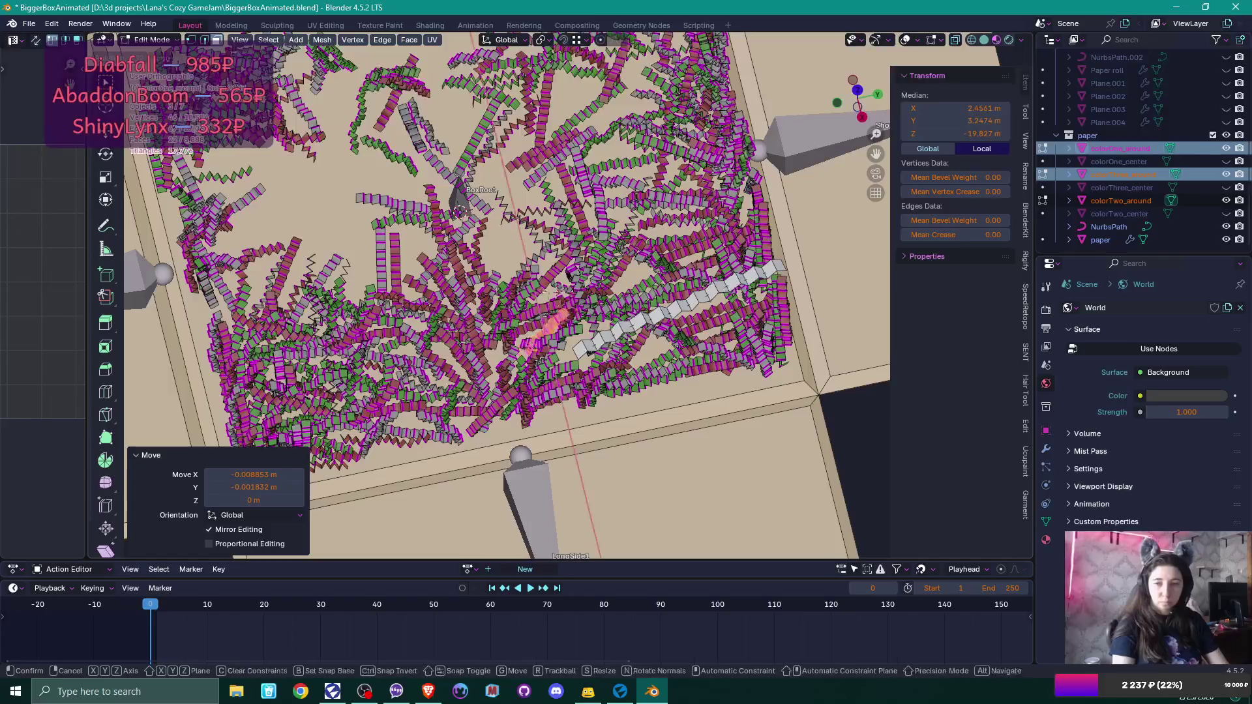
key("r")
key("Return")
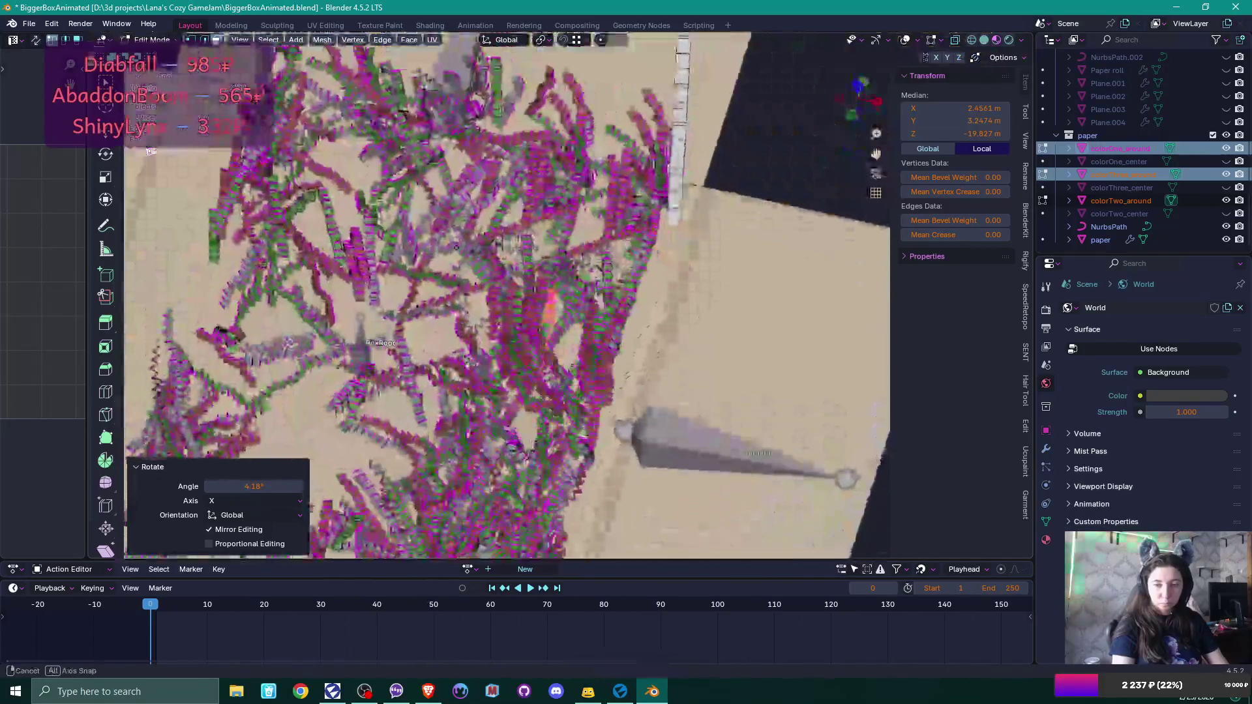
left_click_drag(574, 306, 608, 331)
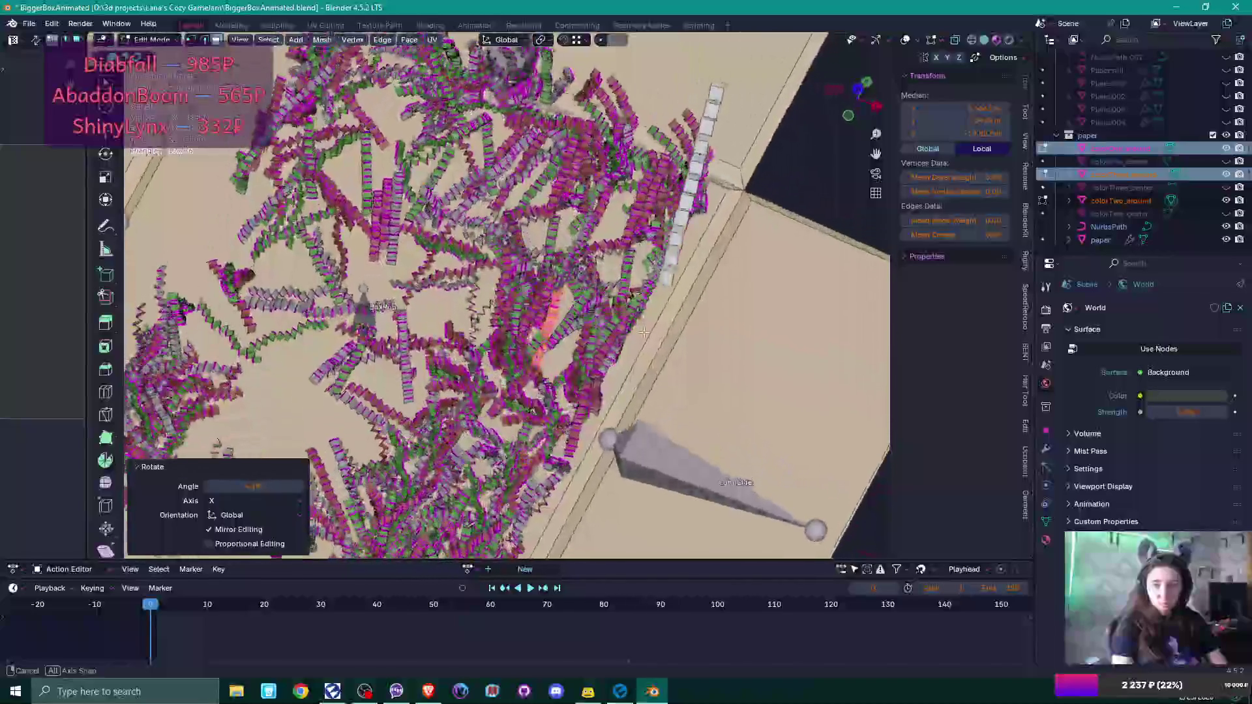
Raise the strip about 0.032 m along Z and zoom into a top-down view.
key("g")
key("z")
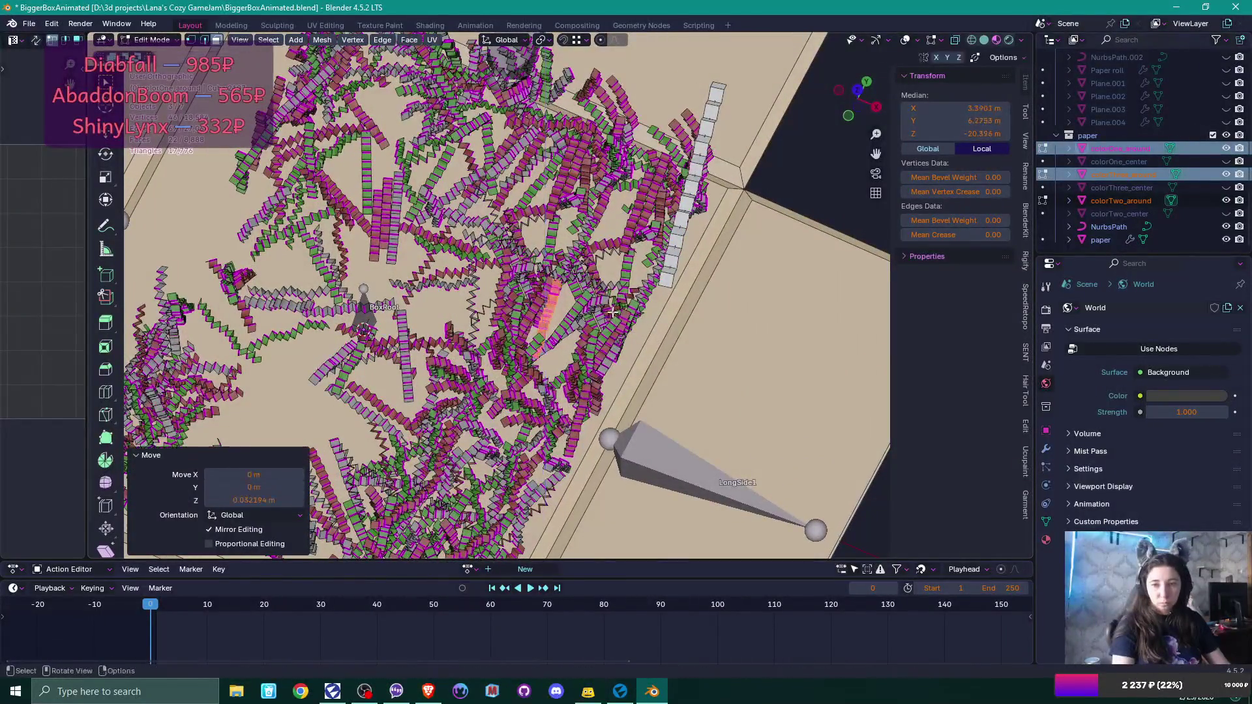
left_click(610, 324)
mouse_move(610, 324)
left_mouse_down()
mouse_move(626, 313)
mouse_move(572, 222)
mouse_move(597, 321)
mouse_move(574, 287)
left_mouse_up()
scroll(572, 222, "up", 3)
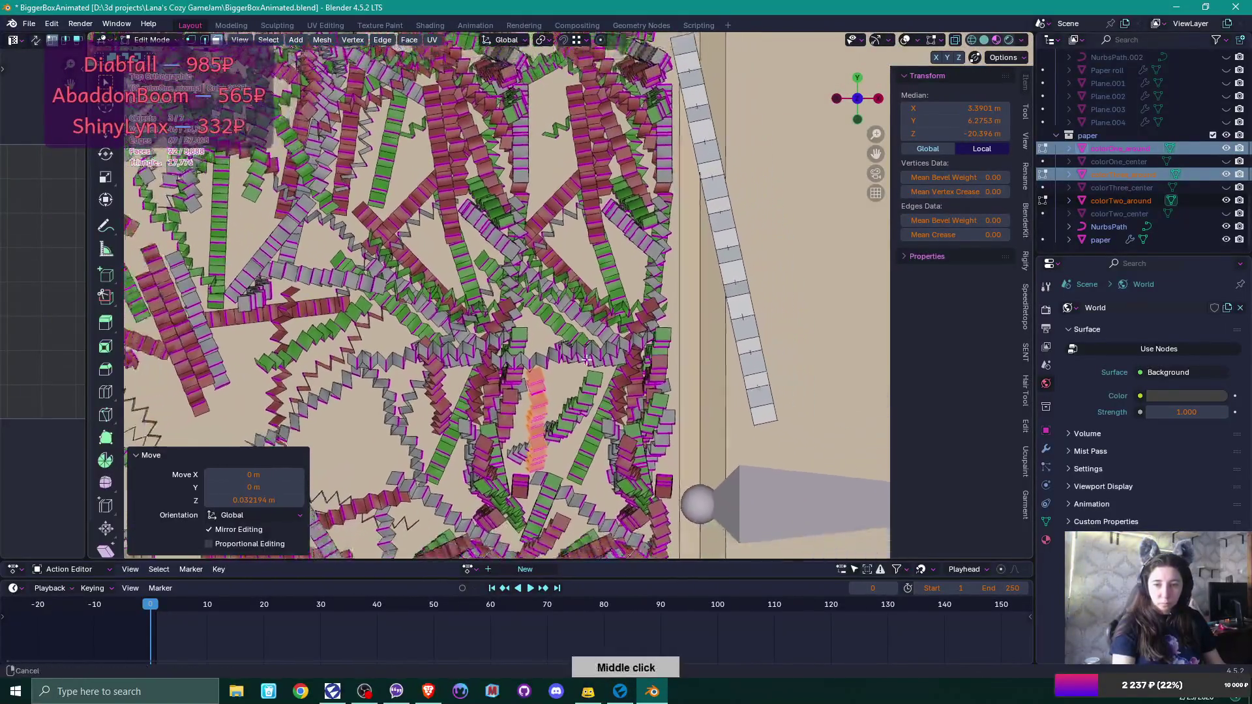
Move two linked paper strips to new spots, the second slightly right.
left_click(500, 461)
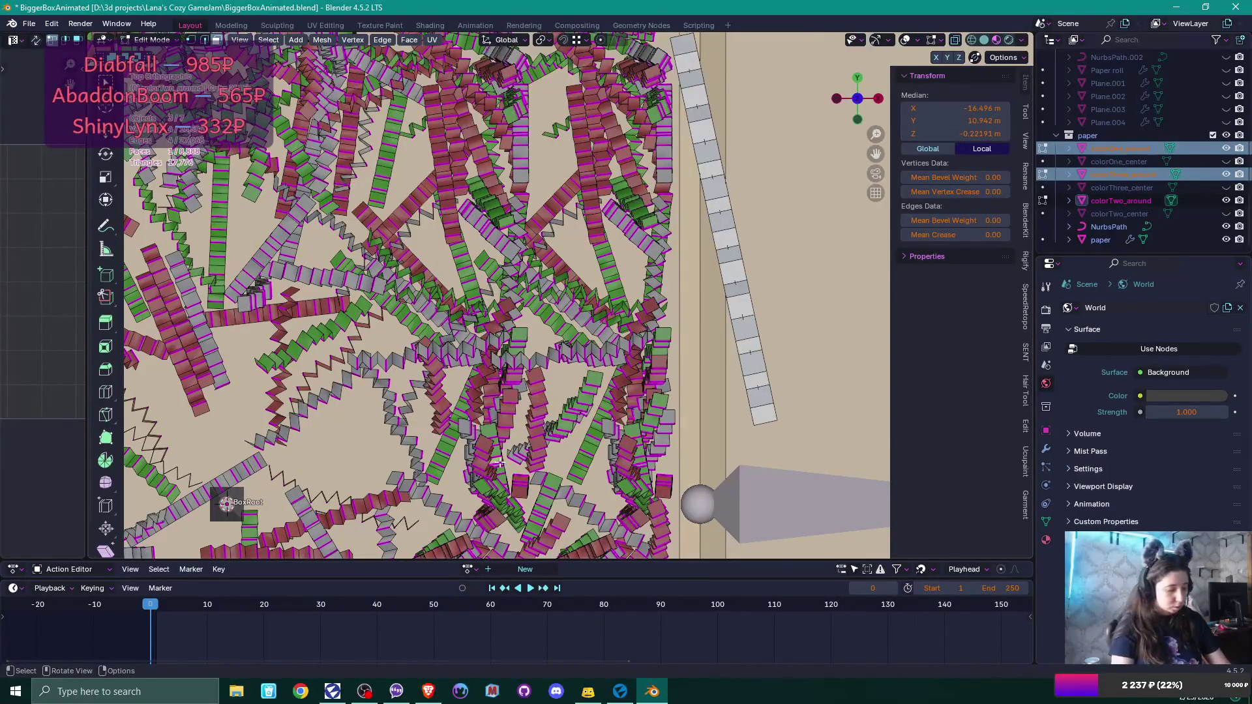
key("l")
key("g")
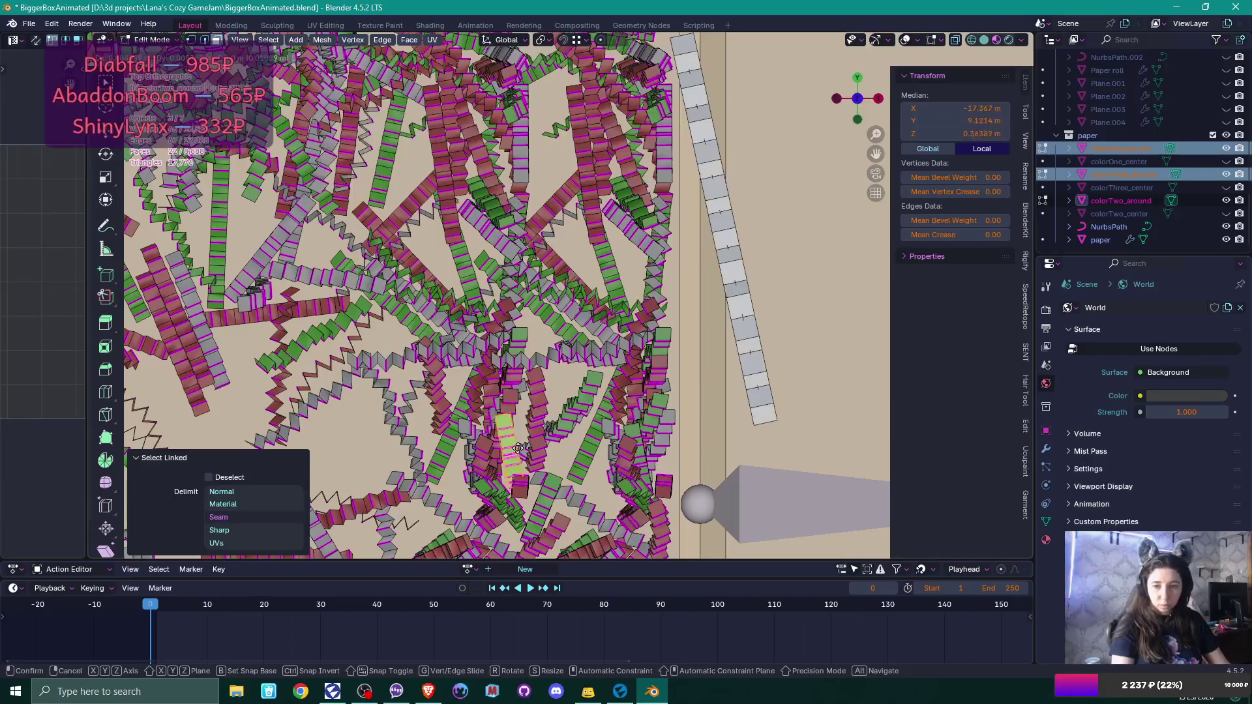
left_click(519, 436)
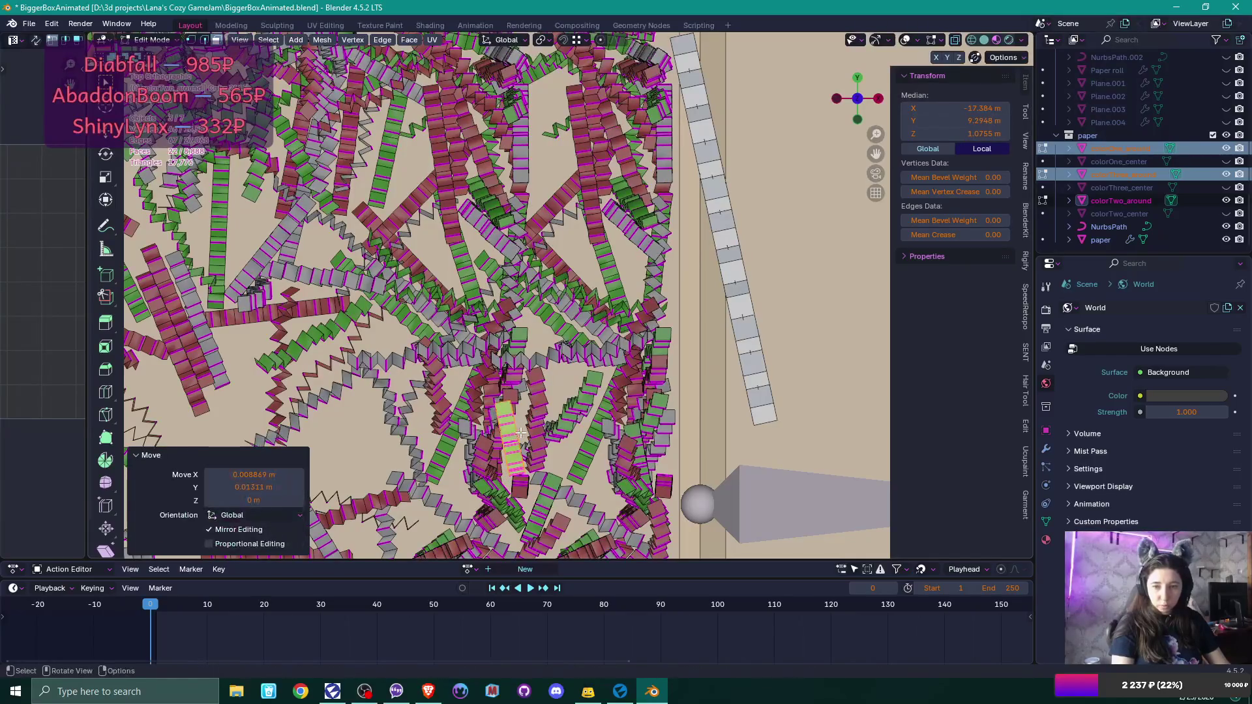
middle_click(579, 266)
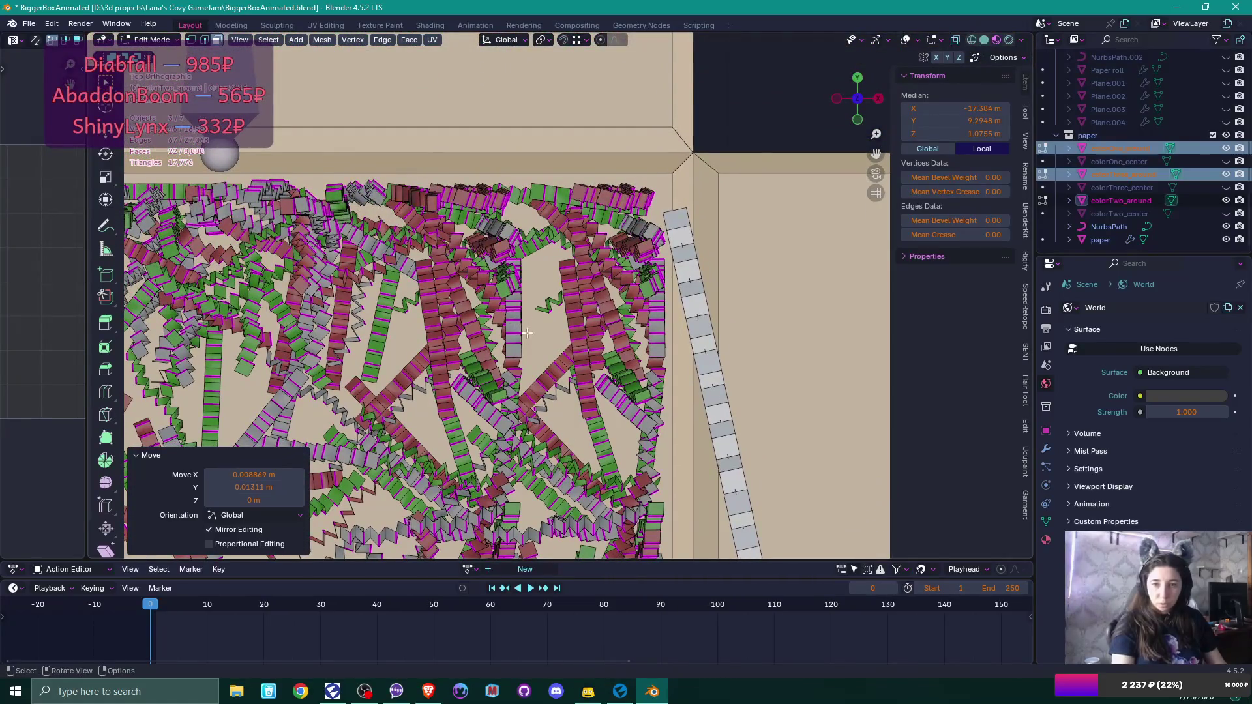
scroll(527, 328, "up", 3)
key("l")
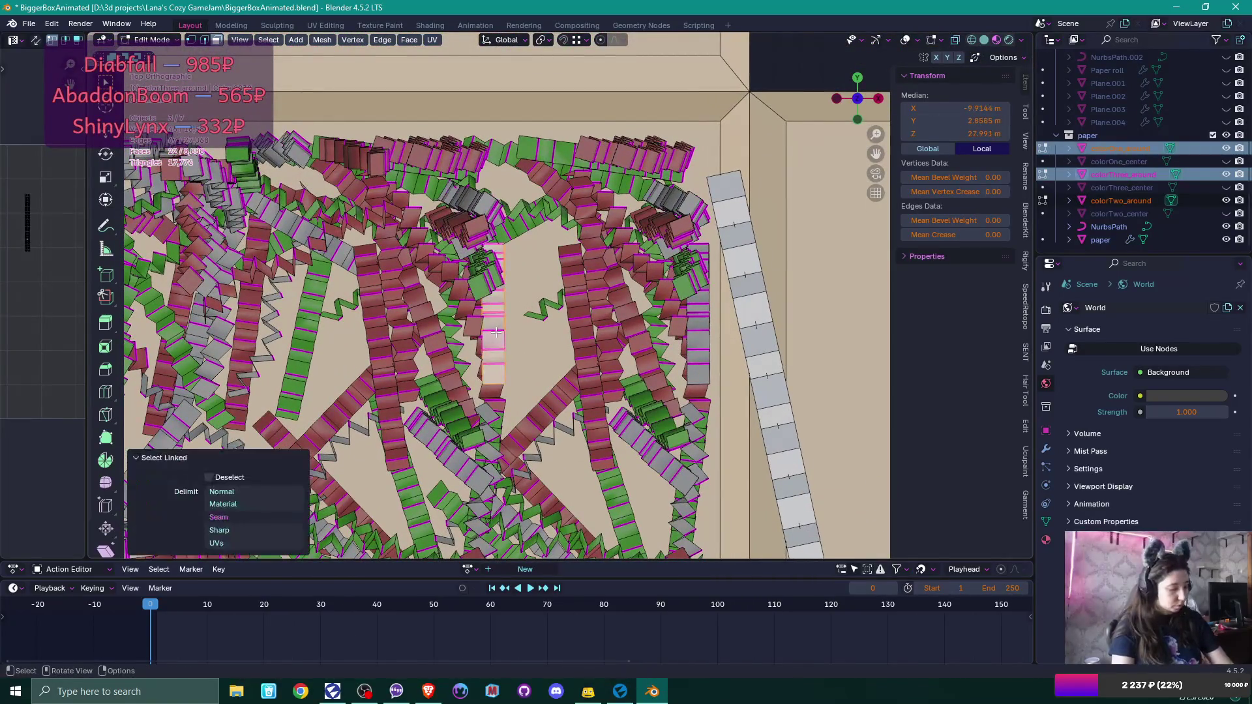
key("g")
left_click(531, 337)
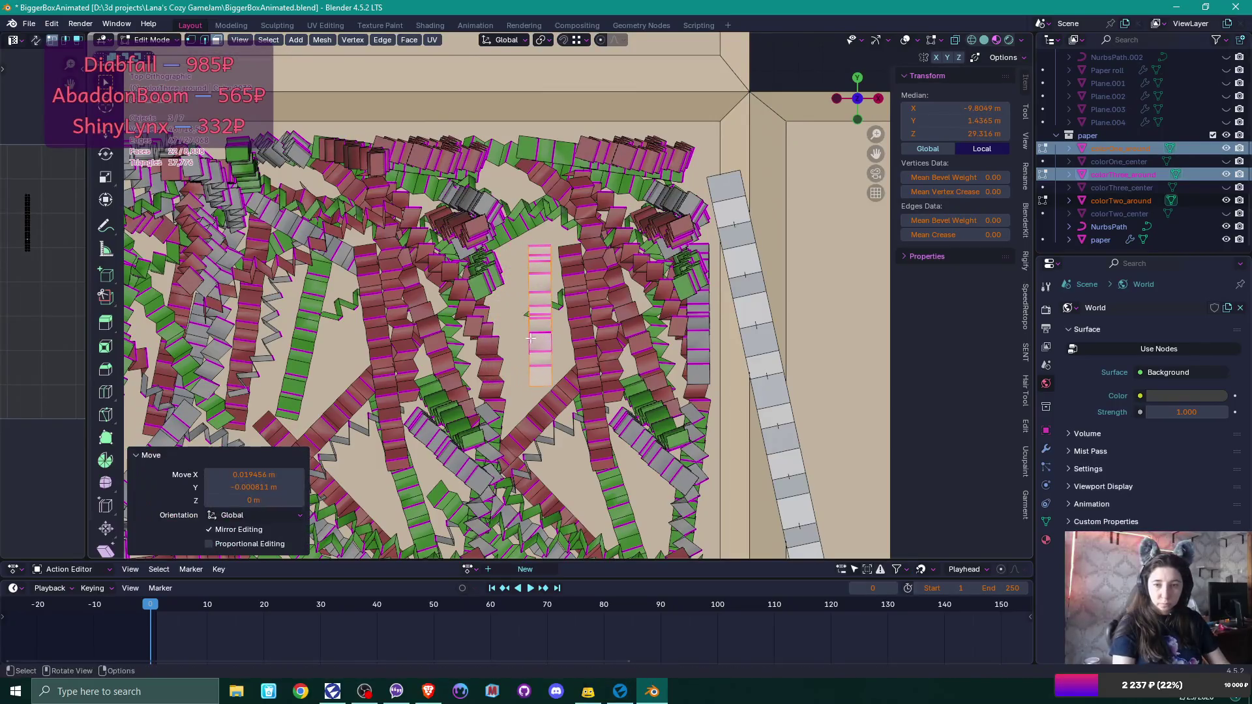
Nudge another strip about 0.019 m along X and start moving one more down-right.
left_click(496, 279)
key("l")
key("g")
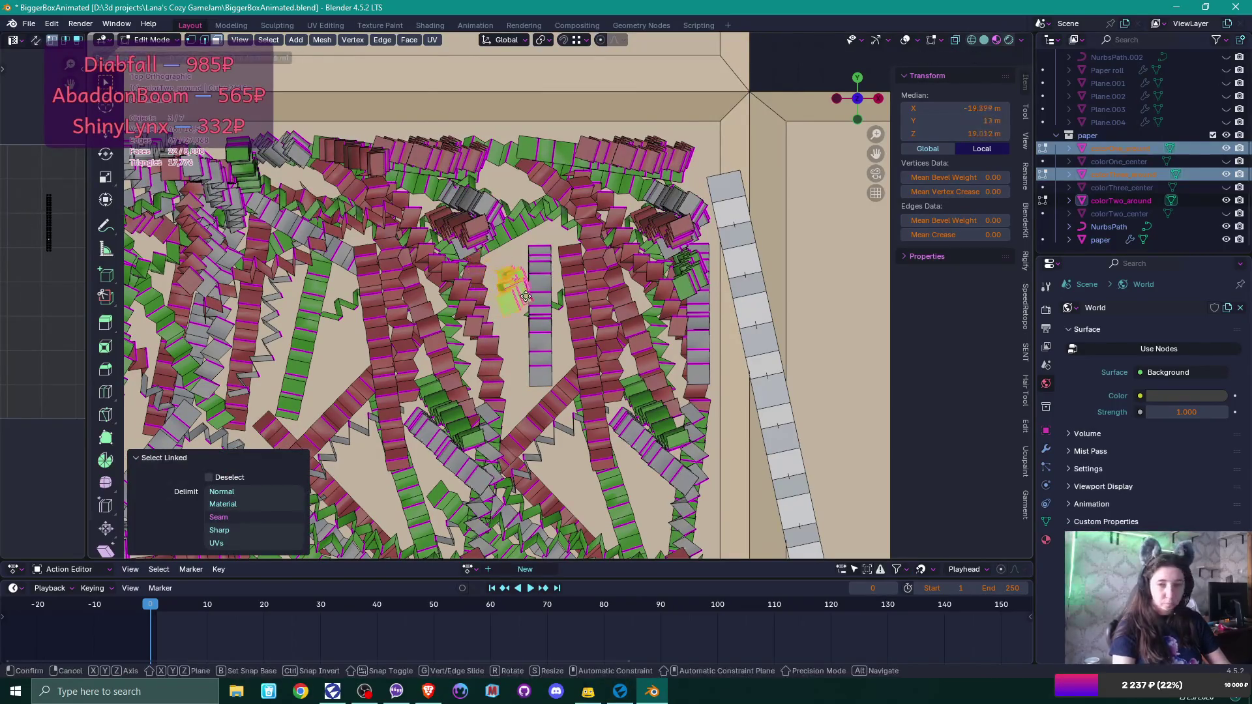
left_click(520, 279)
left_click(477, 224)
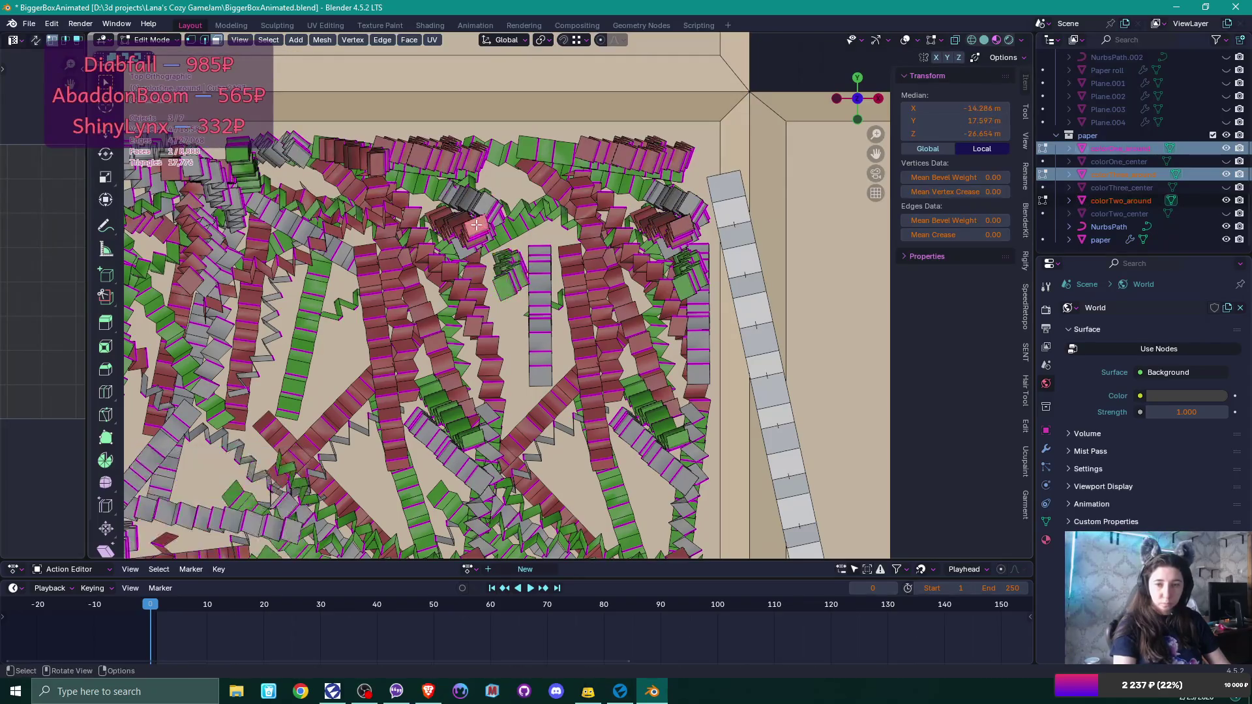
key("l")
key("g")
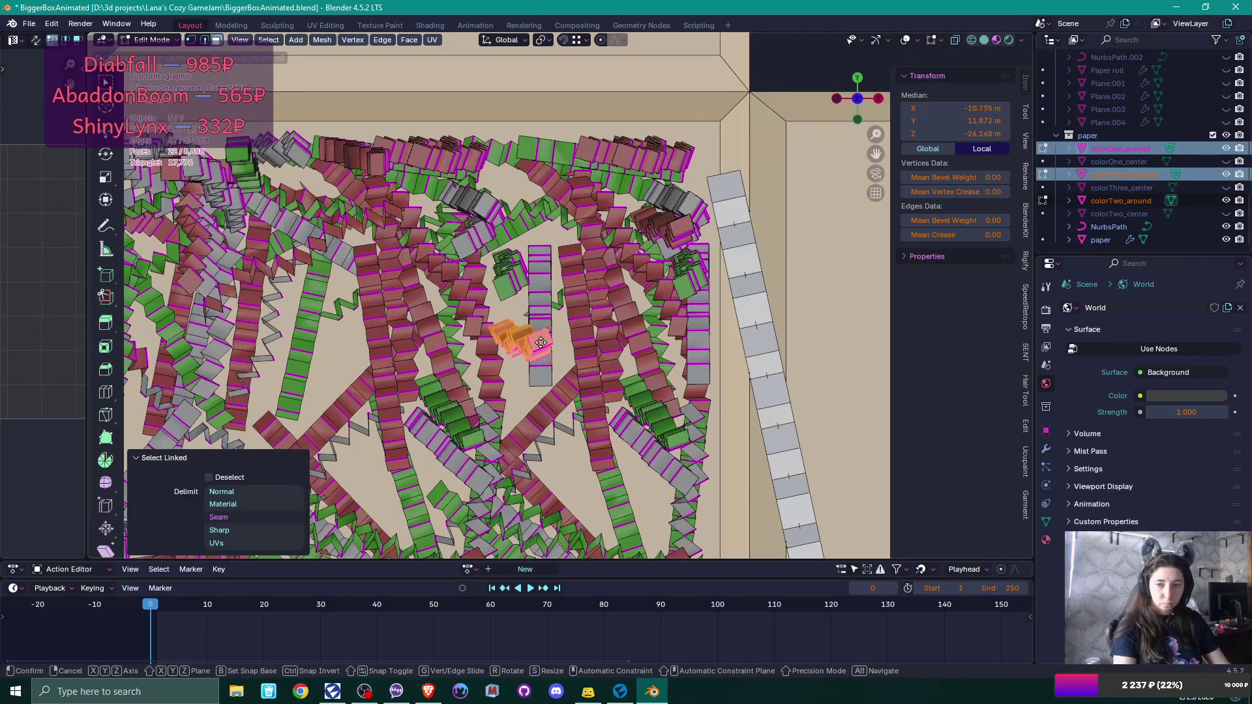
Settle the strip about 0.026 m along X and -0.048 m along Y, then orbit around the box.
left_click(538, 354)
middle_click(535, 345)
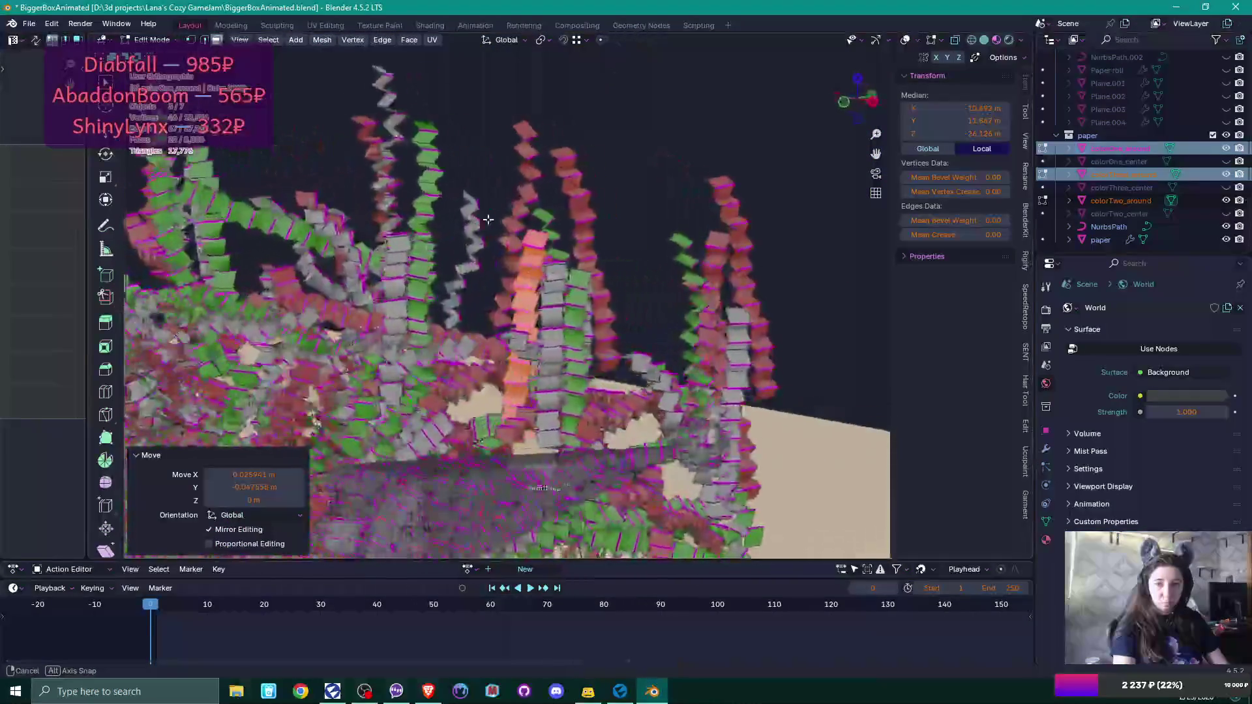
middle_click(563, 403)
middle_click(564, 405)
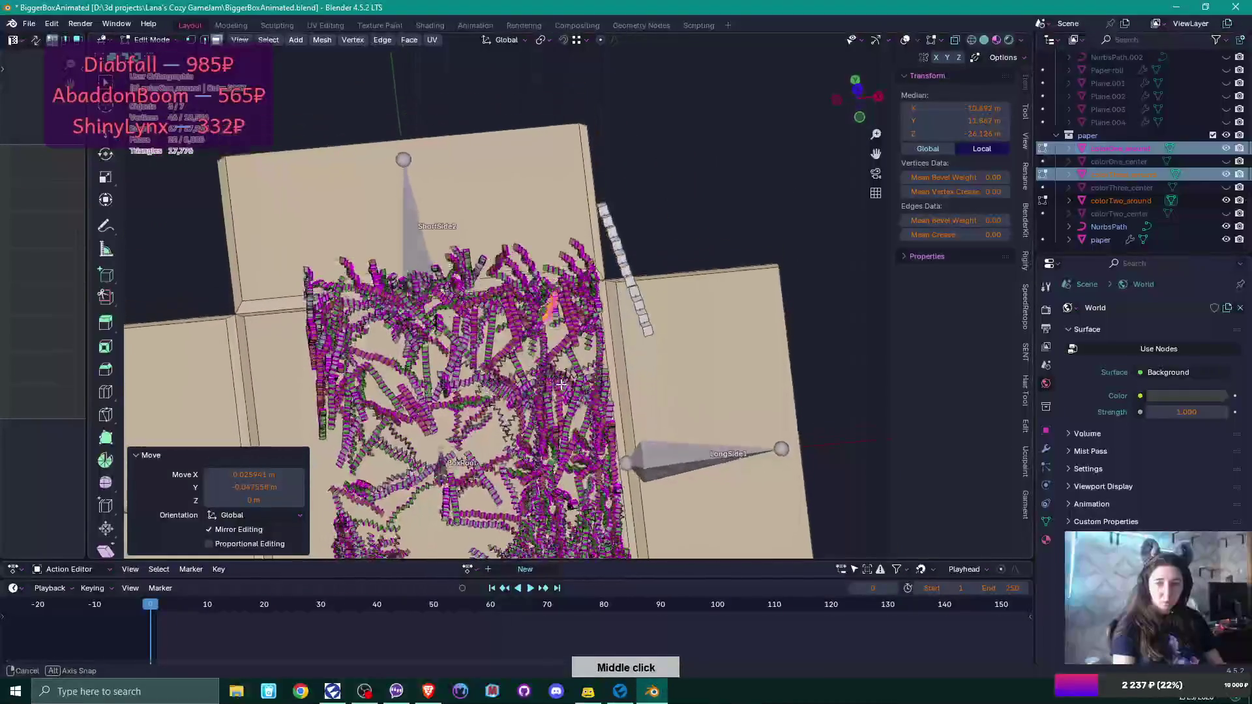
middle_click(535, 457)
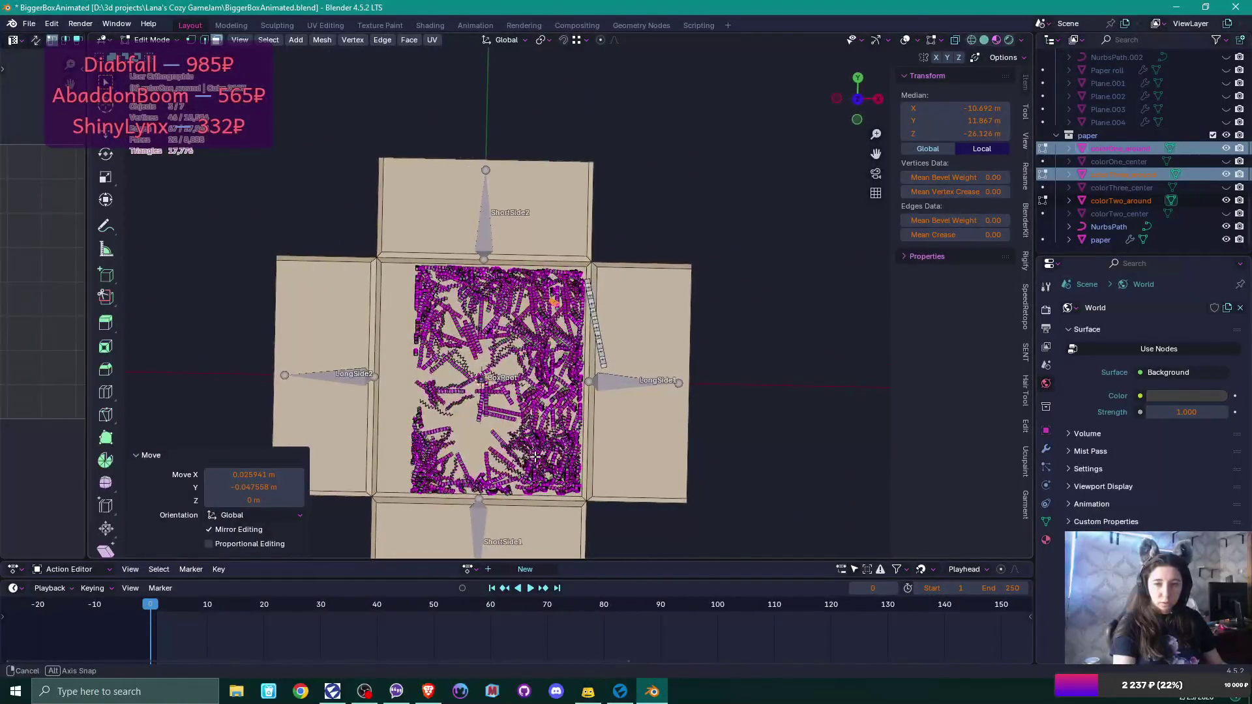
middle_click(452, 335)
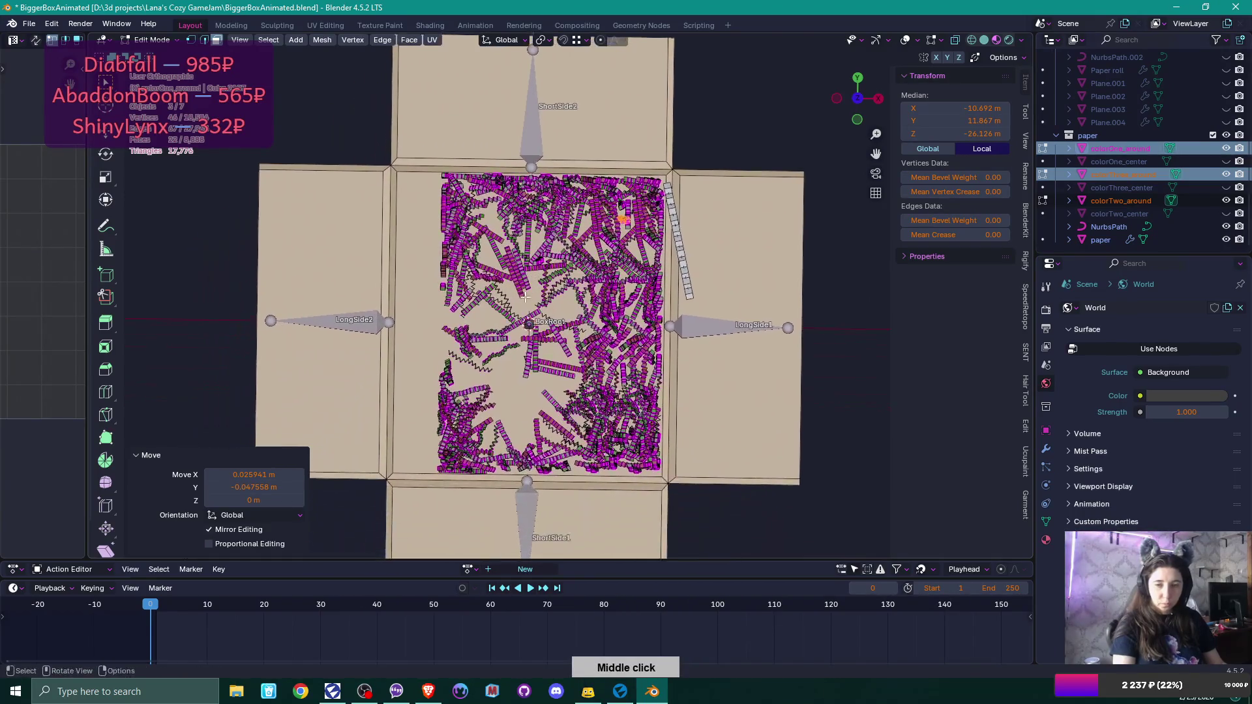
Switch to top view over the box's left part and shrink the Timeline to enlarge the keyframe editor.
key("KP_7")
middle_click(426, 271)
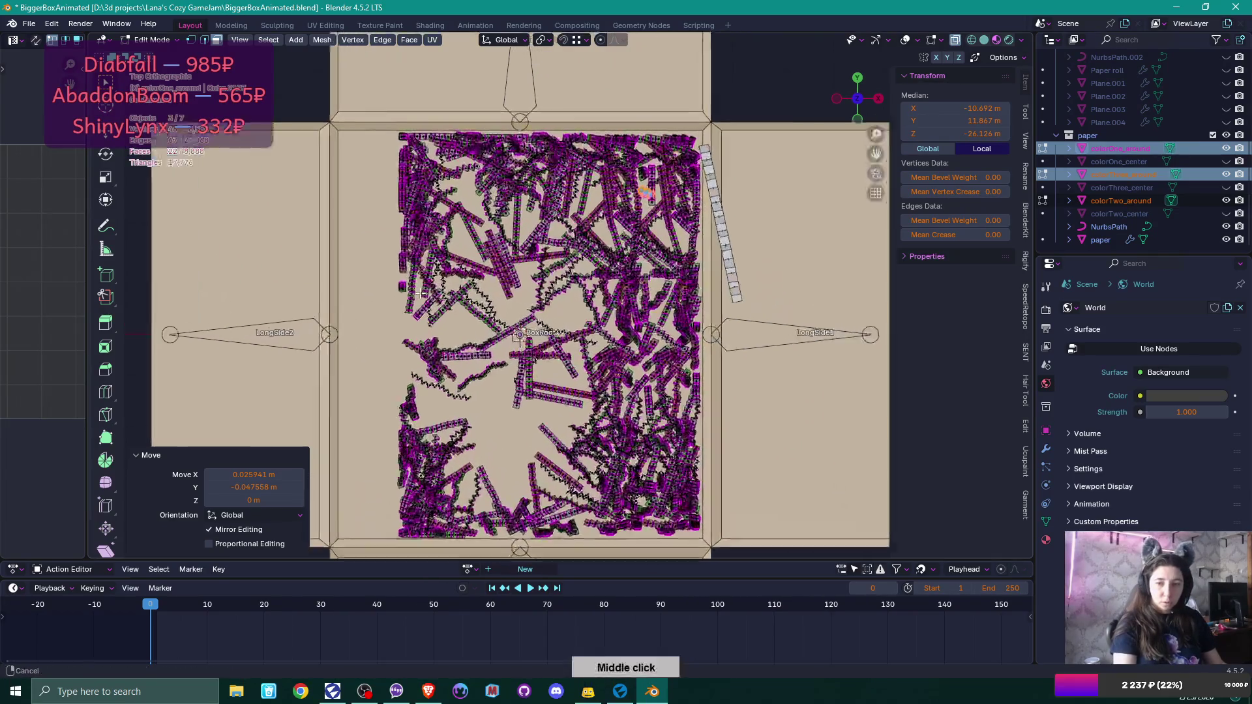
middle_click(427, 260)
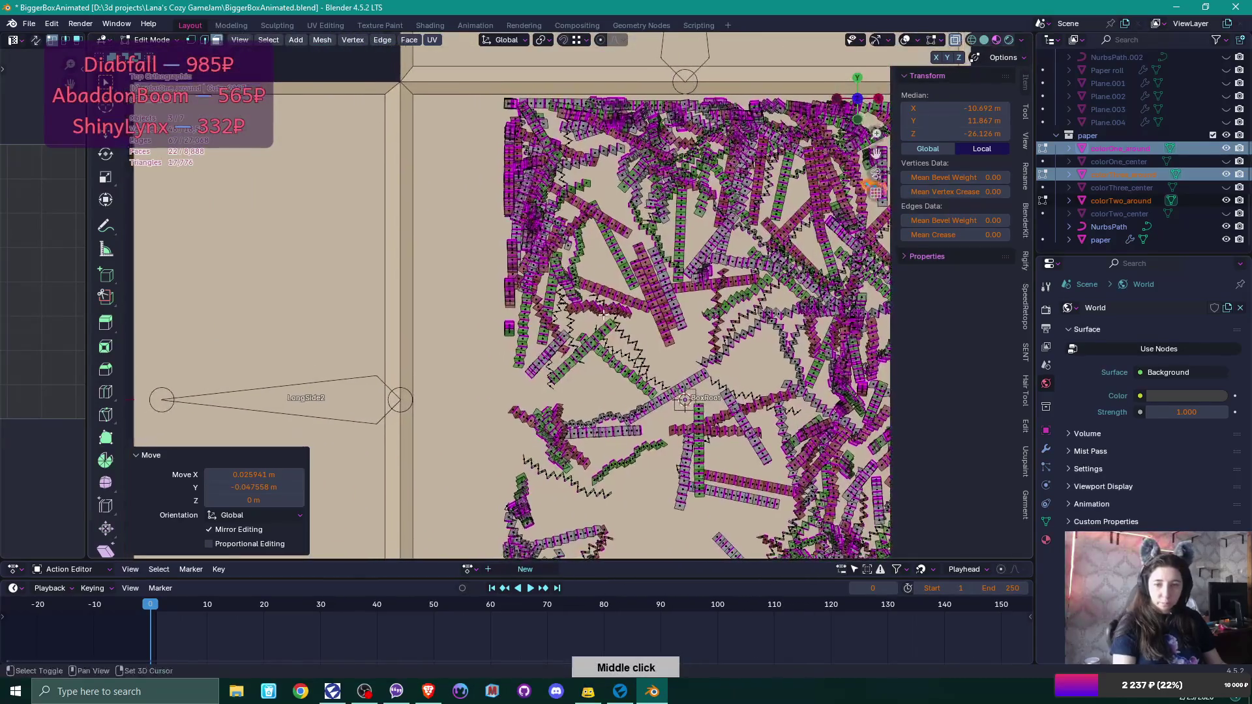
left_click_drag(601, 579, 601, 647)
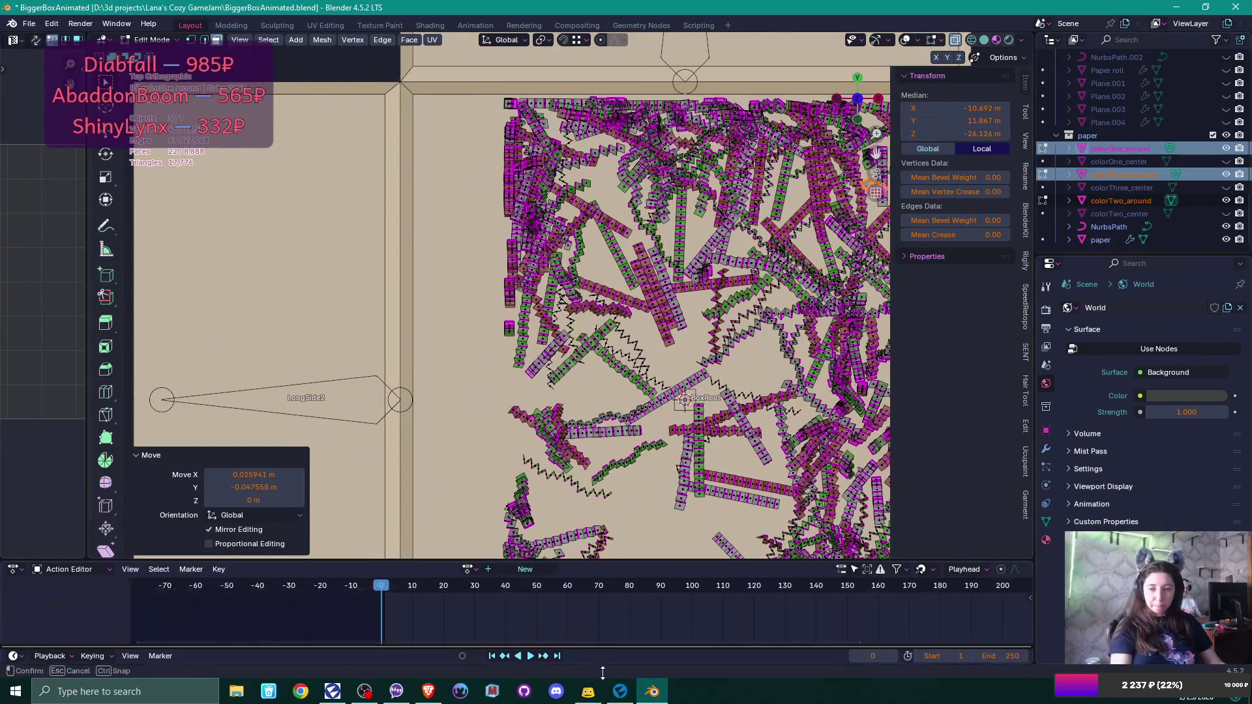
Enlarge the 3D view and select linked confetti strips around the top-left corner and upper-left edge.
left_click_drag(605, 561, 606, 628)
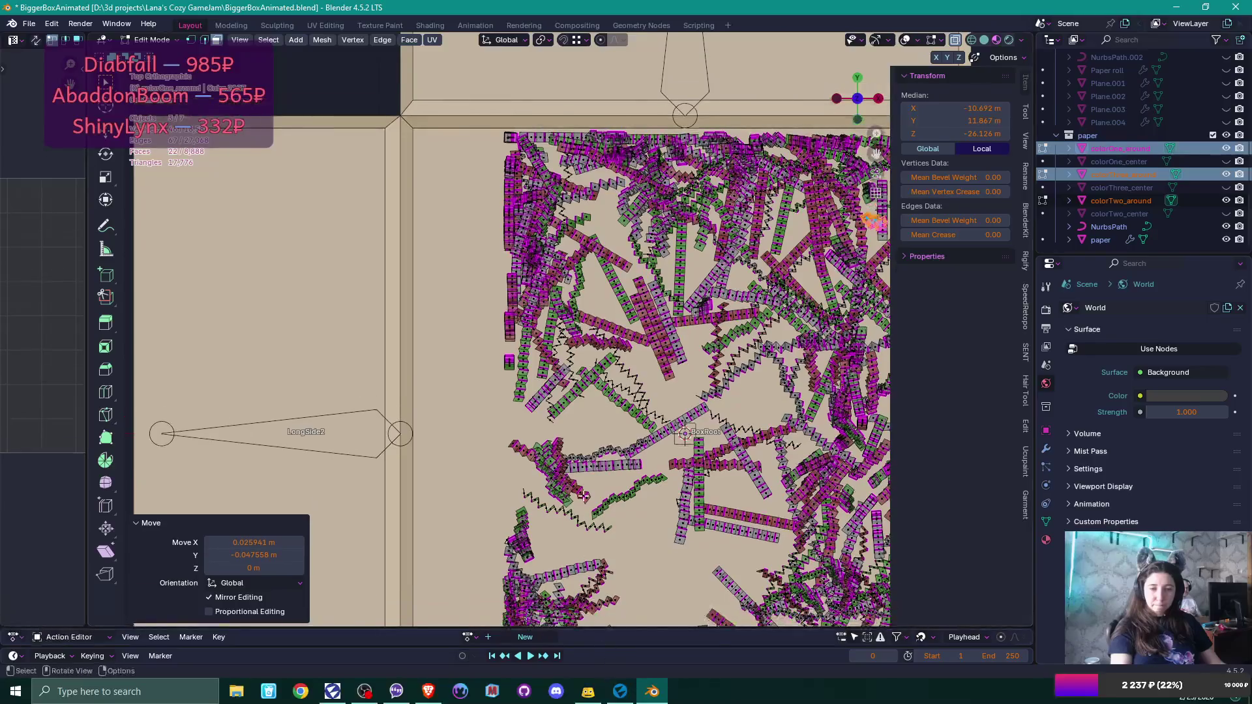
scroll(613, 300, "down", 3)
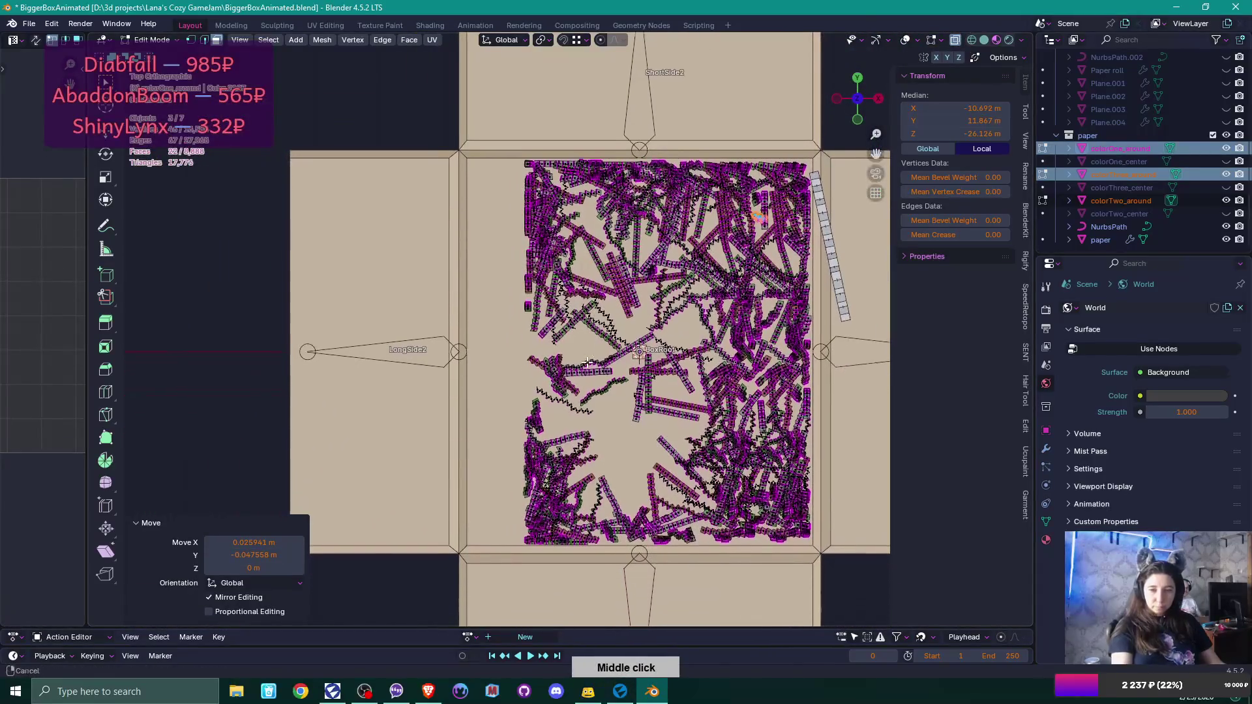
scroll(595, 348, "up", 2)
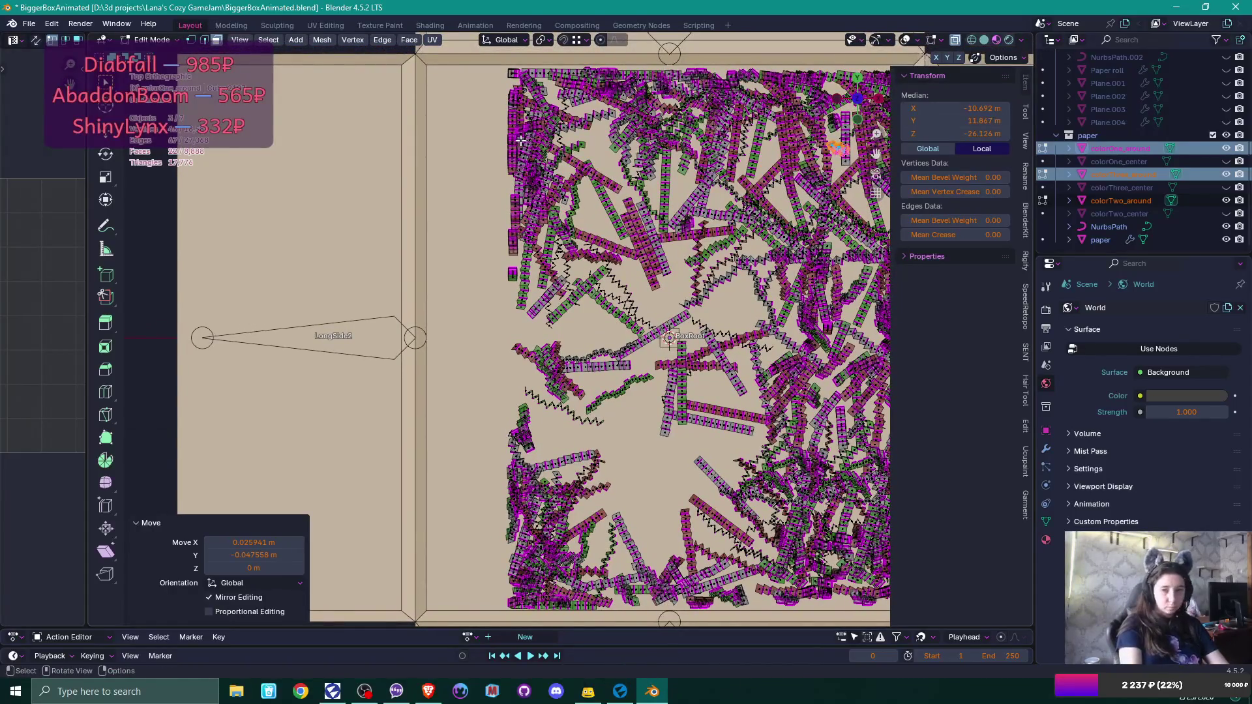
key("l")
key("l")
key("l")
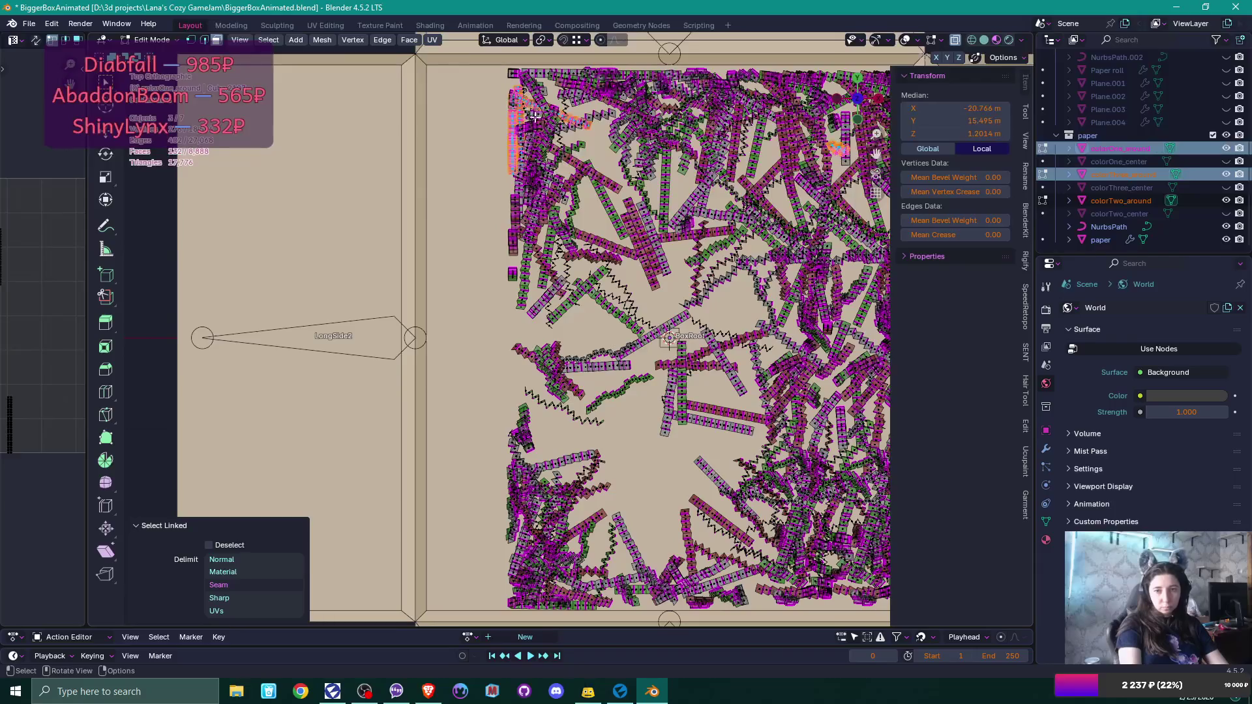
key("l")
key("l")
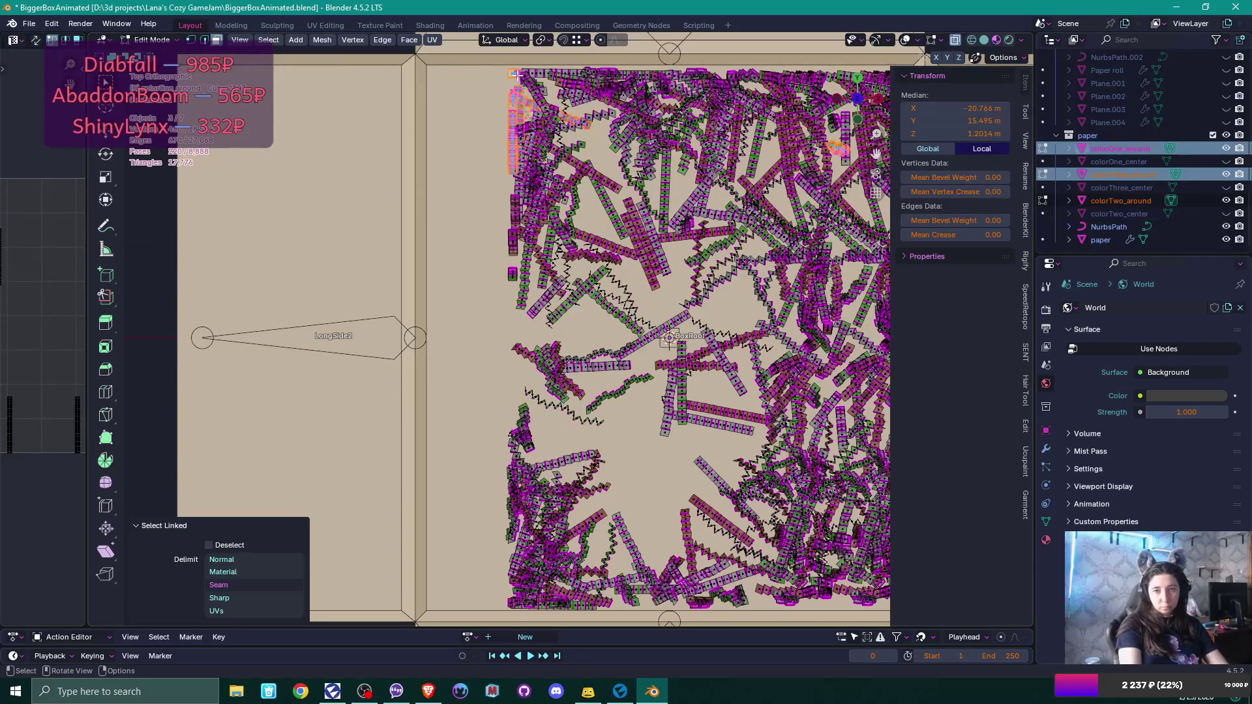
key("l")
key("l")
key("l")
key("l")
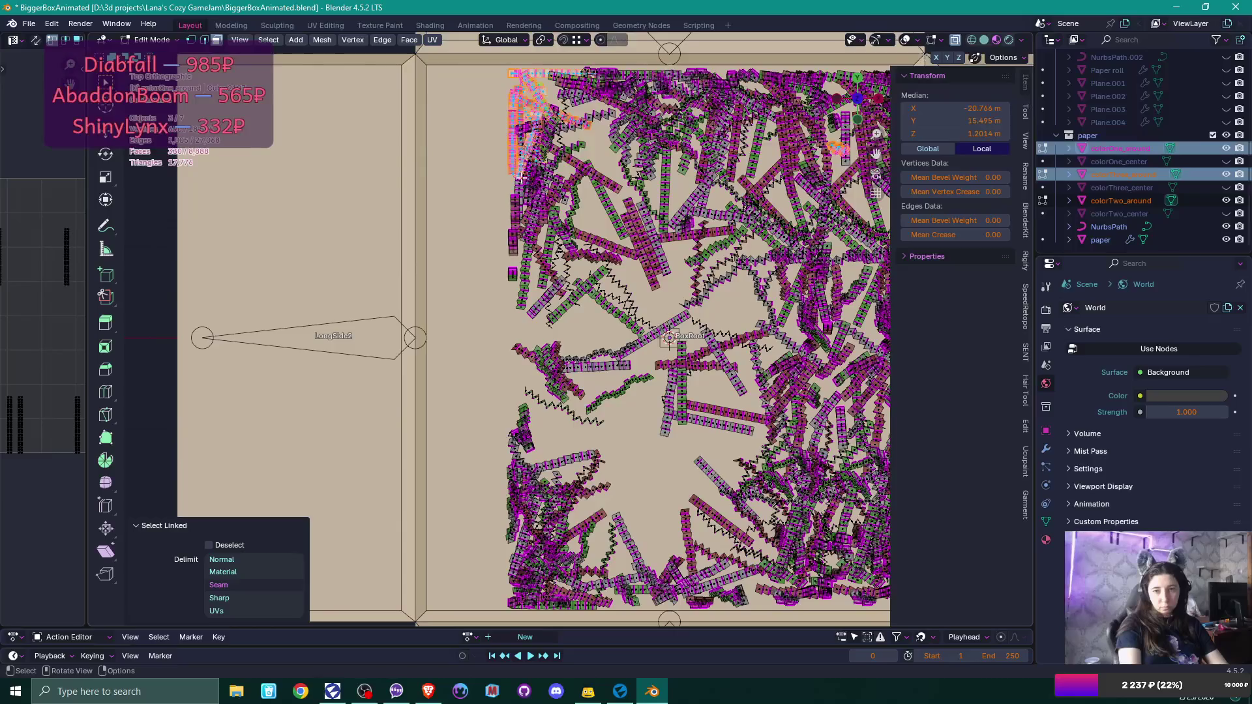
key("l")
key("l")
key("l")
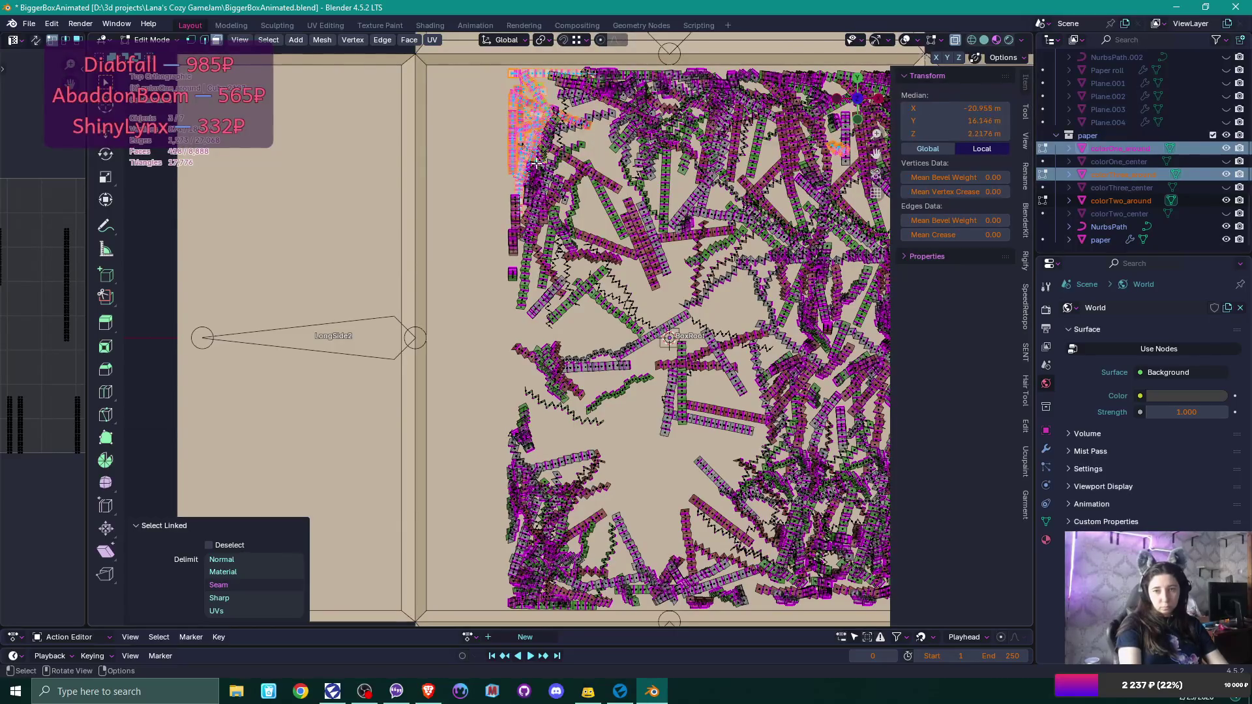
key("l")
key("l")
key("l")
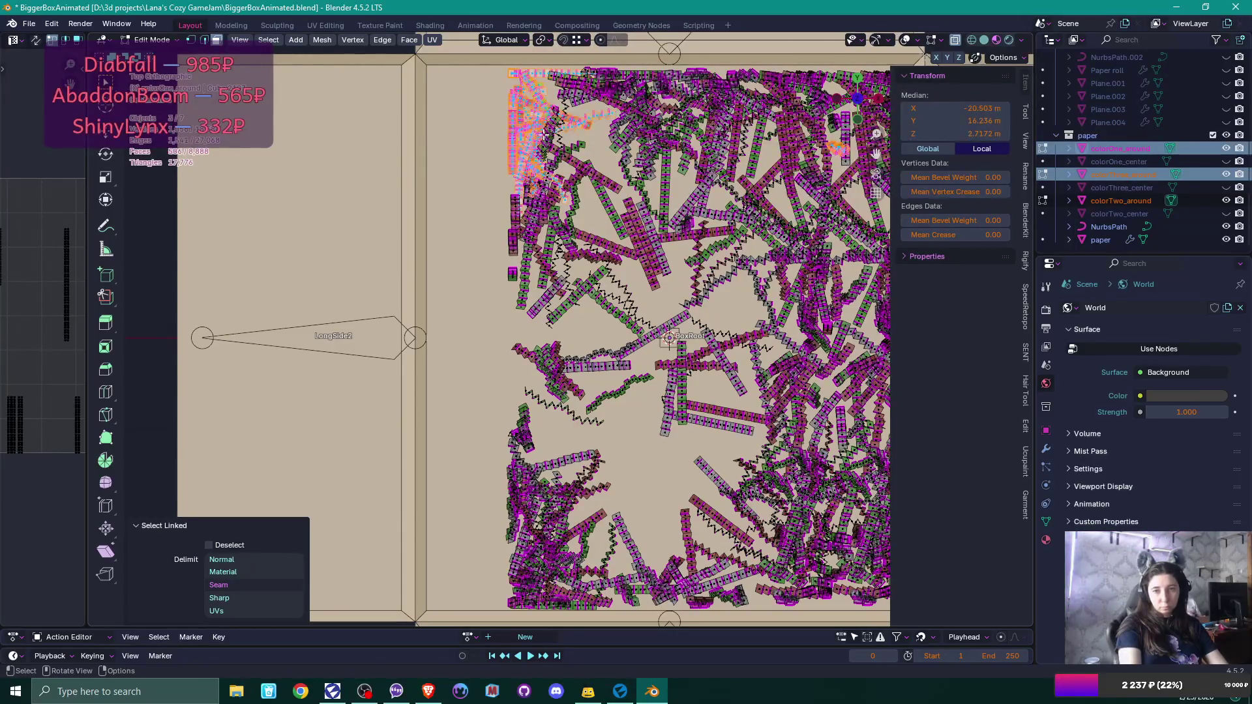
key("l")
key("l")
key("l")
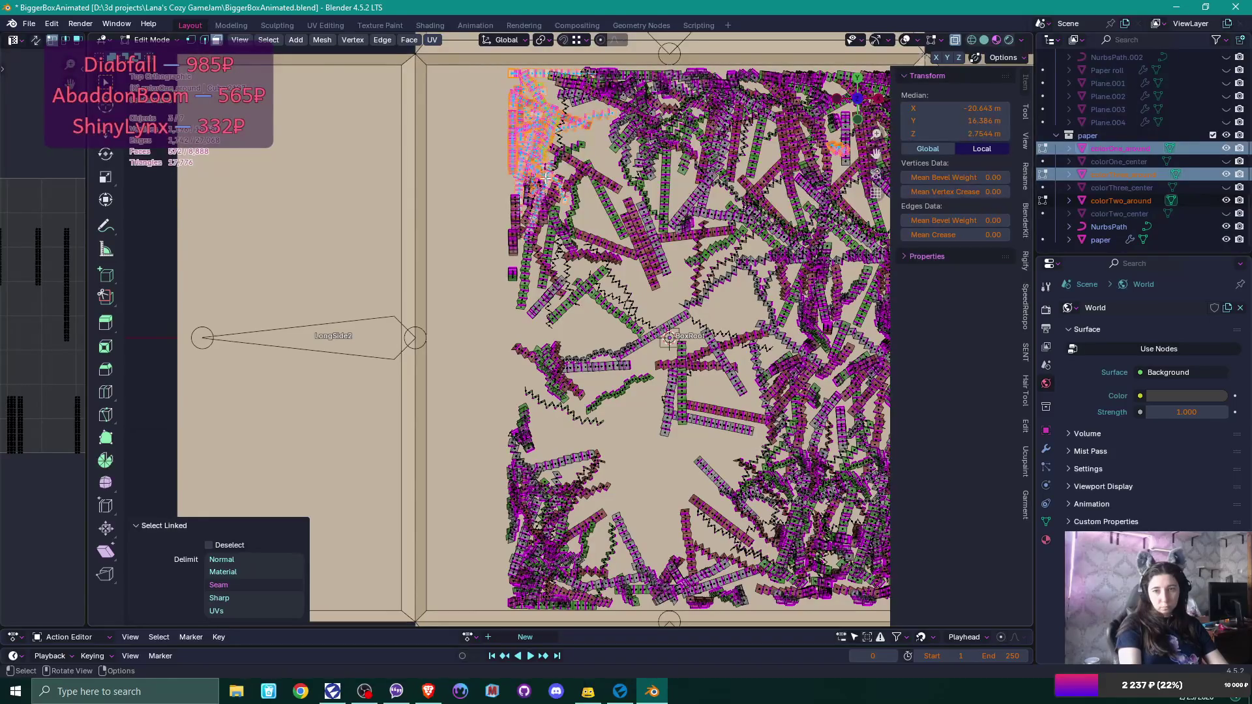
key("l")
key("l")
key("l")
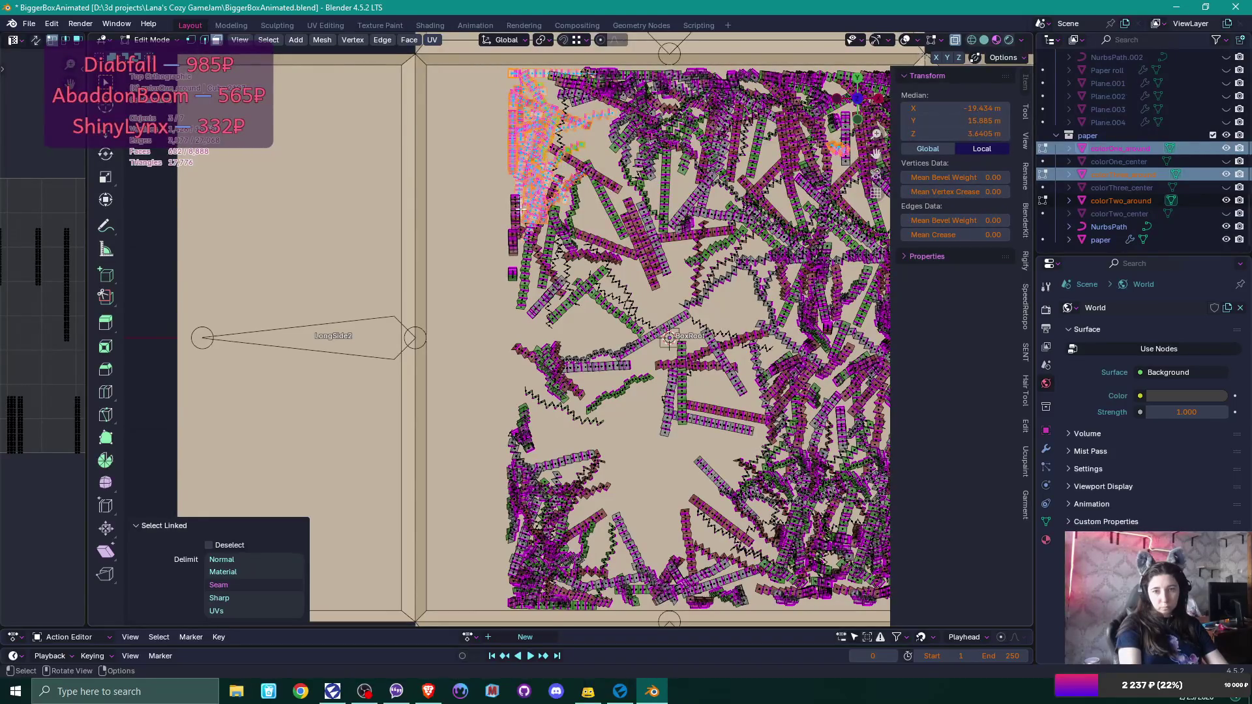
key("l")
key("l")
key("l")
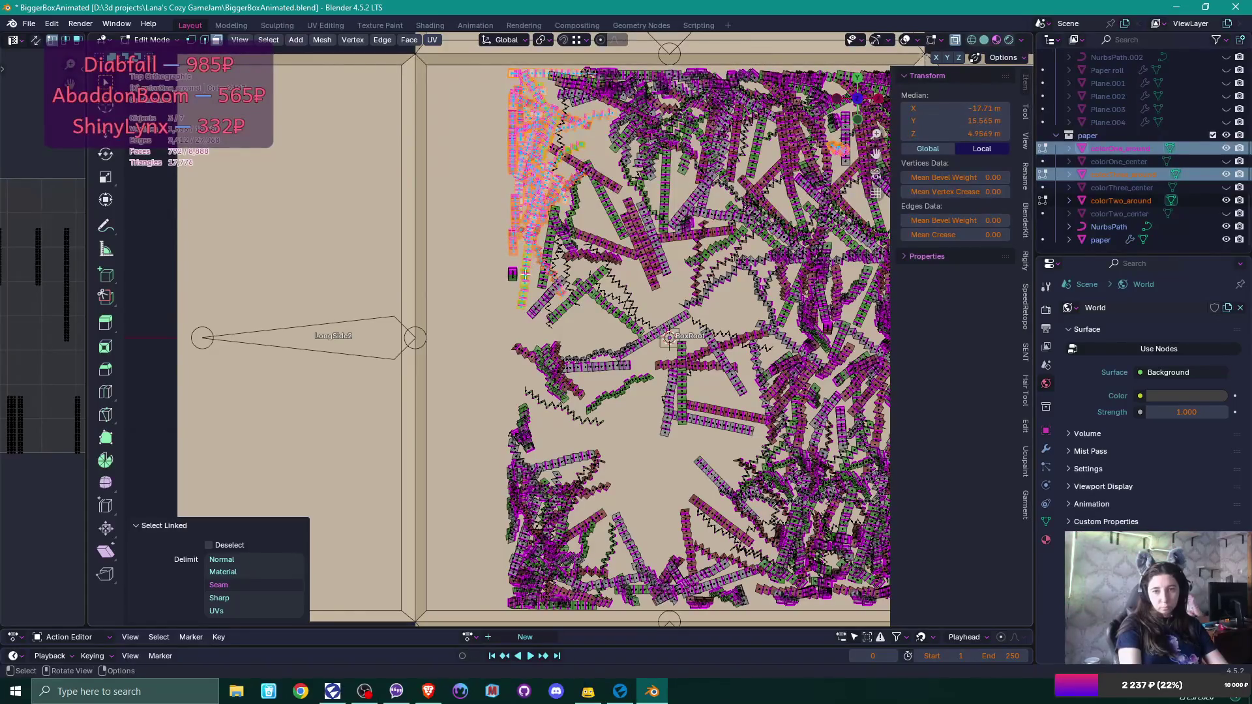
Add more linked strips further down the left edge toward the lower left.
key("l")
key("l")
key("l")
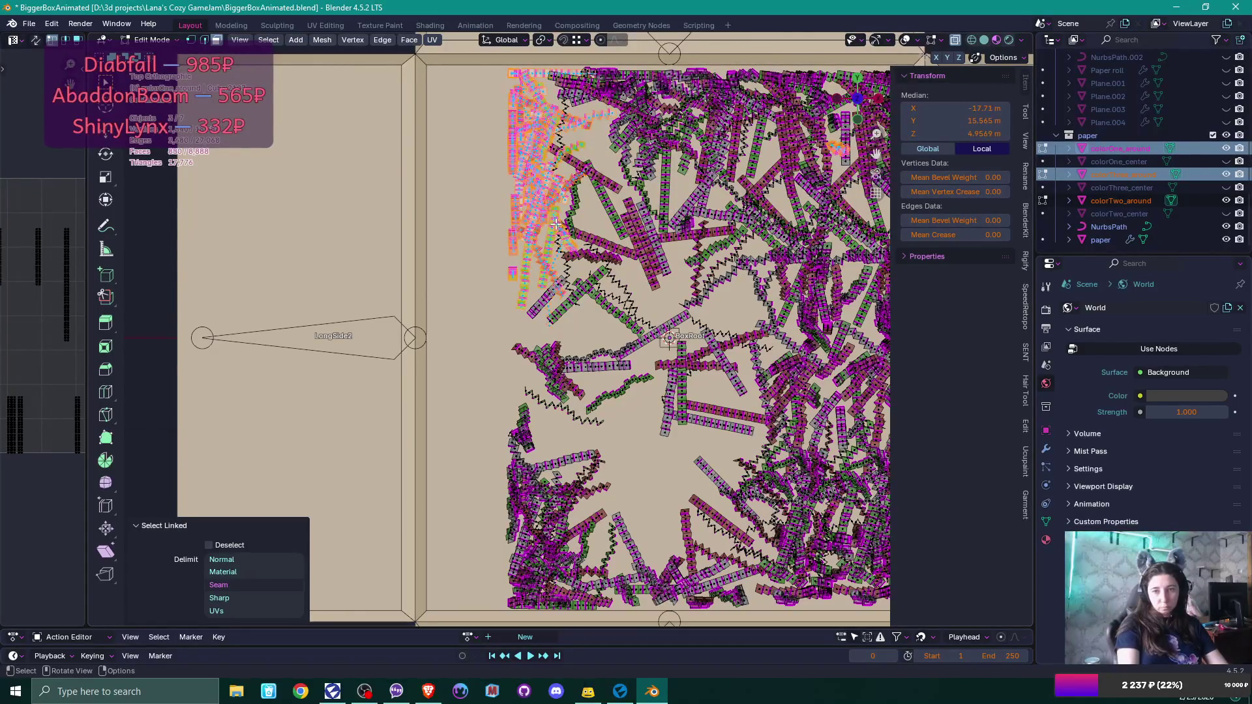
key("l")
key("l")
key("l")
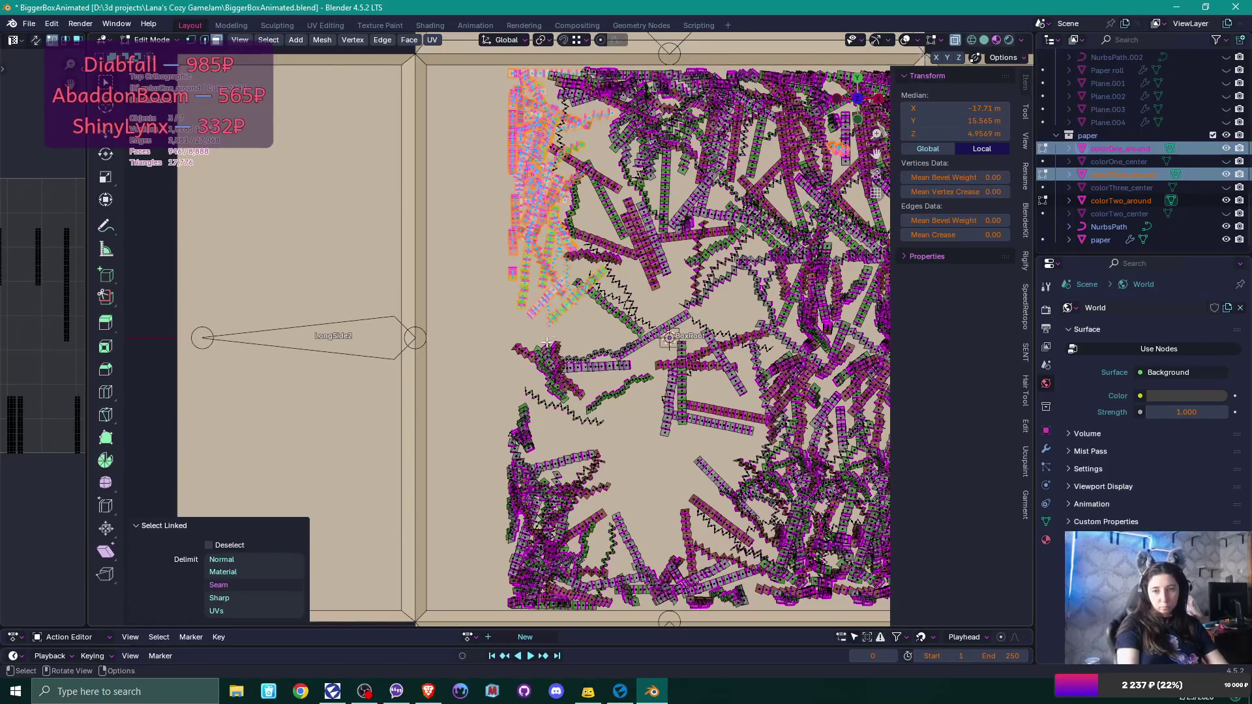
key("l")
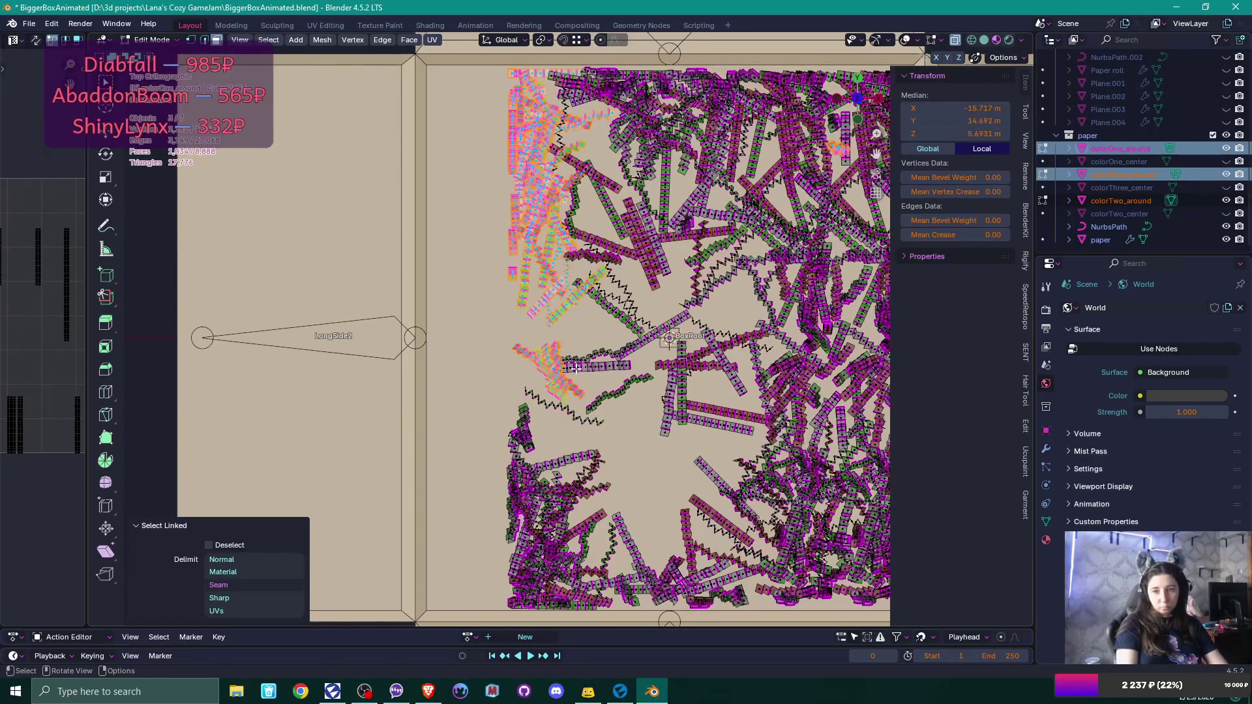
key("l")
key("l")
key("l")
key("l")
key("l")
key("l")
key("l")
key("l")
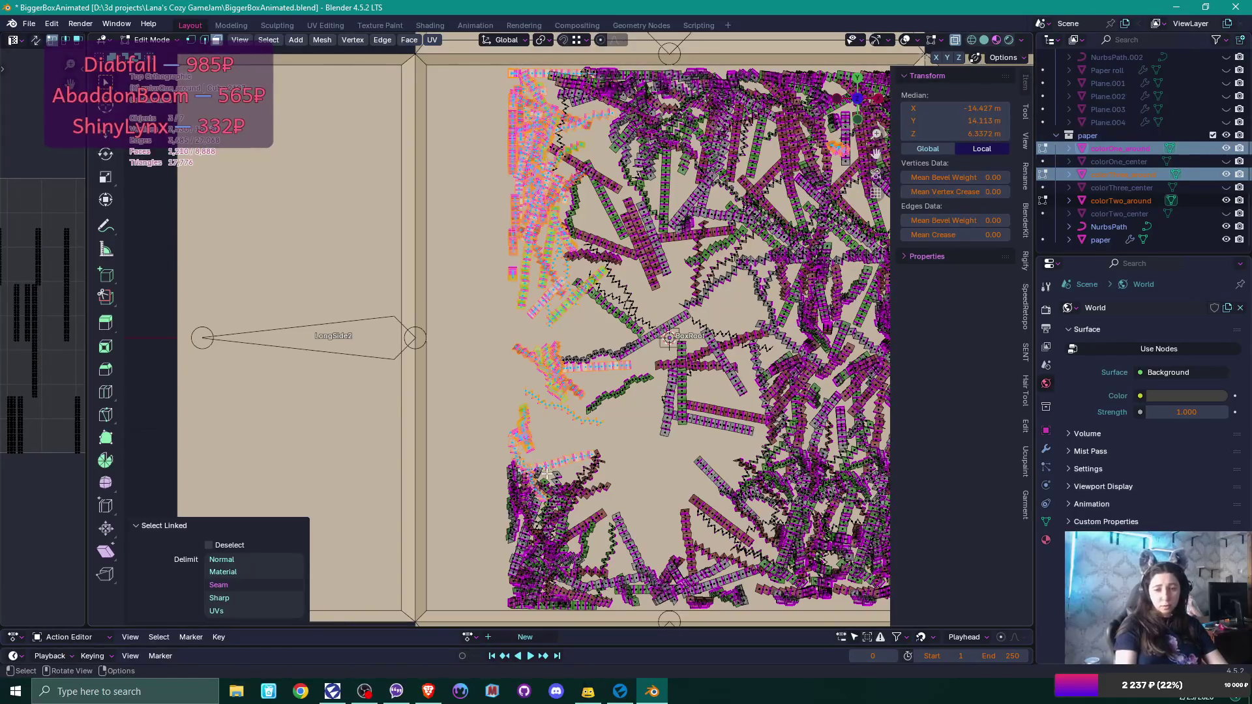
key("l")
key("l")
key("l")
key("l")
key("l")
key("l")
key("l")
key("l")
key("l")
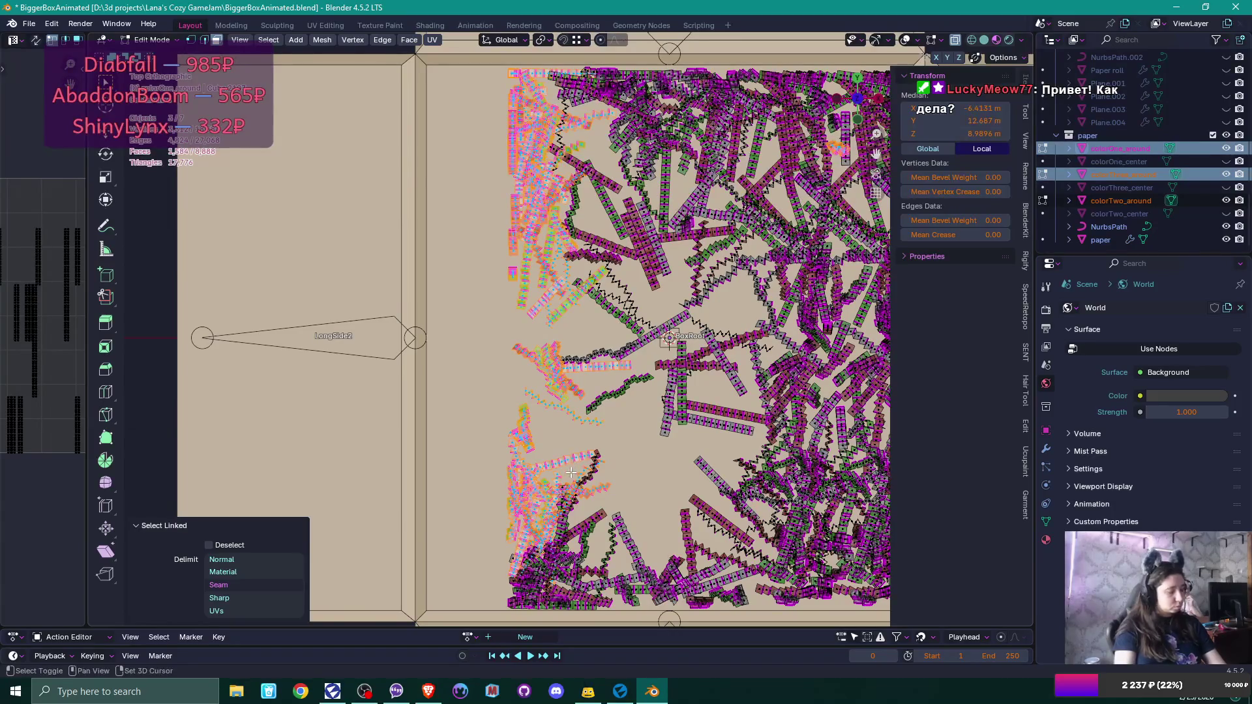
scroll(569, 469, "down", 5)
Add four more lower-left confetti strips to the selection, then dismiss the Windows clock flyout.
key("l")
key("l")
key("l")
key("l")
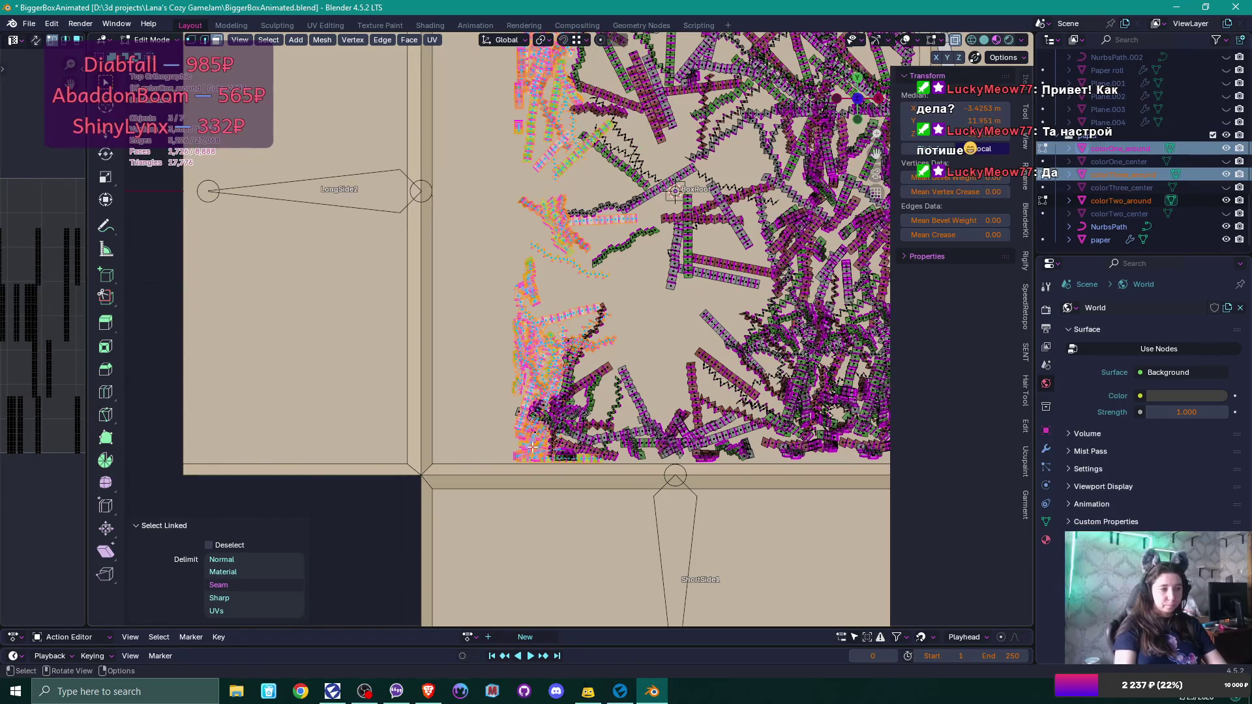
key("l")
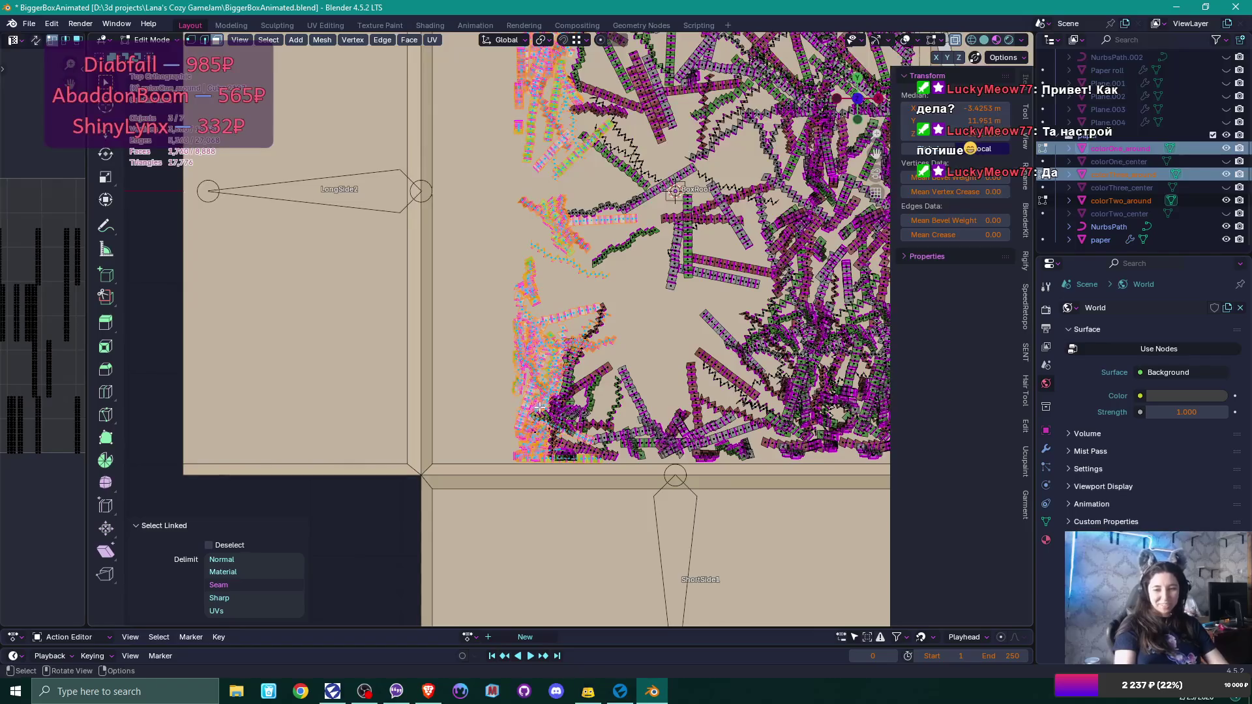
key("l")
key("l")
key("l")
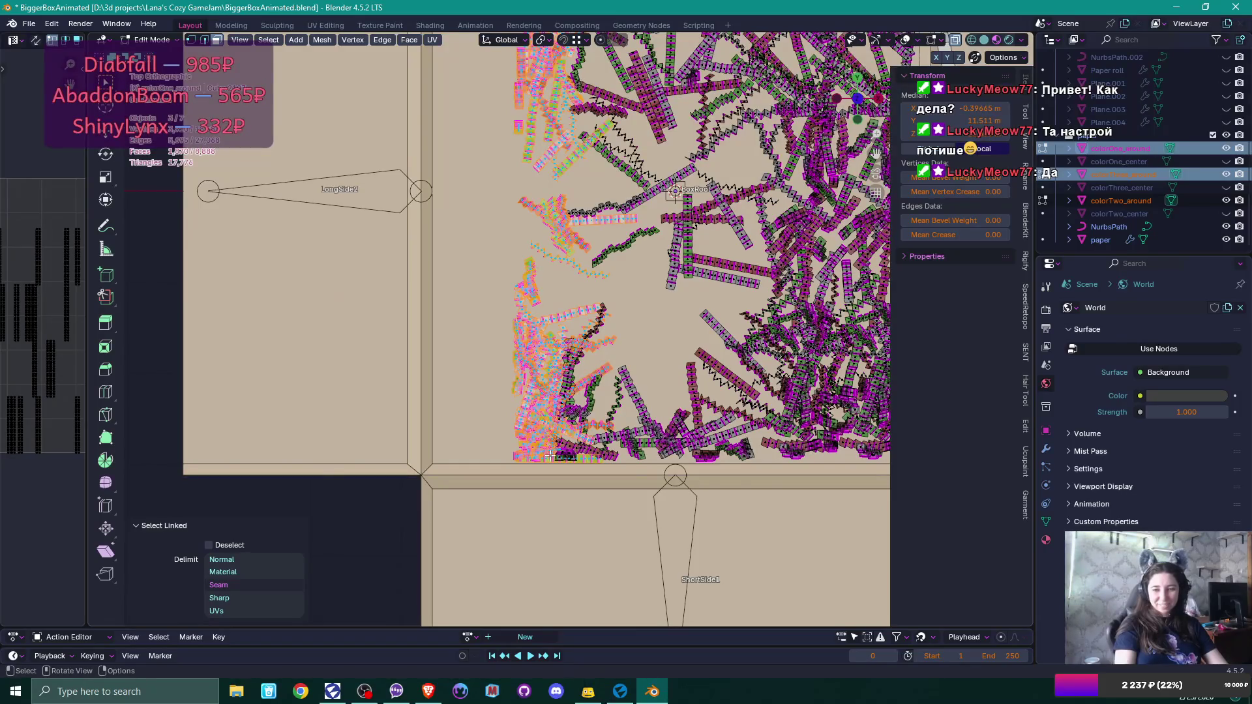
key("l")
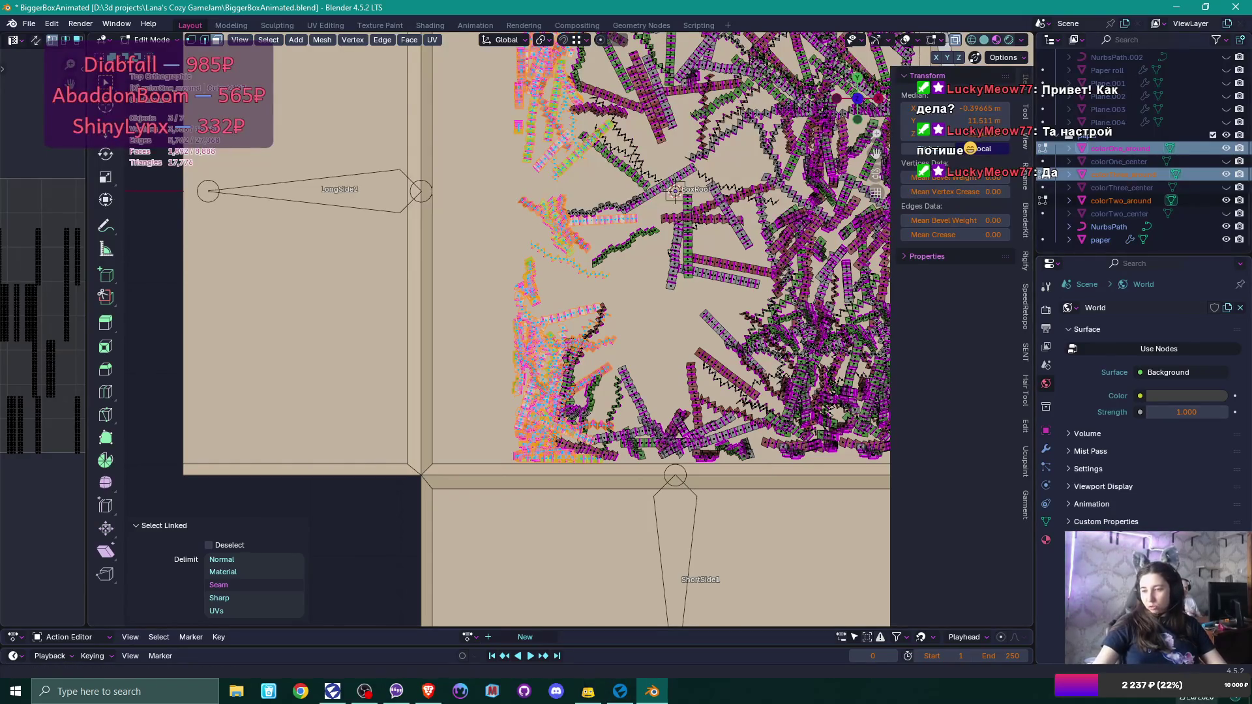
left_click(1220, 693)
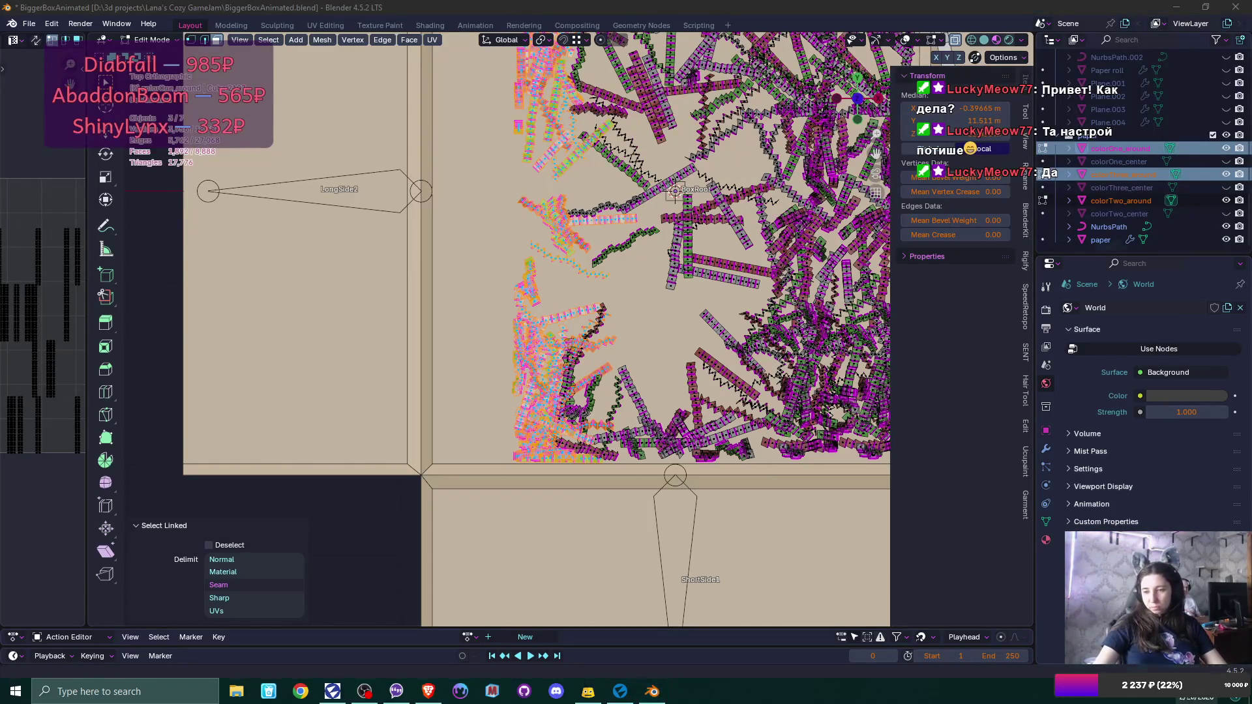
left_click(1220, 692)
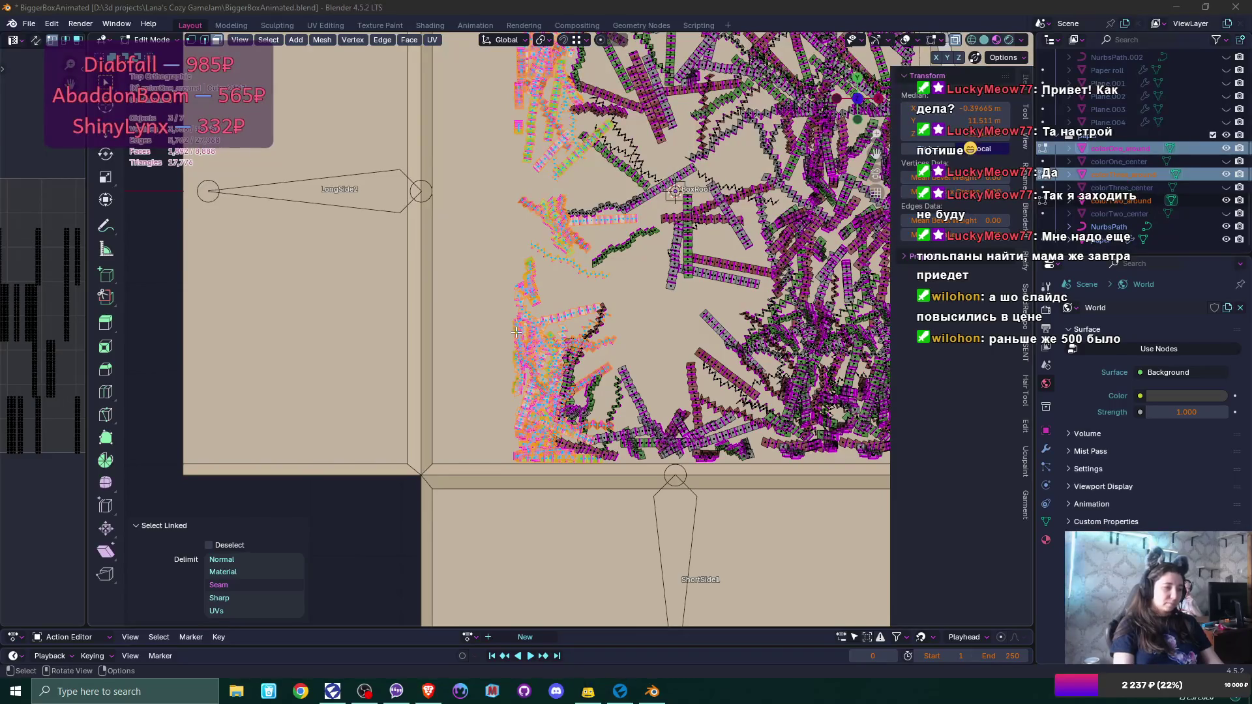
Zoom out, duplicate the selected left-edge strips and slide the copy left along X.
scroll(552, 287, "down", 3)
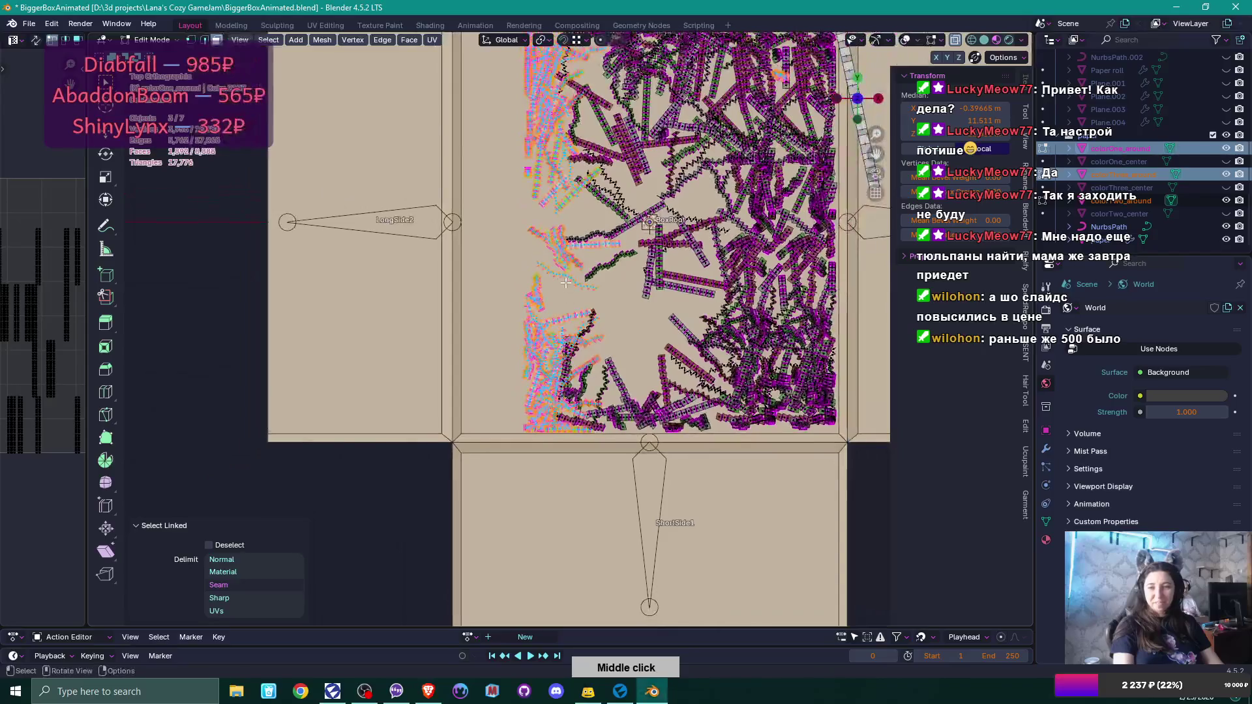
left_click_drag(568, 301, 561, 371)
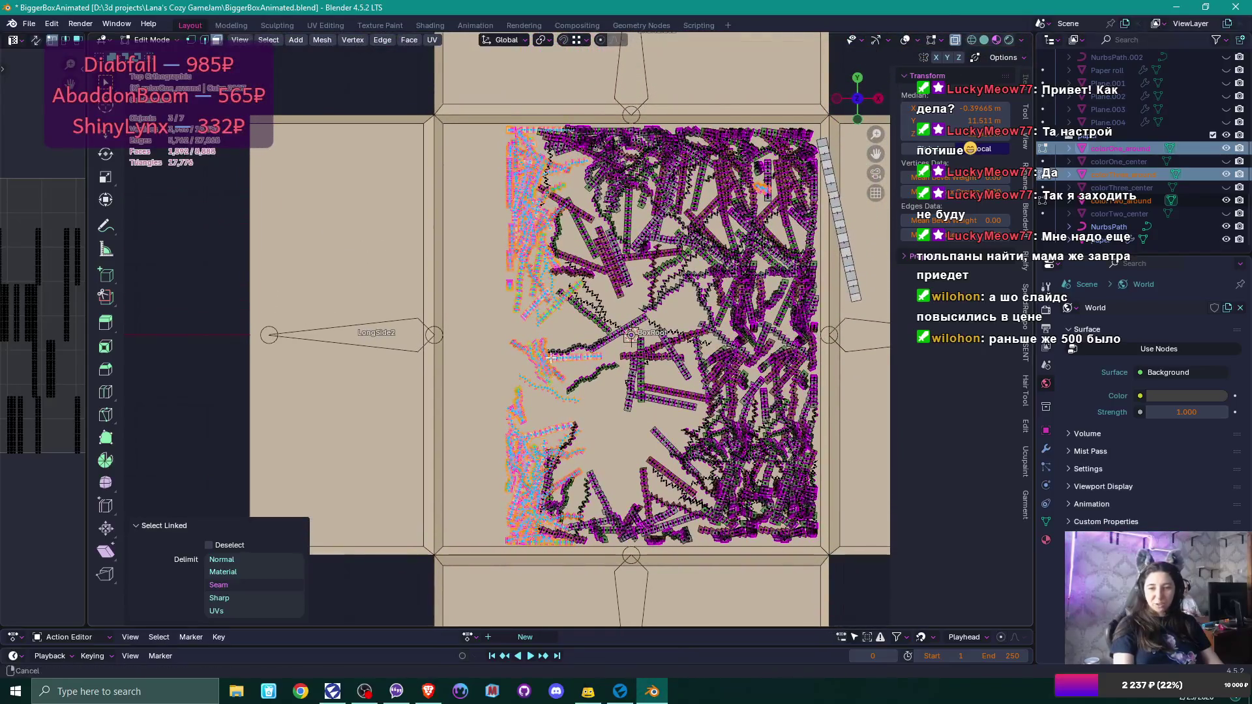
scroll(562, 325, "up", 2)
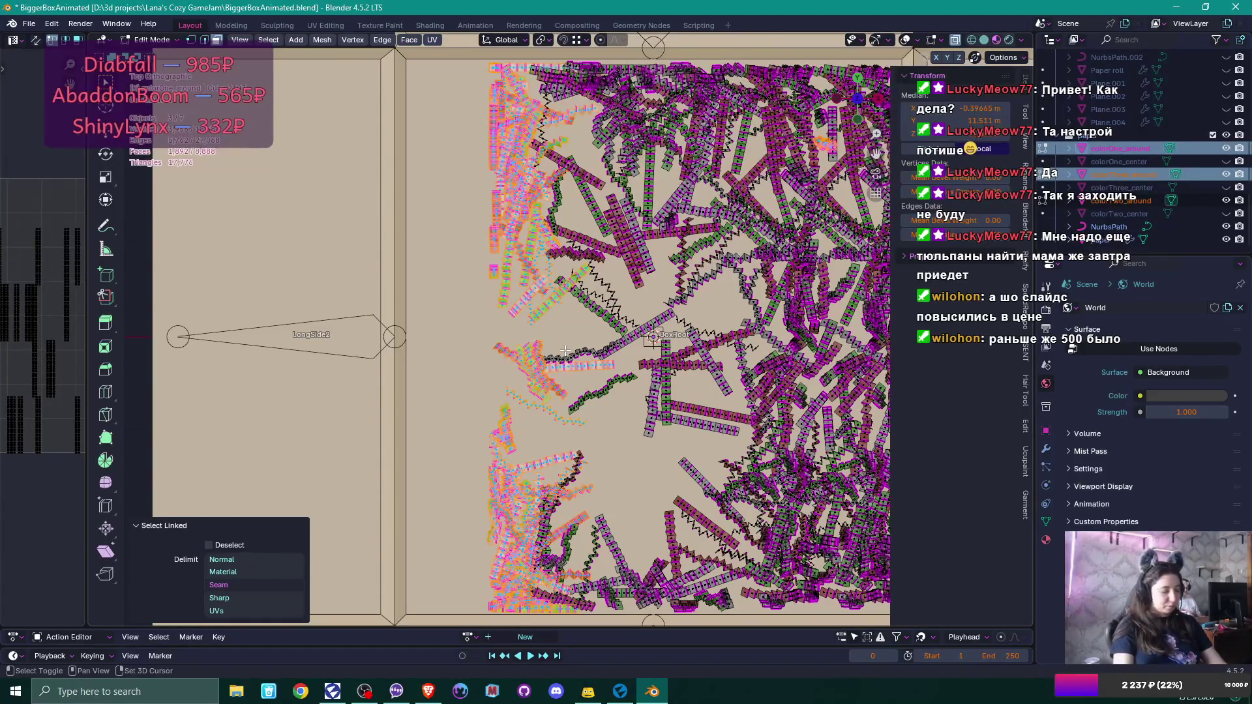
key("shift+d")
key("x")
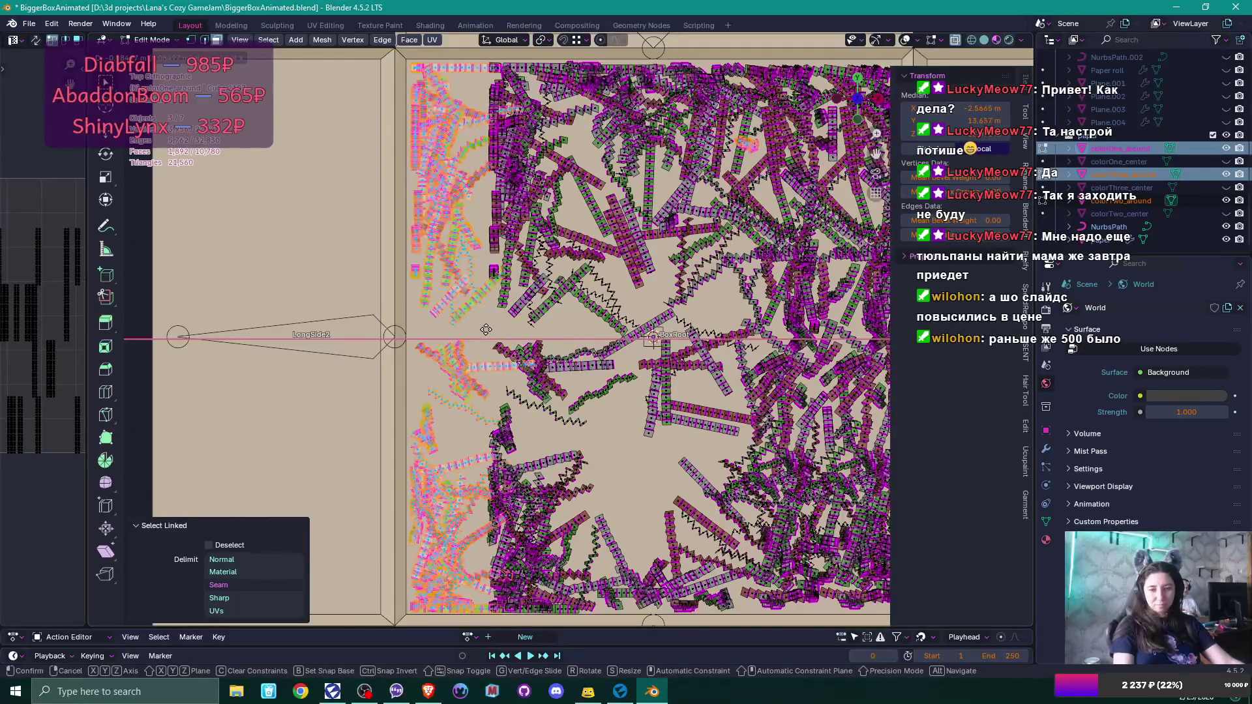
Place the duplicated strips and nudge one top-left strip about -0.029 m along X.
left_click(486, 330)
left_click(501, 321)
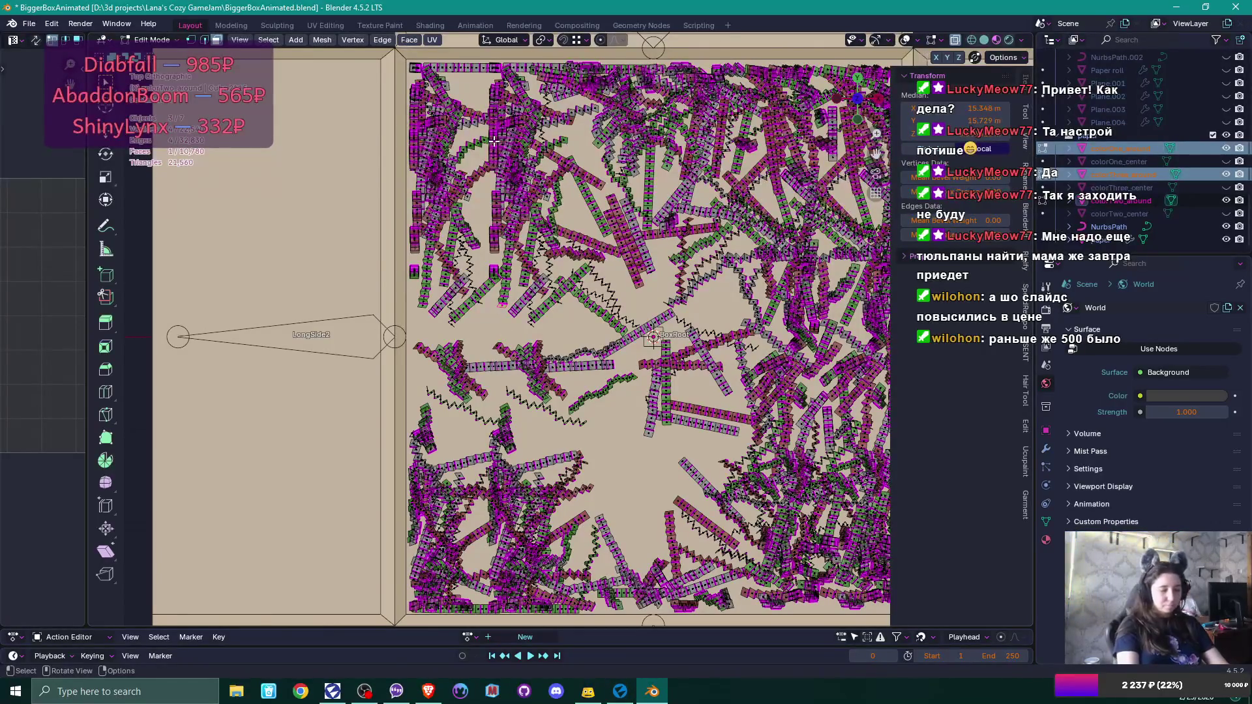
key("l")
key("l")
key("l")
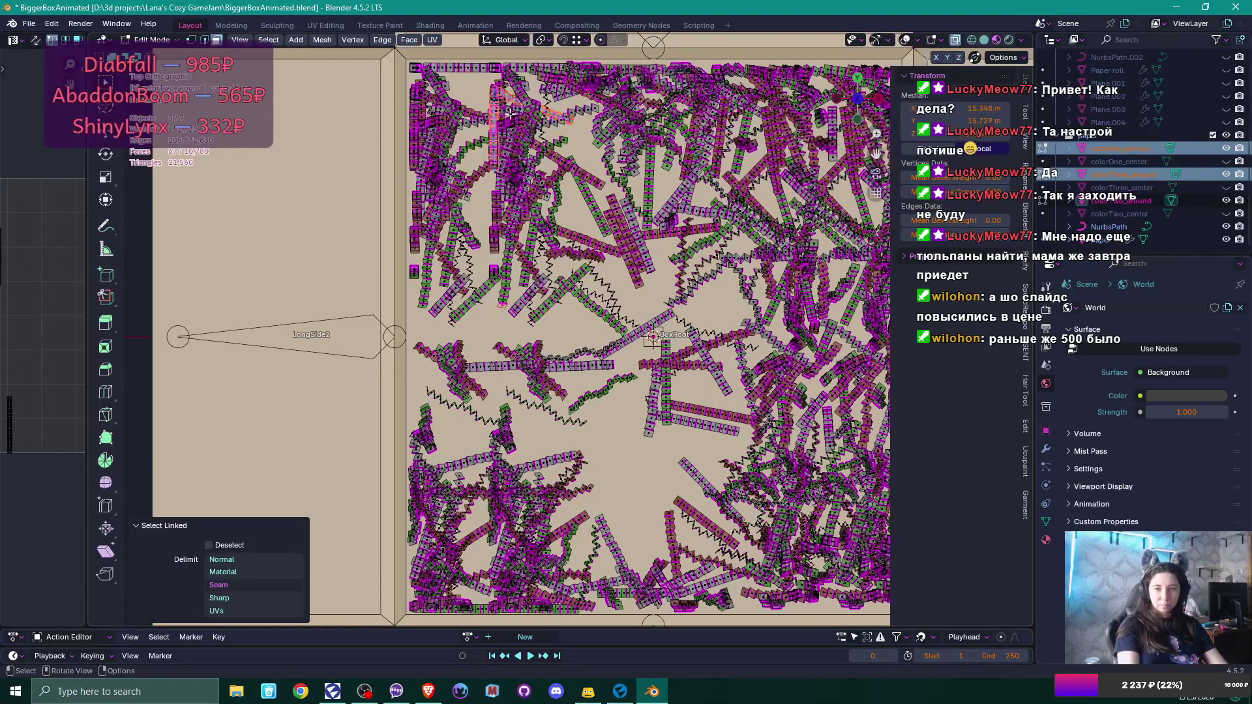
key("g")
key("x")
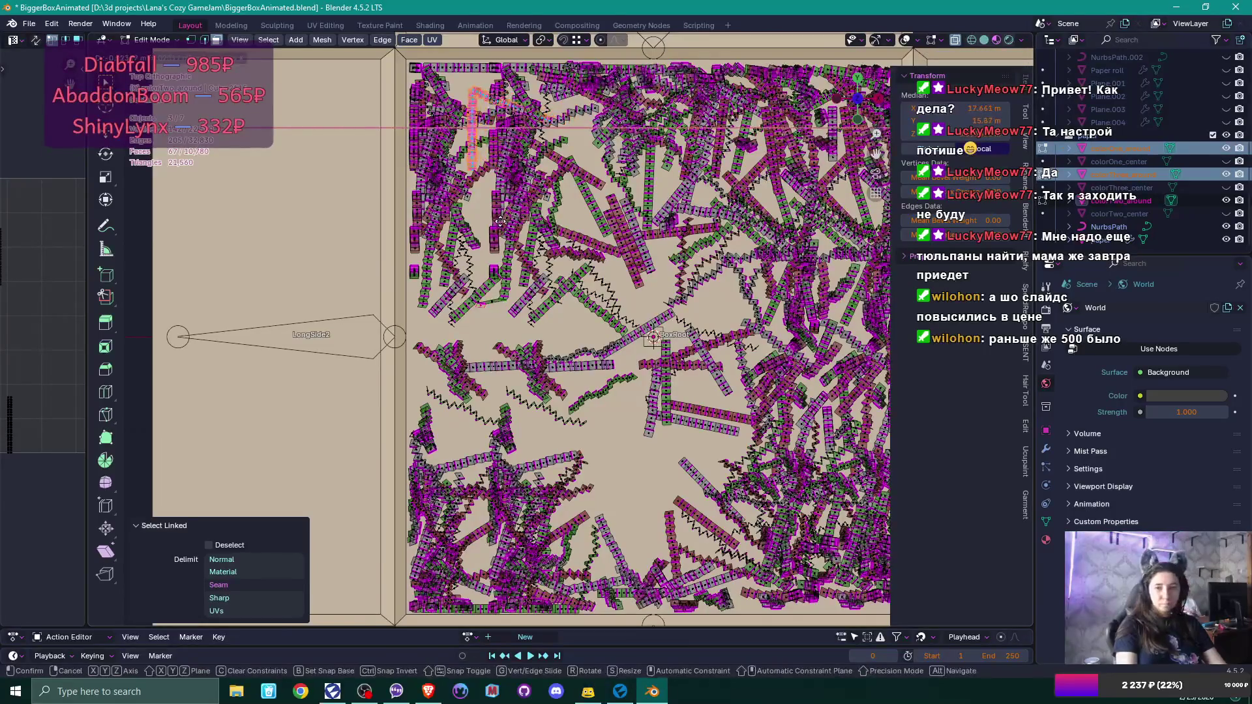
left_click(495, 210)
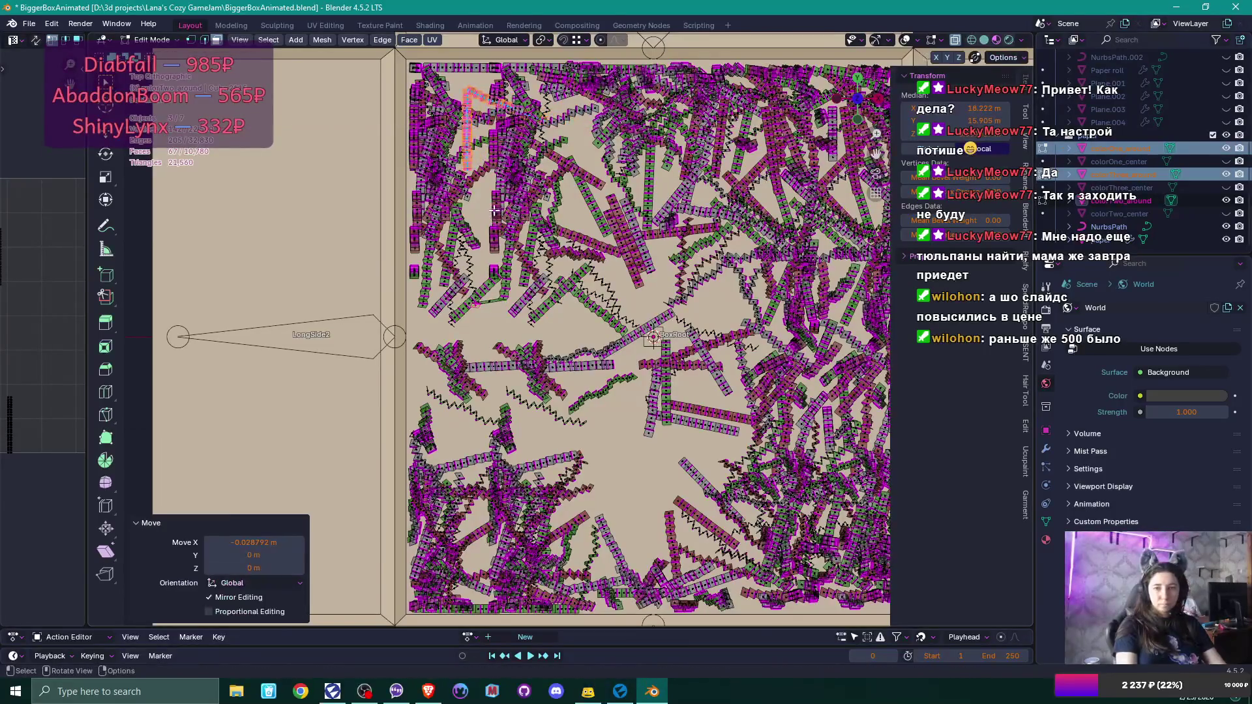
left_click(496, 138)
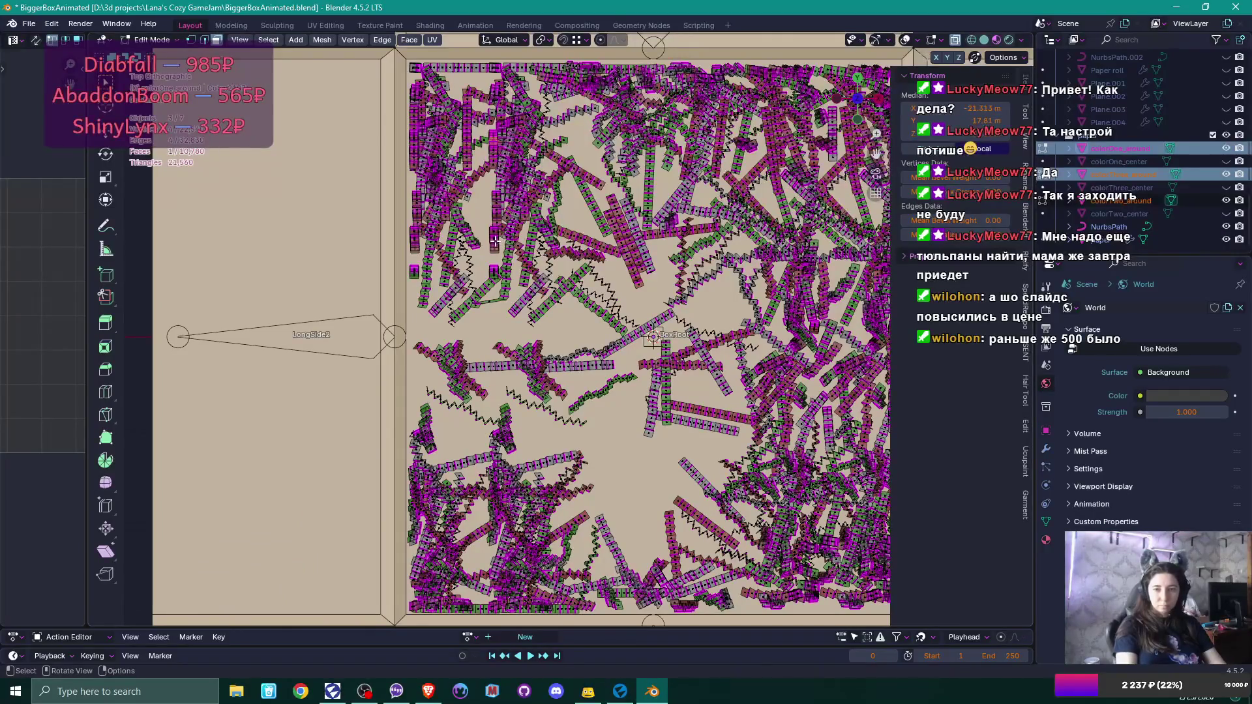
left_click(504, 294)
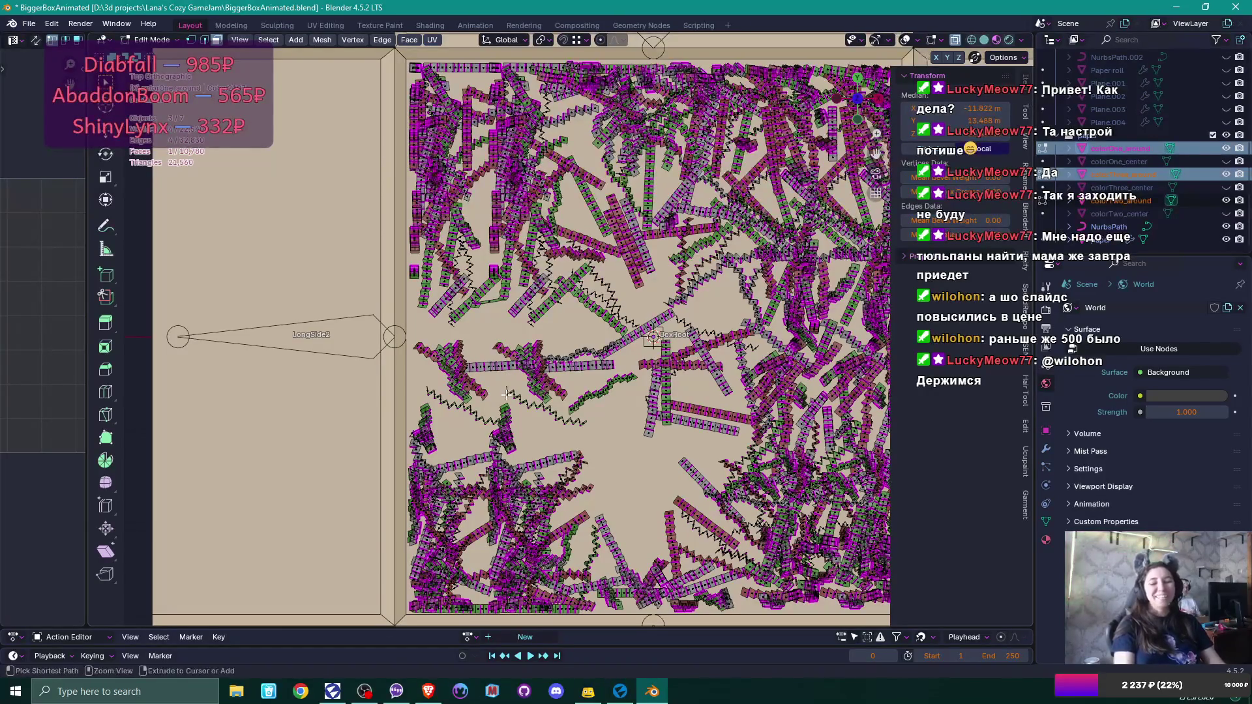
Select a linked confetti strip and nudge it about 0.008 m along X and 0.010 m along Y.
scroll(456, 369, "up", 3)
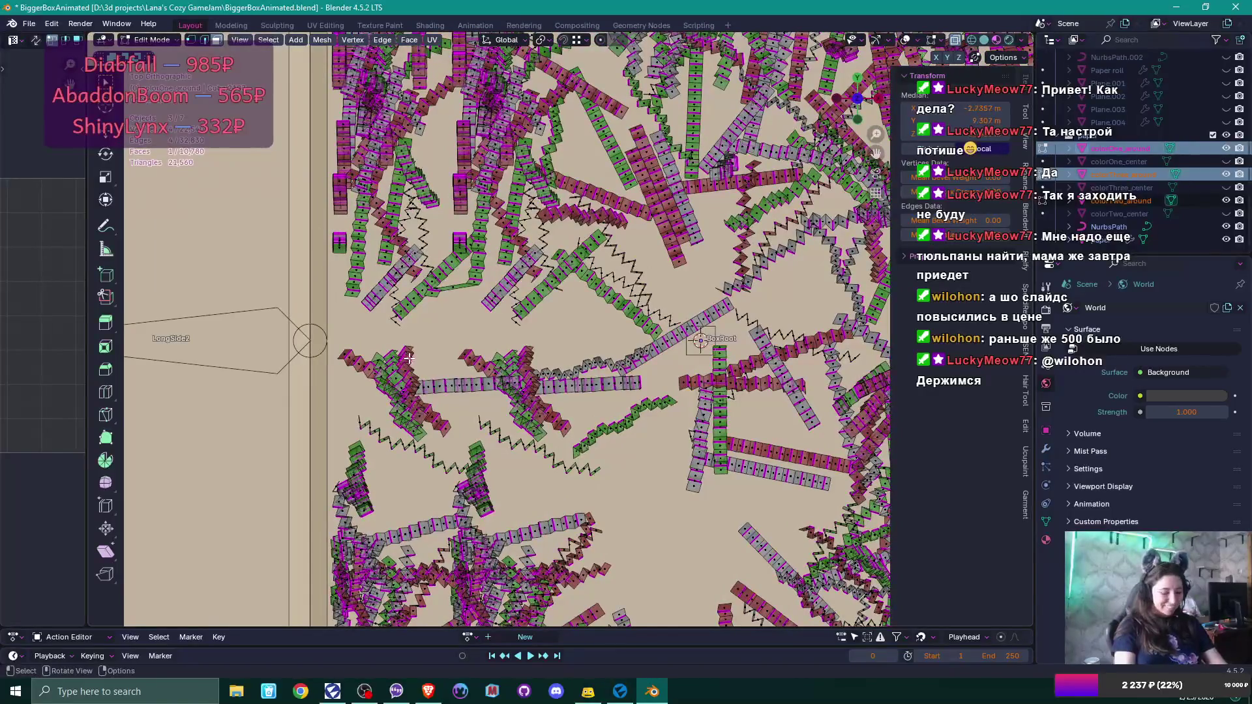
key("l")
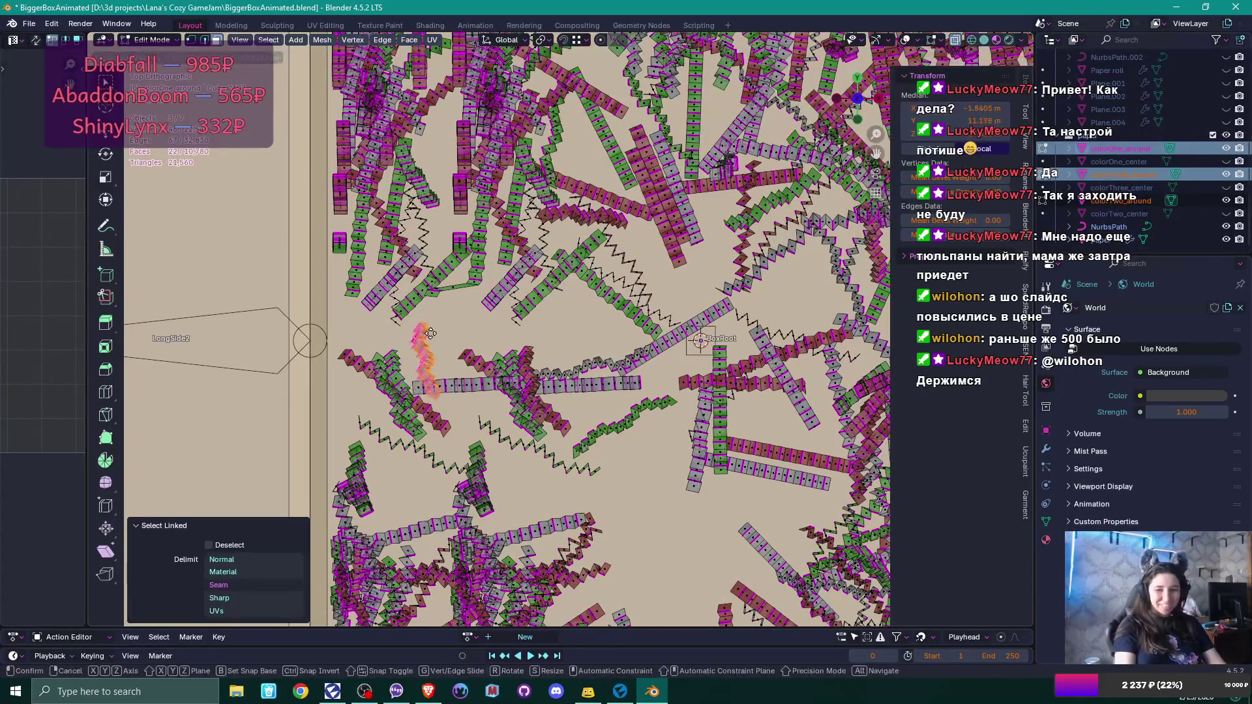
left_click(418, 344)
left_click(514, 352)
key("l")
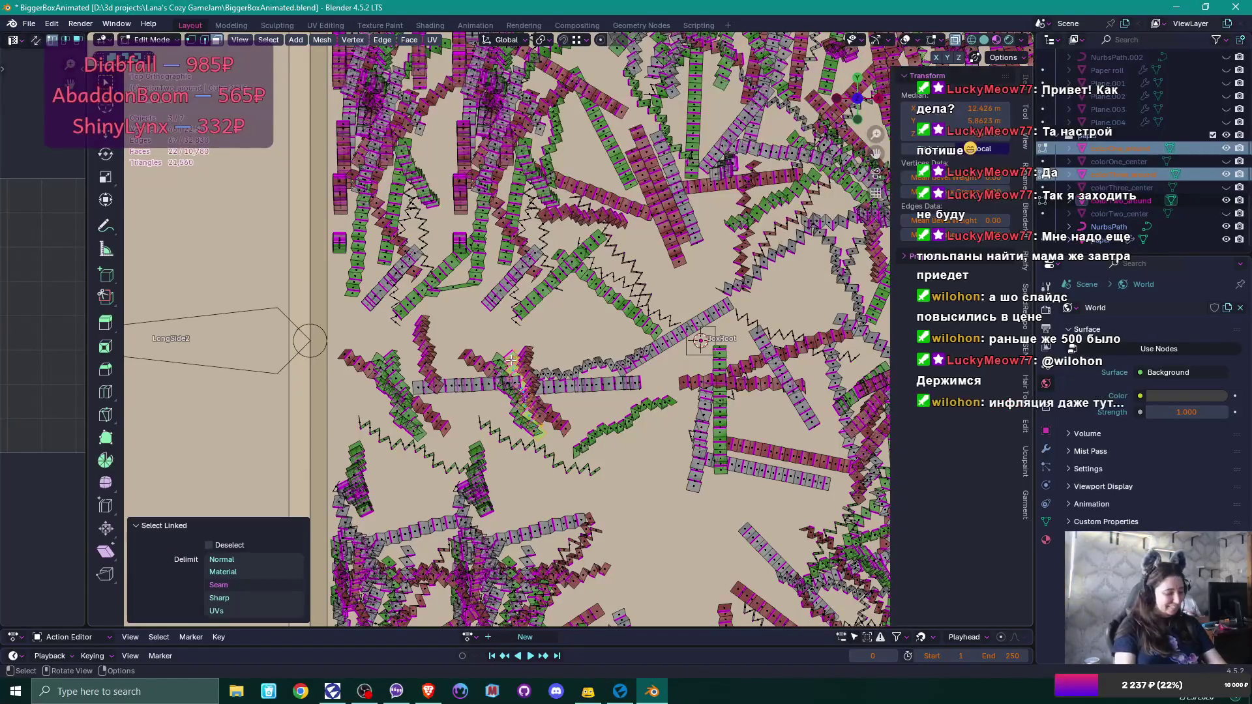
key("g")
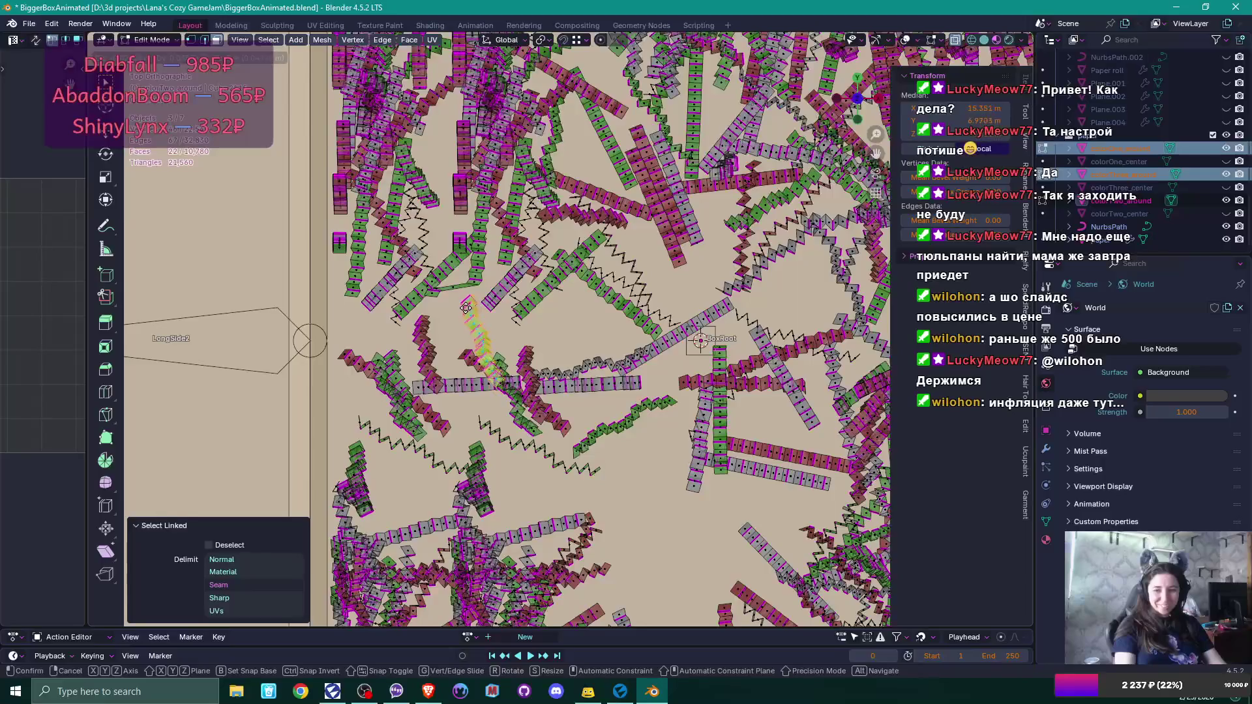
left_click(484, 323)
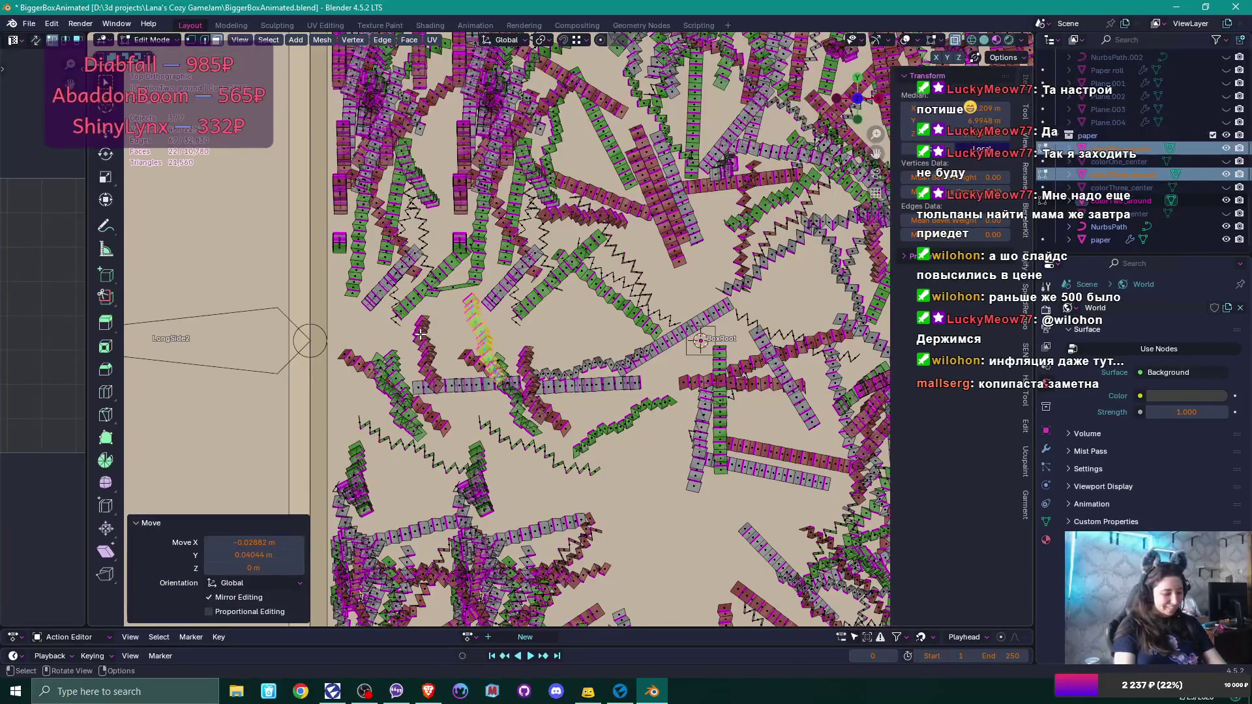
Place two strips down-left, rotate them about 55° and shift them slightly up-right.
key("l")
key("g")
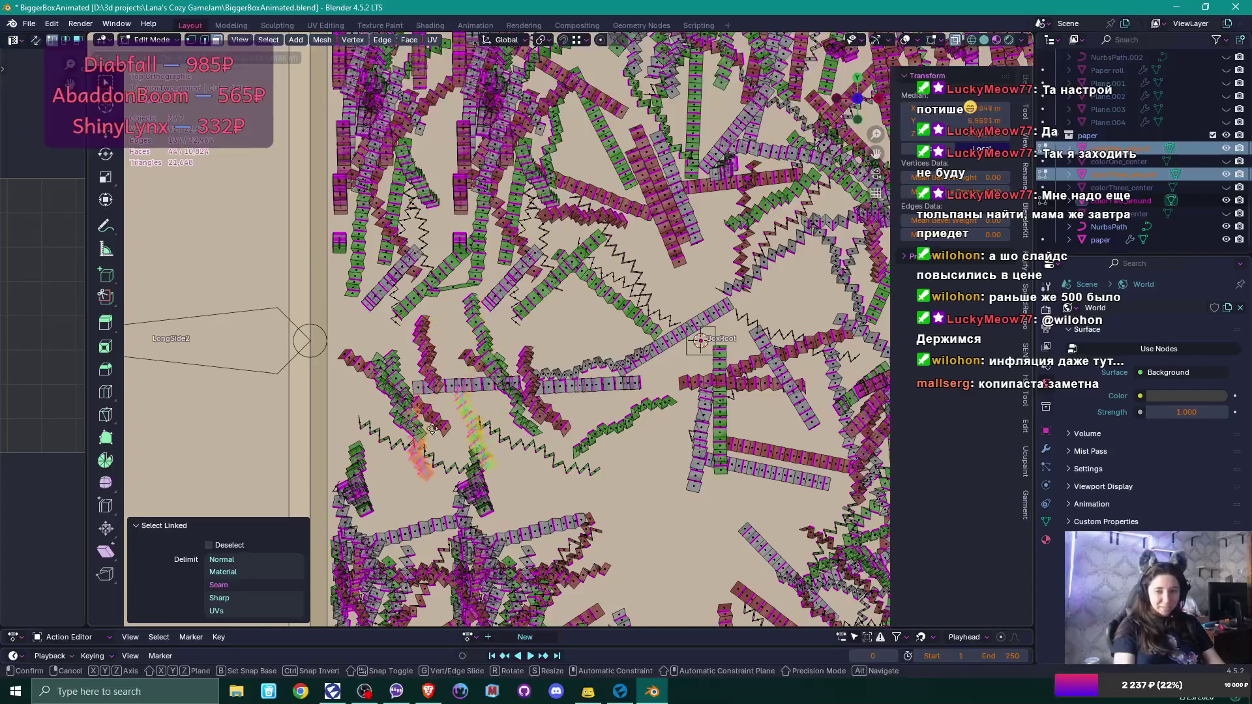
left_click(403, 459)
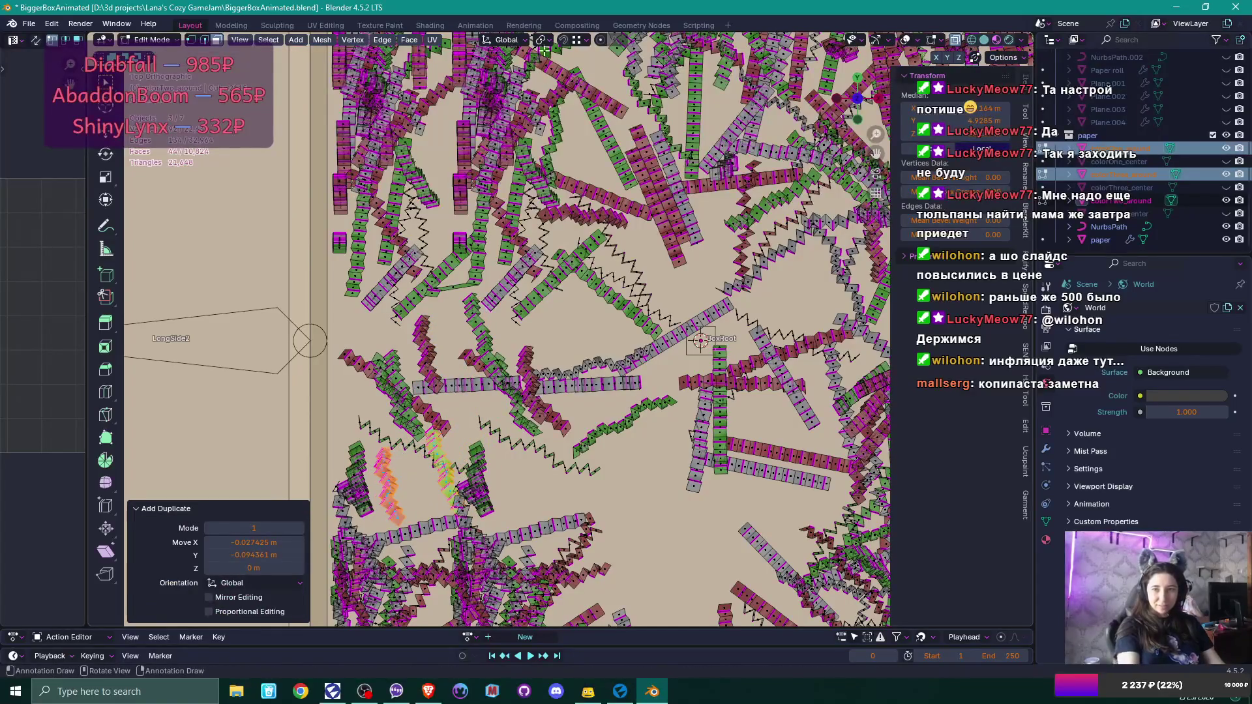
left_click(541, 41)
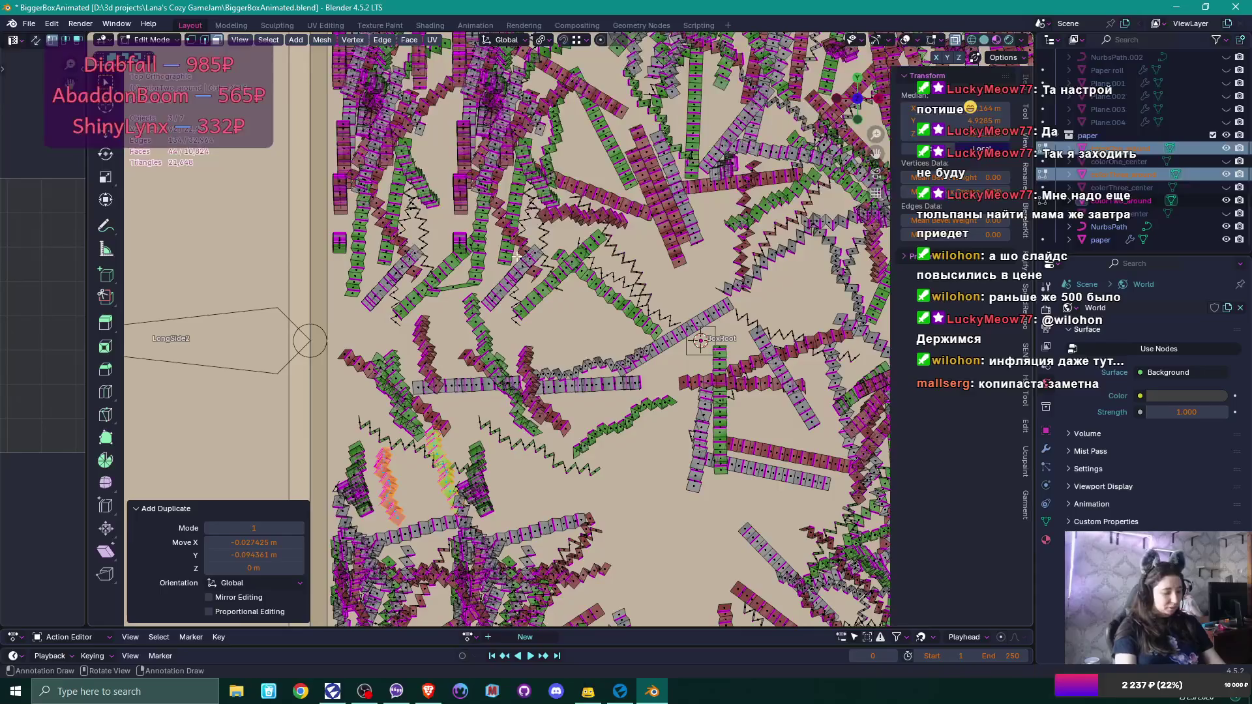
key("r")
left_click(605, 431)
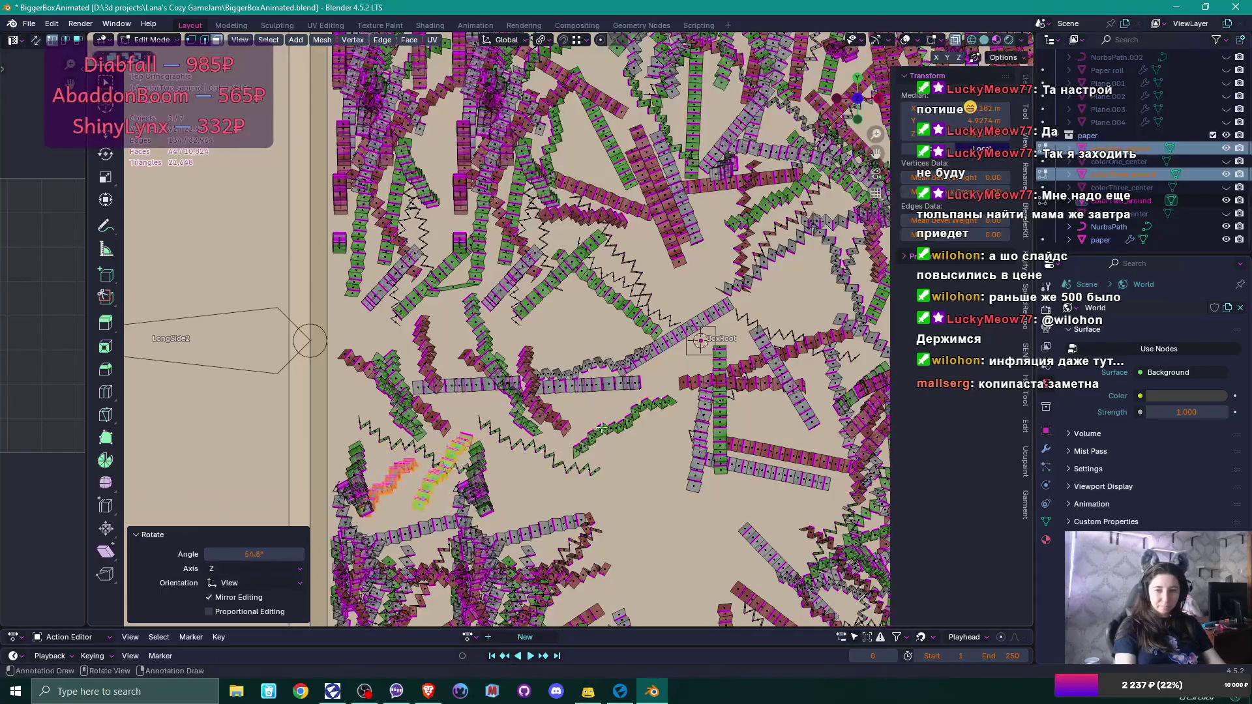
key("g")
left_click(508, 356)
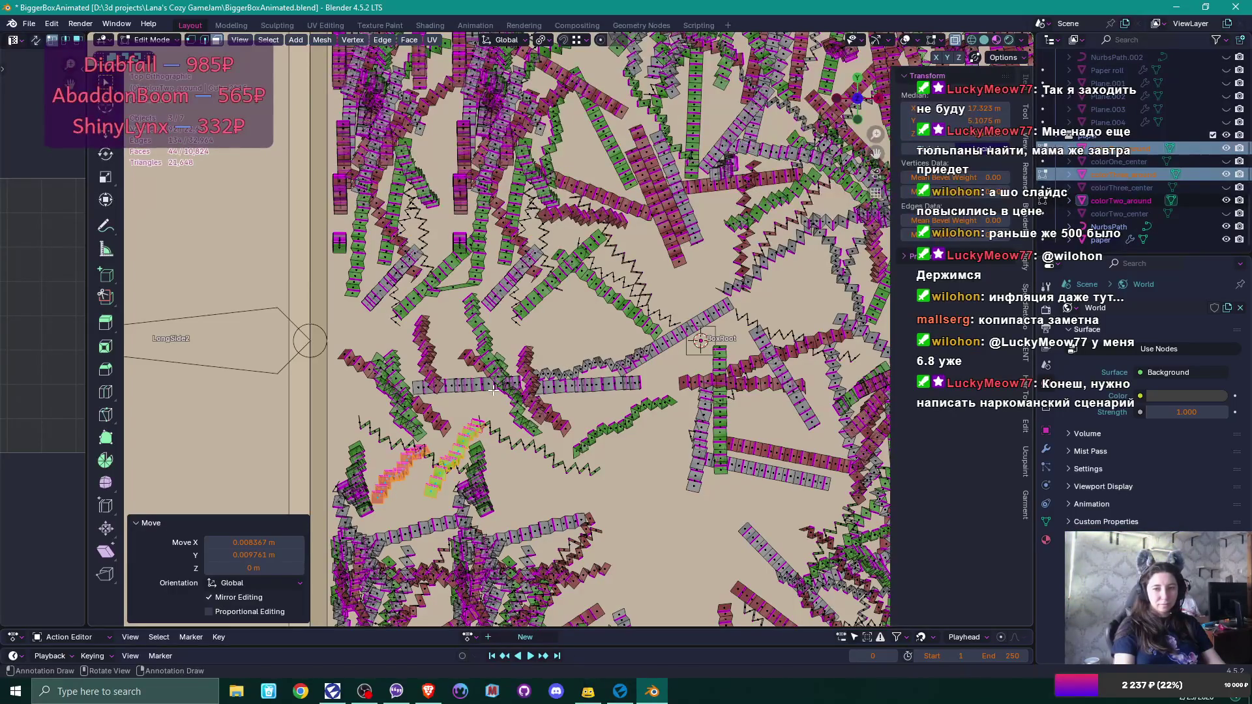
scroll(539, 204, "up", 5)
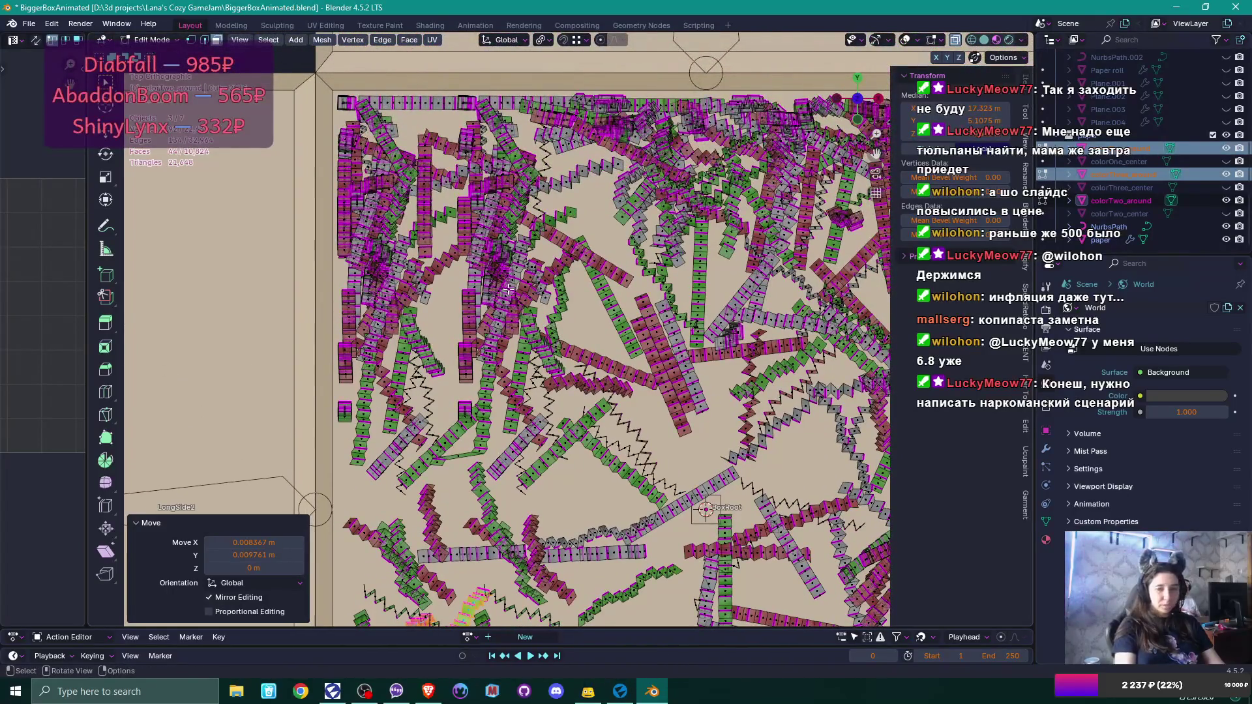
Return to the top view, switch to vertex select, and trial-move a strip before cancelling.
left_click(379, 273)
middle_click(407, 299)
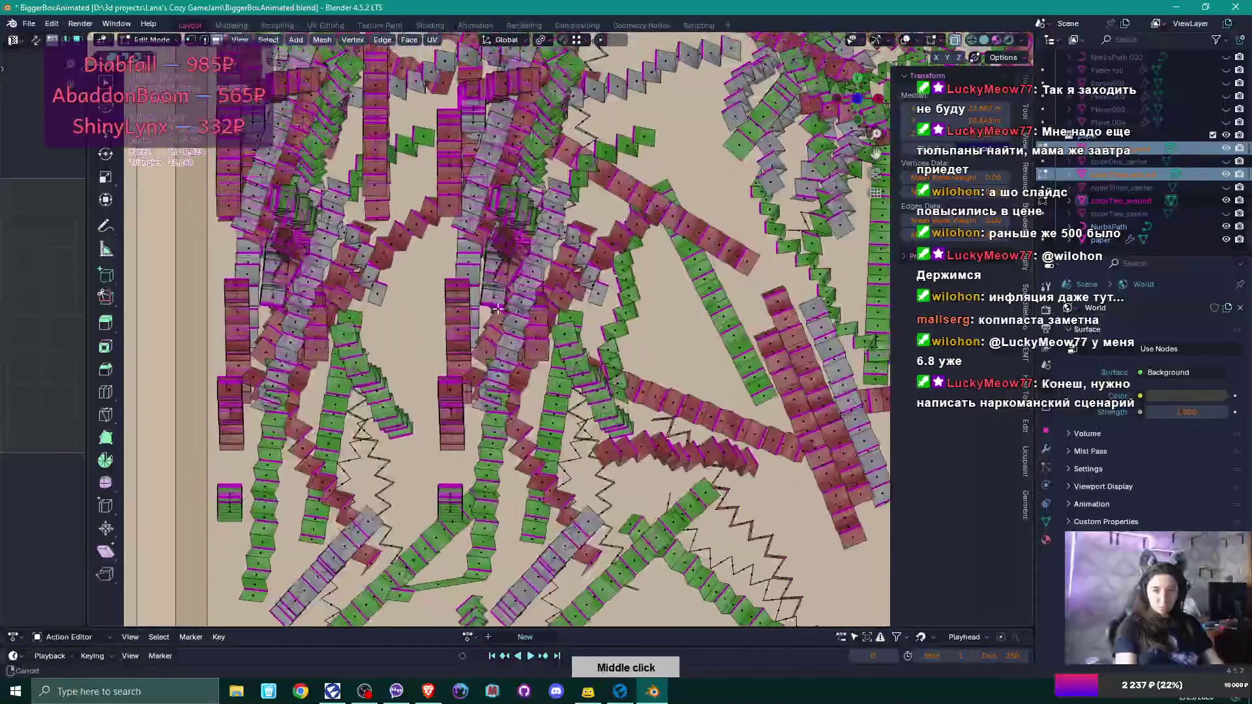
key("Escape")
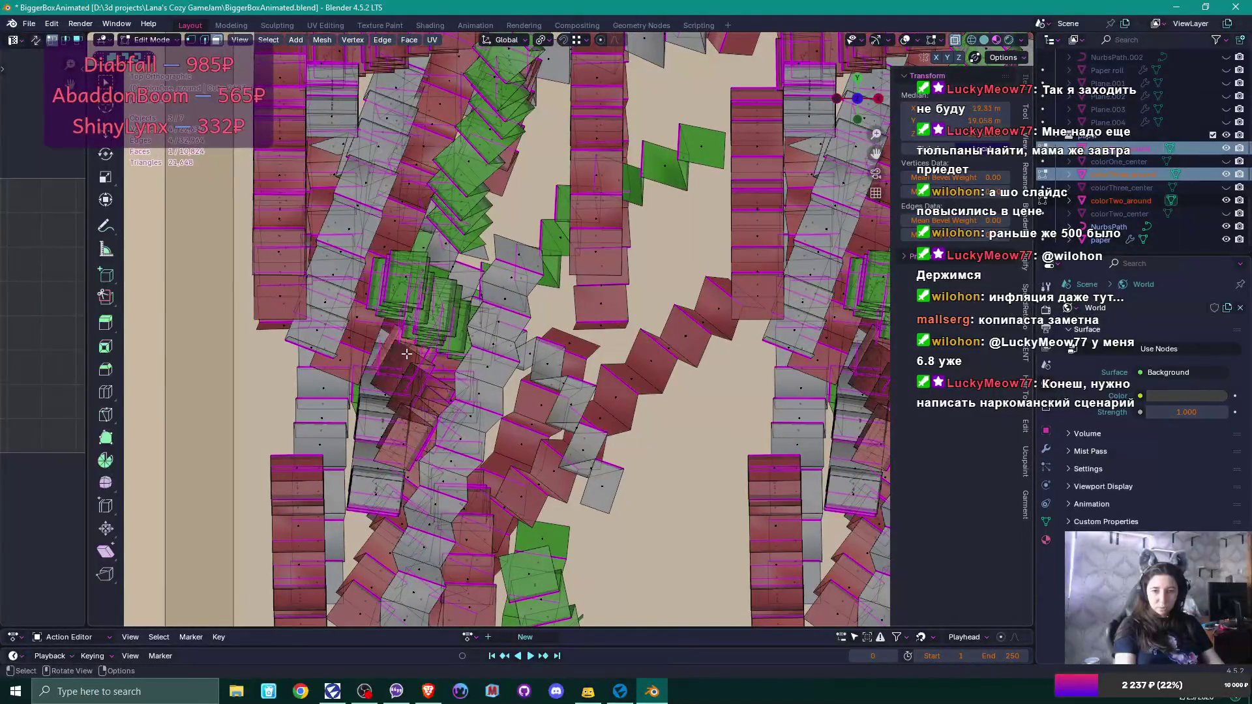
key("1")
left_click(399, 352)
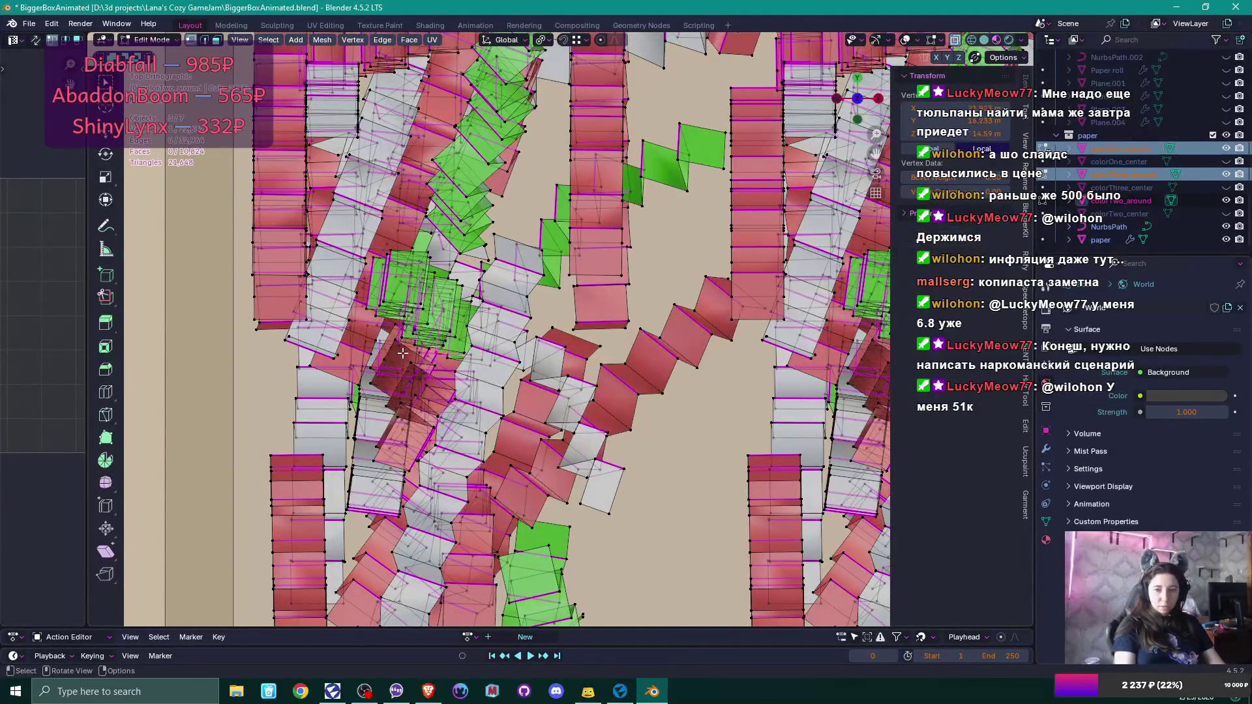
key("l")
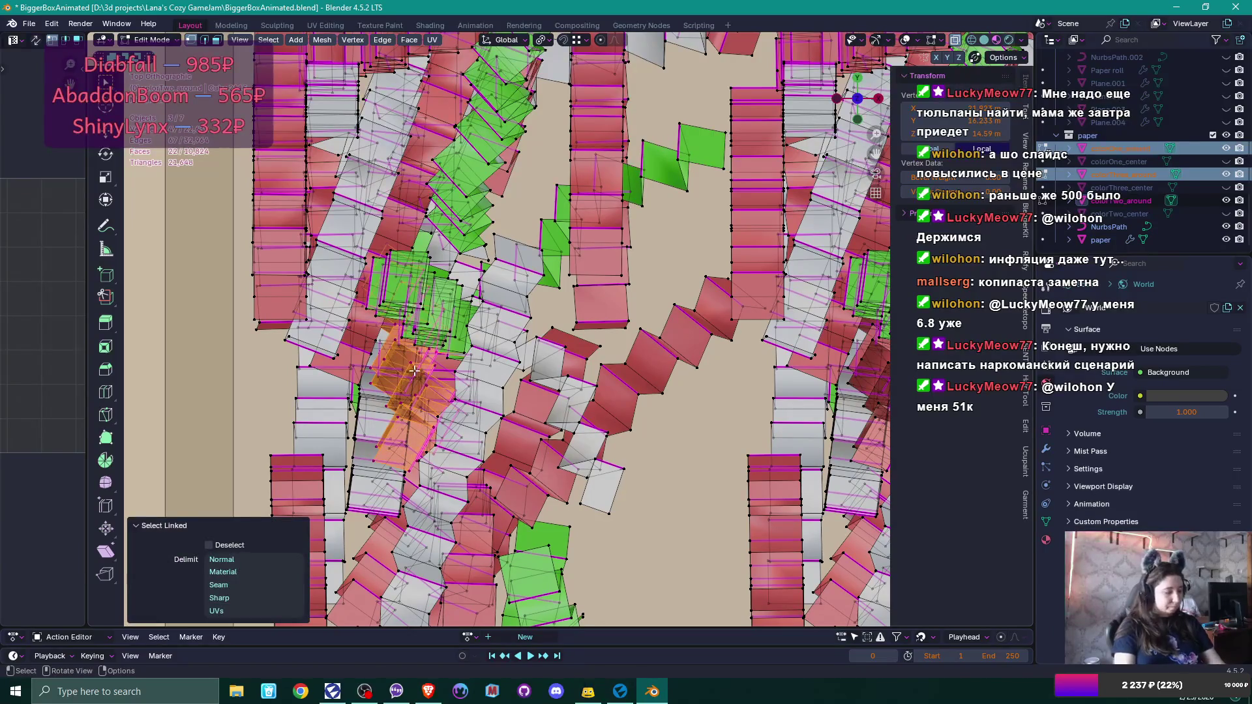
key("g")
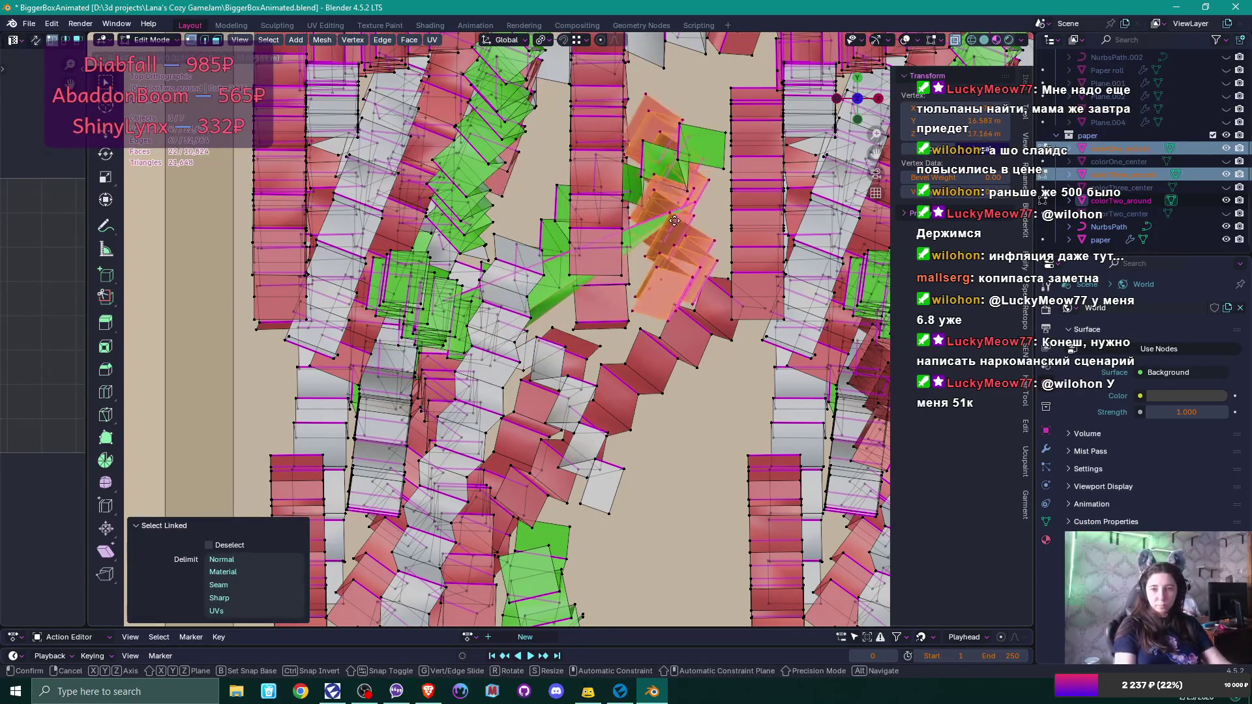
right_click(675, 220)
After two more cancelled tries, move a confetti cluster about 0.049 m X and 0.033 m Y.
left_click(534, 318)
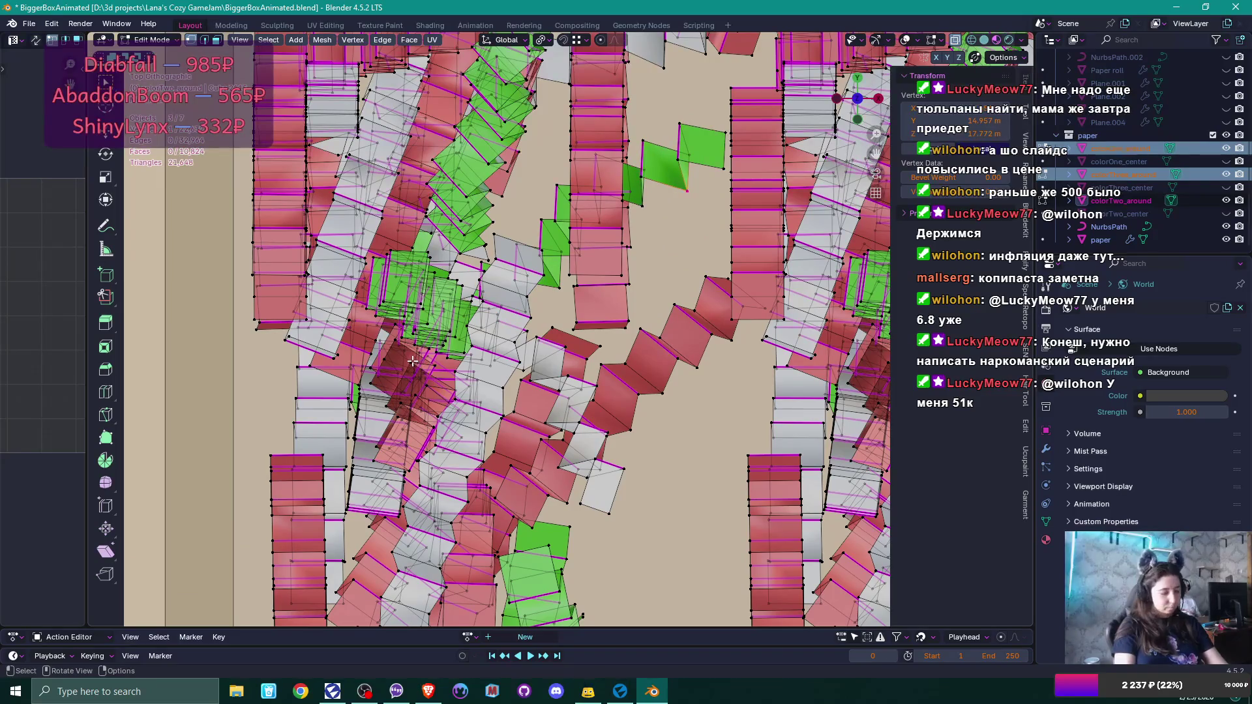
key("l")
key("g")
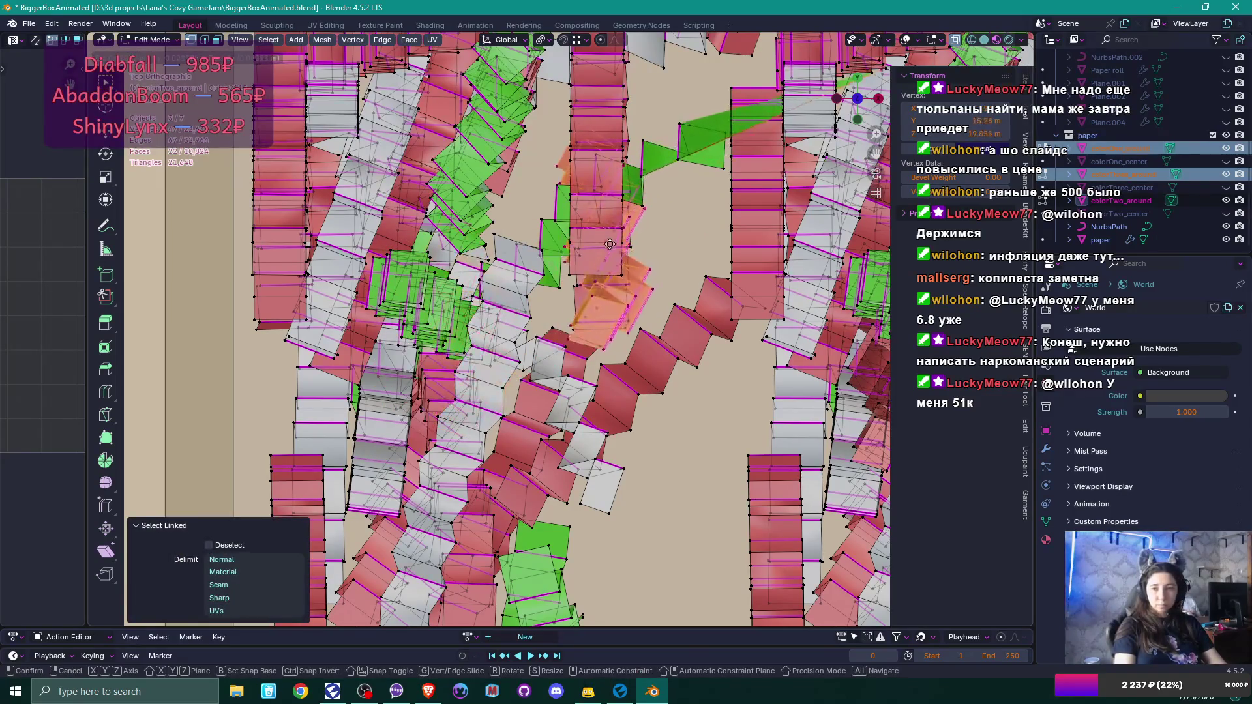
right_click(666, 240)
left_click(629, 247)
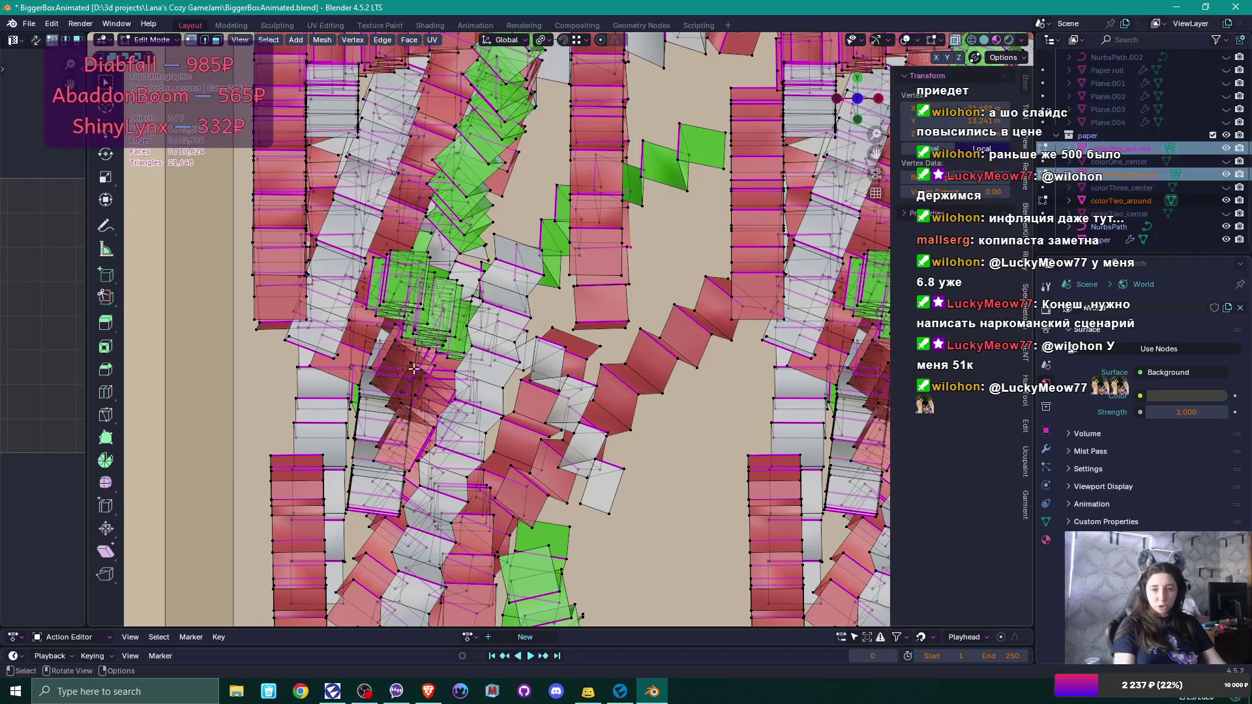
key("l")
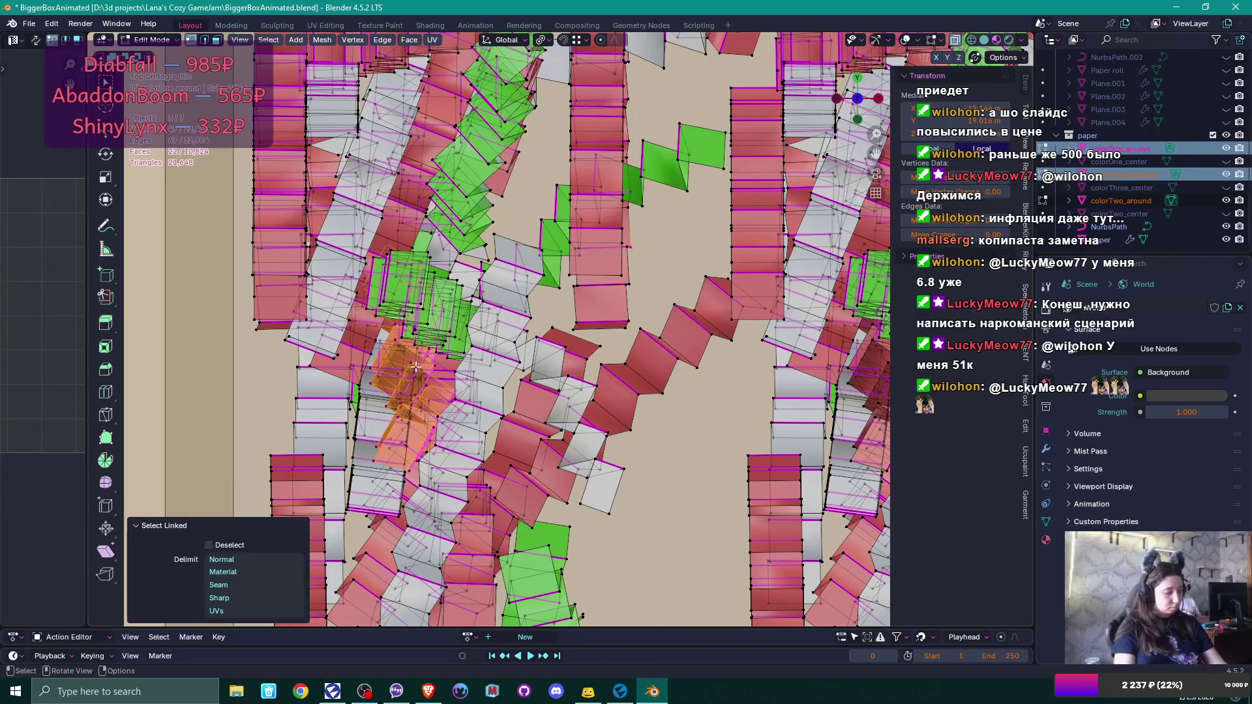
key("g")
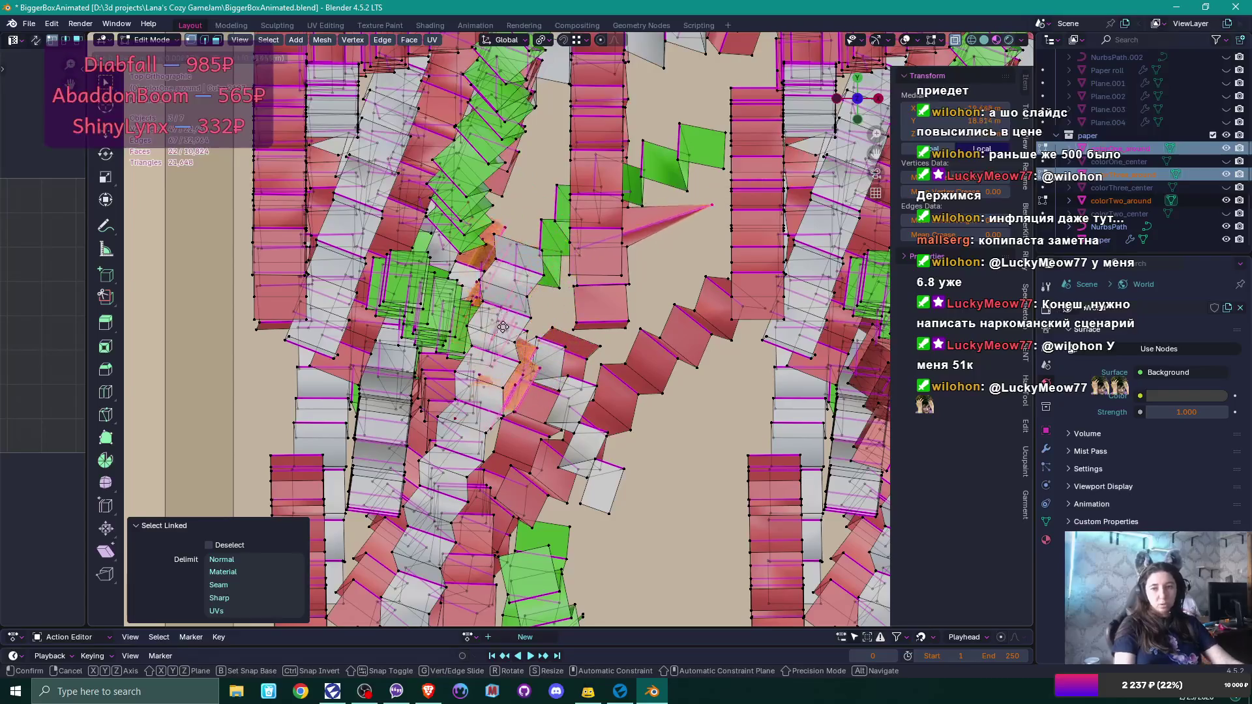
right_click(660, 227)
left_click(591, 296)
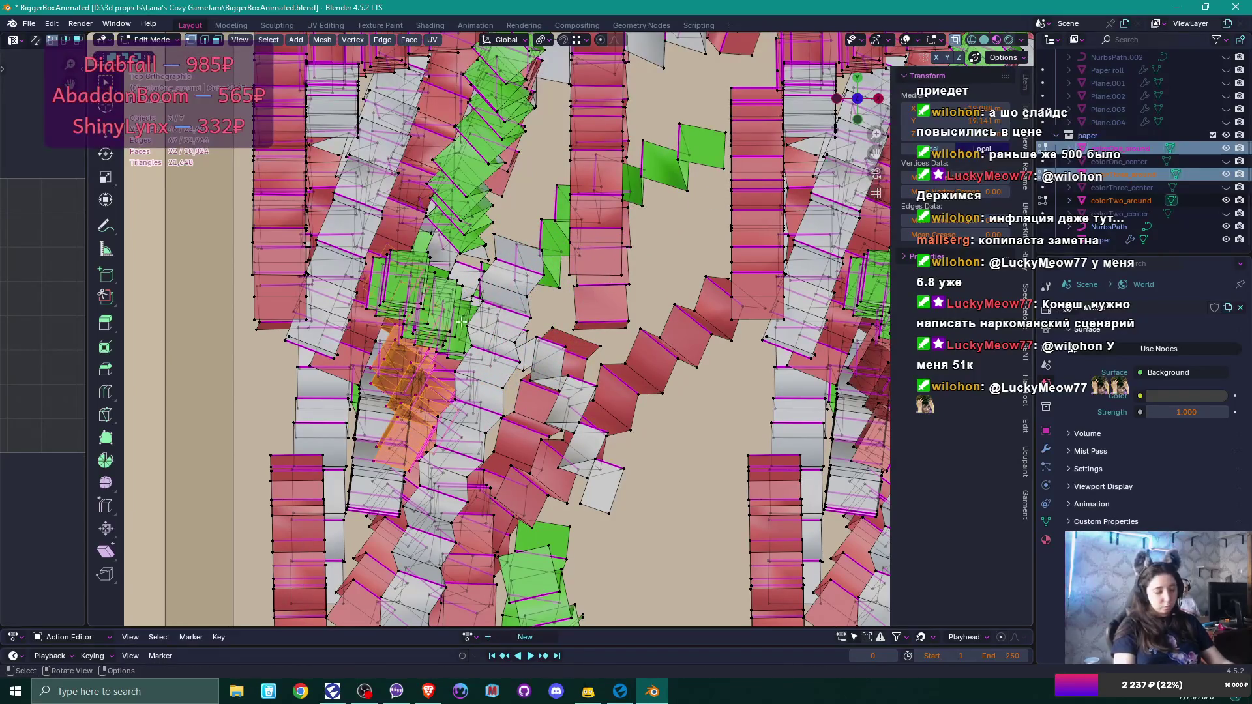
key("g")
left_click(729, 151)
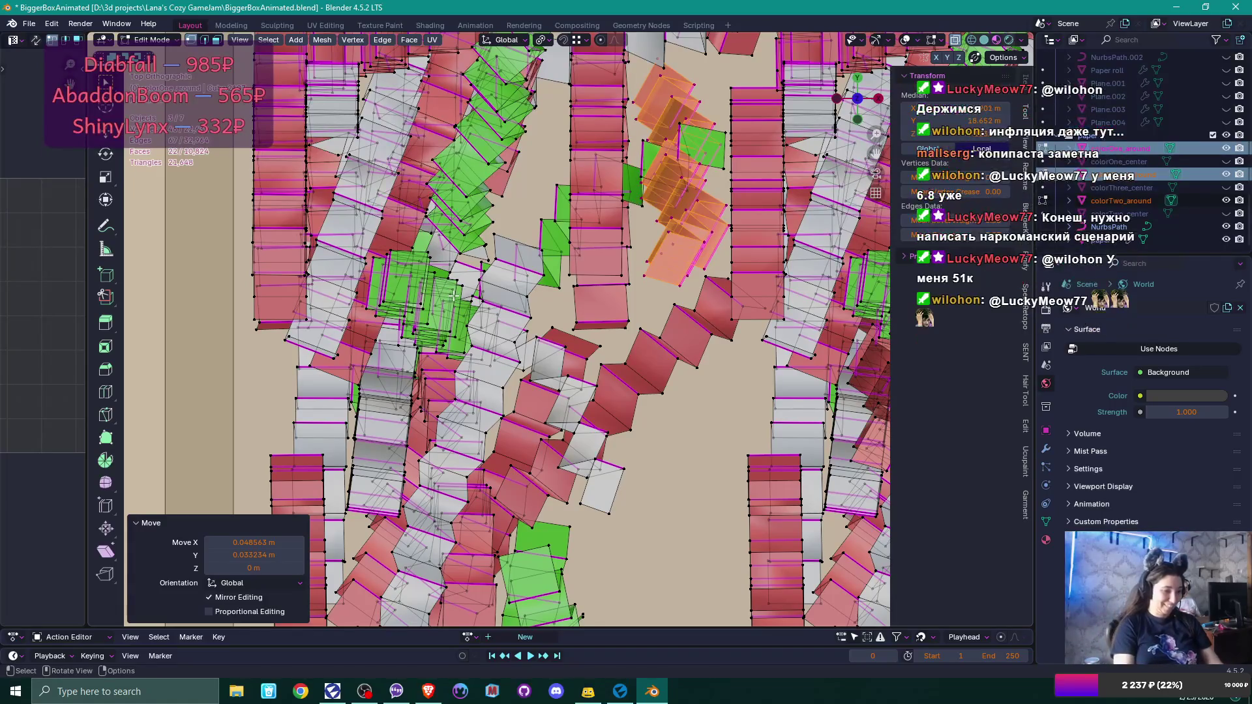
scroll(530, 272, "down", 5)
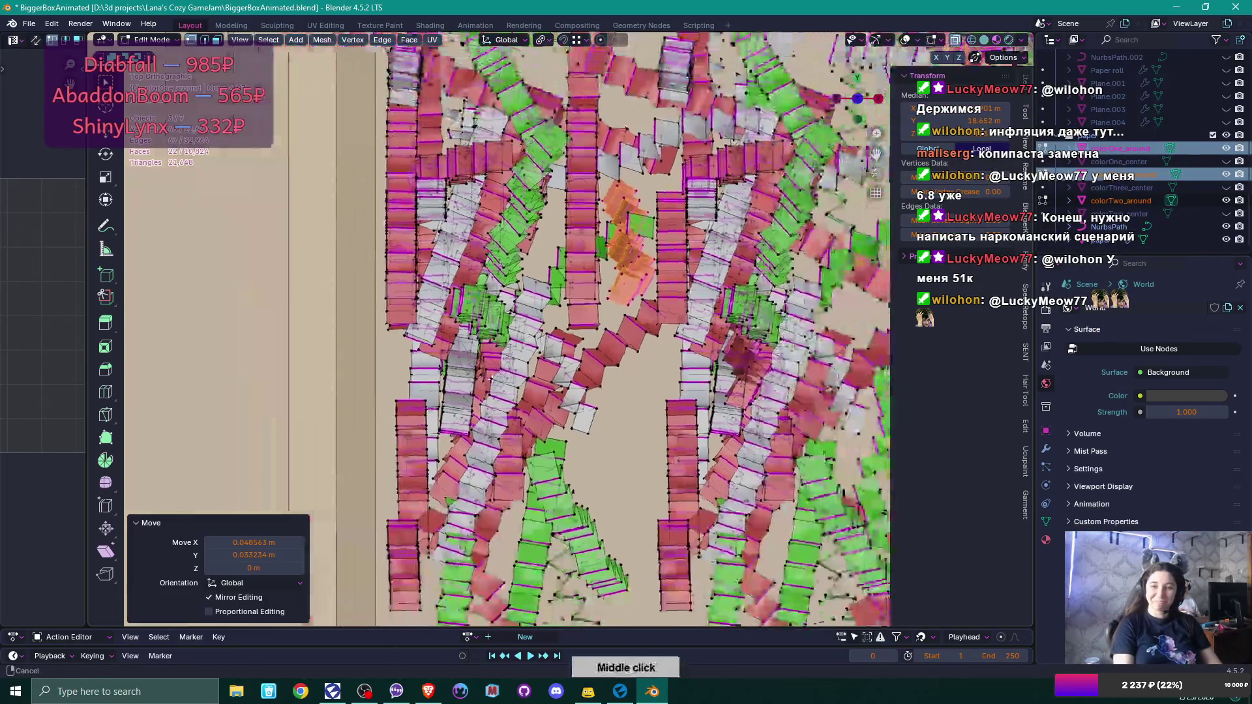
Nudge one strip slightly up-right and move another down-right into the open gap.
scroll(464, 465, "down", 3)
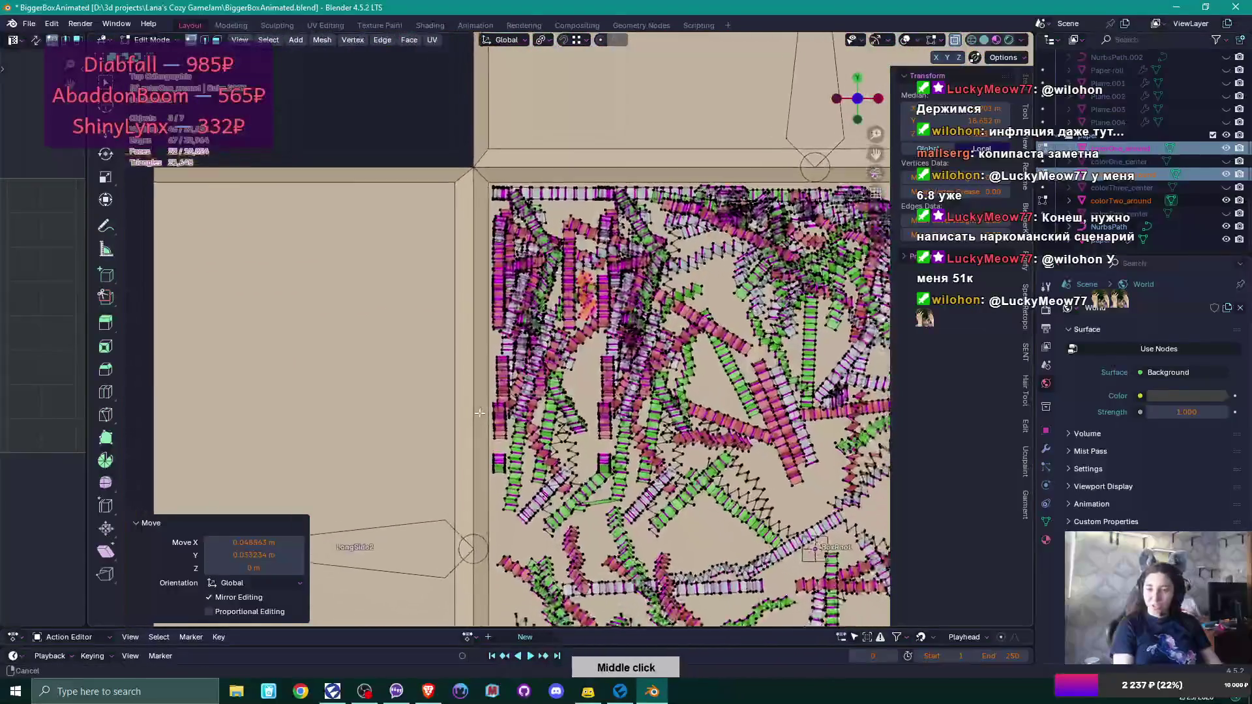
scroll(465, 465, "up", 5)
scroll(510, 214, "up", 2)
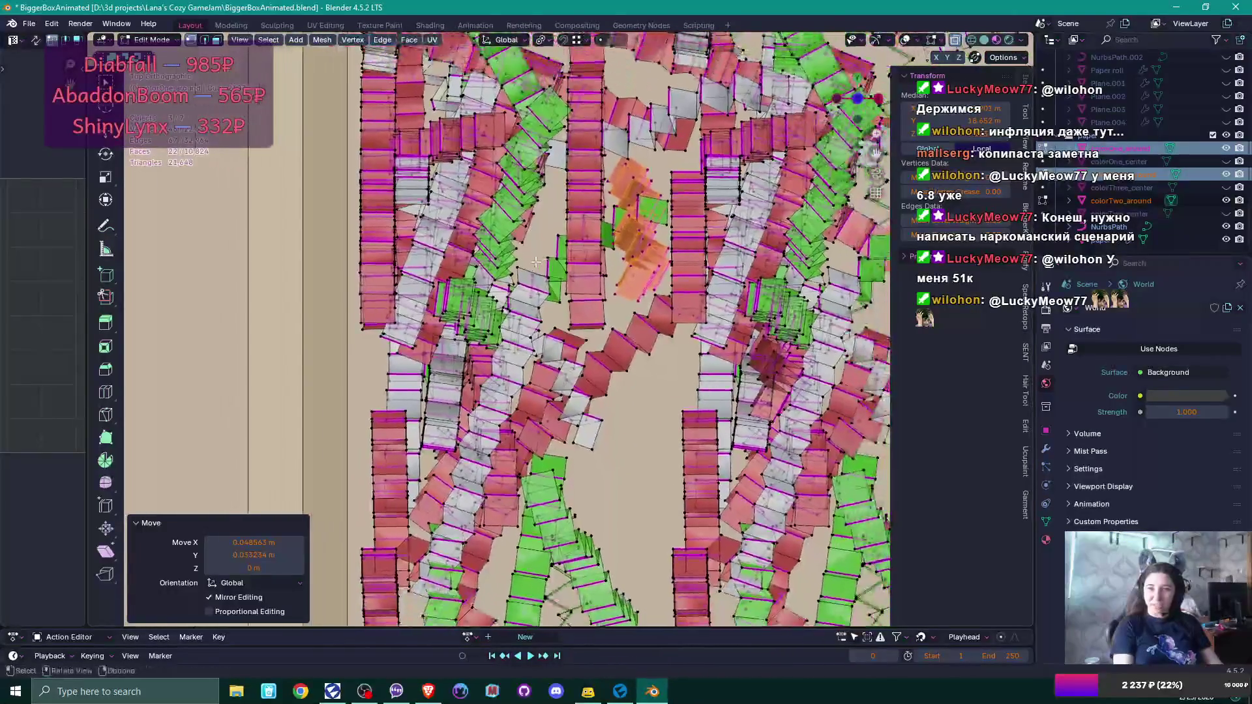
left_click(512, 216)
key("l")
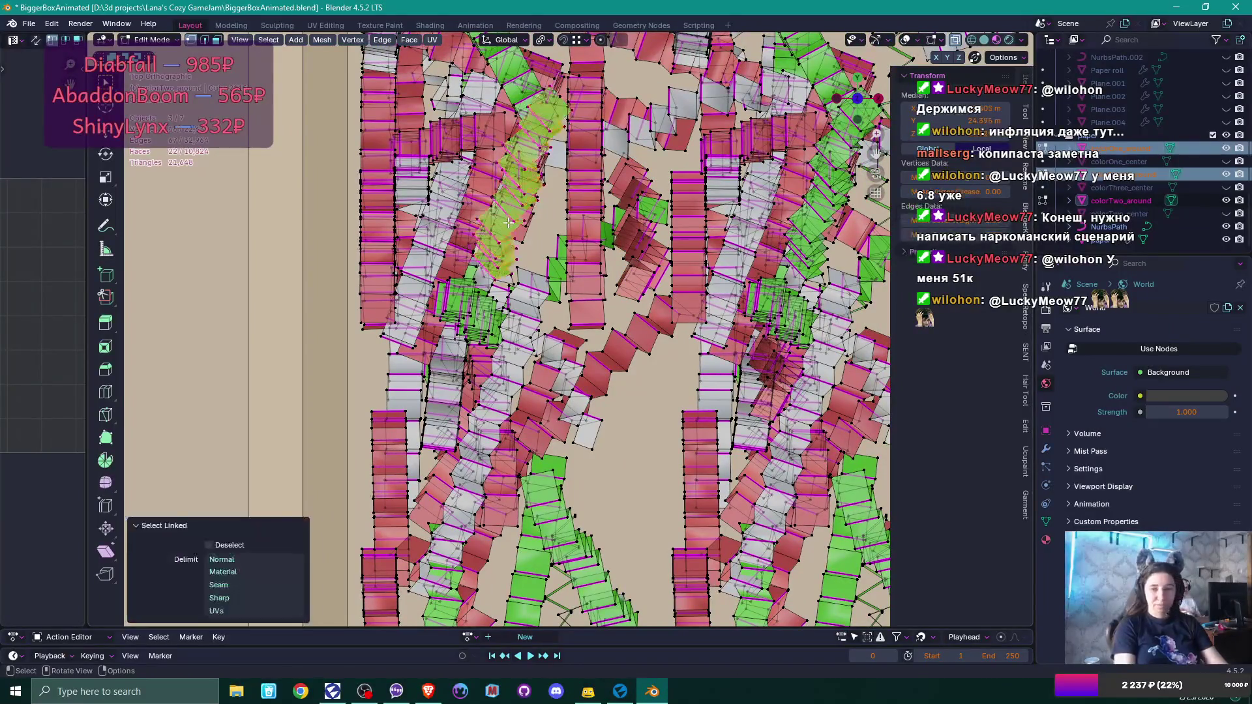
key("g")
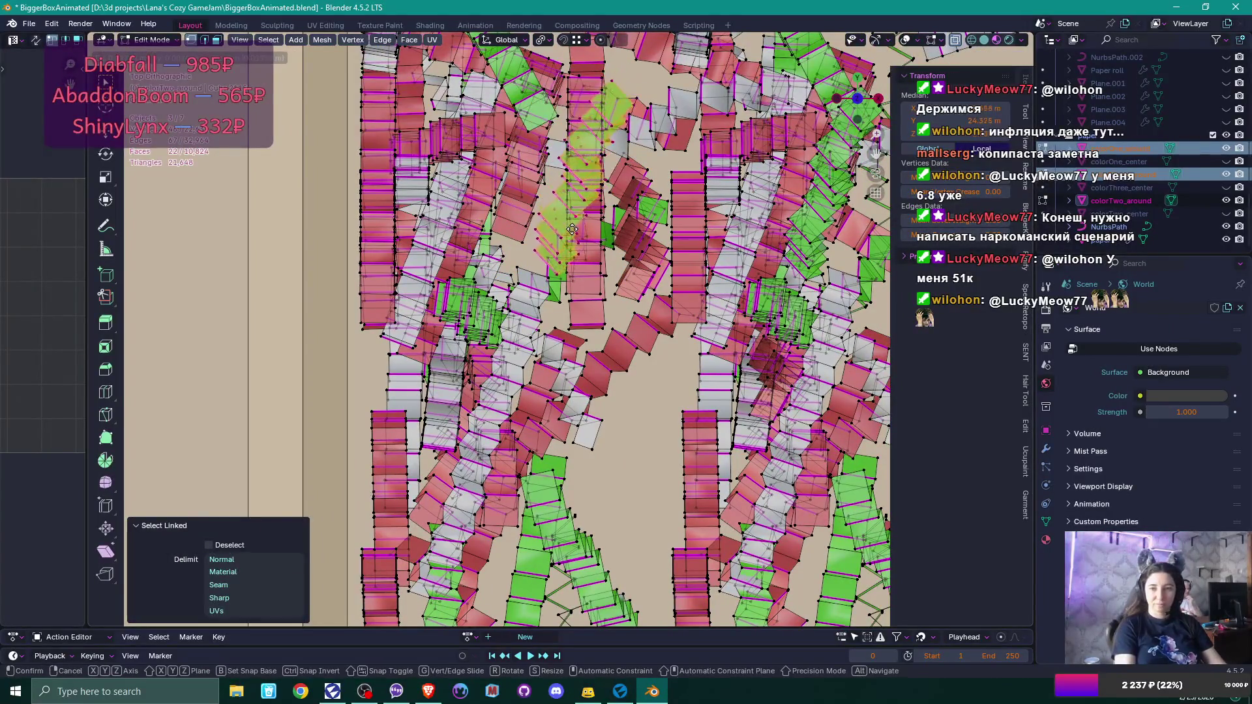
left_click(581, 225)
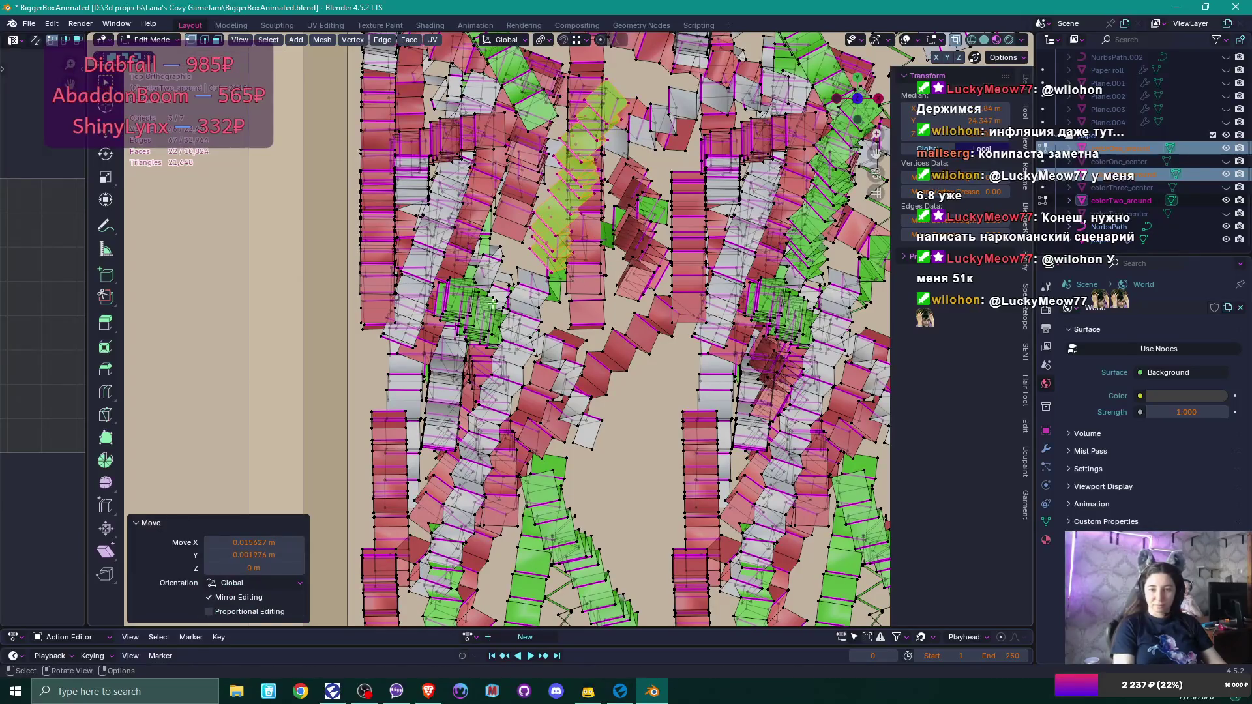
key("alt+a")
key("l")
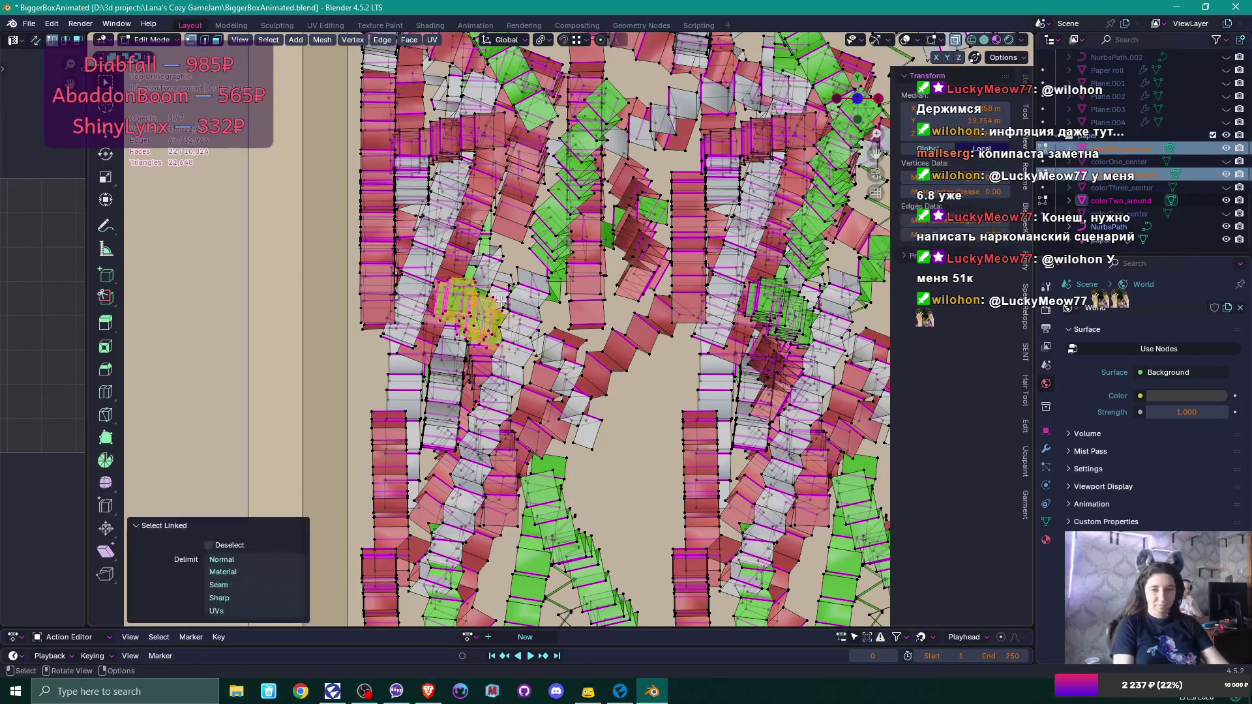
key("g")
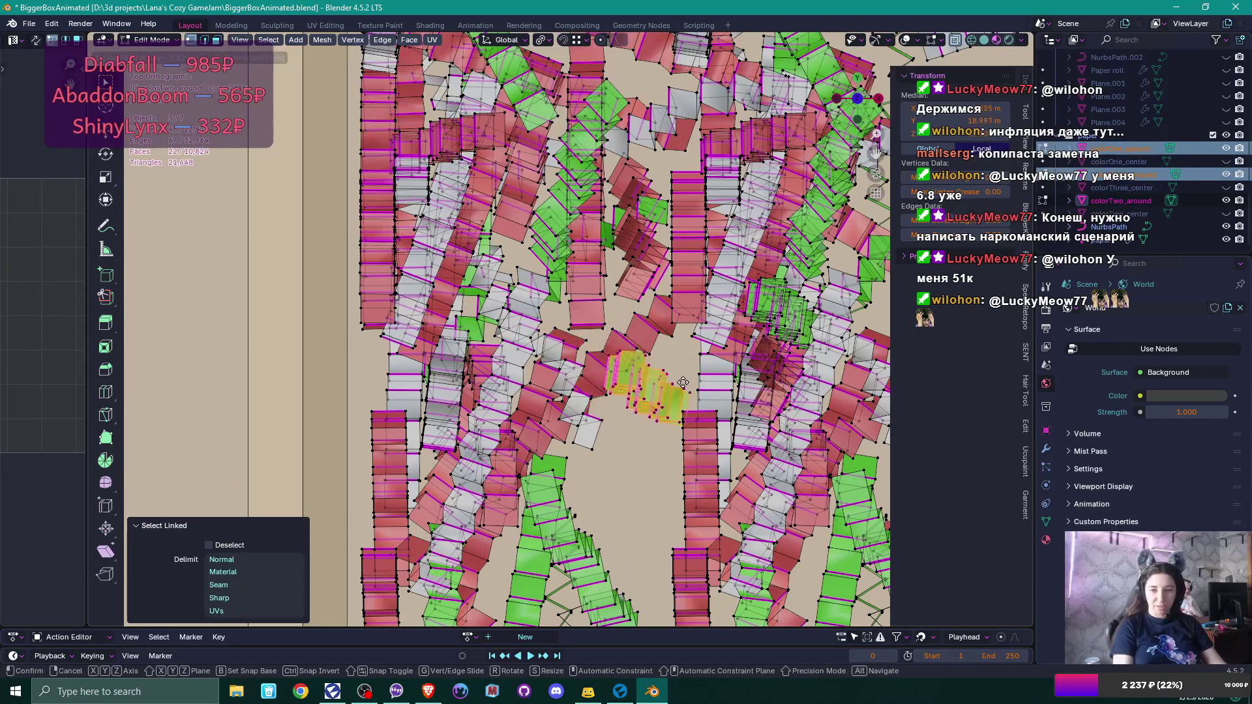
left_click(649, 401)
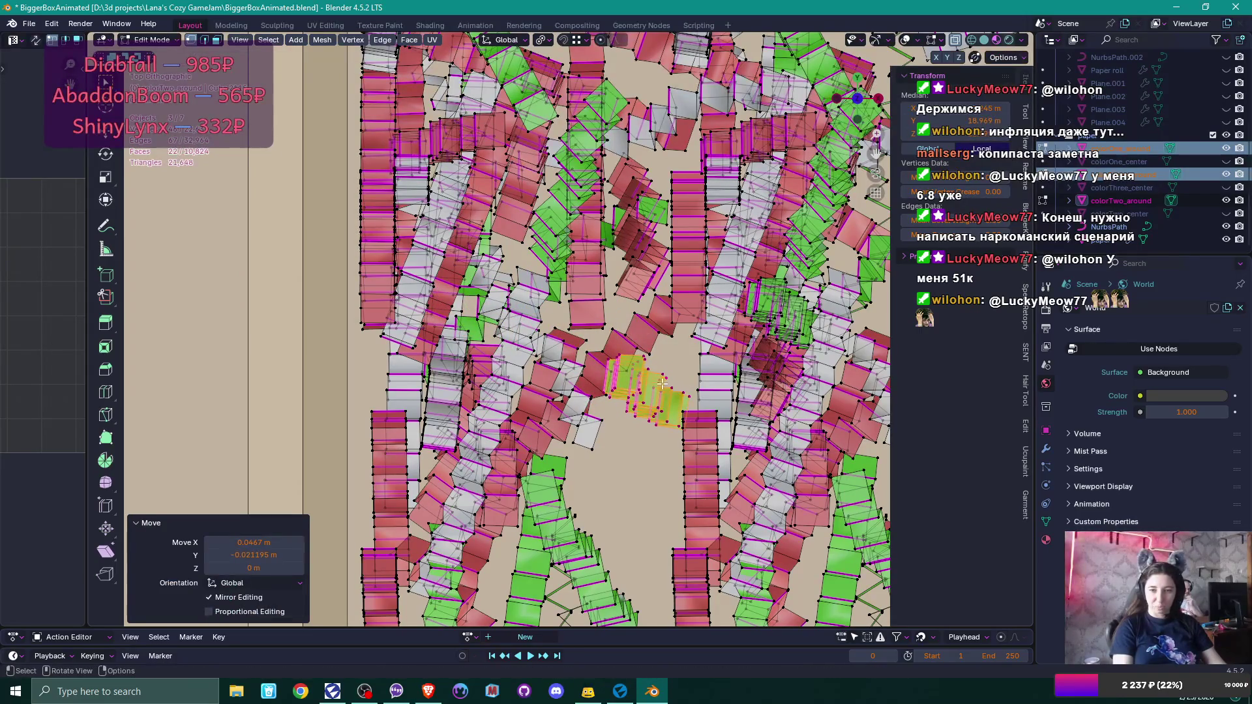
Move another linked confetti strip and rotate it by 17.2°.
left_click_drag(625, 414, 629, 258)
scroll(887, 613, "up", 4)
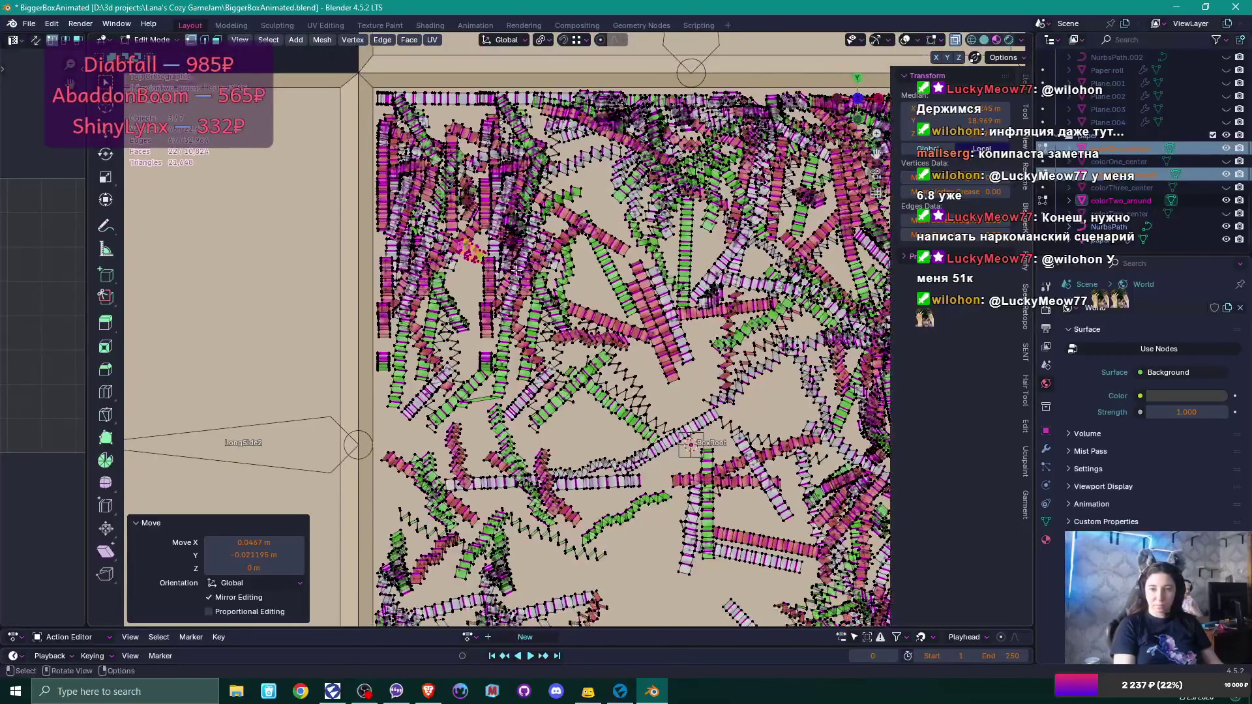
scroll(541, 243, "down", 3)
scroll(541, 243, "up", 3)
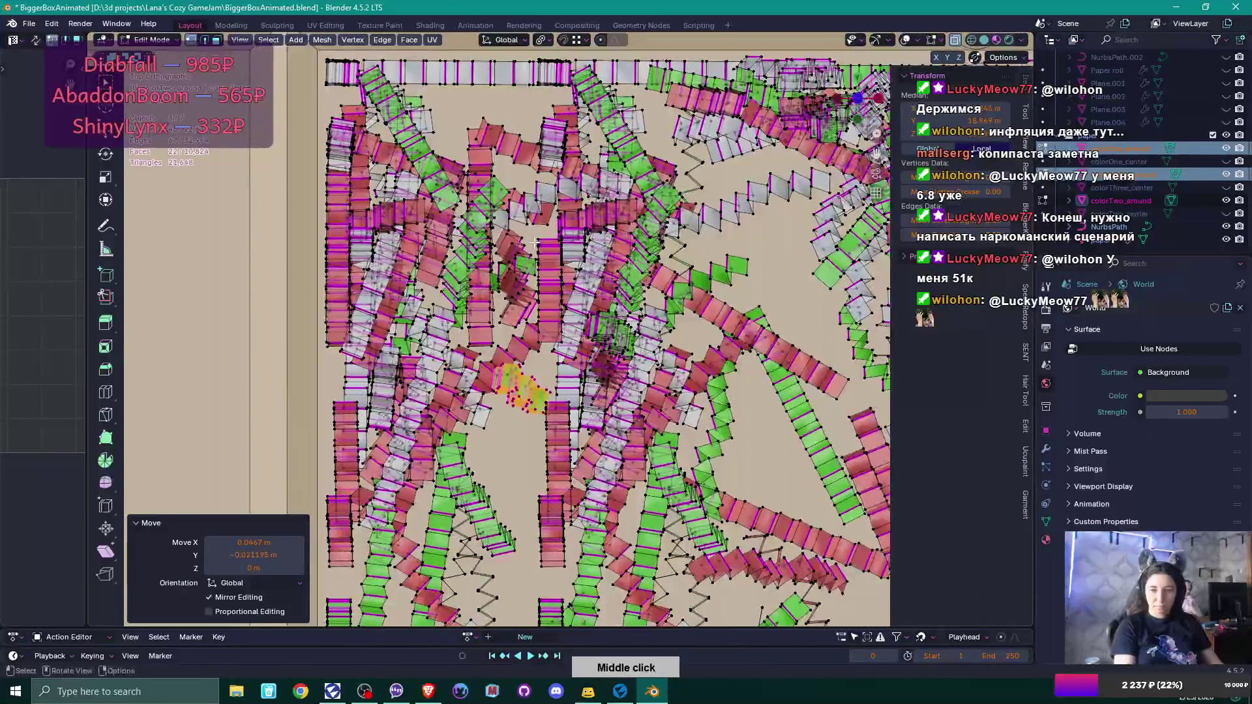
key("alt+a")
key("l")
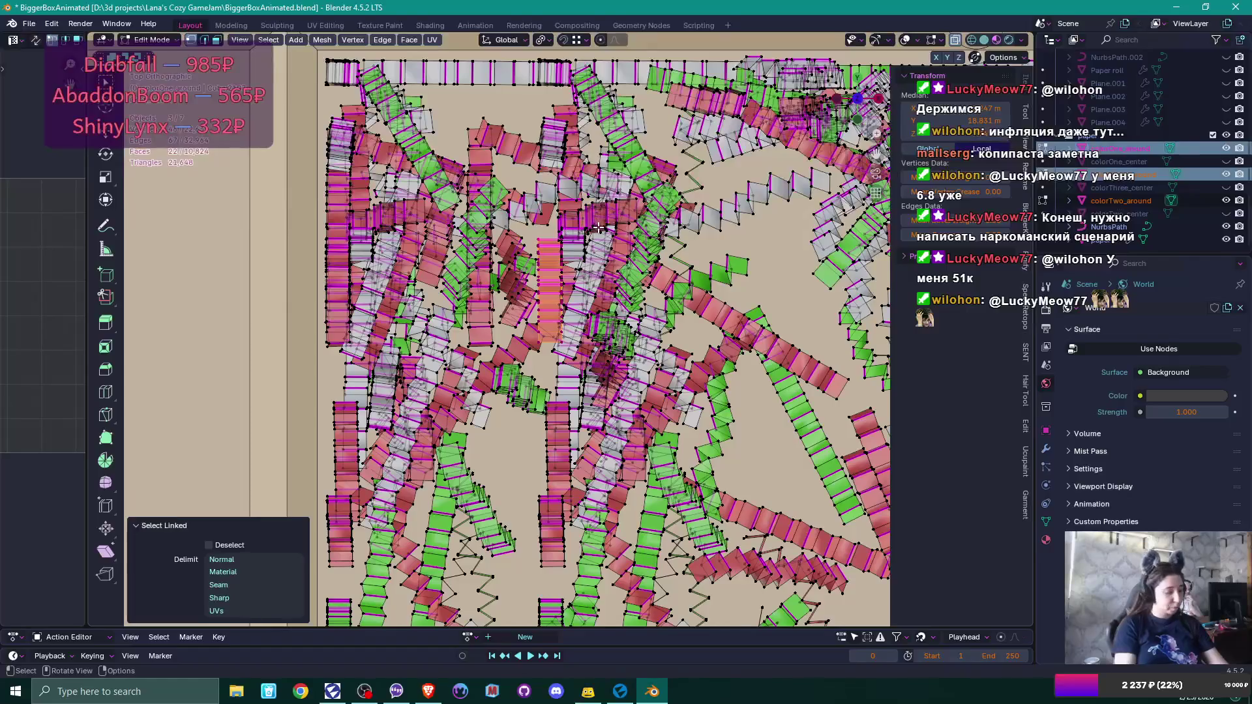
key("g")
left_click(591, 267)
key("r")
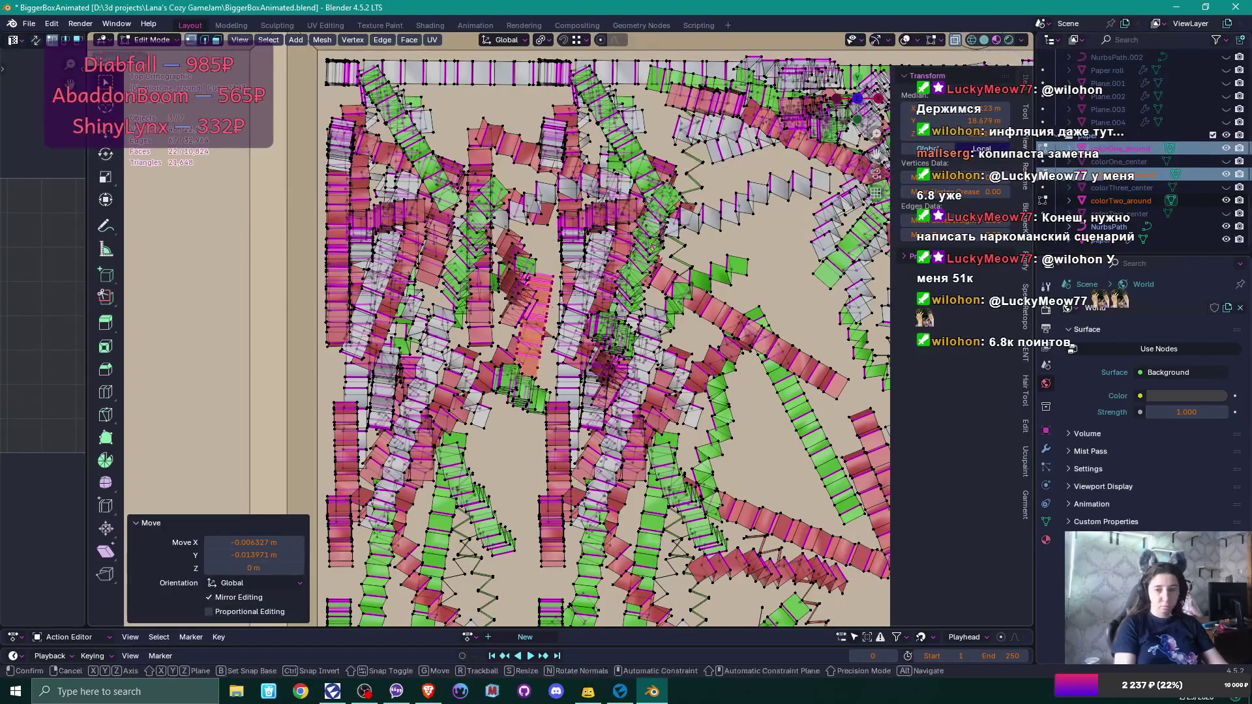
left_click(668, 268)
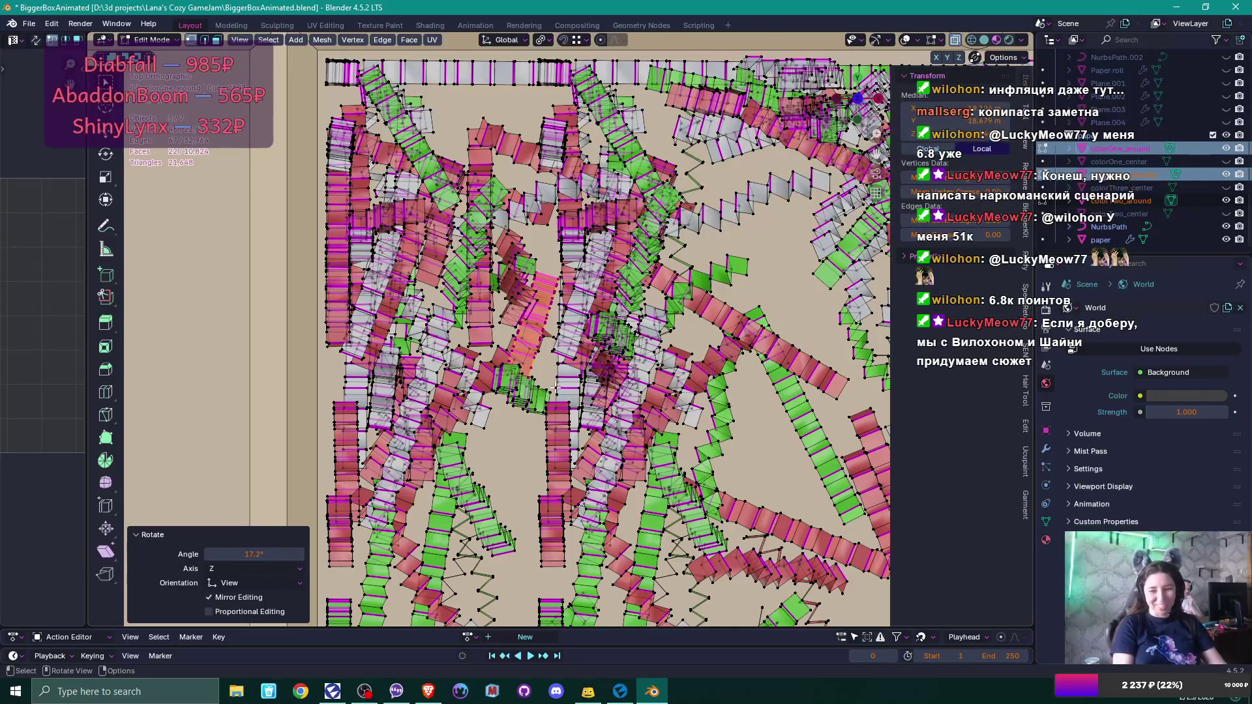
Rotate a vertical column of confetti faces by −25° and shift it slightly right.
key("l")
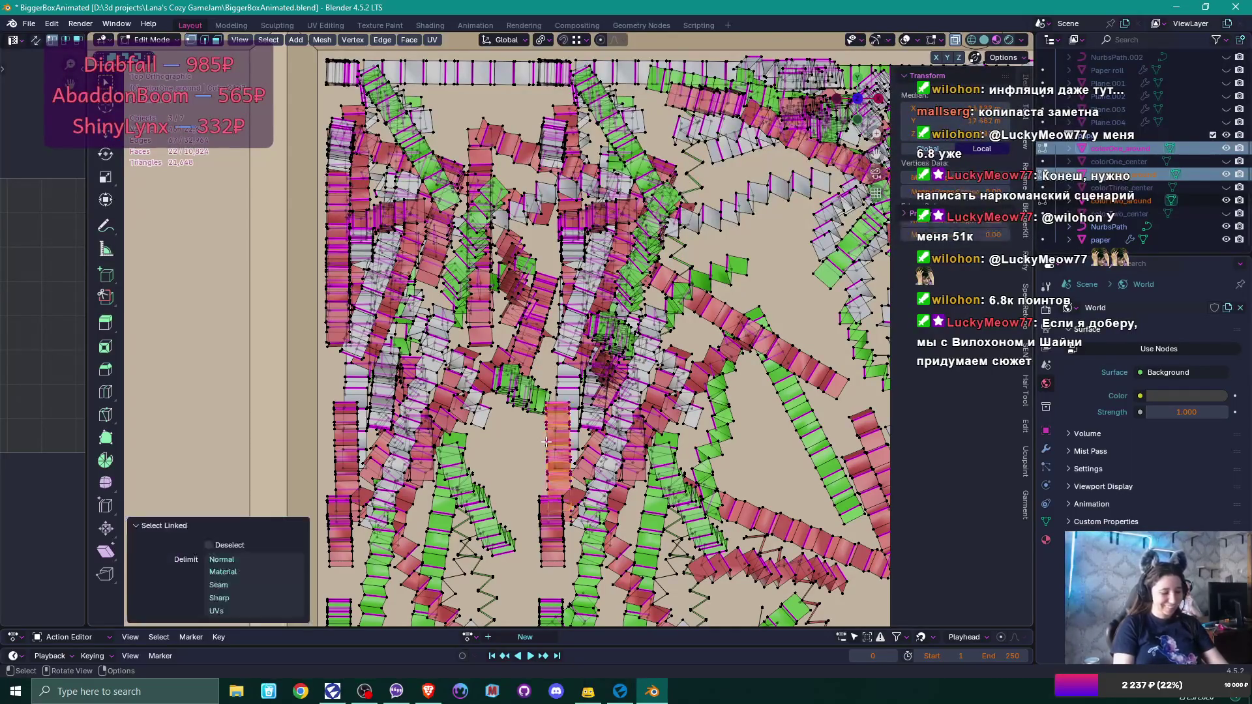
type("r-25")
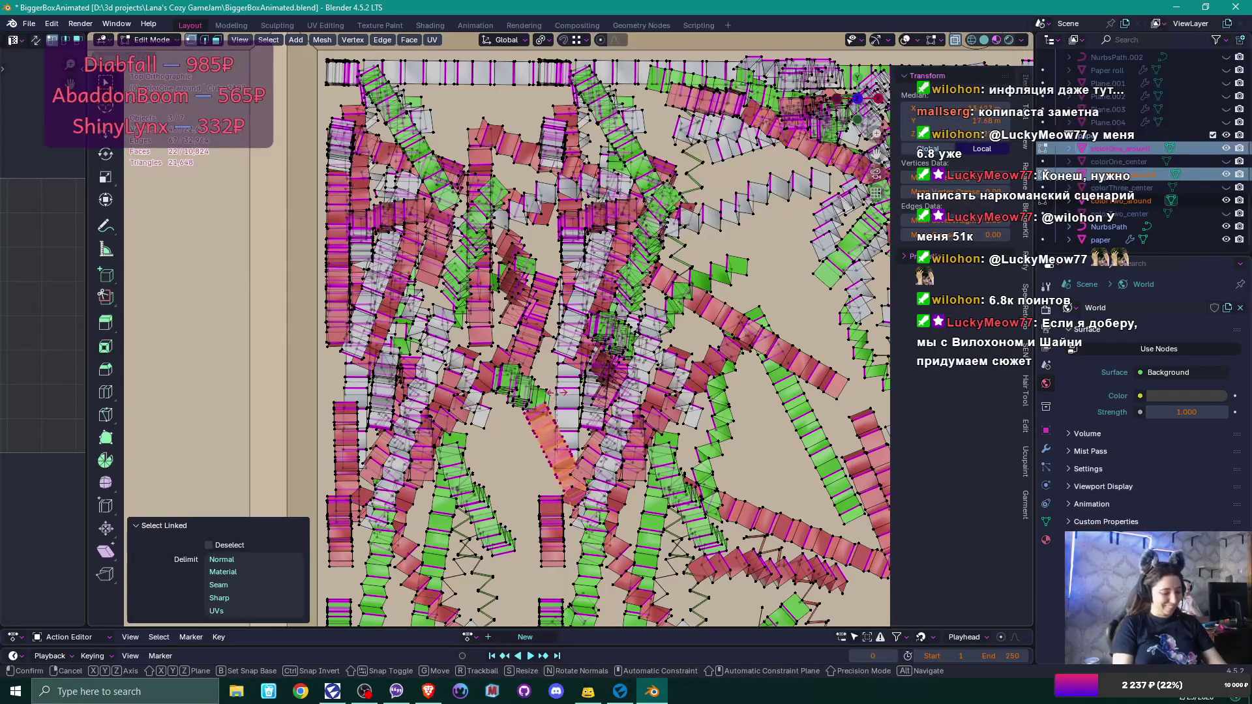
key("Return")
key("g")
left_click(519, 404)
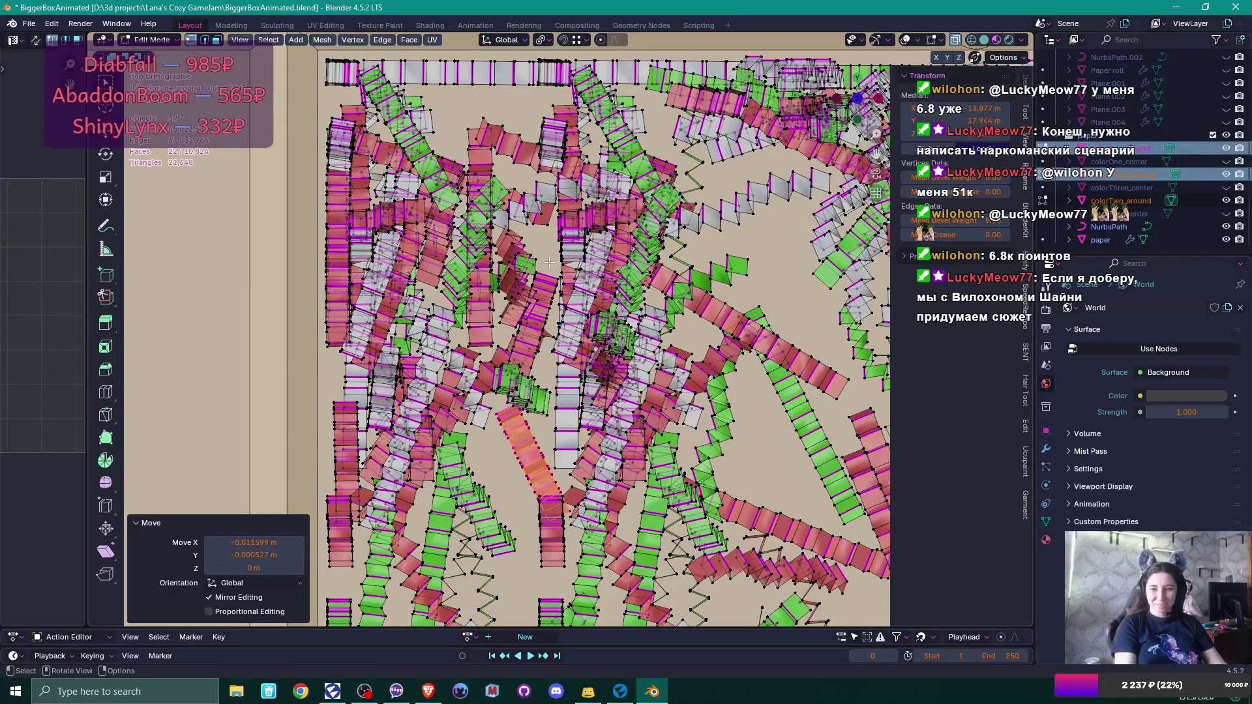
Move a strip near the top of the mesh slightly up and to the right.
left_click(397, 205)
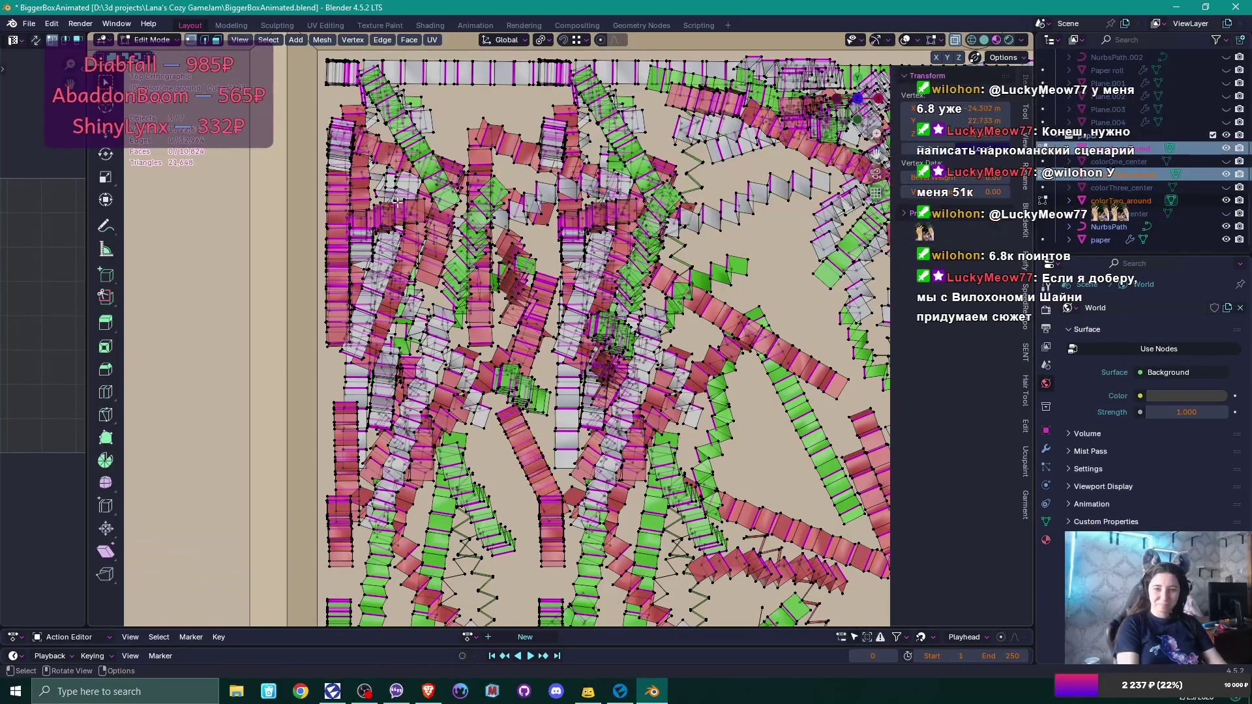
key("l")
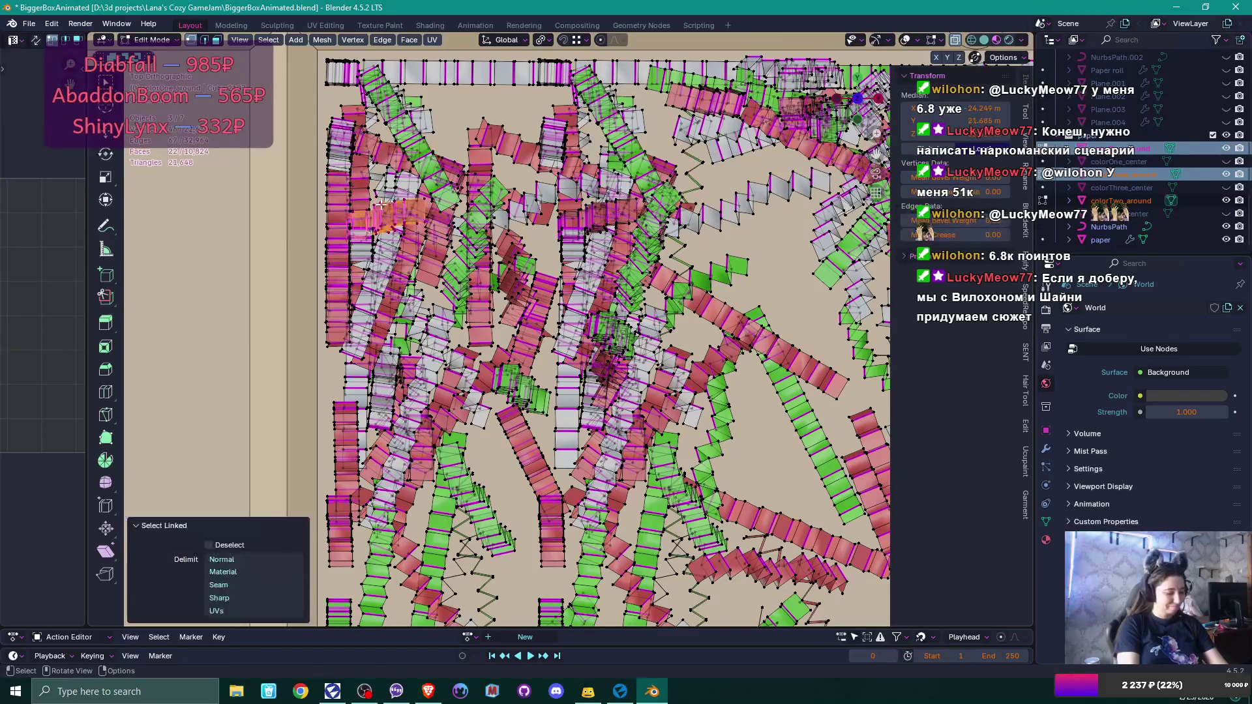
key("g")
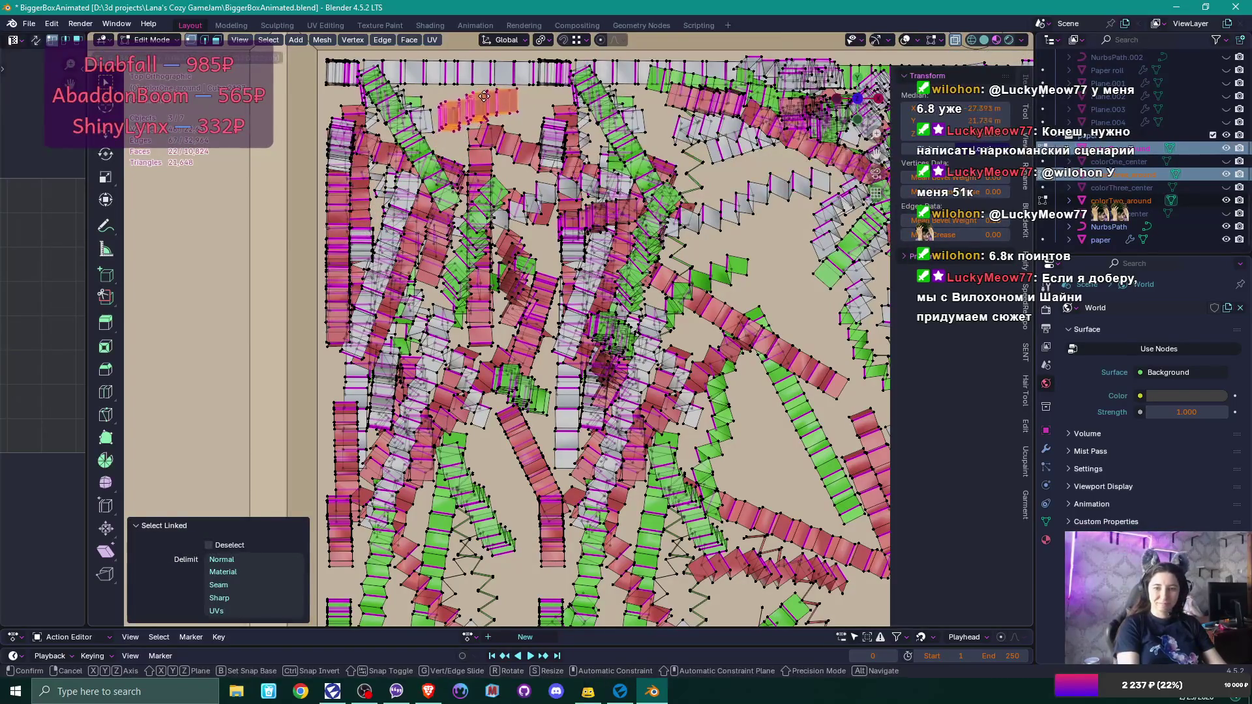
left_click(487, 102)
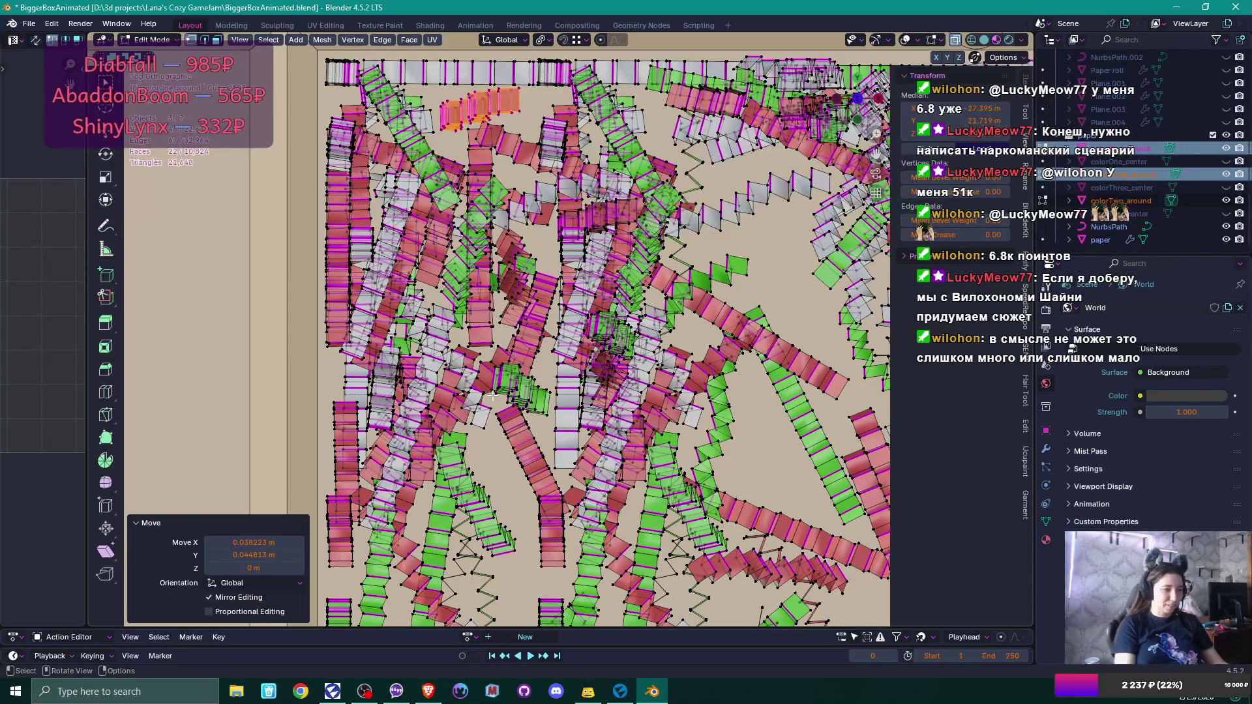
left_click_drag(493, 395, 484, 287)
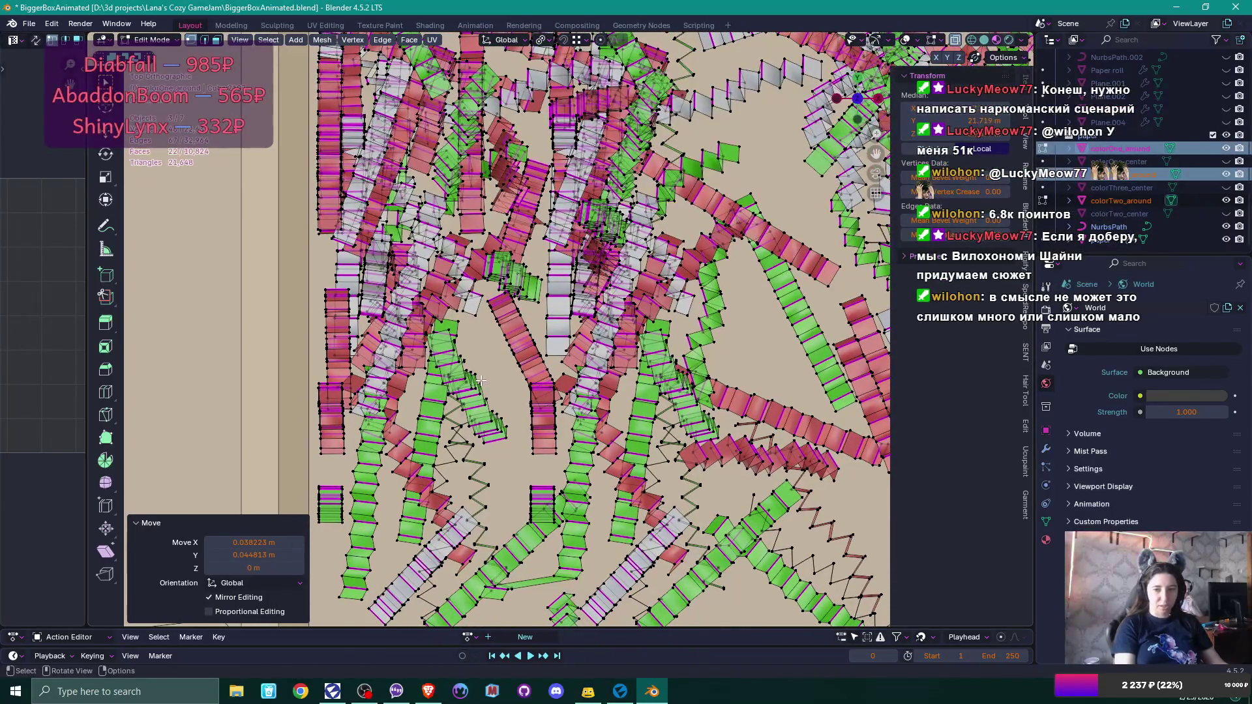
Move a pink middle strip about 0.034 m along X and -0.024 m along Y.
mouse_move(484, 377)
left_mouse_down()
mouse_move(486, 478)
mouse_move(486, 460)
left_mouse_up()
scroll(486, 460, "up", 5)
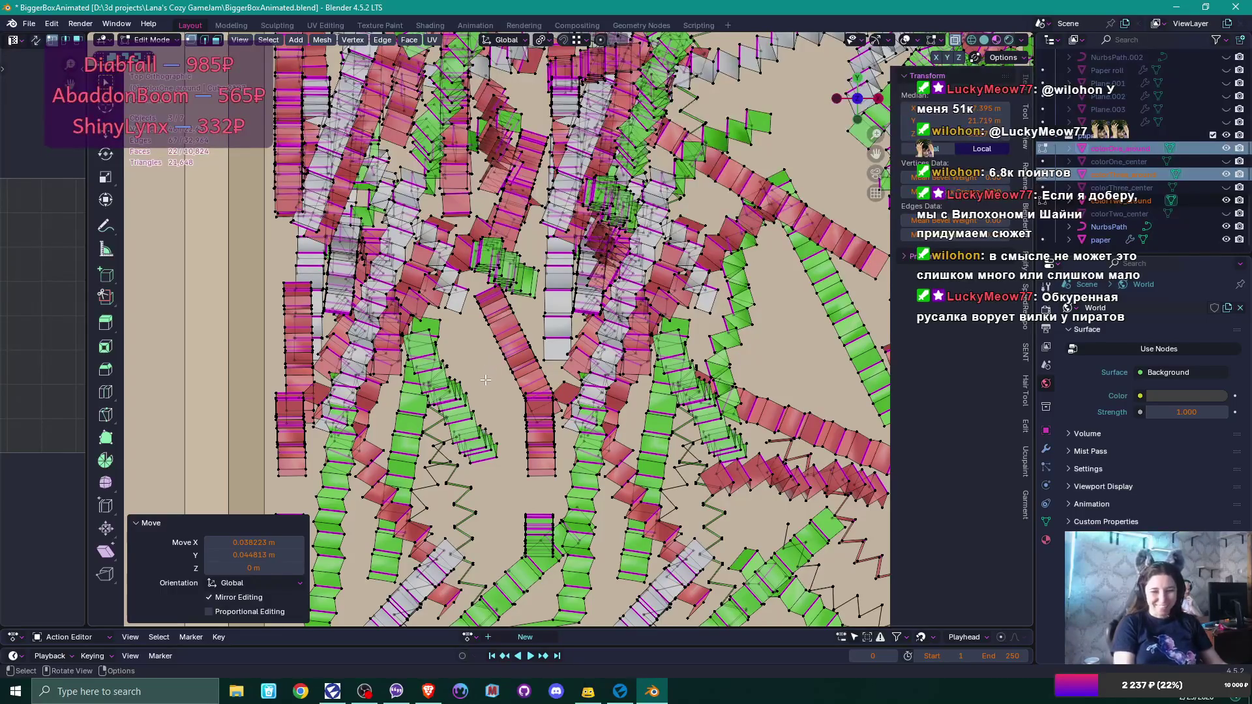
scroll(465, 360, "up", 2)
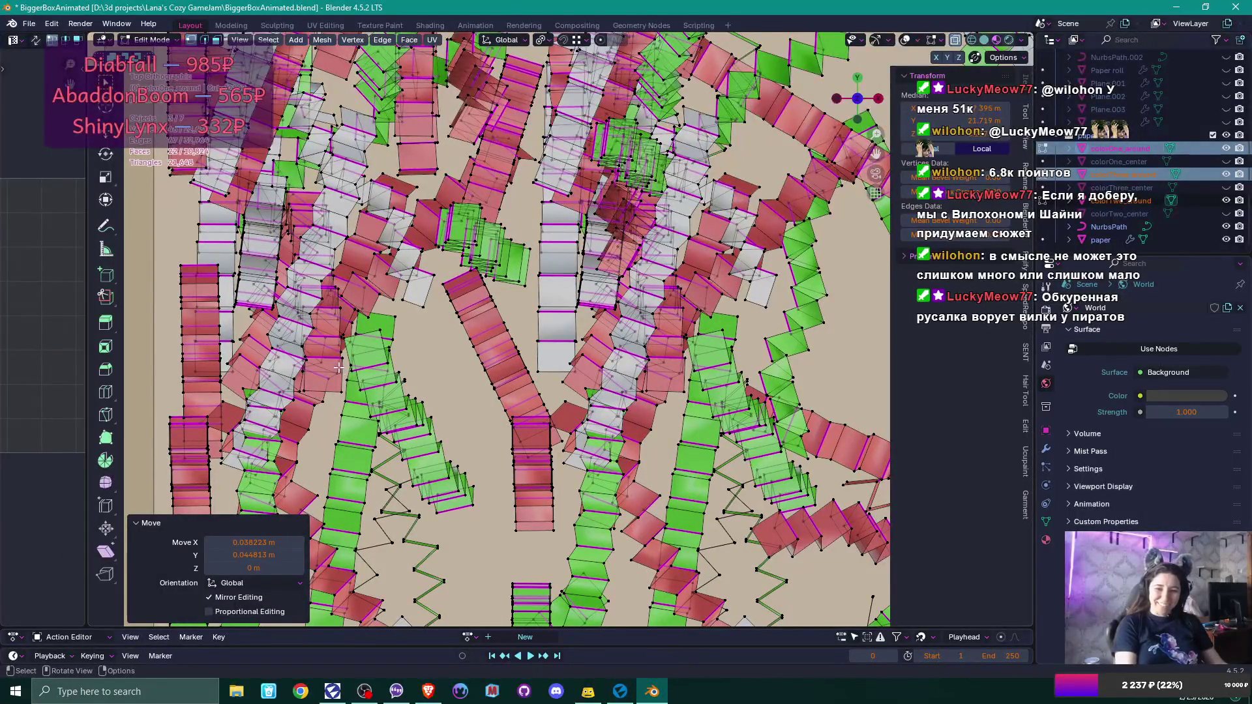
left_click(340, 392)
key("ctrl+l")
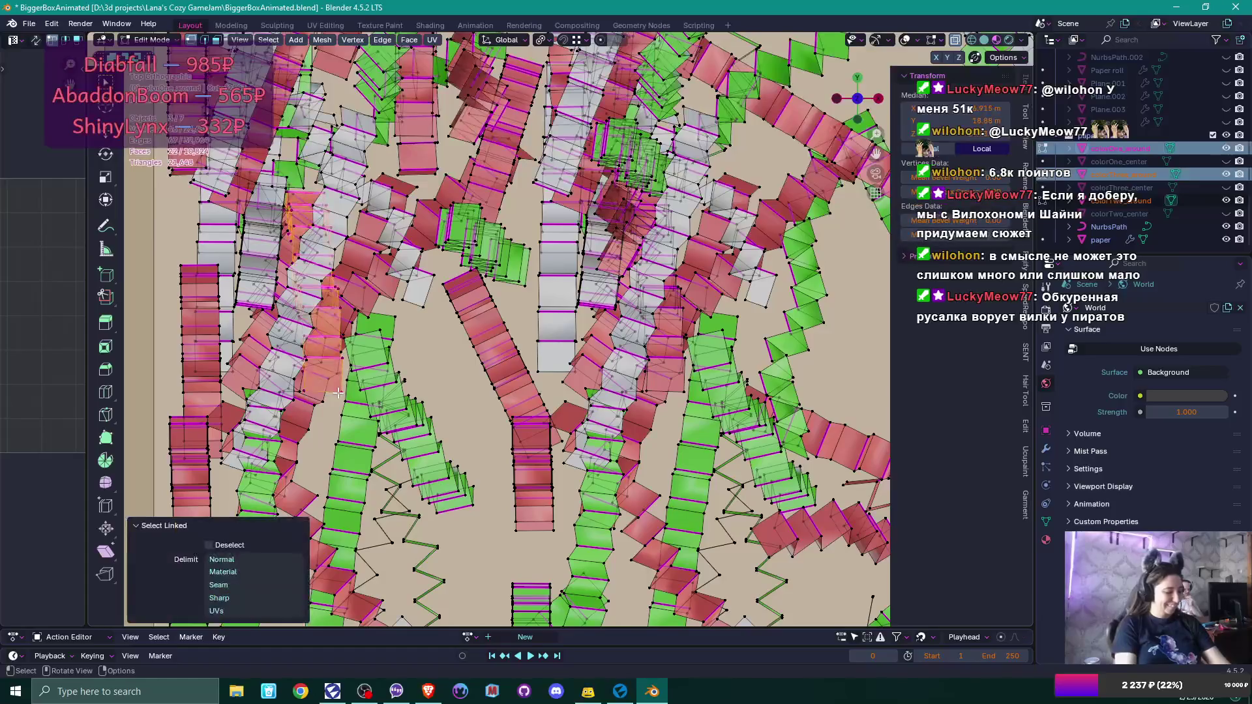
key("g")
left_click(483, 484)
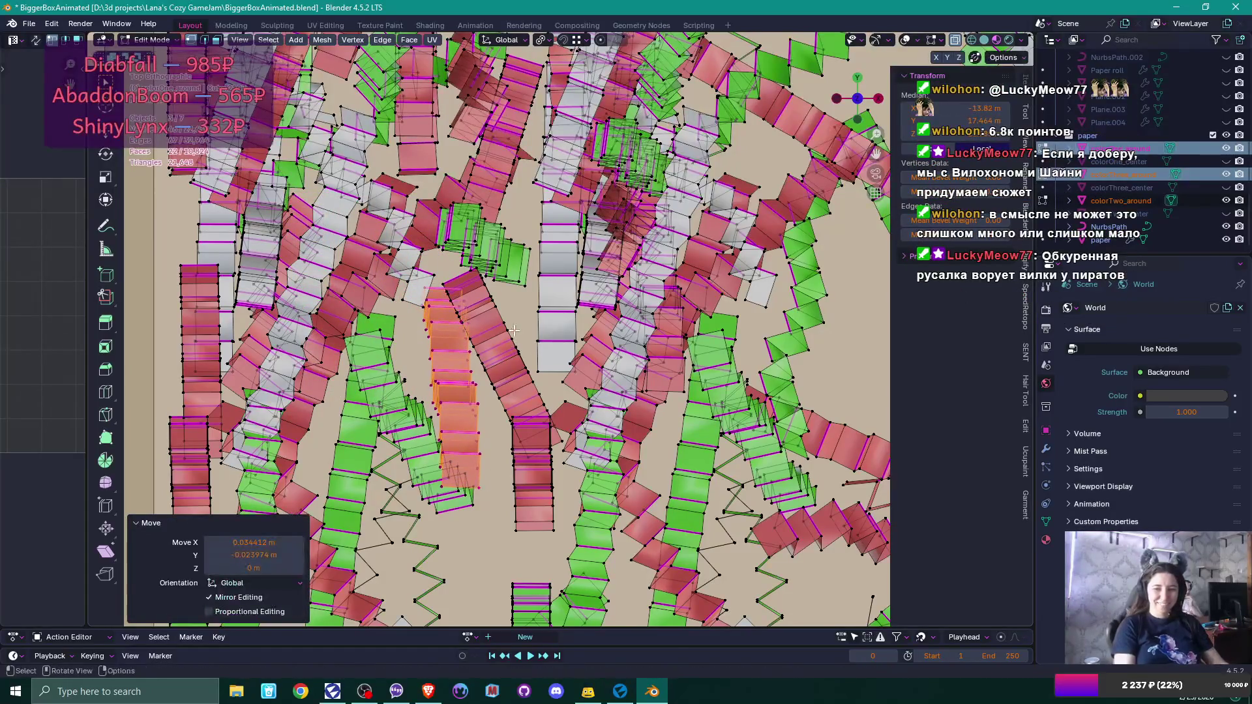
scroll(489, 457, "down", 6)
scroll(500, 415, "up", 5)
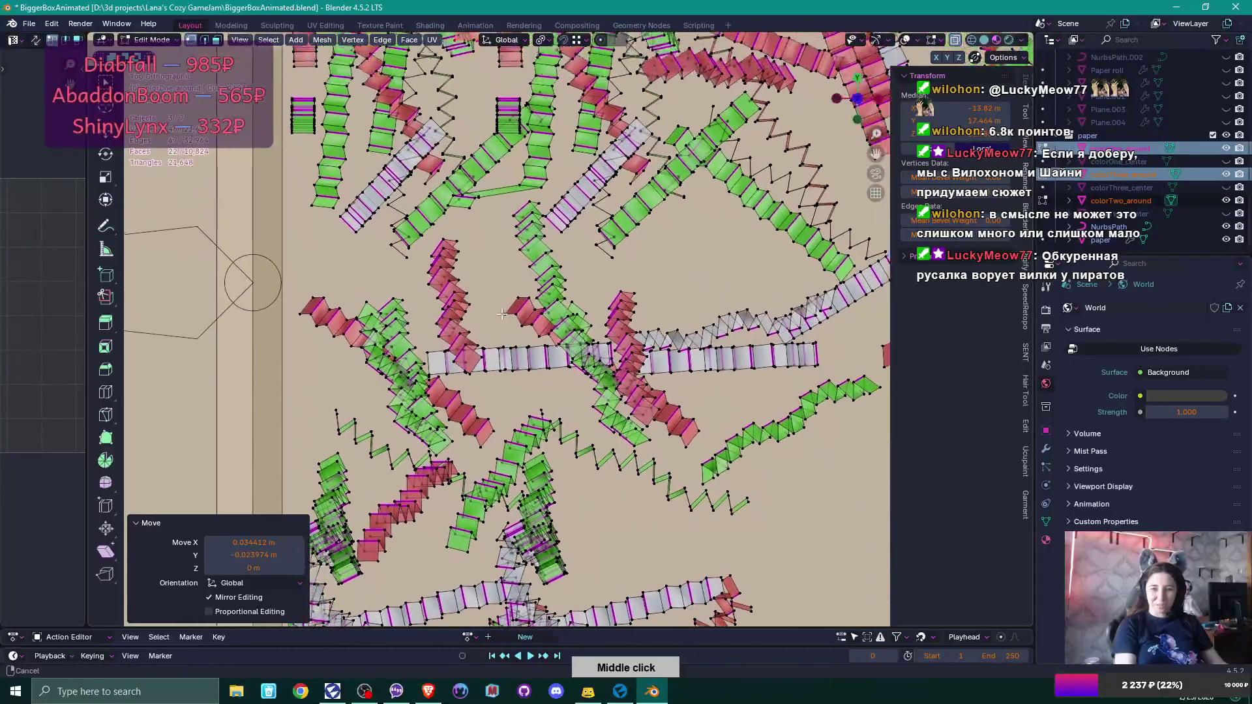
Move a strip on the left a little up and to the left.
left_click(418, 324)
key("ctrl+l")
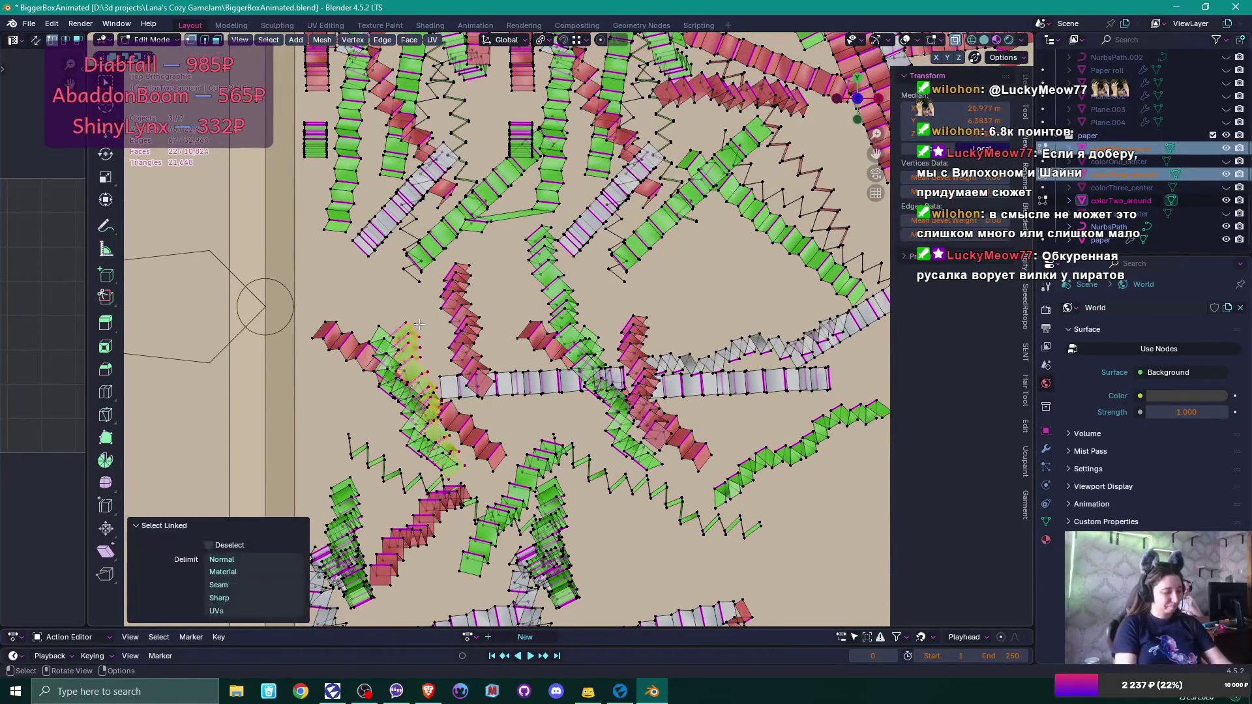
key("g")
left_click(431, 272)
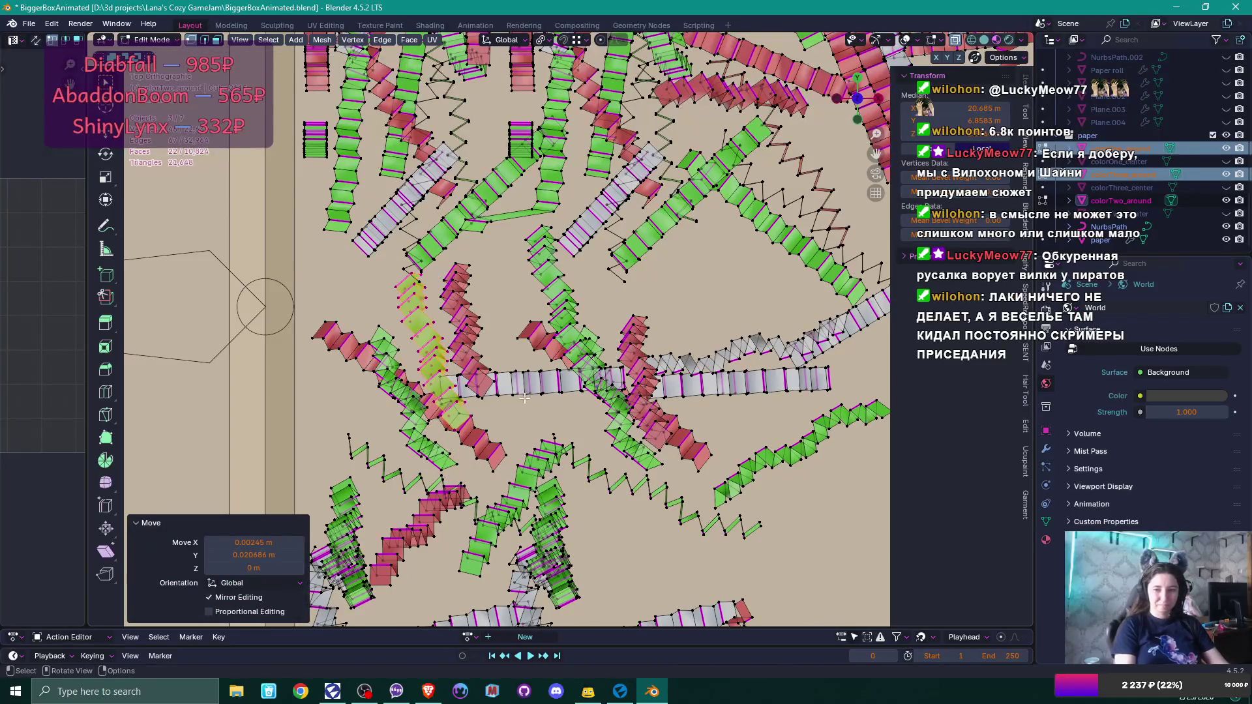
Copy two strips into the lower-left gap and rotate the copies about 31.4°.
key("l")
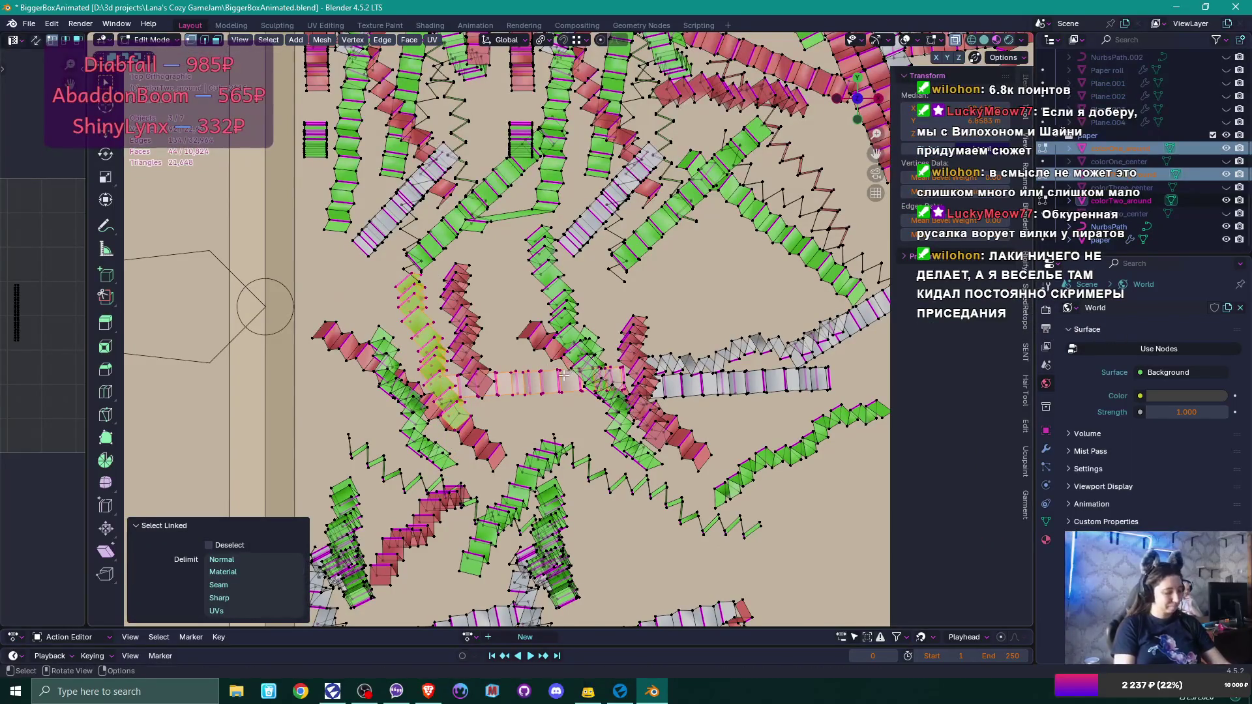
key("g")
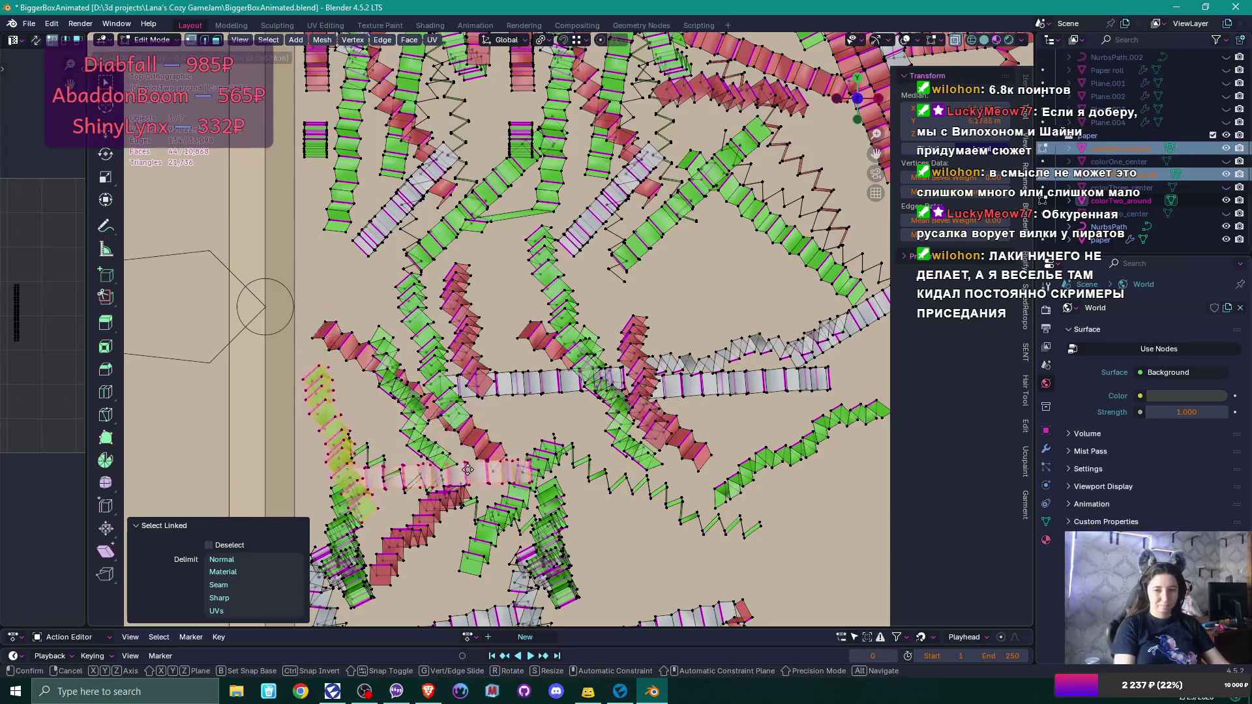
left_click(469, 442)
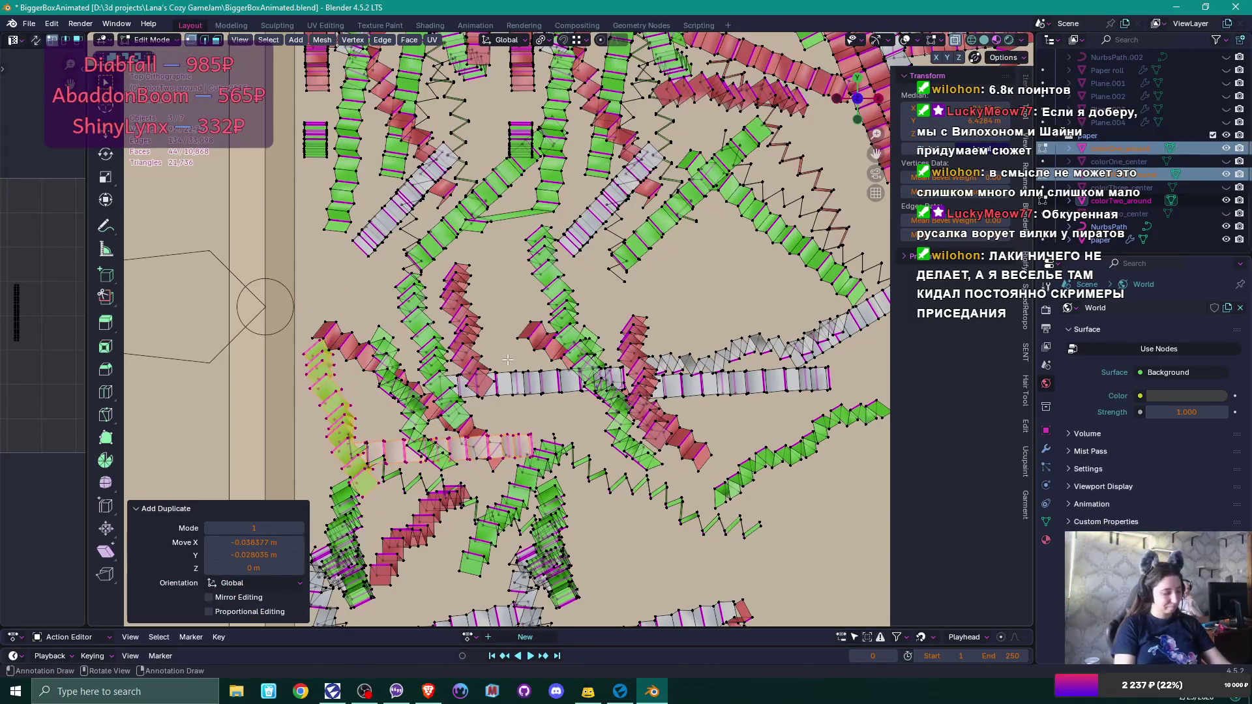
key("r")
left_click(516, 436)
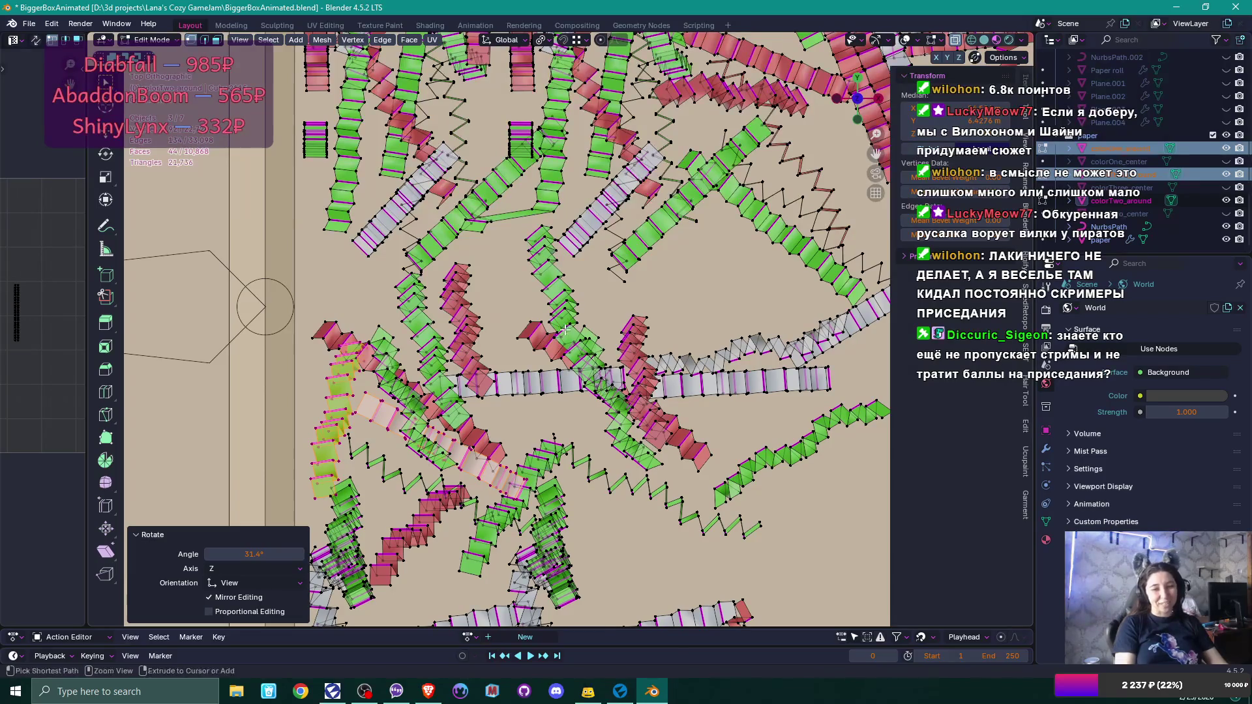
Move a single confetti strip slightly up and to the right.
scroll(566, 326, "down", 5)
middle_click(754, 238)
scroll(567, 336, "up", 3)
left_click(383, 339)
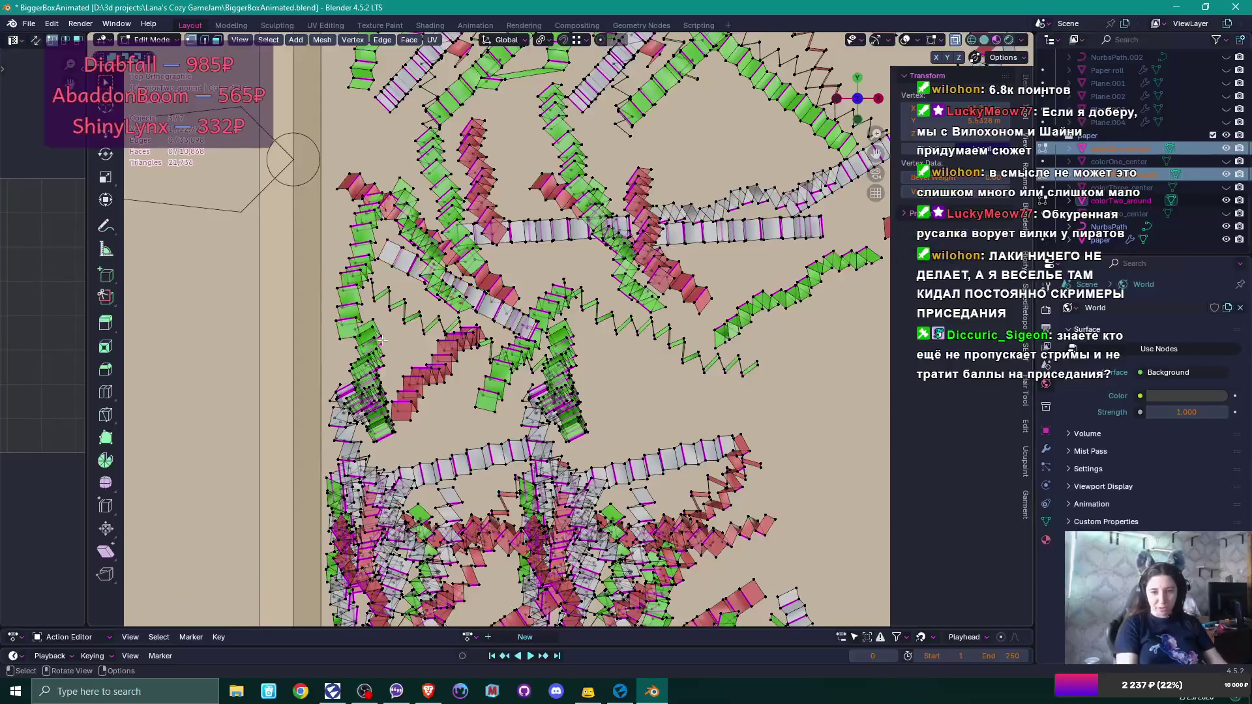
key("l")
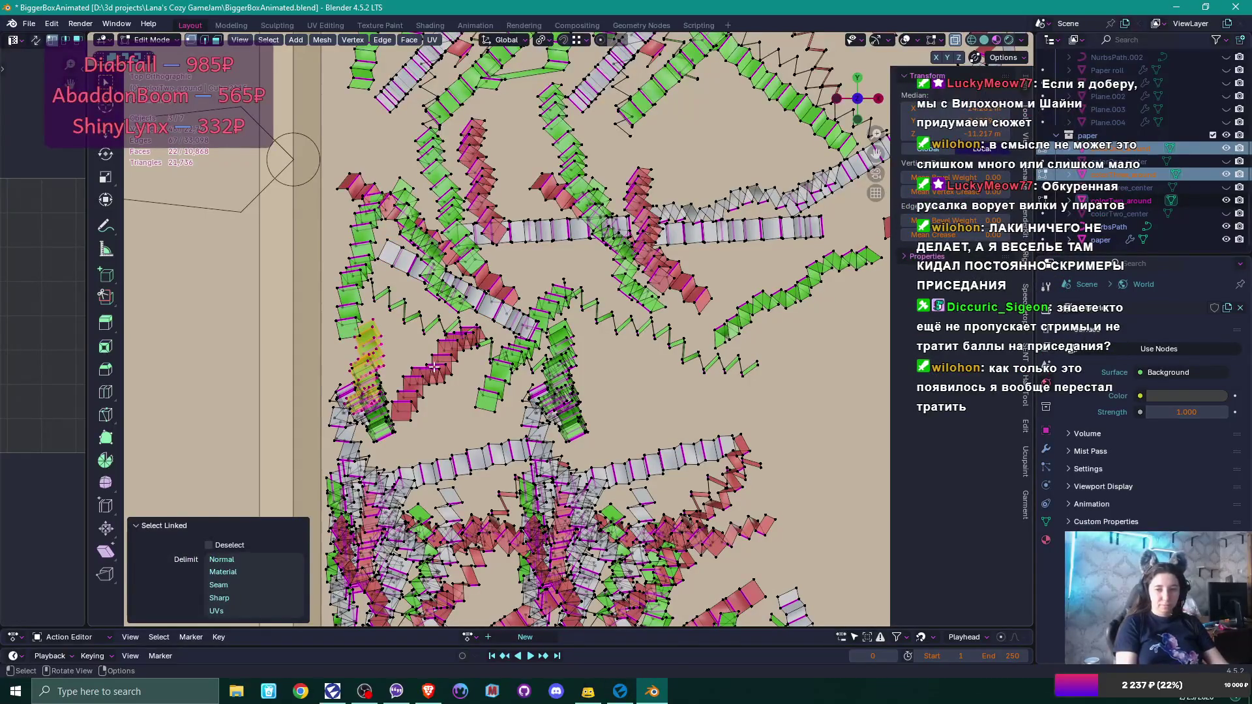
key("g")
left_click(455, 348)
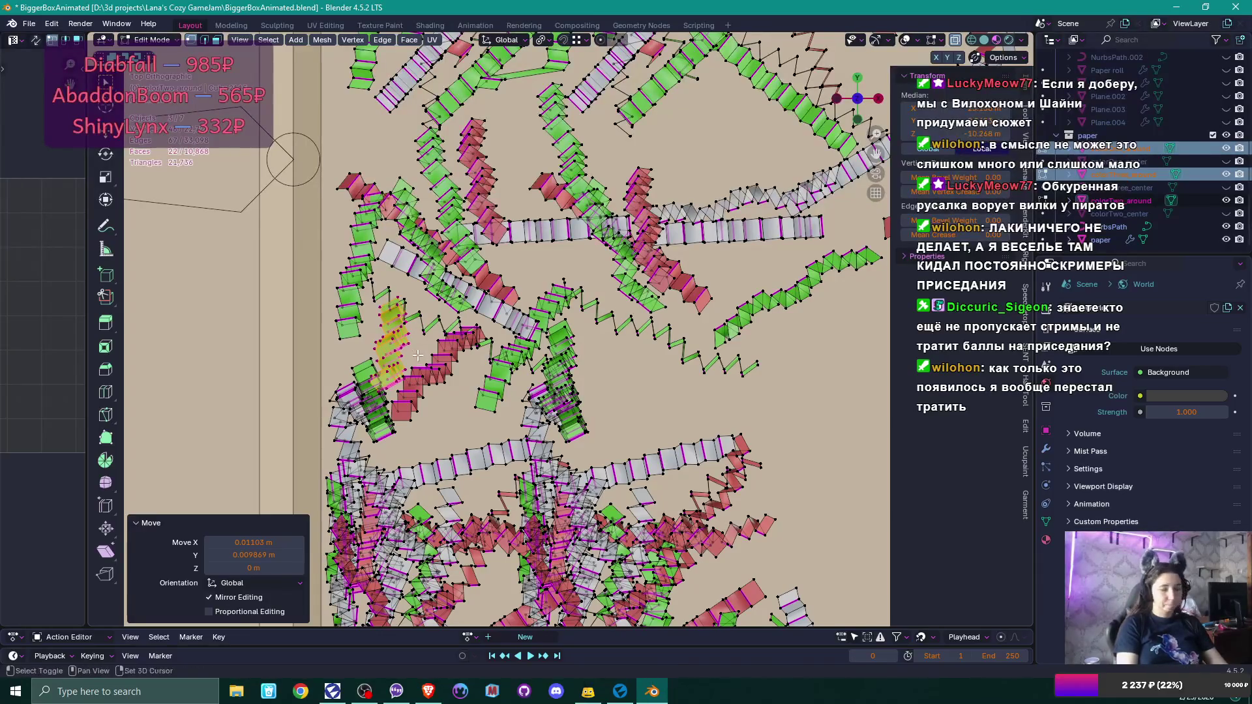
Place a duplicate of the strip toward the upper left, rotated about 50.5°, nudged slightly right.
key("shift+d")
left_click(391, 139)
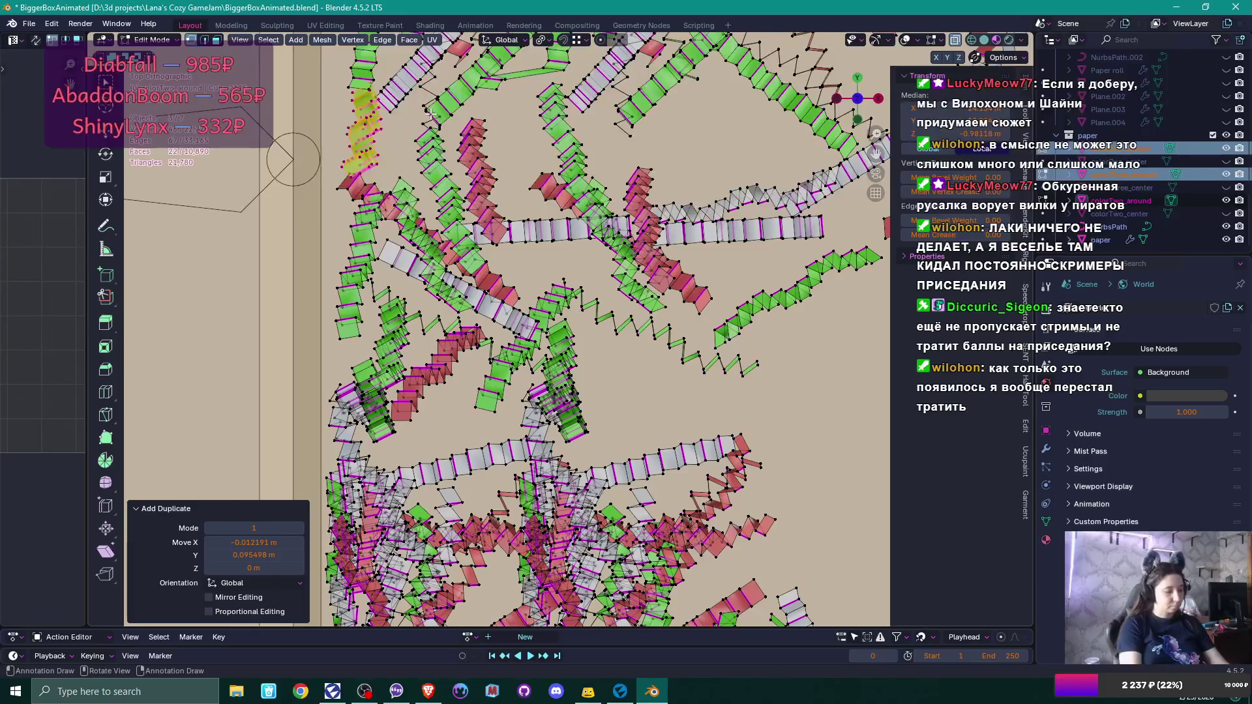
key("r")
left_click(438, 187)
key("g")
left_click(457, 193)
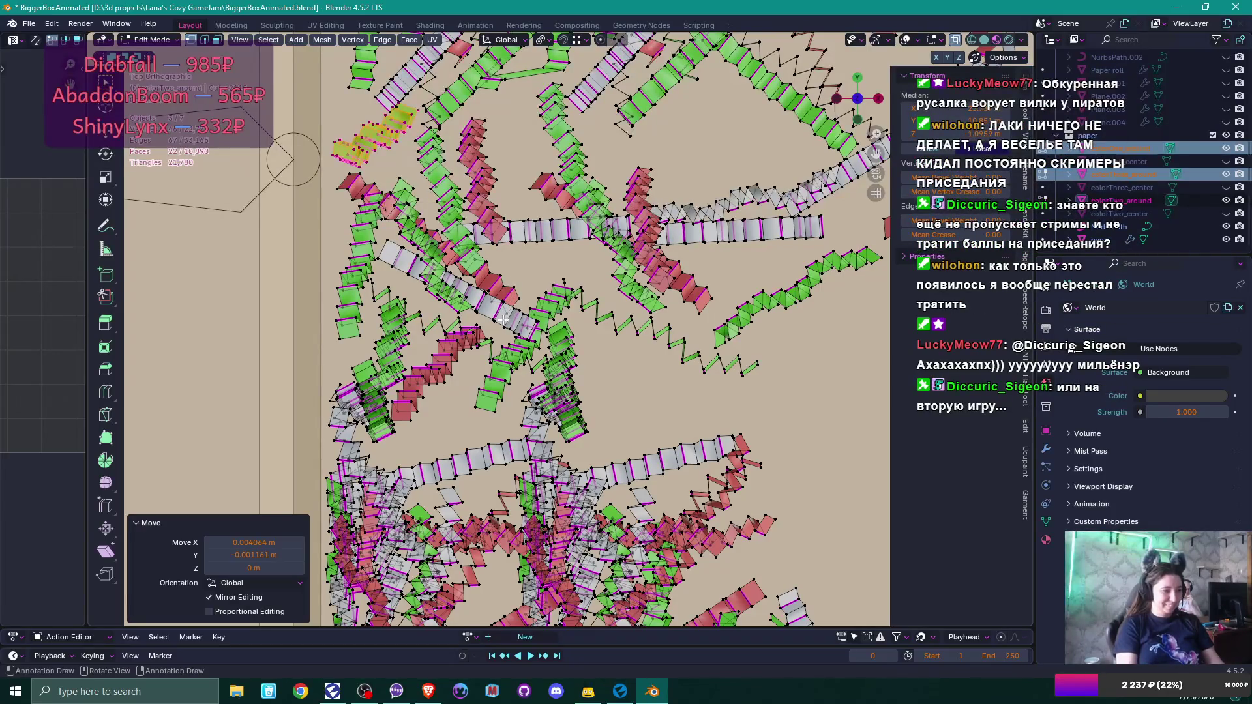
Switch back to Object Mode and orbit to a lower tilted side view of the box.
scroll(502, 322, "down", 4)
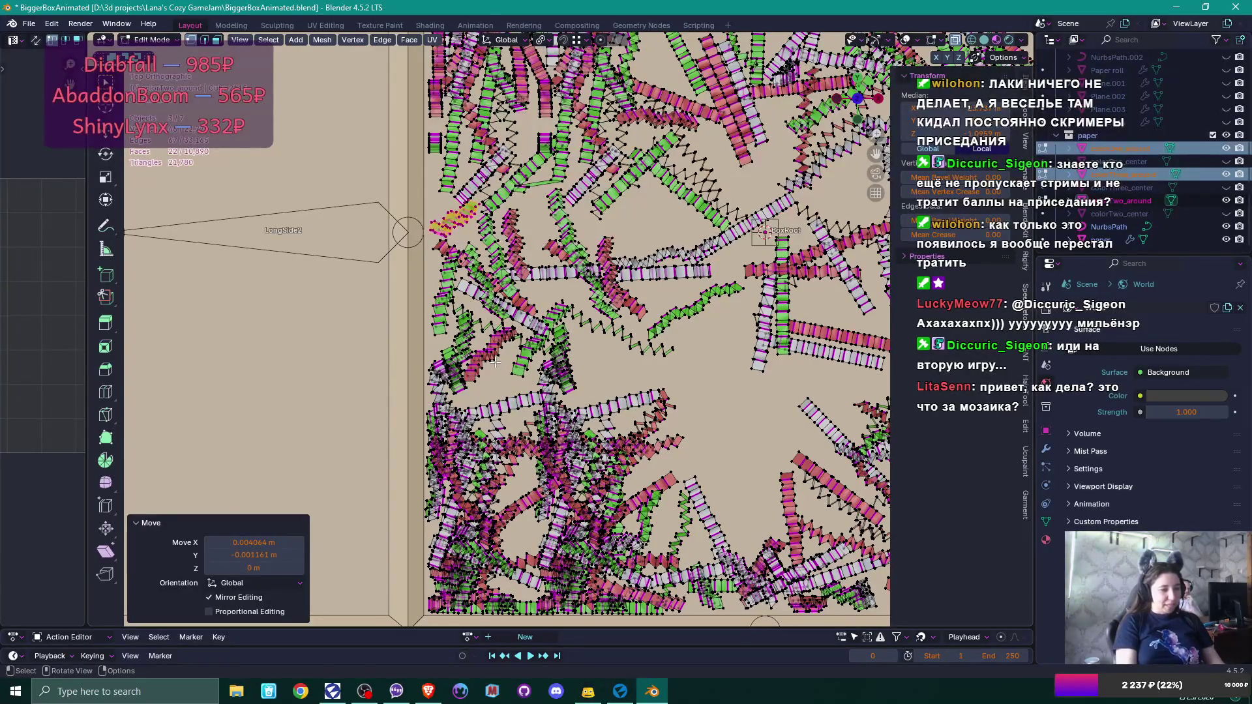
mouse_move(496, 362)
left_mouse_down()
mouse_move(534, 255)
mouse_move(370, 311)
mouse_move(631, 324)
left_mouse_up()
key("Tab")
mouse_move(631, 366)
left_mouse_down()
mouse_move(647, 308)
mouse_move(604, 441)
mouse_move(620, 355)
mouse_move(614, 378)
left_mouse_up()
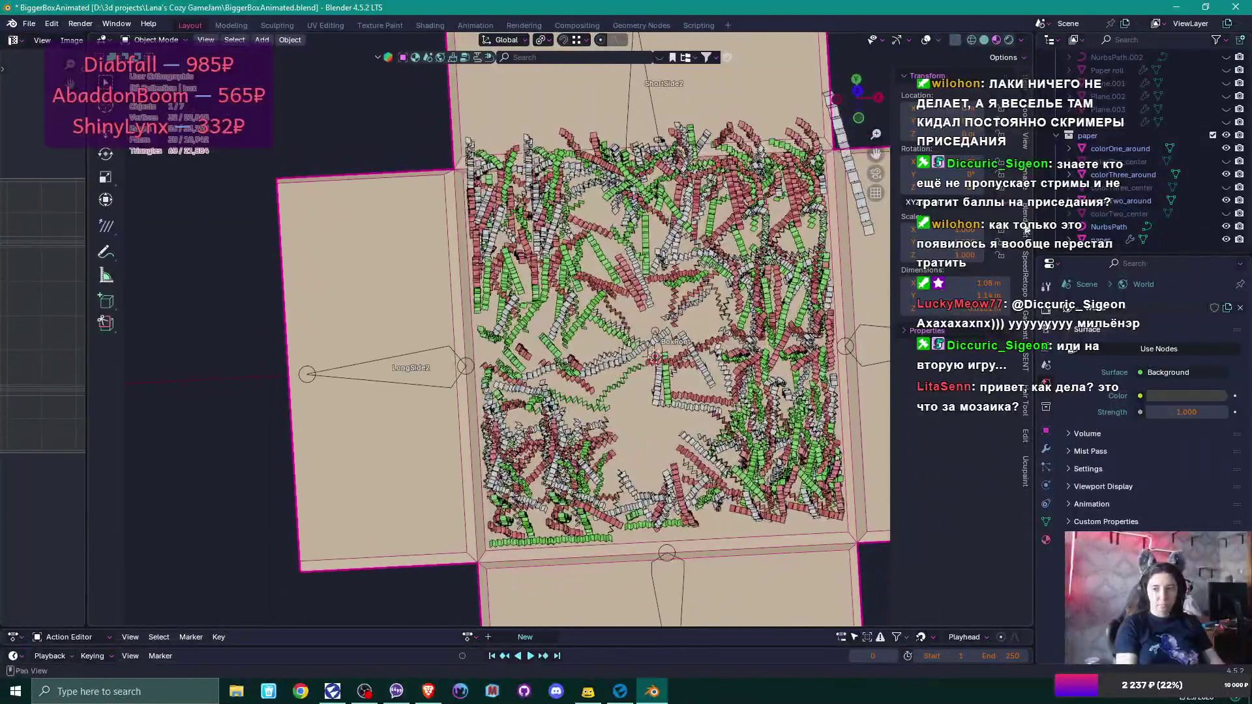
Select colorThree_around plus the other colour confetti objects in the Outliner and enter Edit Mode on them.
left_click(1147, 175)
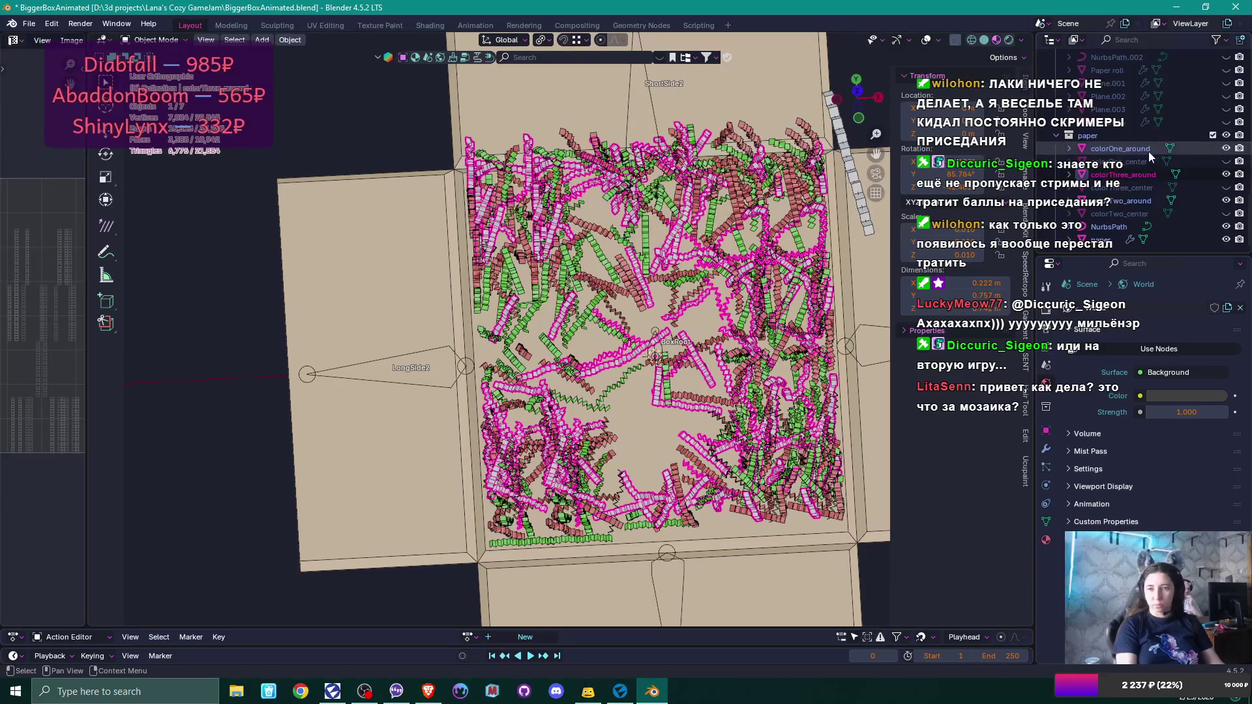
left_click(1151, 202)
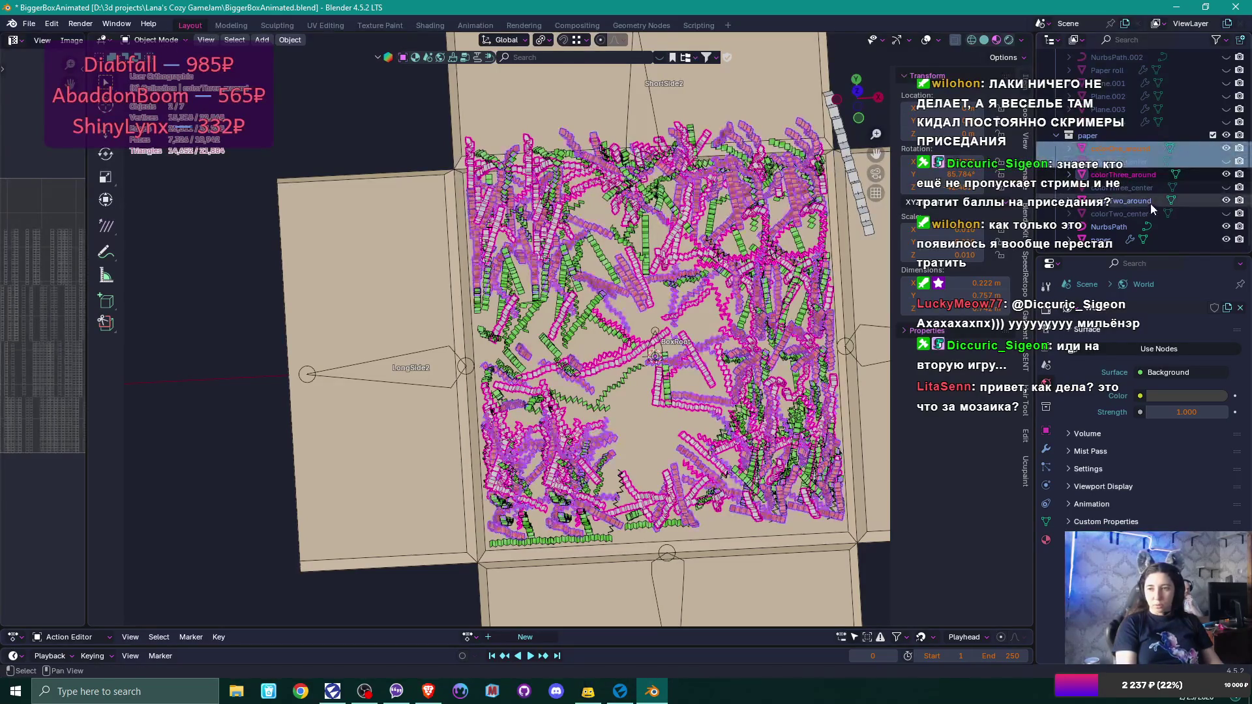
left_click(1142, 188, "ctrl")
left_click(1156, 172)
left_click(1150, 190, "ctrl")
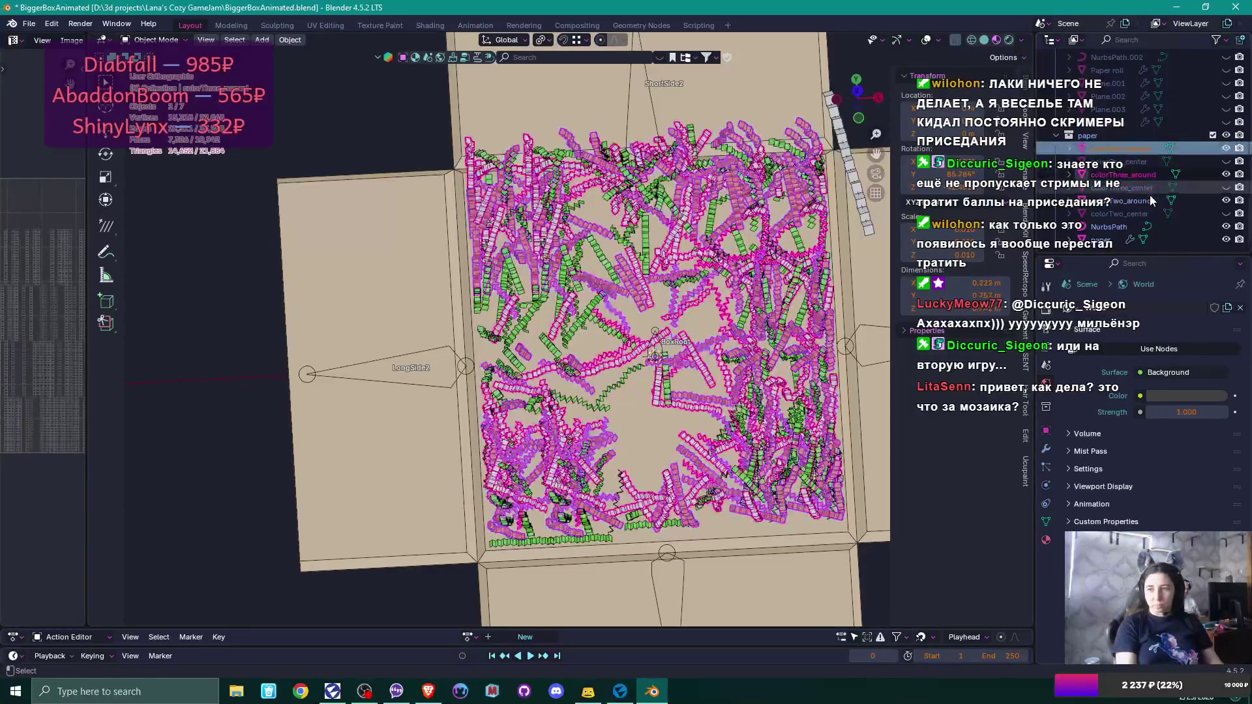
left_click(1153, 203, "ctrl")
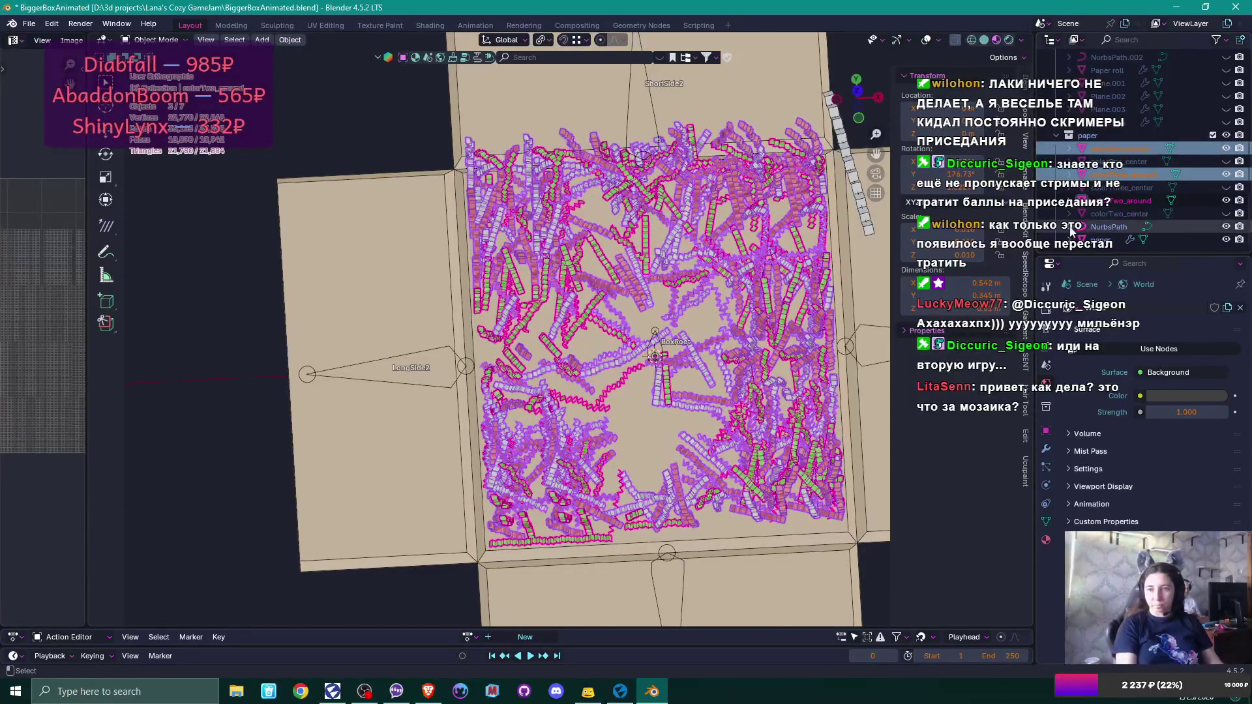
middle_click(705, 338)
key("Tab")
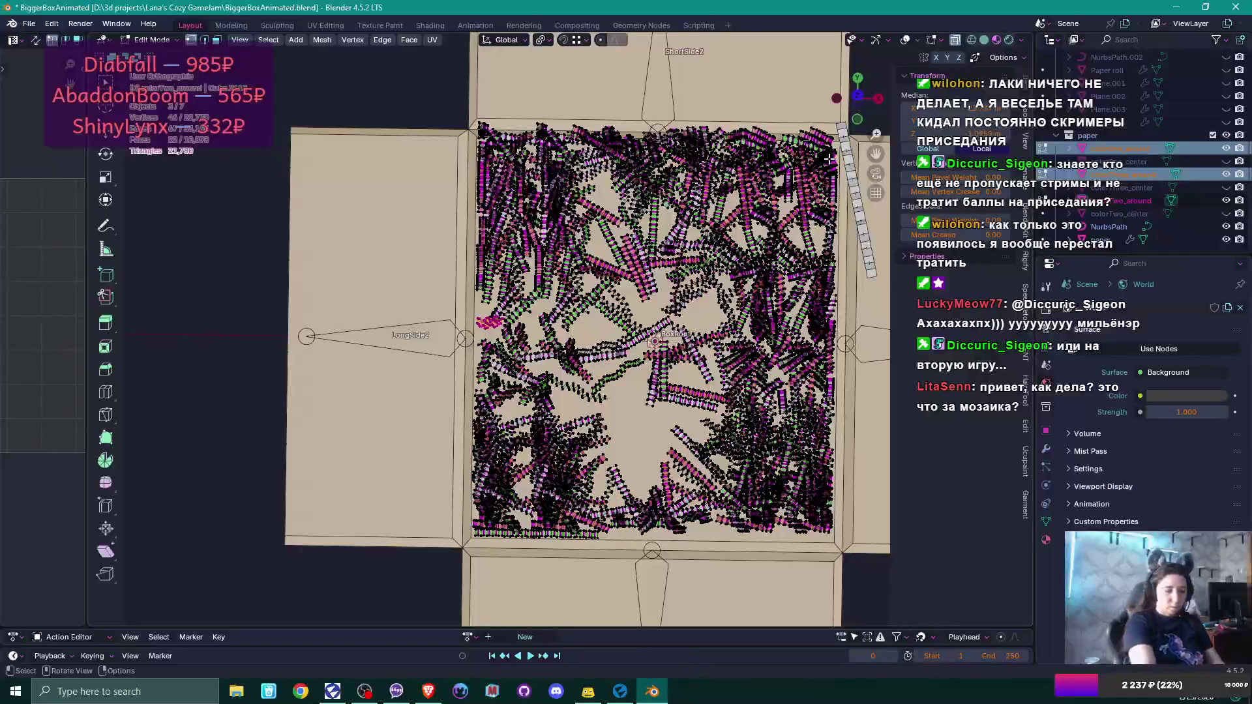
In top view, duplicate a confetti strip near the box's left edge and place the copy.
key("KP_7")
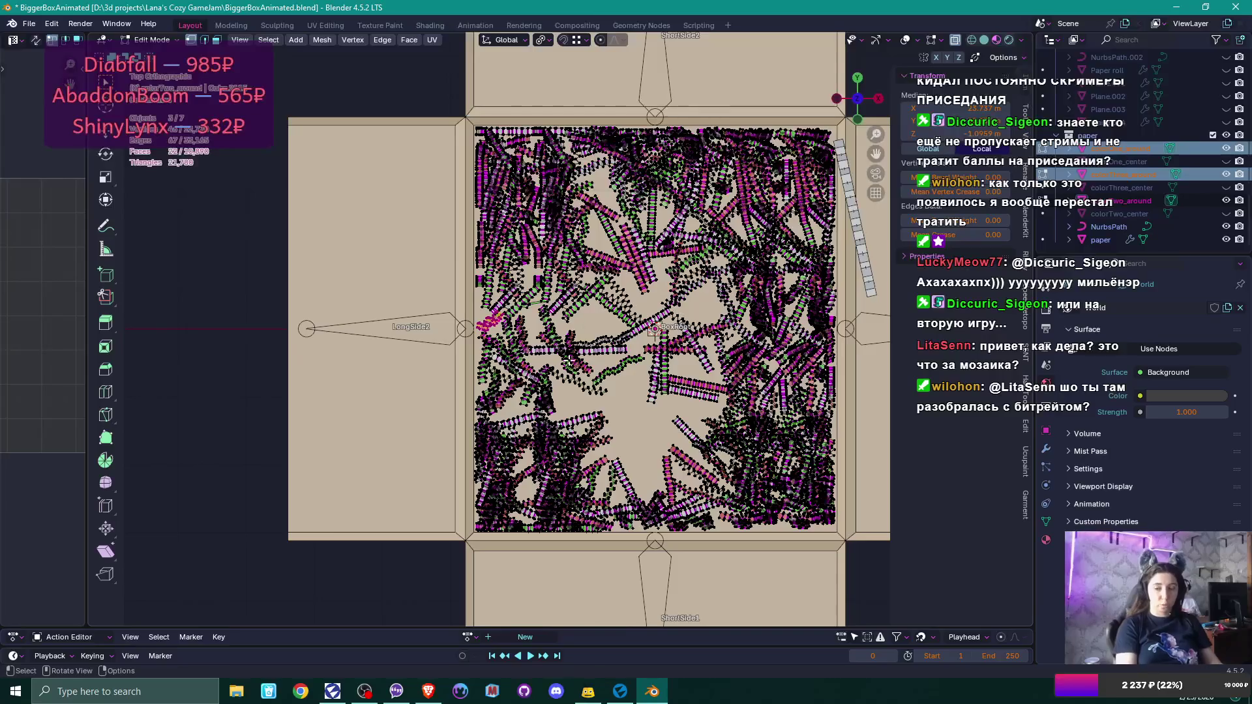
scroll(581, 325, "up", 4)
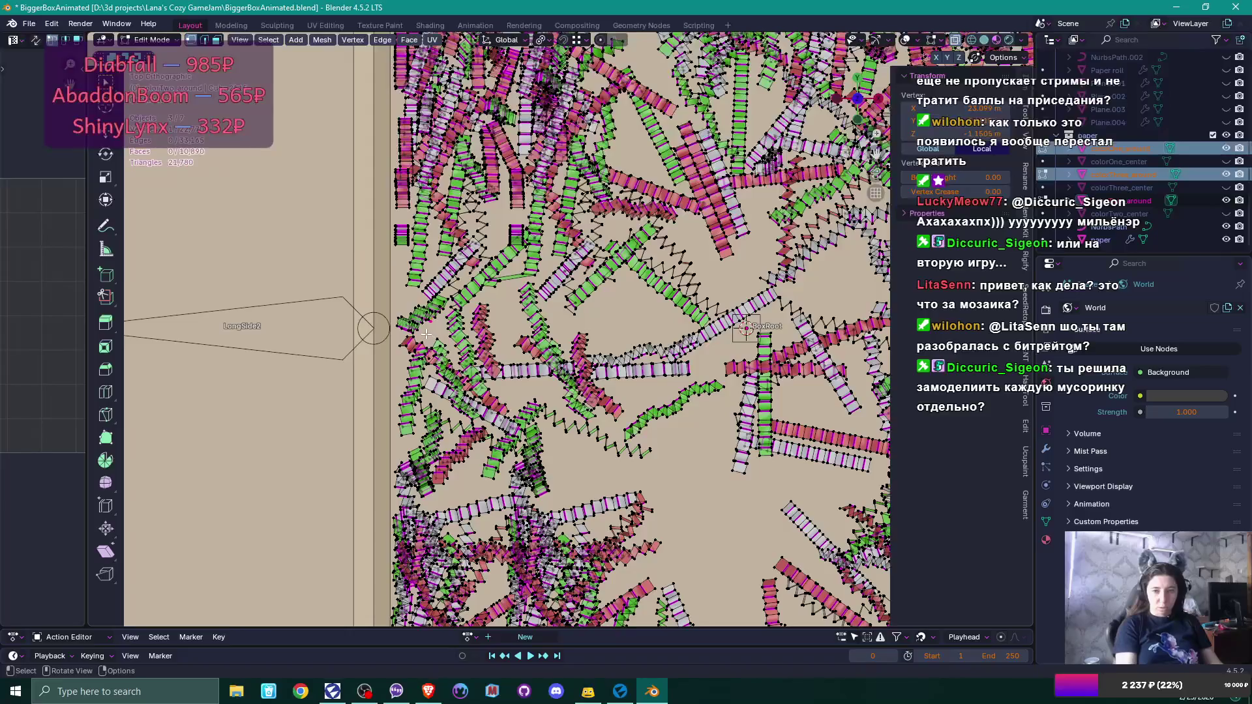
key("l")
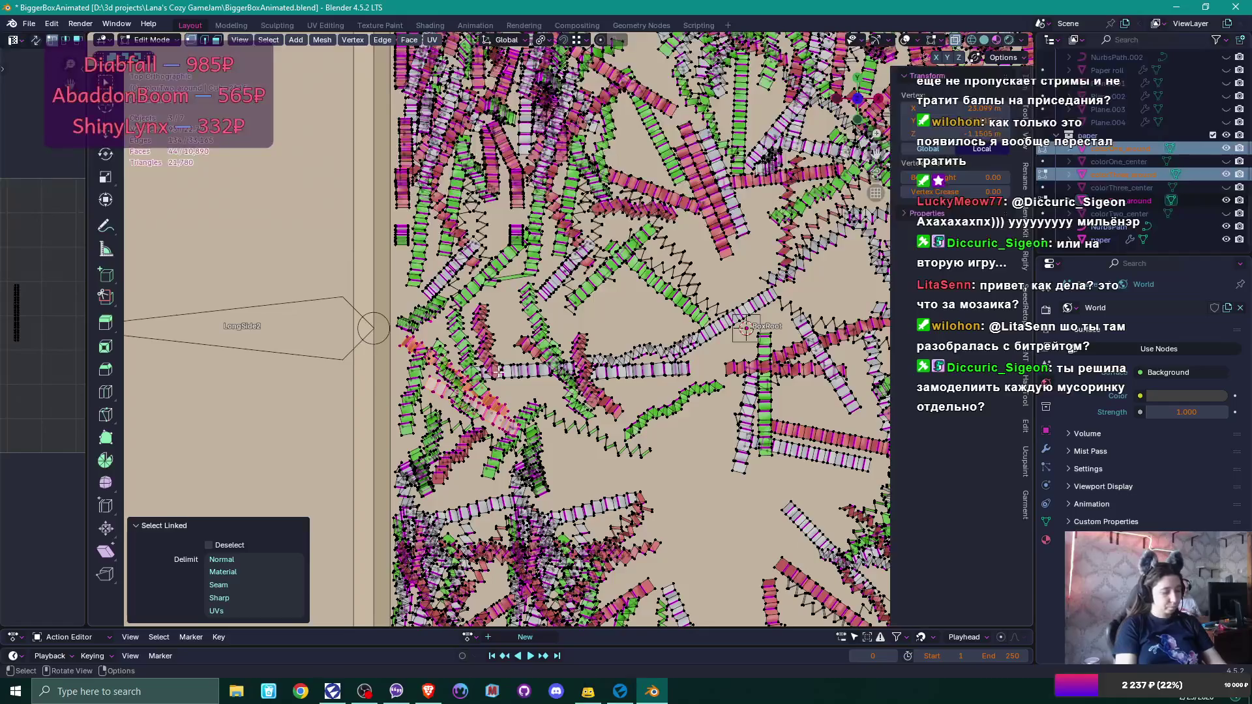
key("shift+d")
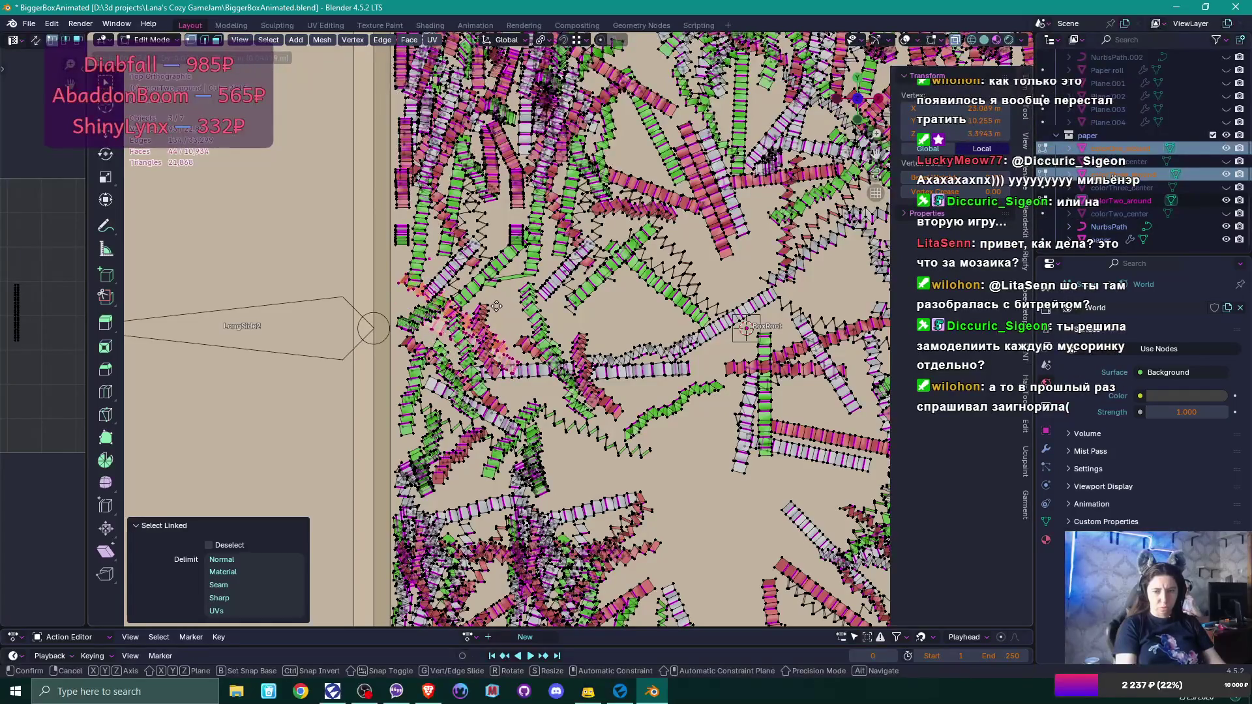
left_click(515, 304)
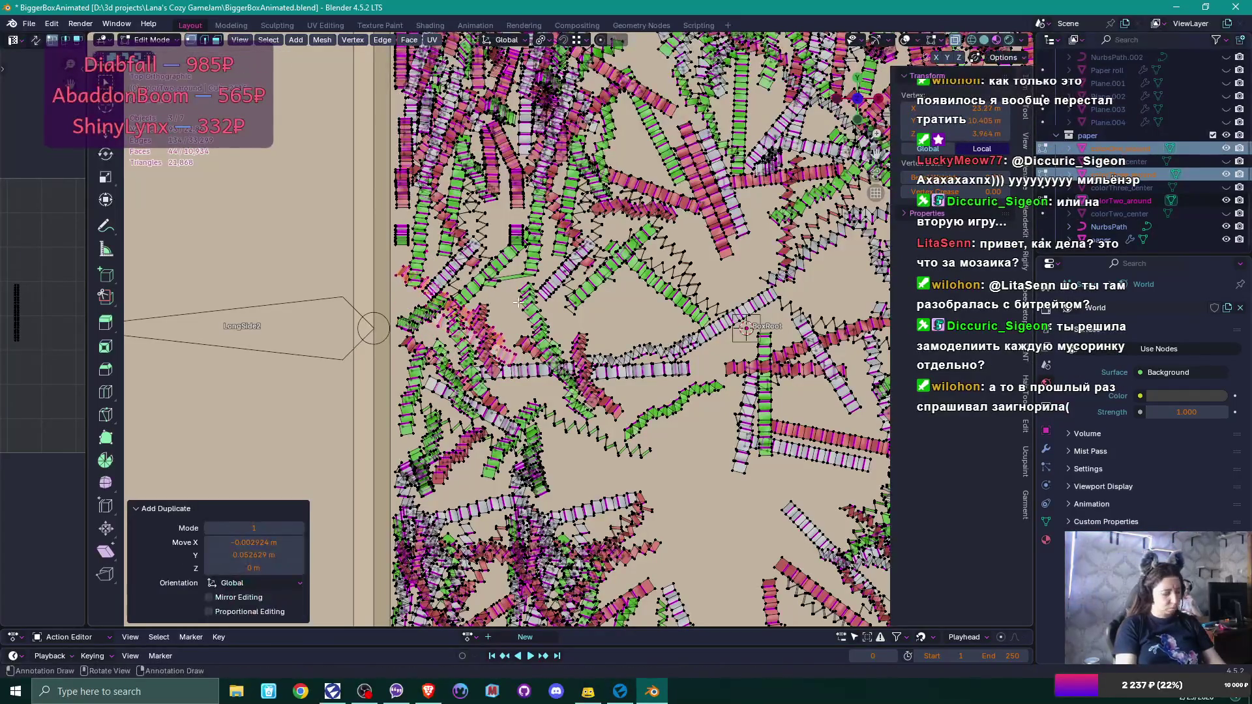
Add a second, rotated copy and shift it about 0.005 m in X and 0.013 m in Y.
key("shift+d")
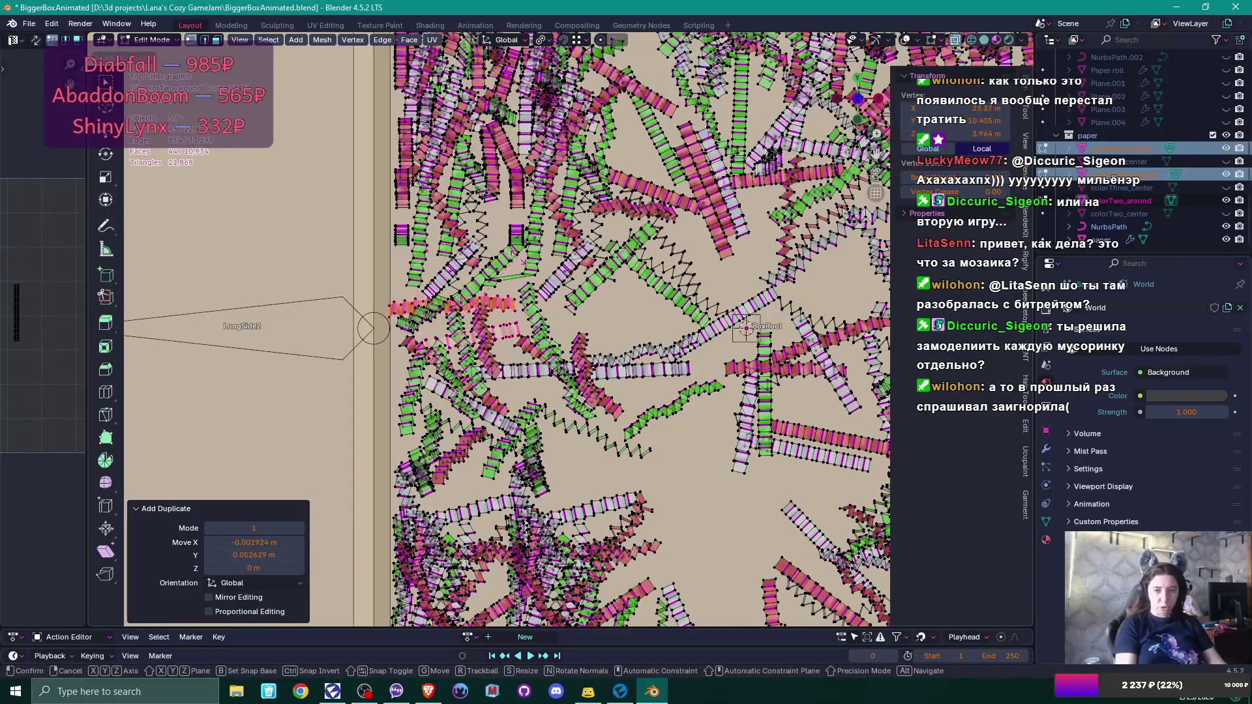
key("r")
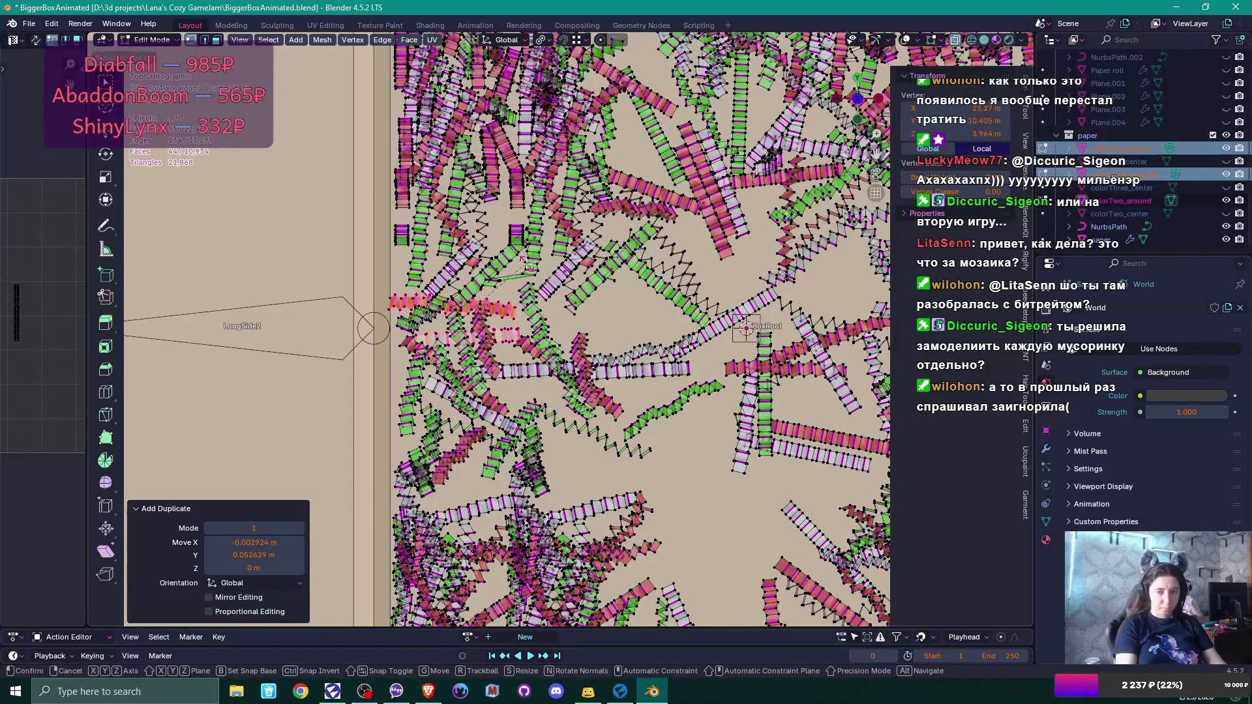
left_click(516, 306)
key("g")
left_click(508, 333)
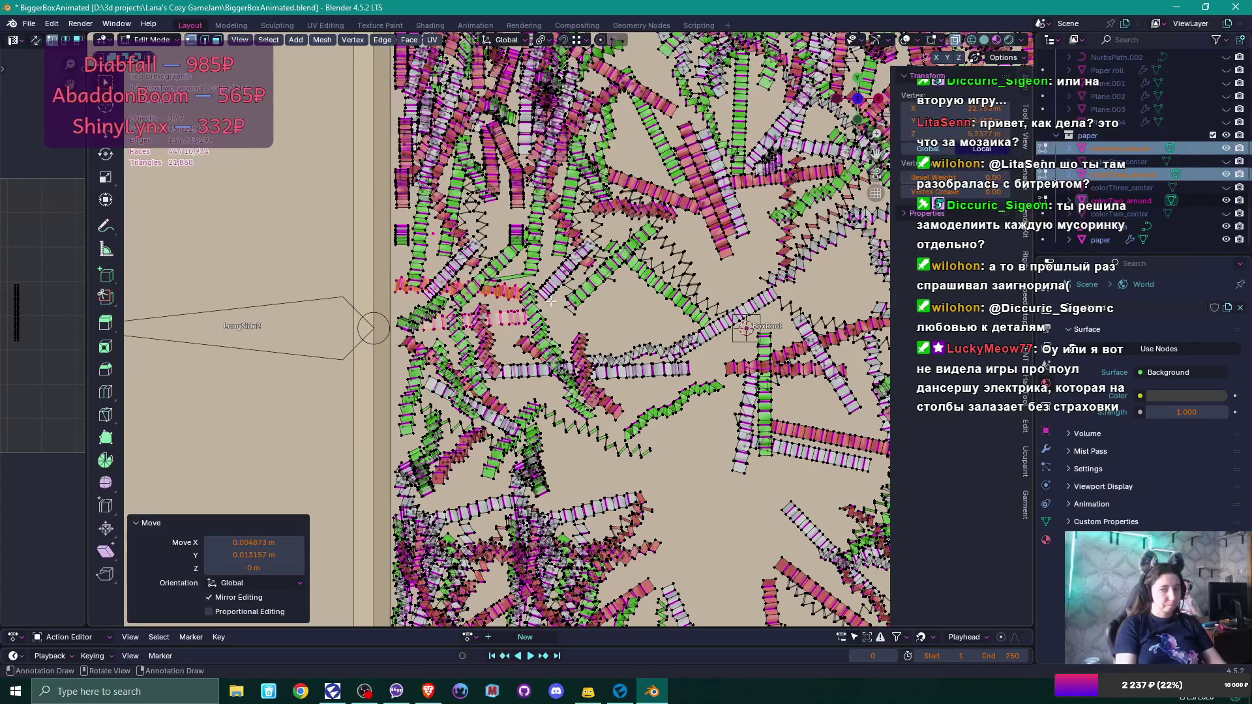
scroll(609, 264, "down", 8)
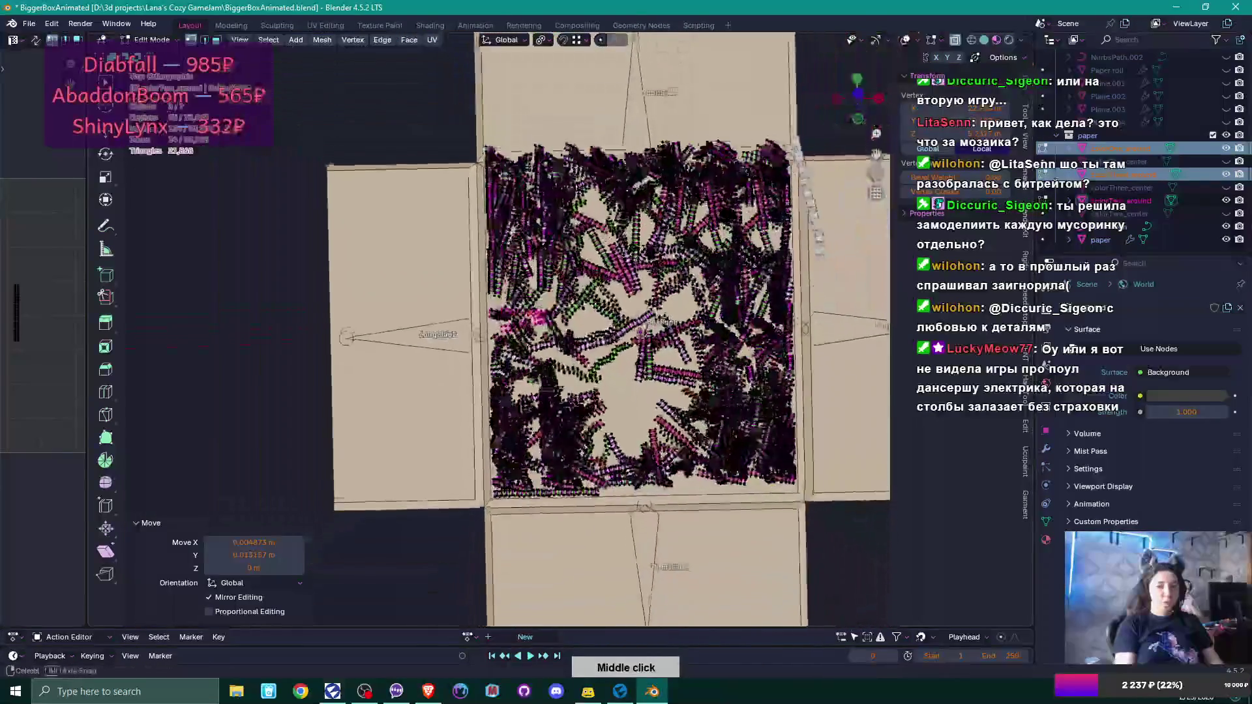
middle_click(519, 398)
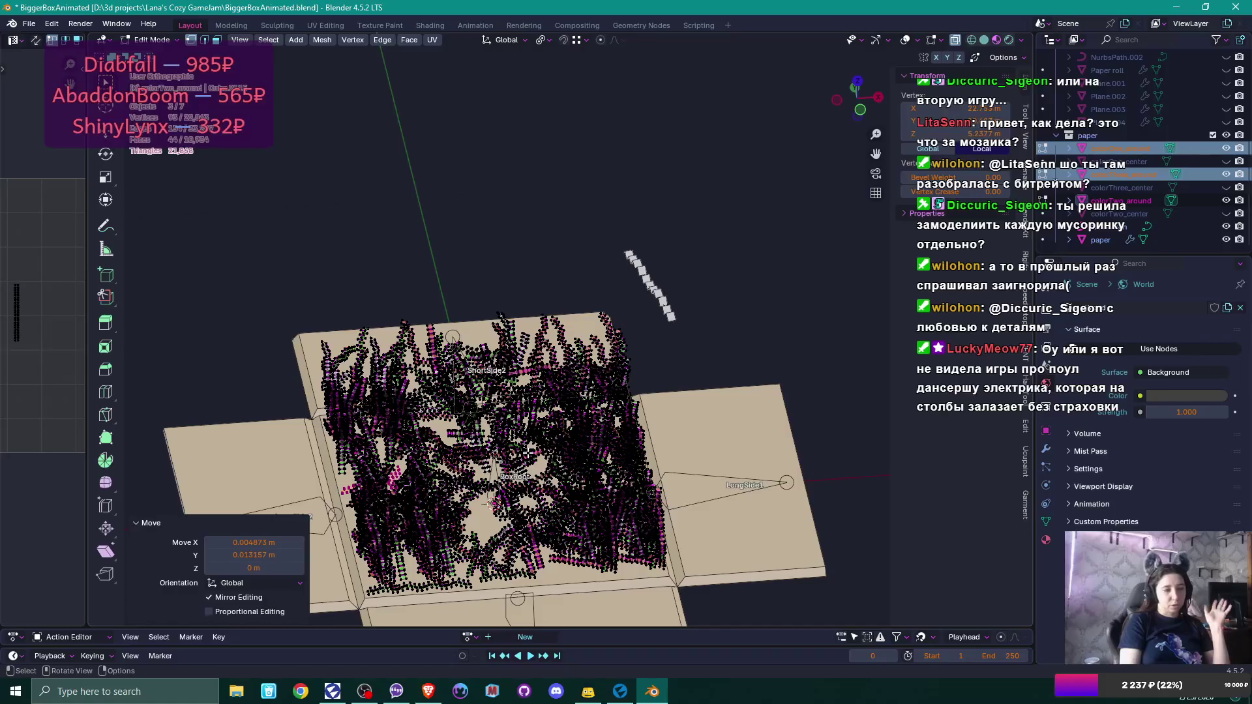
middle_click(532, 445)
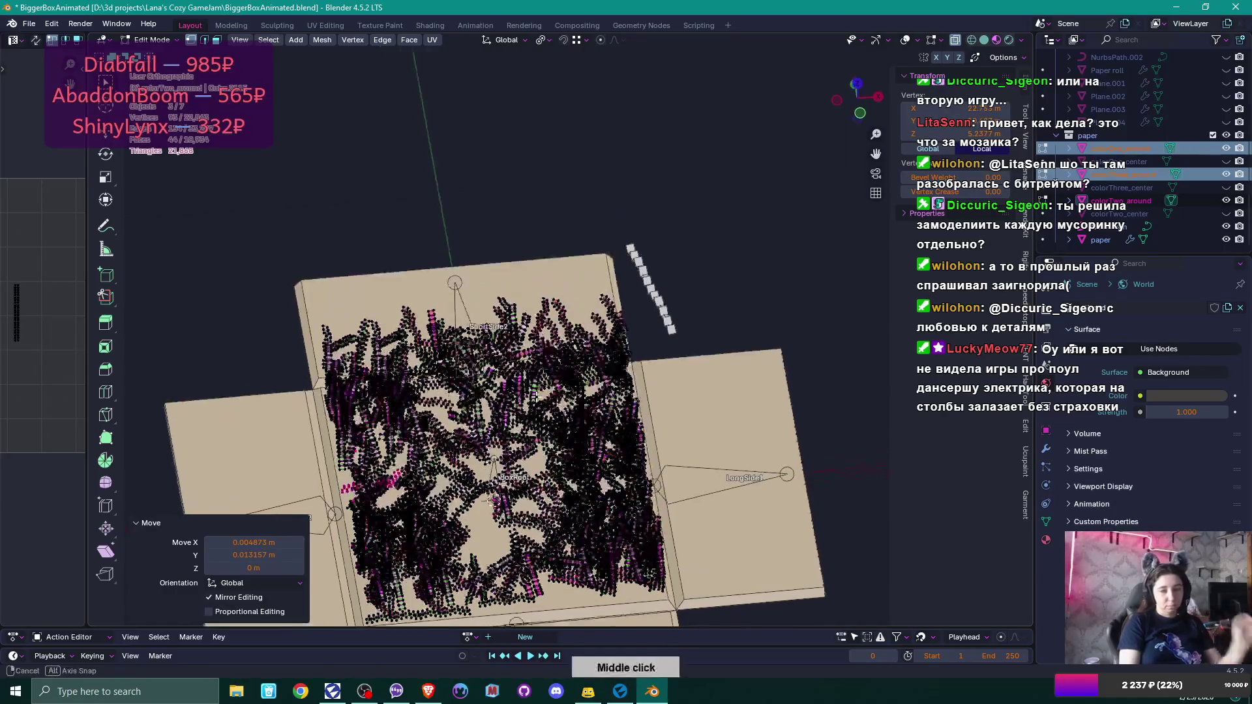
middle_click(544, 354)
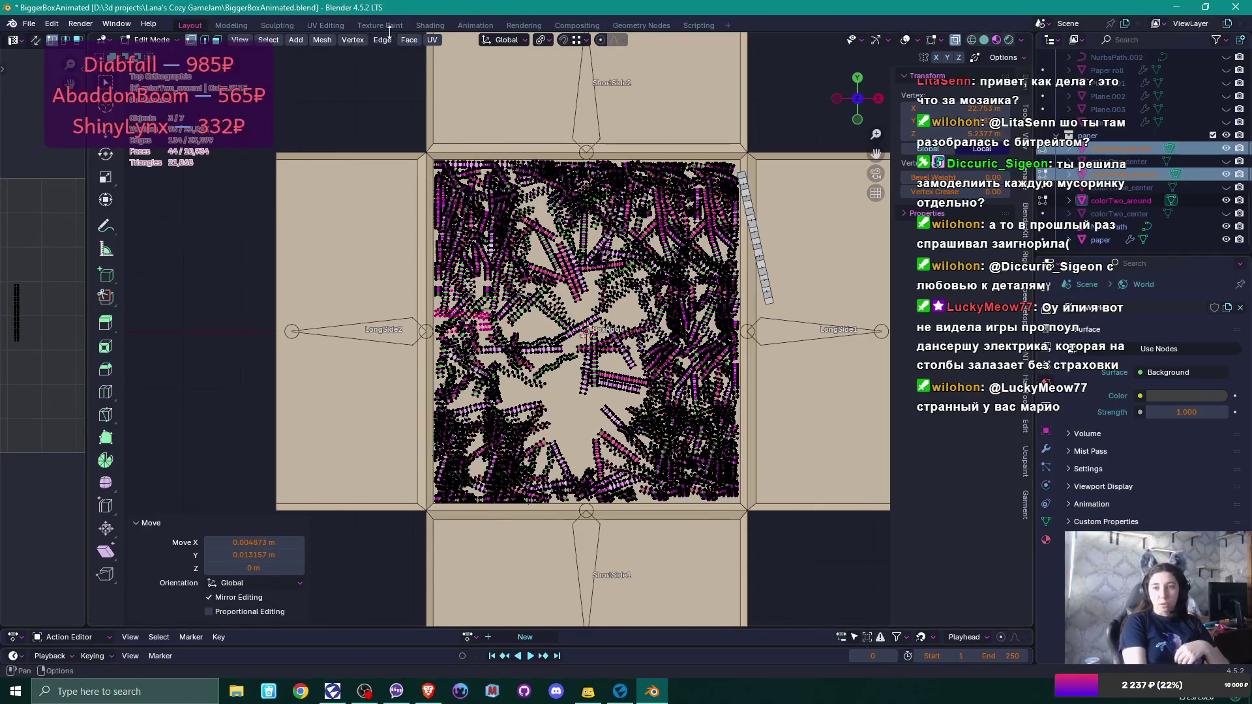
left_click(702, 27)
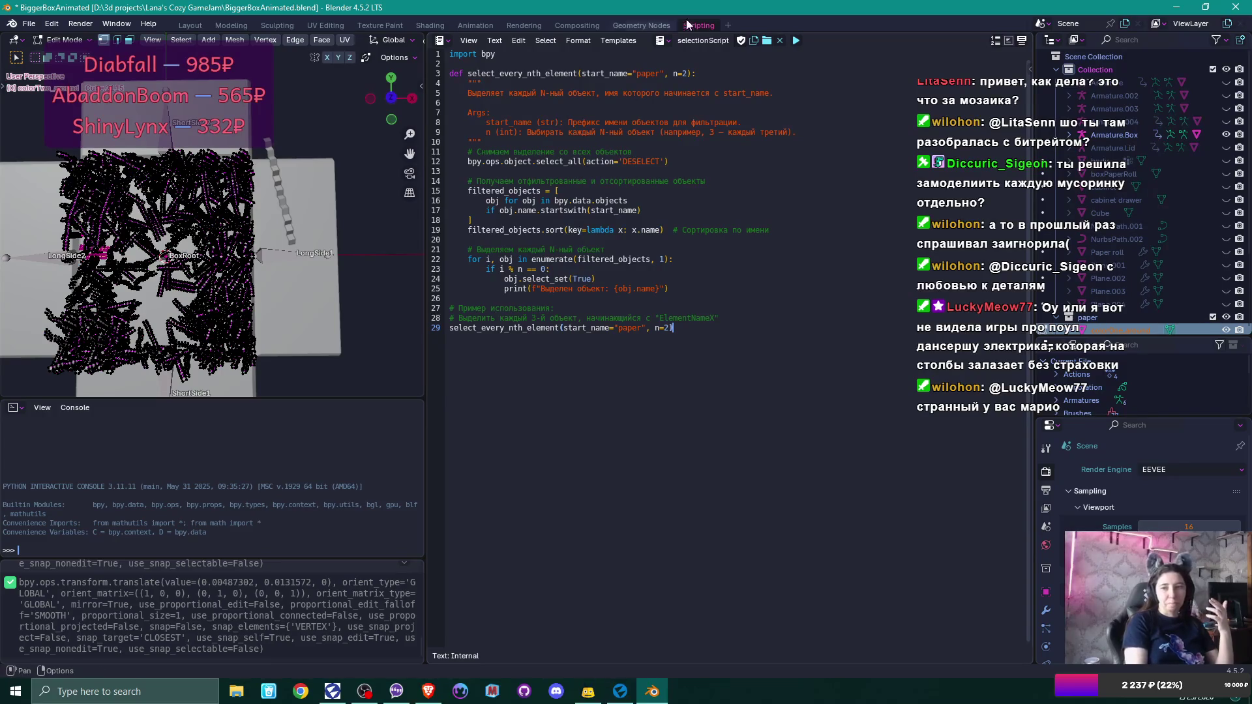
left_click(190, 25)
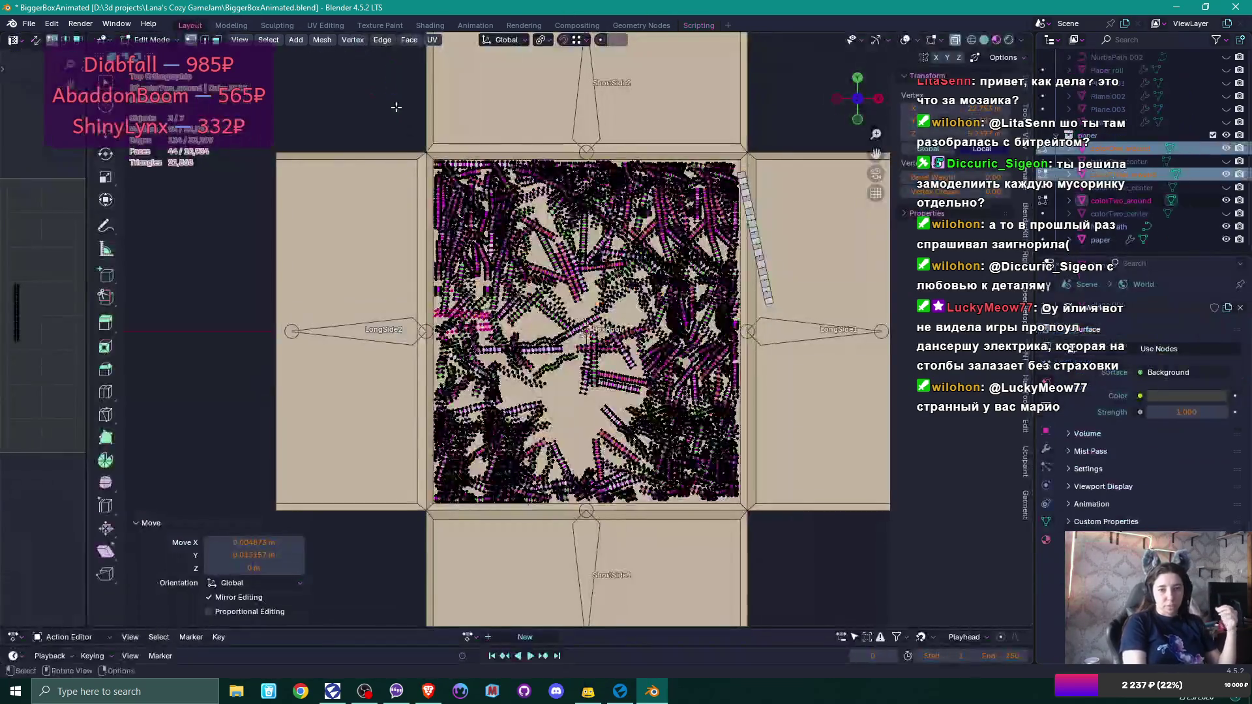
middle_click(521, 352)
scroll(520, 353, "up", 5)
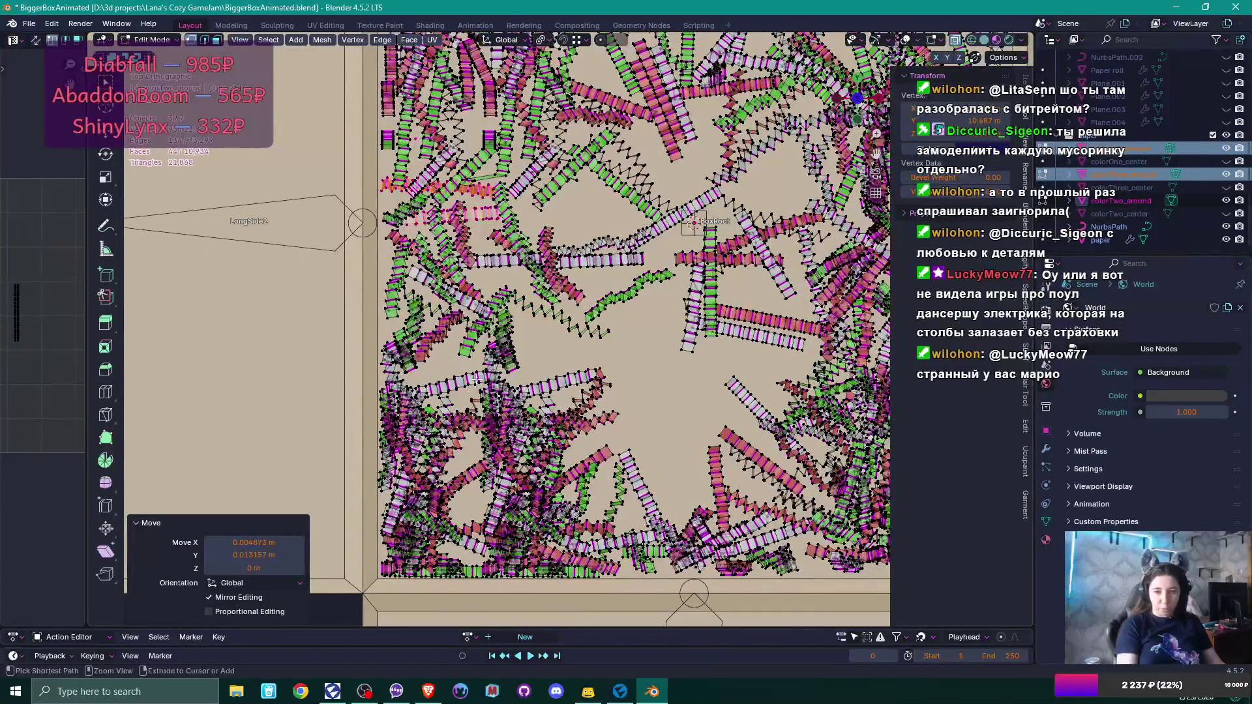
Copy a strip in the lower-left cluster, place it, and rotate it -43.5°.
scroll(493, 368, "up", 2)
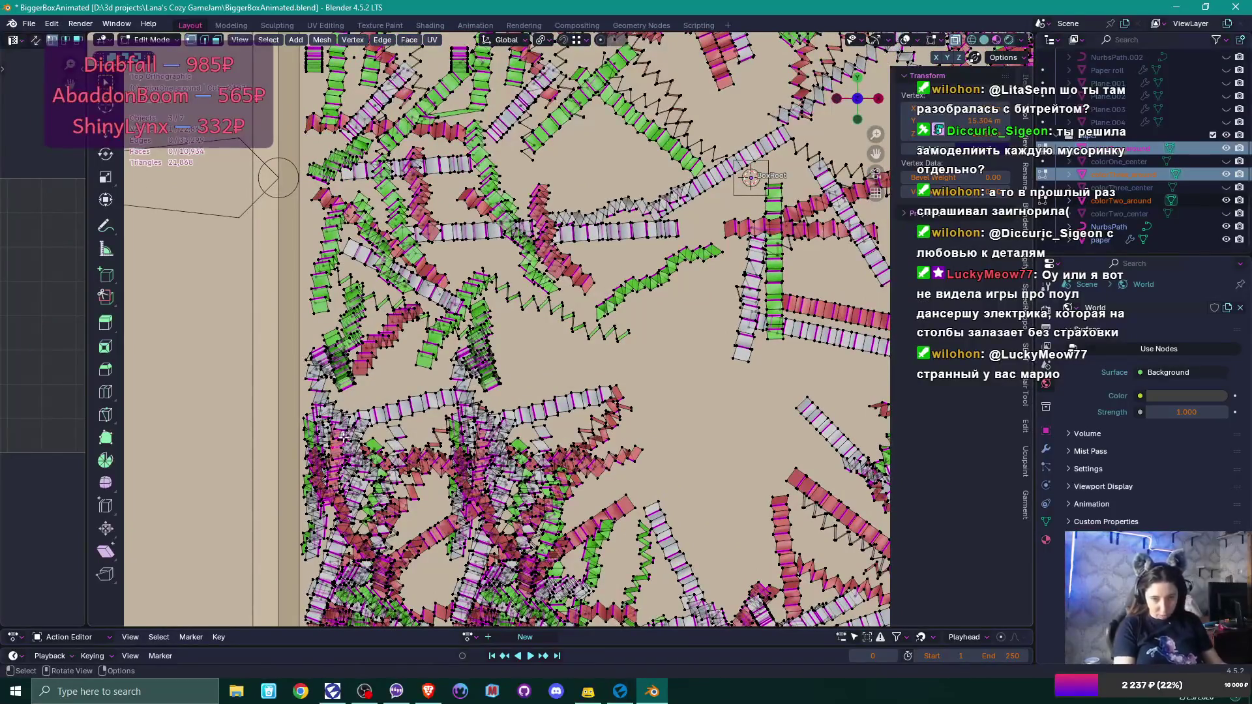
key("l")
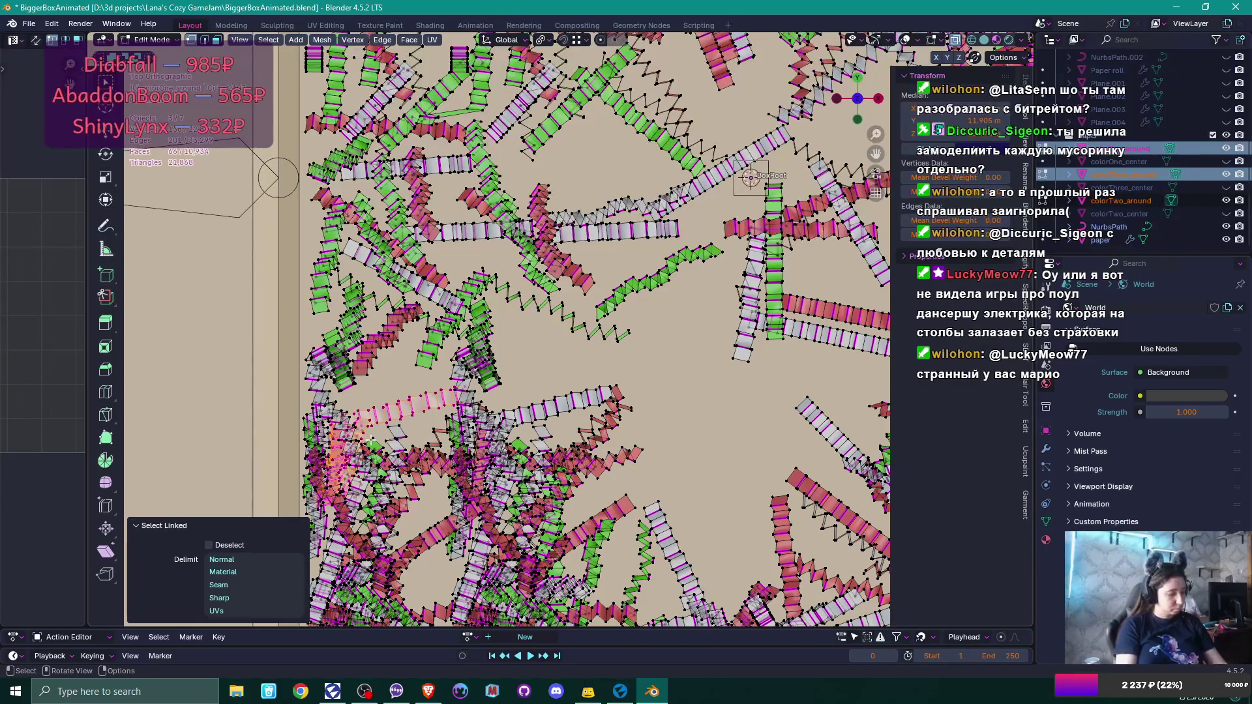
key("g")
left_click(430, 365)
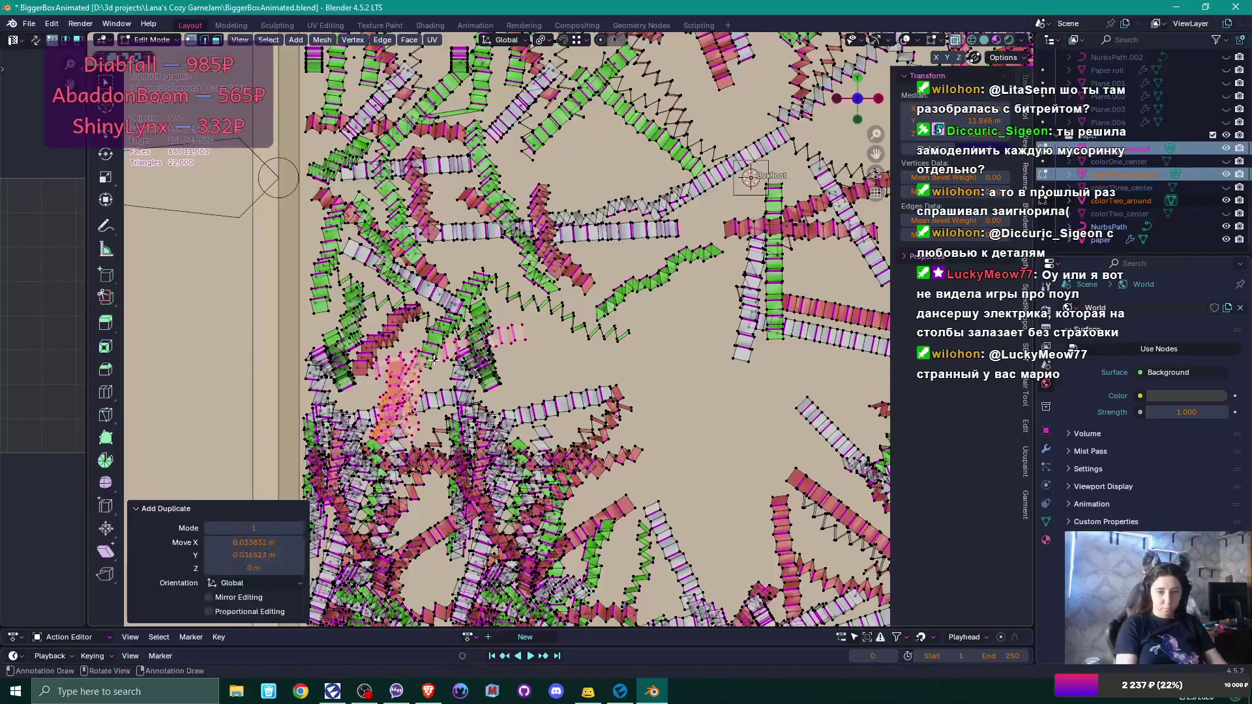
key("r")
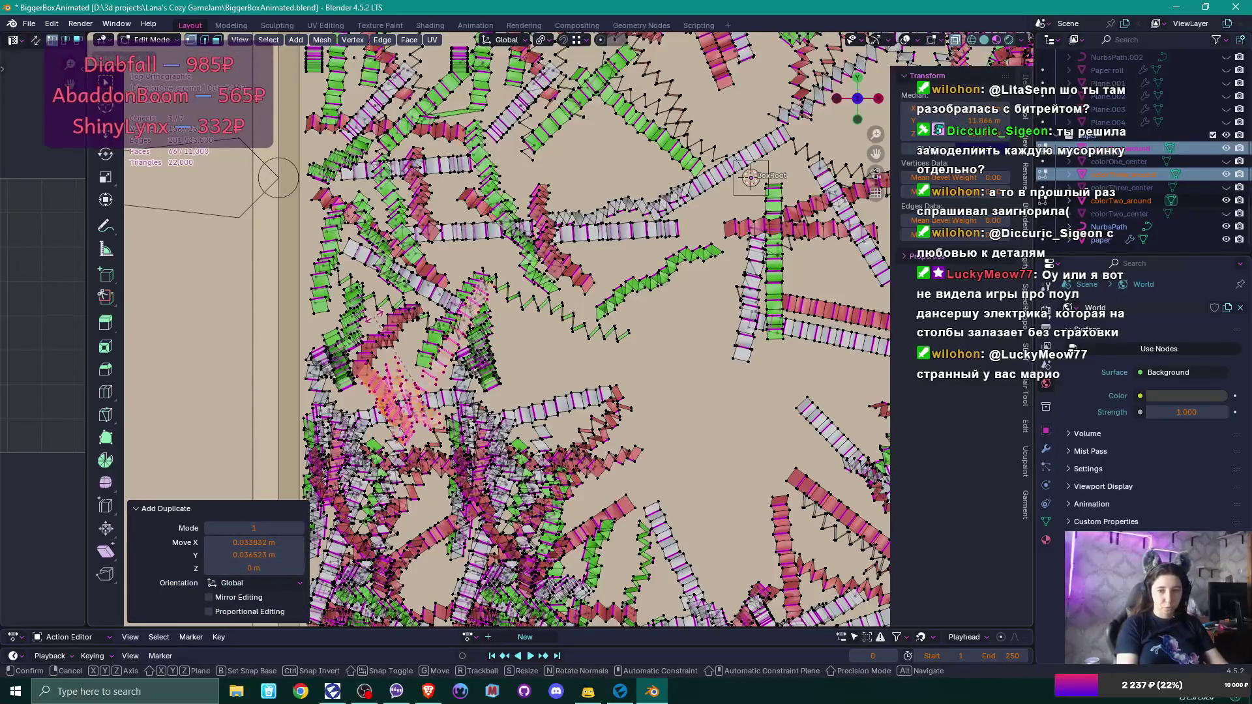
left_click(406, 317)
middle_click(470, 361)
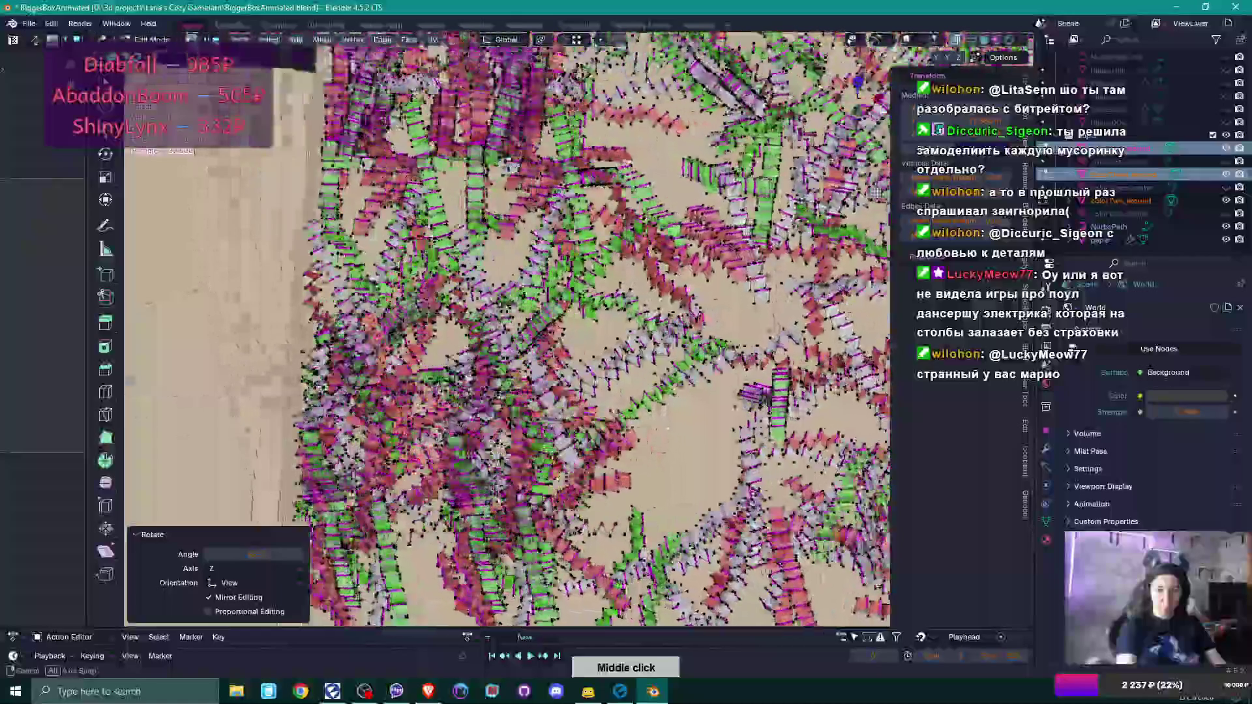
key("KP_7")
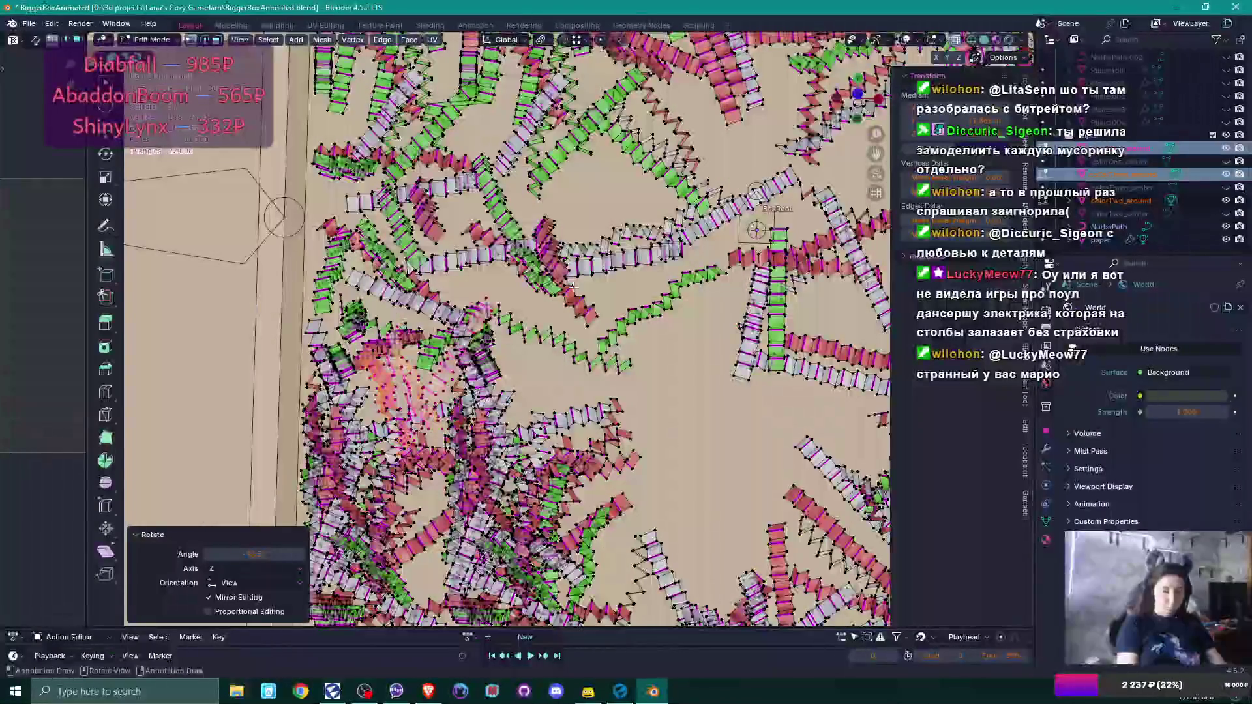
Duplicate a colorThree_around strip, place it in the bare patch, and rotate it to -20.5°.
scroll(592, 261, "down", 4)
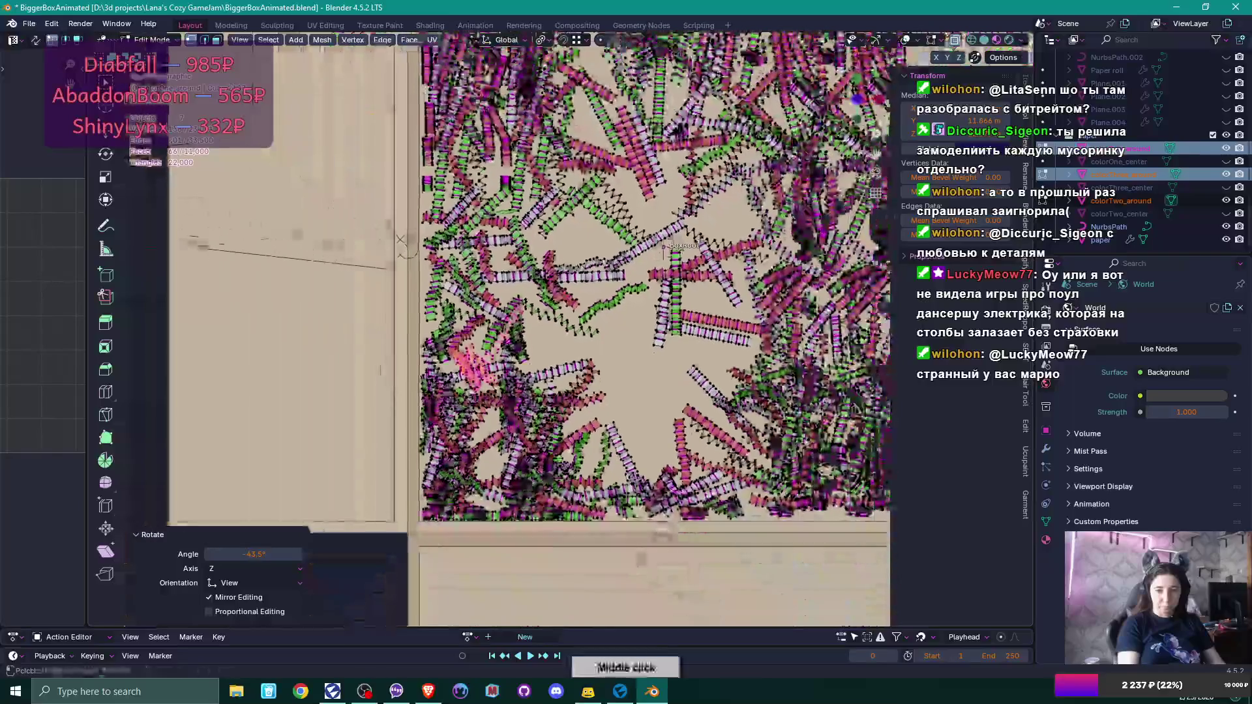
scroll(486, 280, "up", 4)
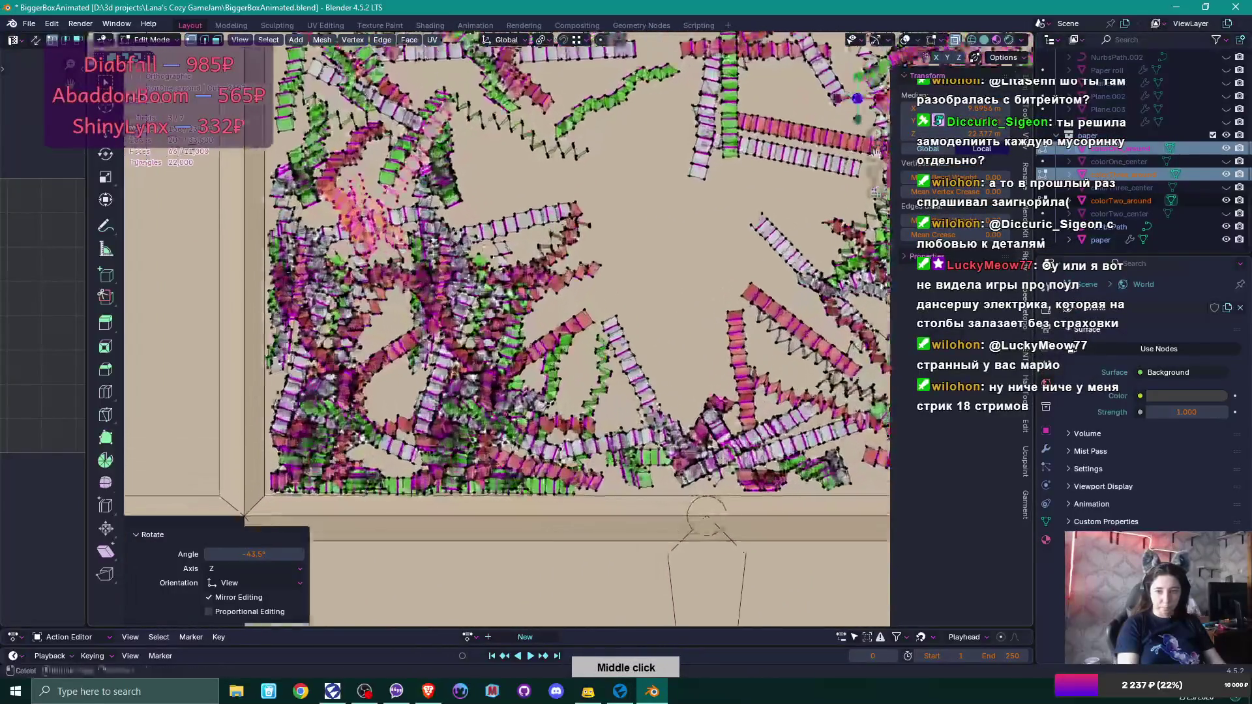
scroll(479, 317, "up", 2)
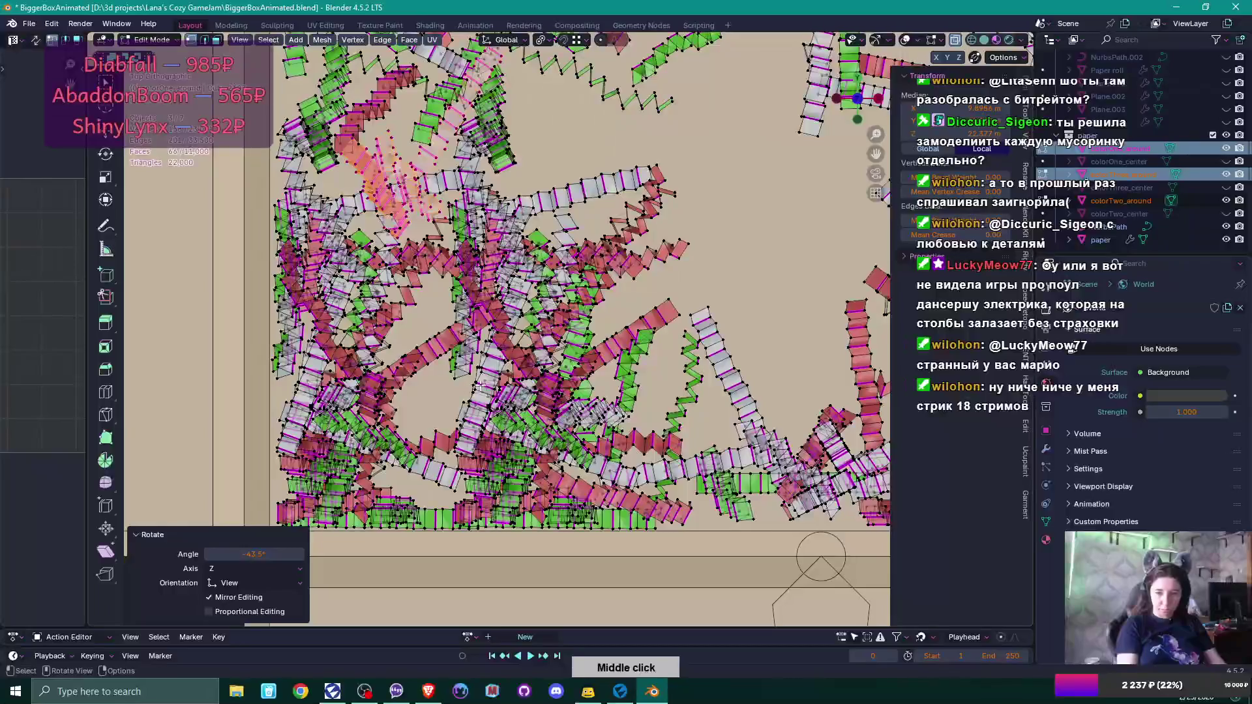
left_click(482, 381)
left_click(487, 372)
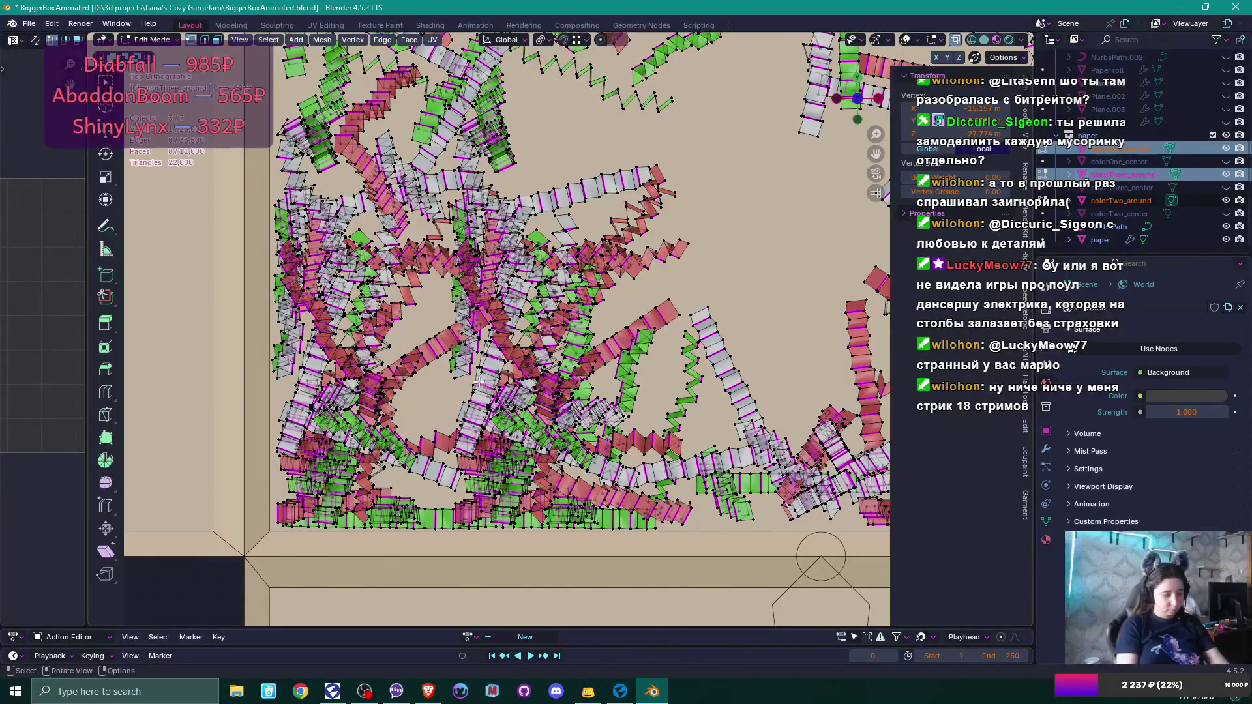
key("l")
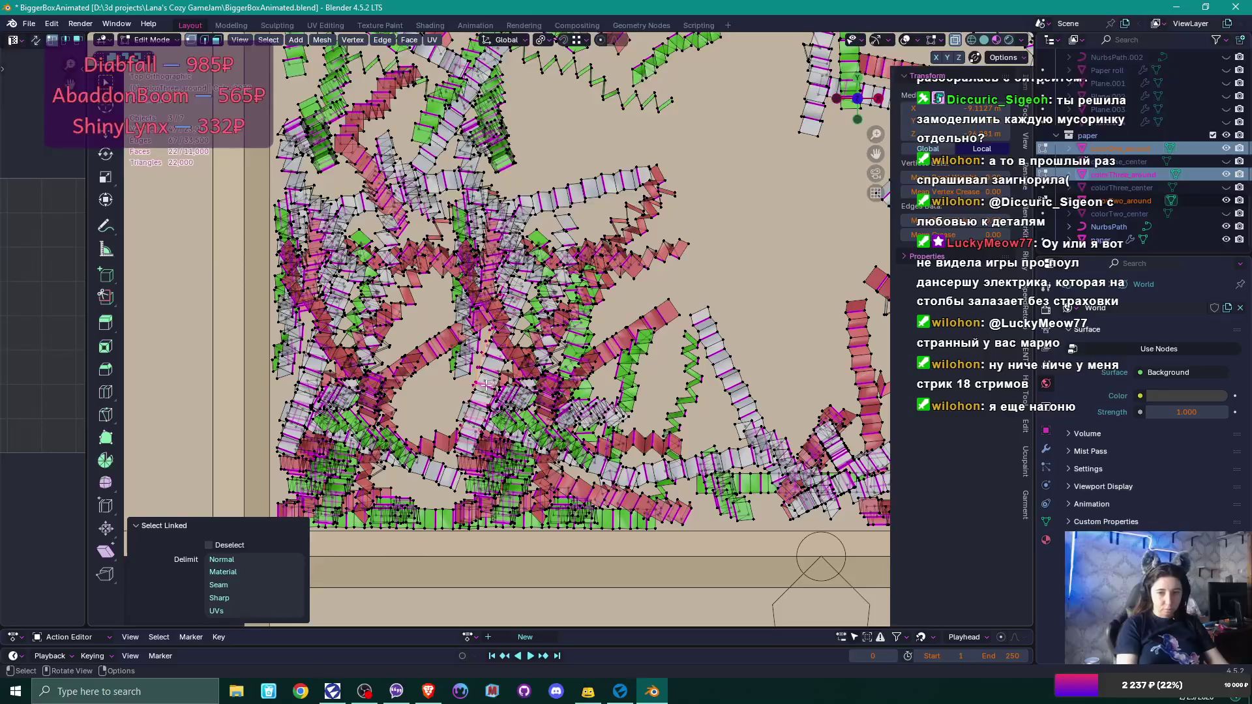
key("shift+d")
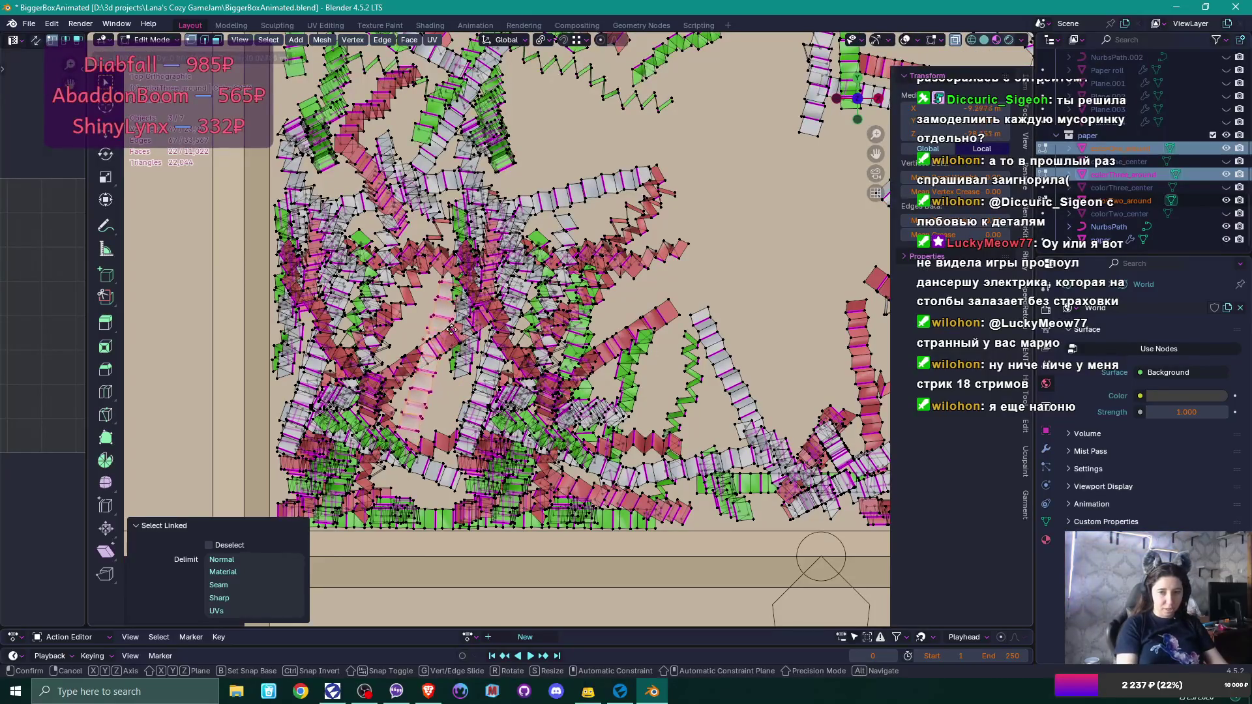
left_click(450, 328)
key("r")
left_click(449, 251)
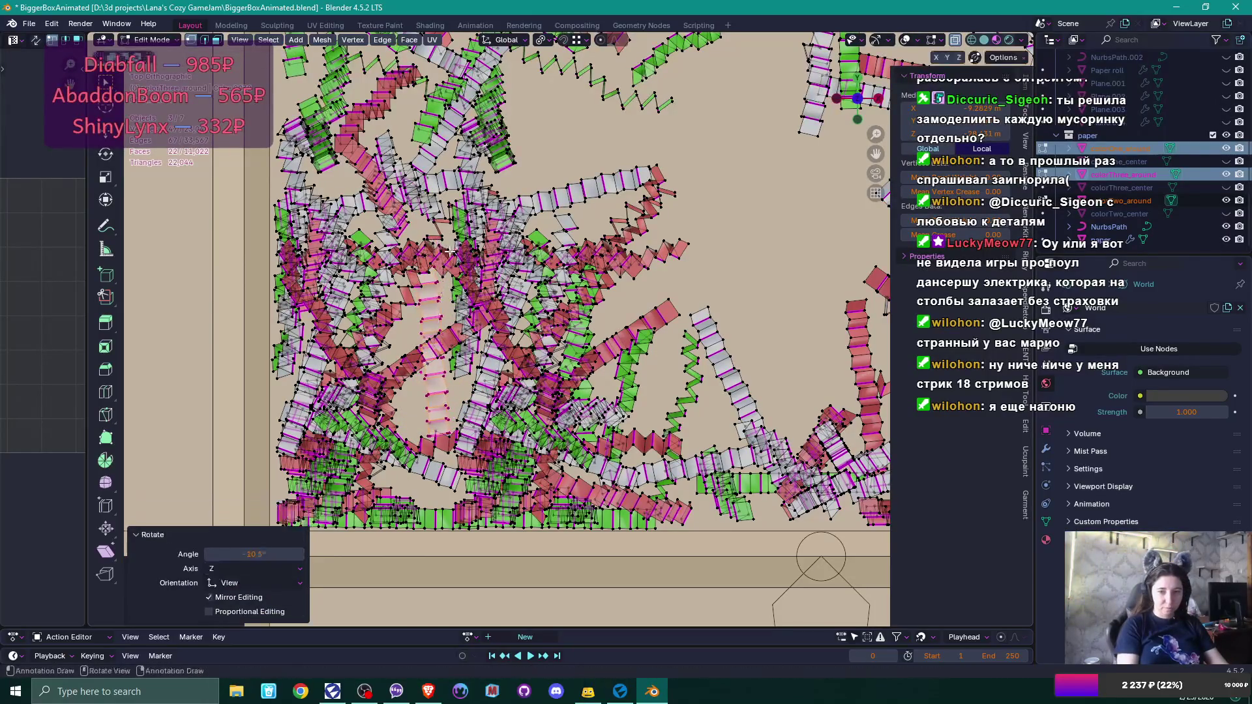
key("r")
left_click(474, 339)
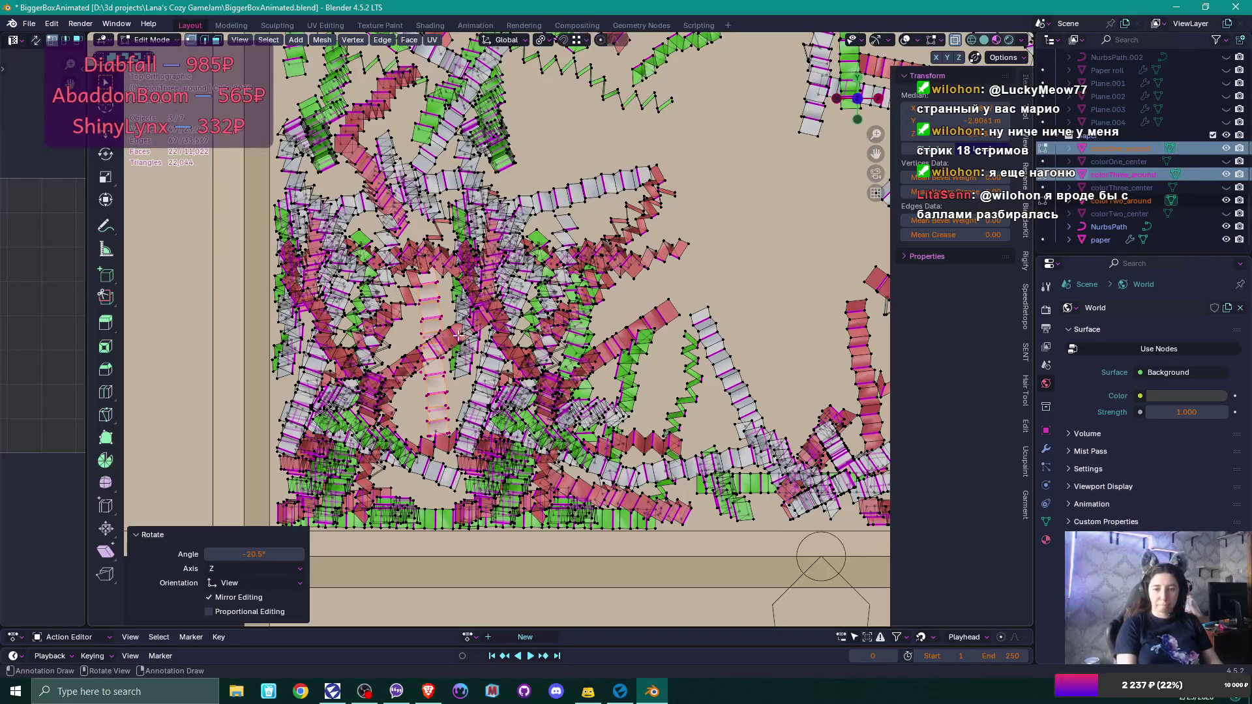
left_click(406, 499)
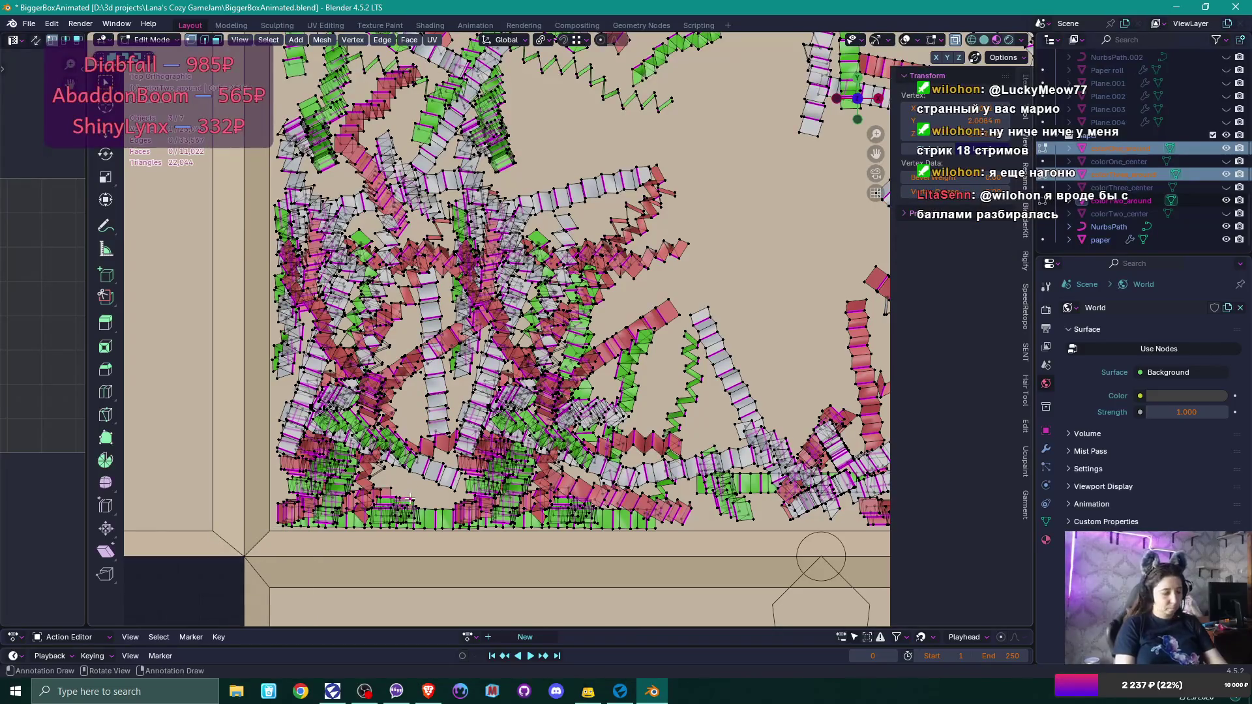
Move a paper strip up and to the right in the box and rotate it -25.5°.
key("l")
key("g")
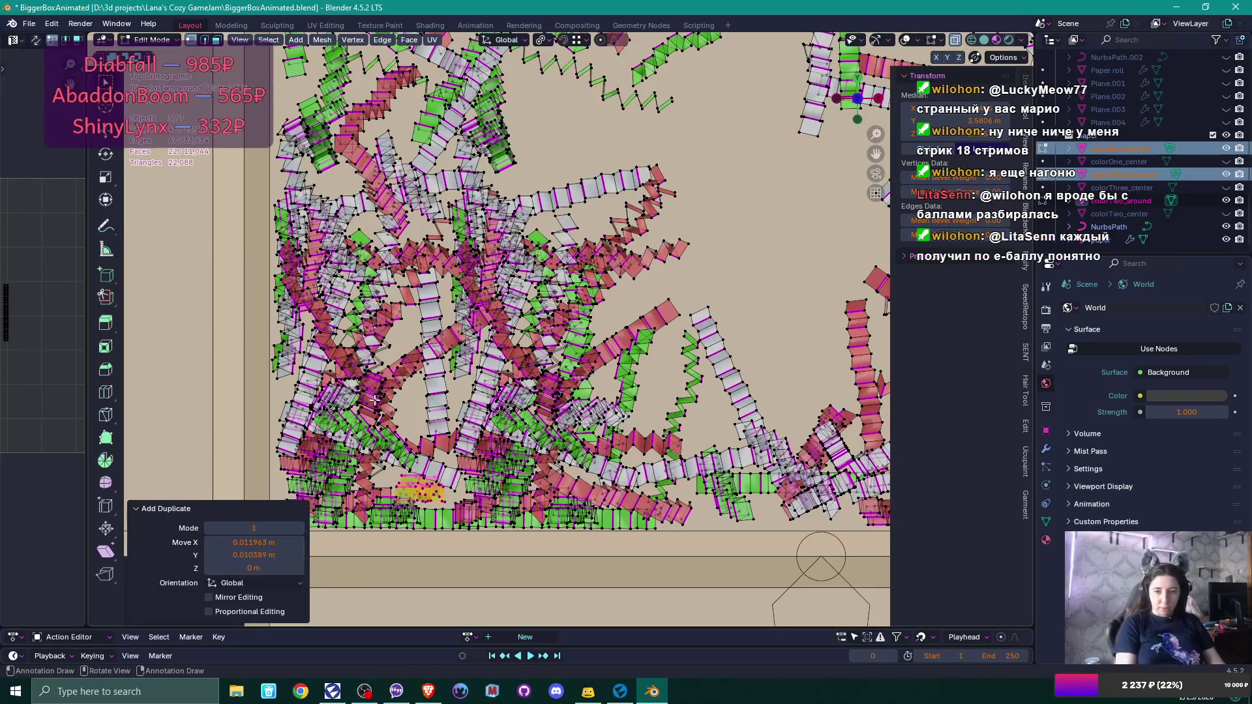
left_click(352, 475)
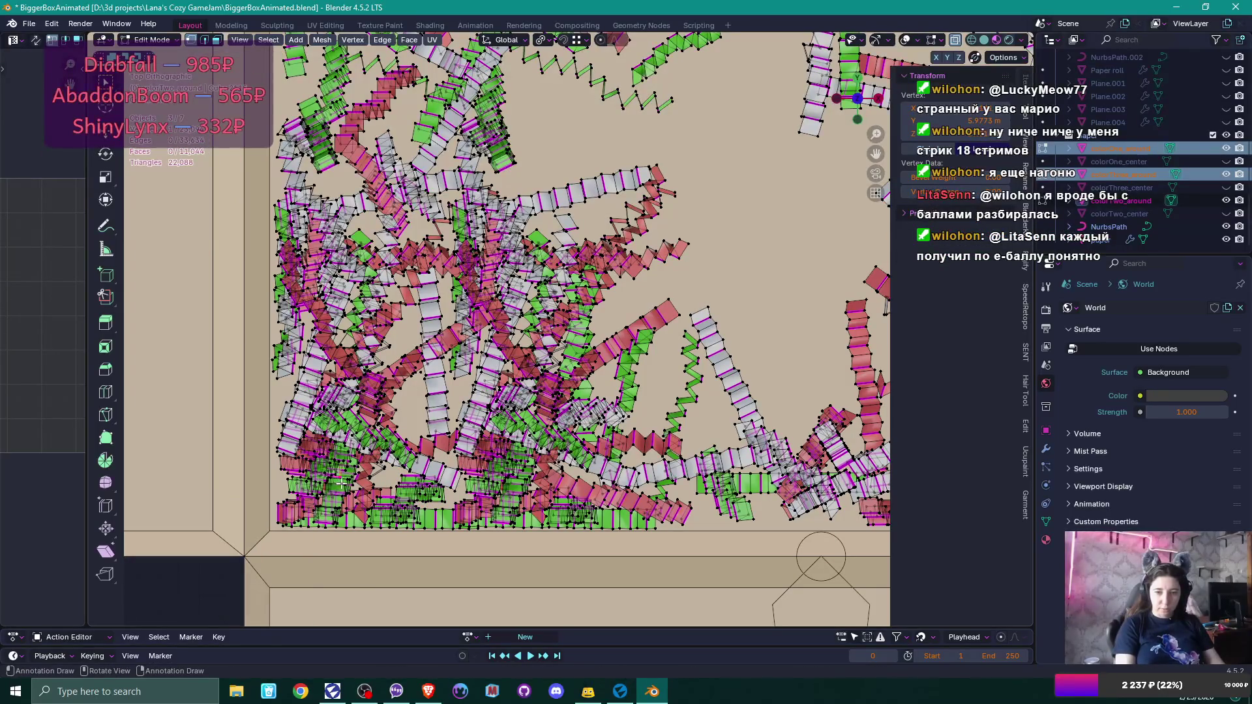
left_click(341, 494)
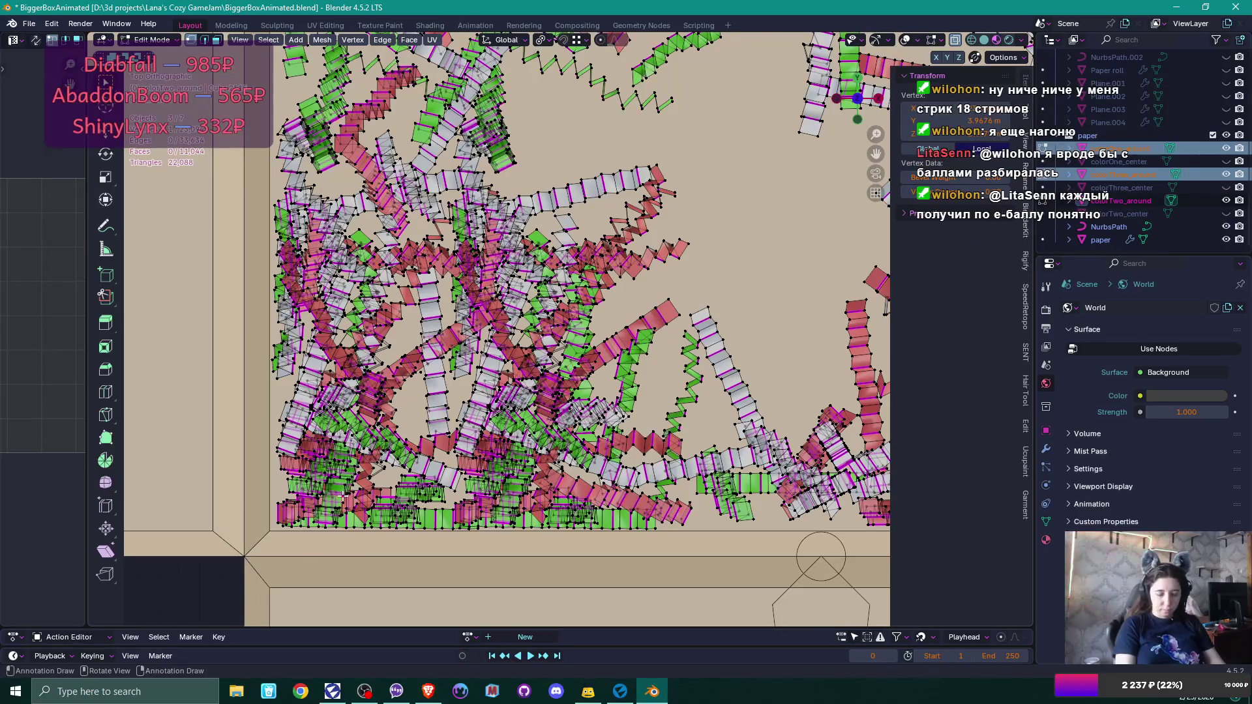
key("l")
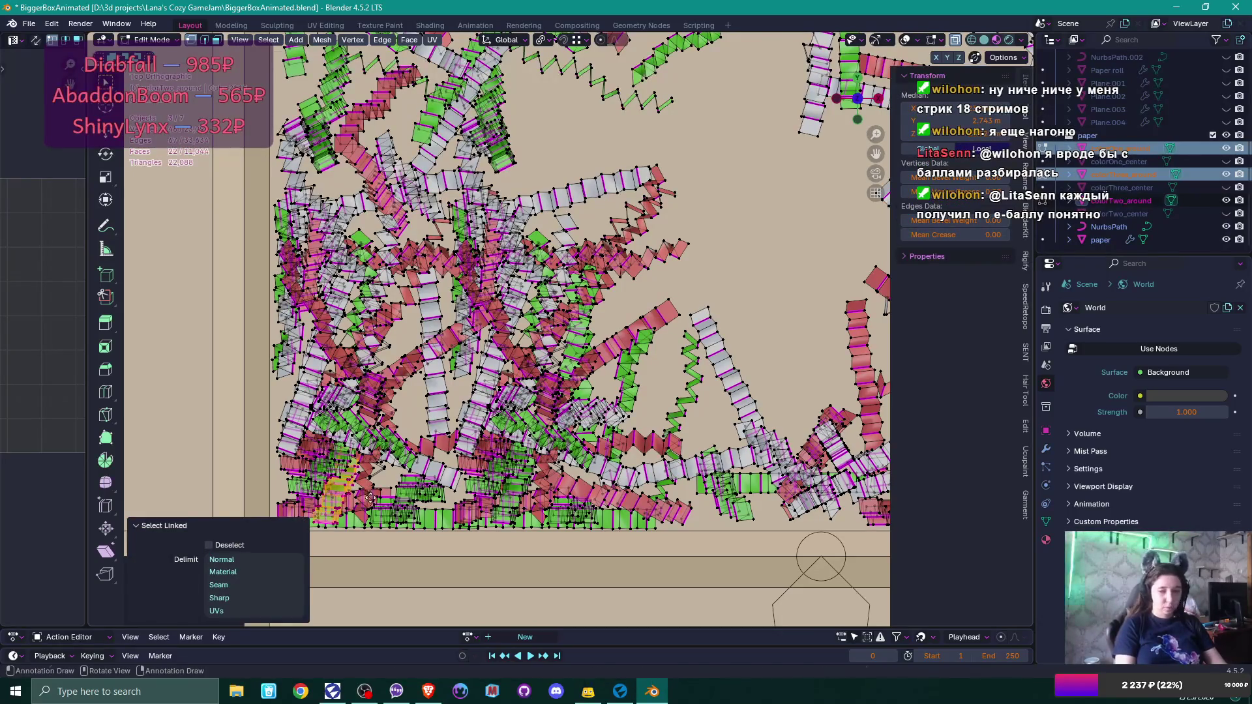
key("g")
left_click(449, 399)
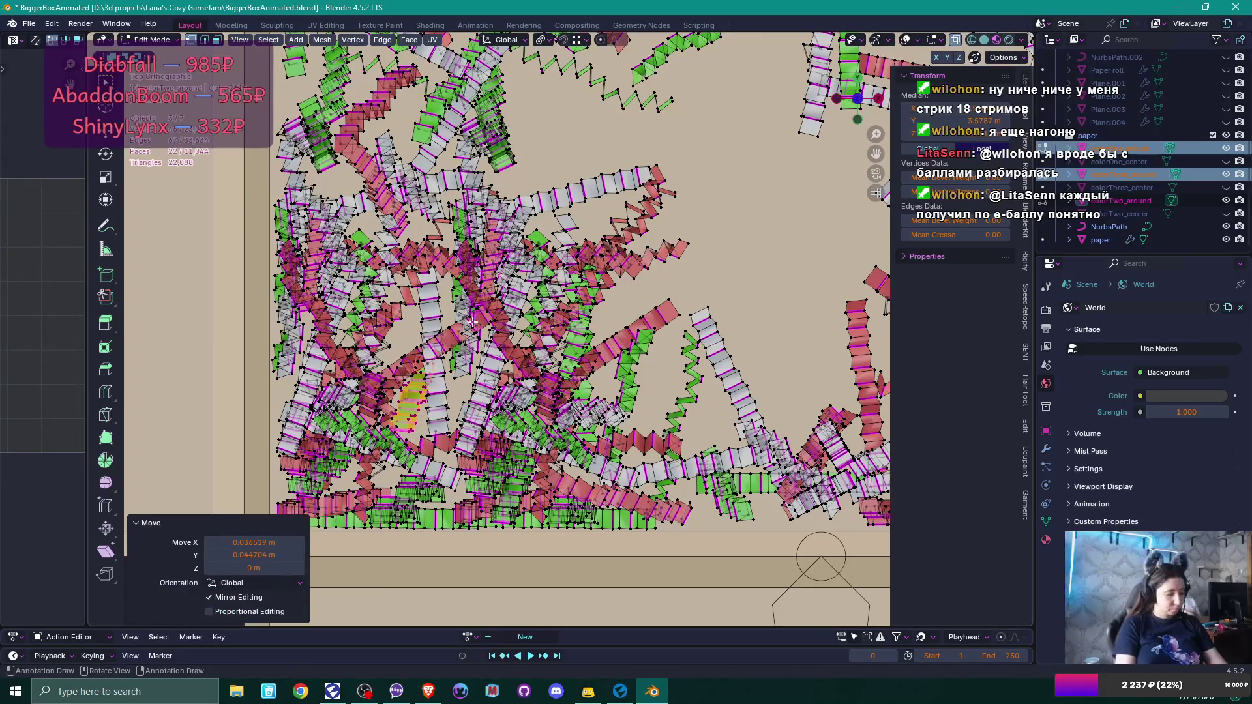
key("g")
key("r")
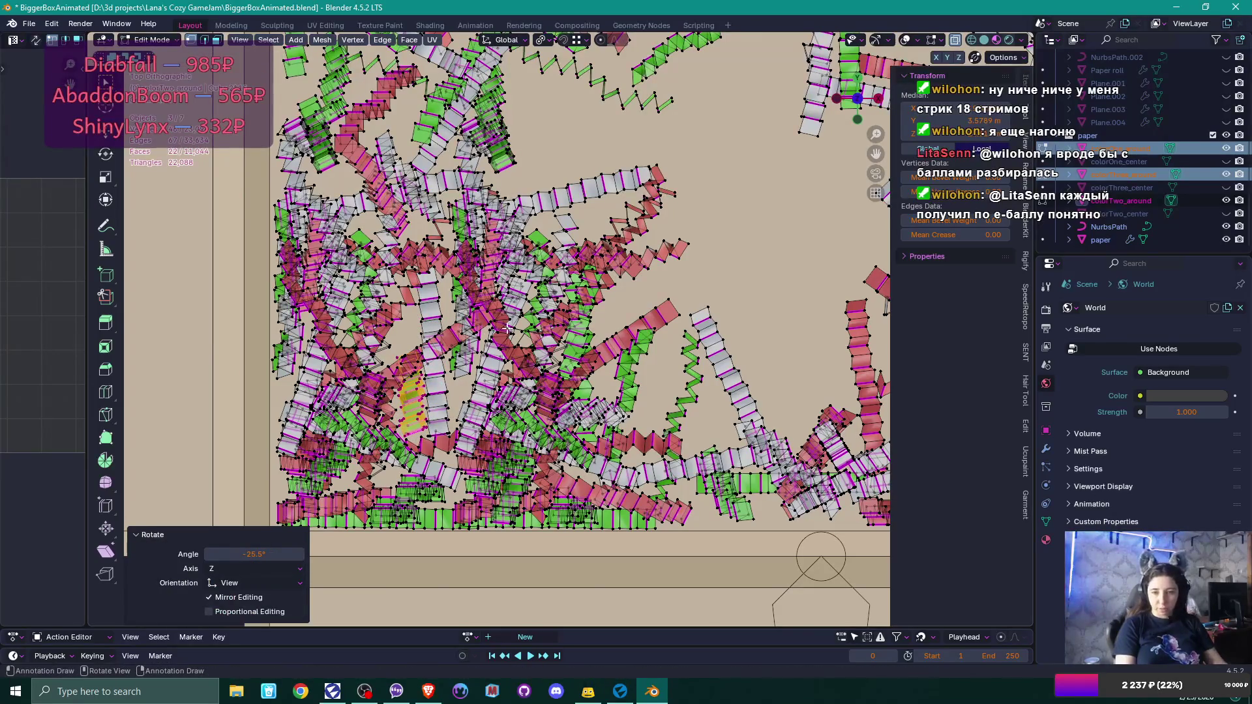
left_click(554, 333)
Return to Object Mode, select the colorThree_around strips, and switch to Flax Editor.
middle_click(555, 333)
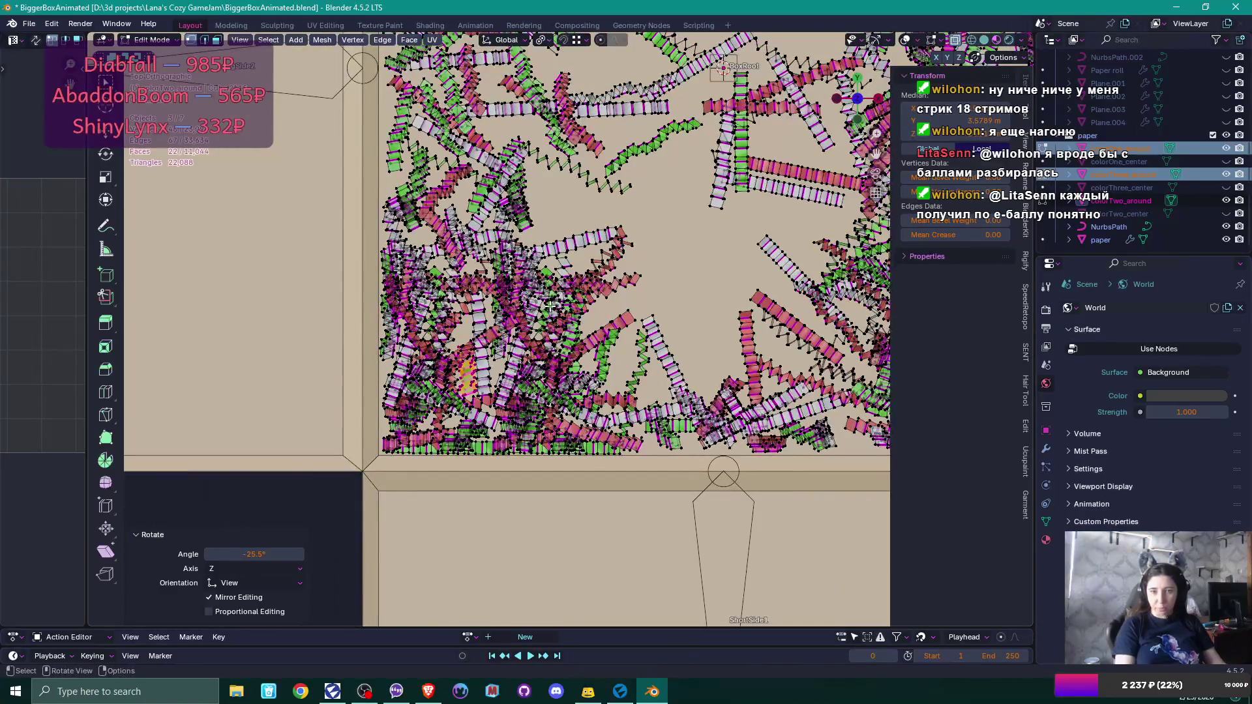
middle_click(506, 377)
scroll(506, 377, "up", 2)
scroll(506, 377, "down", 6)
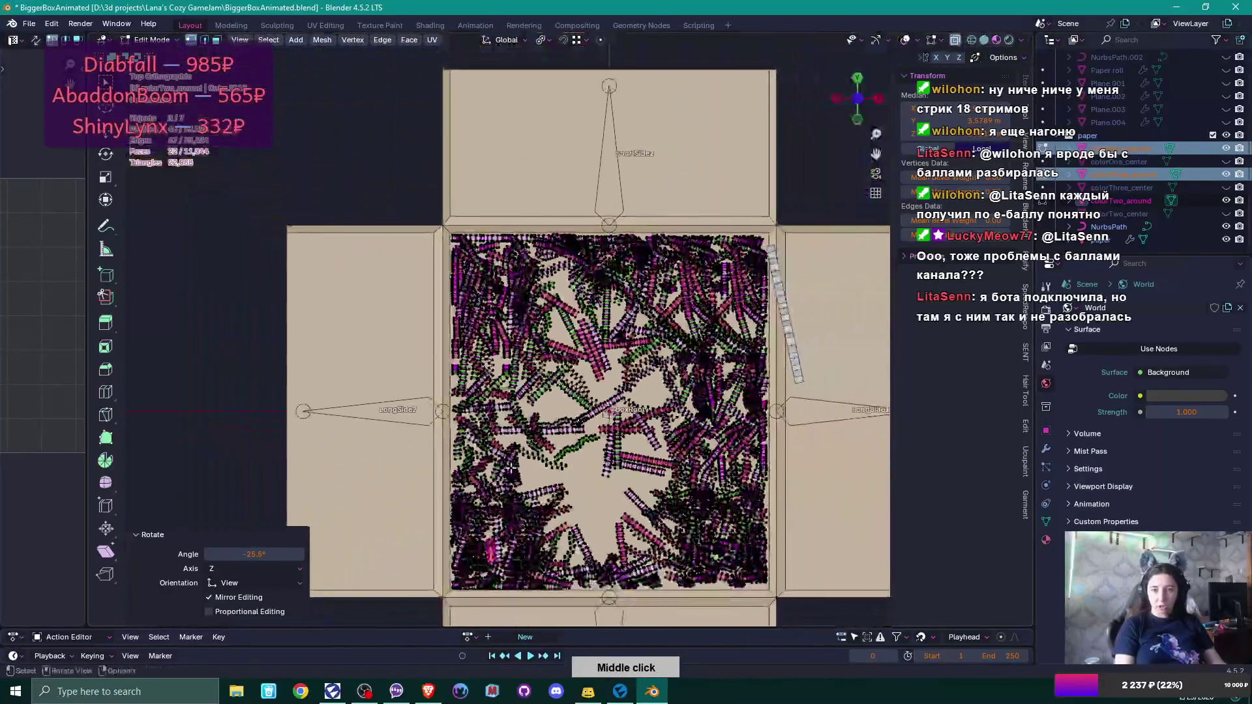
mouse_move(510, 467)
left_mouse_down()
mouse_move(589, 402)
mouse_move(561, 350)
mouse_move(624, 331)
mouse_move(683, 333)
mouse_move(558, 440)
mouse_move(530, 423)
mouse_move(503, 509)
left_mouse_up()
key("Tab")
left_click(530, 423)
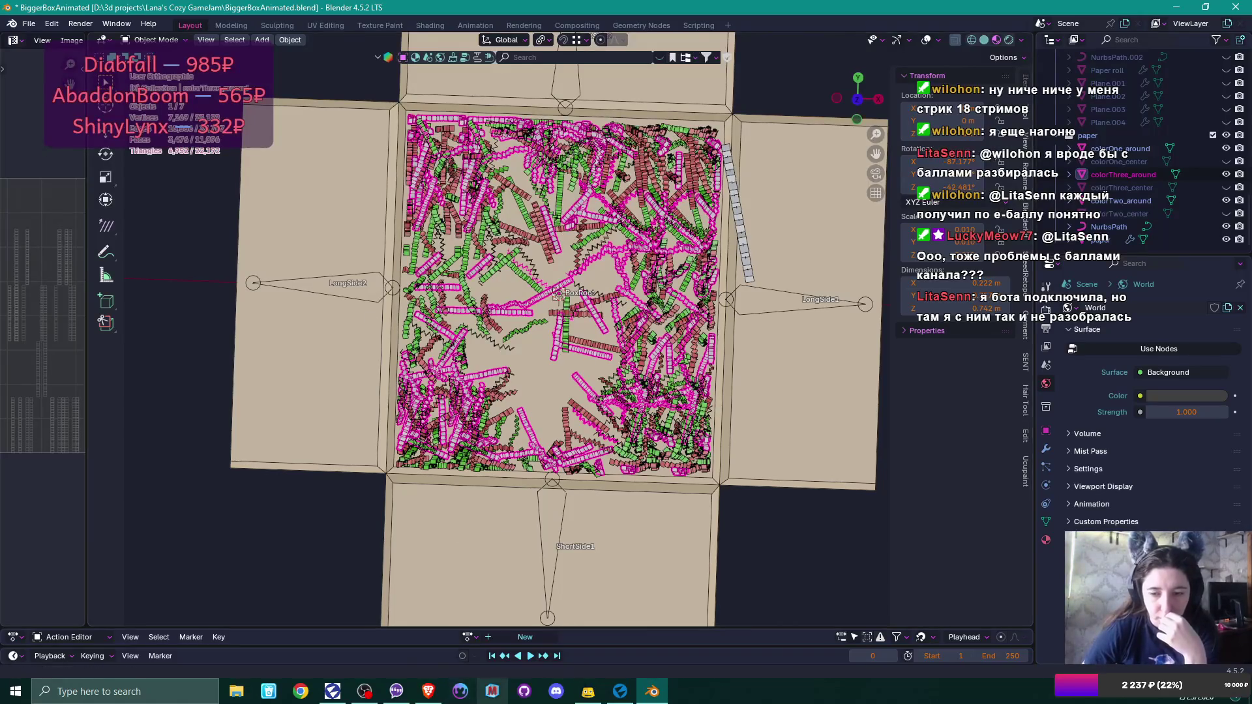
left_click(621, 691)
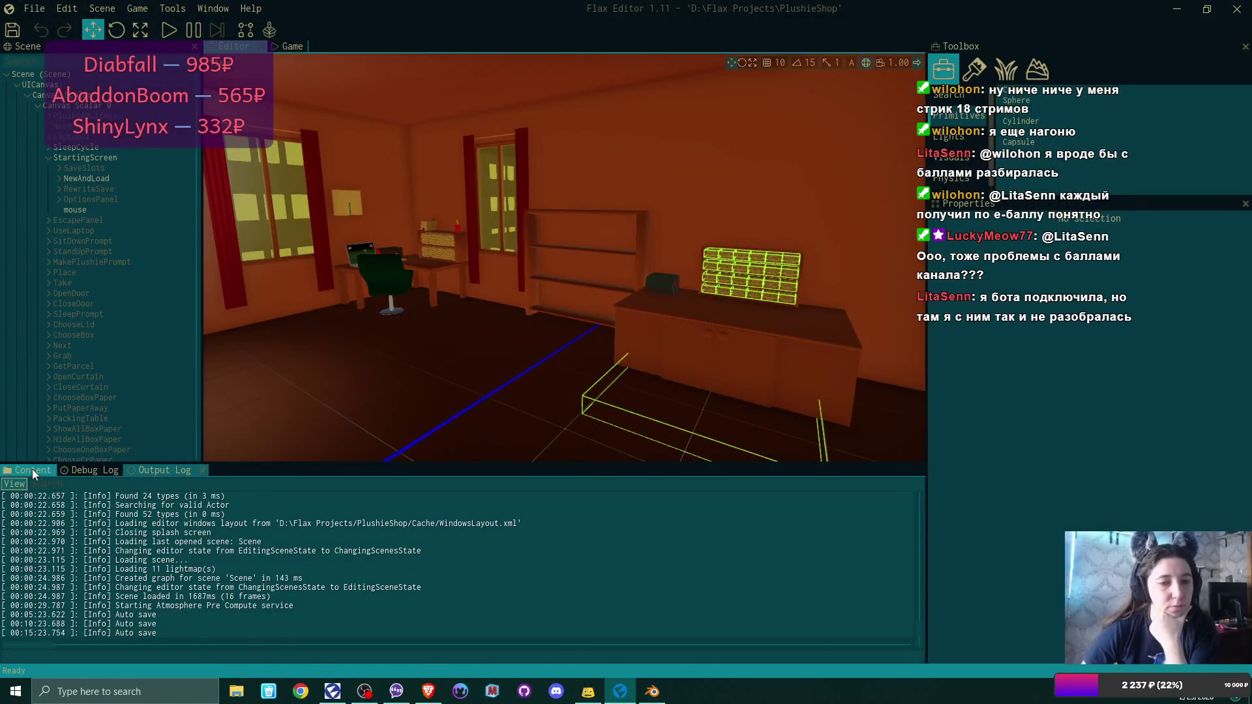
Open Content/Room/small things in the content browser to list models like big spool and book.
left_click(33, 470)
double_click(522, 548)
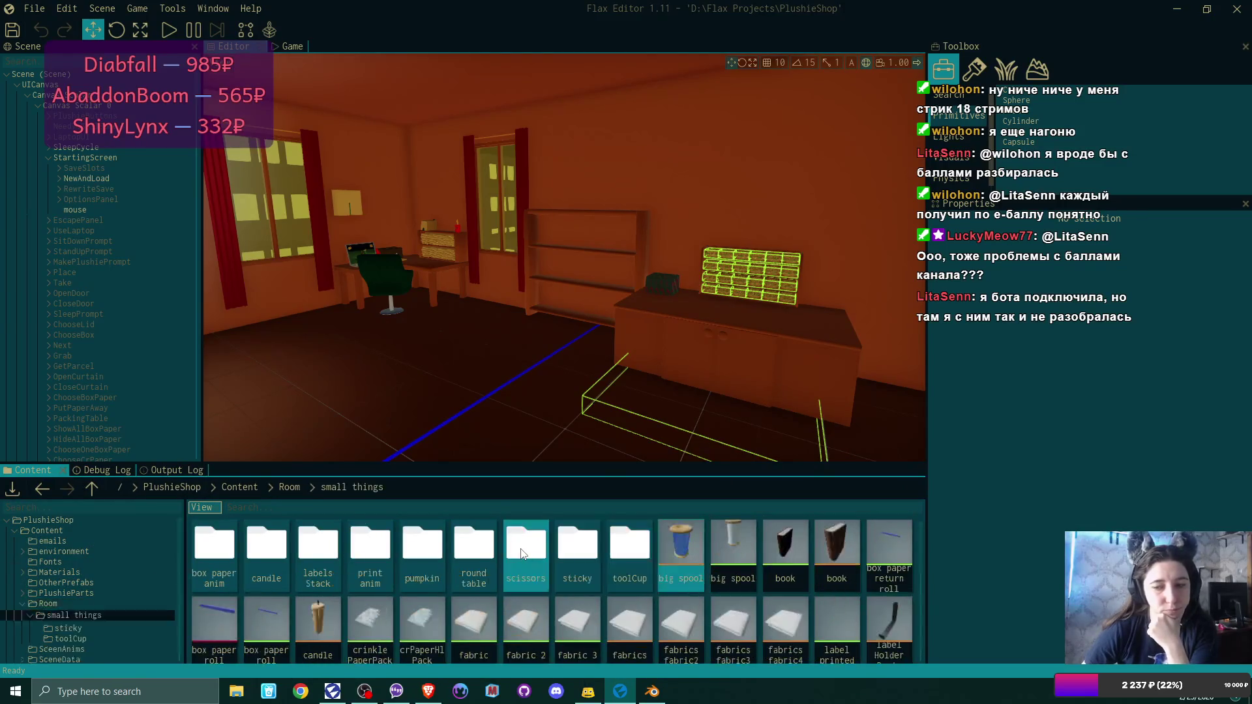
mouse_move(690, 574)
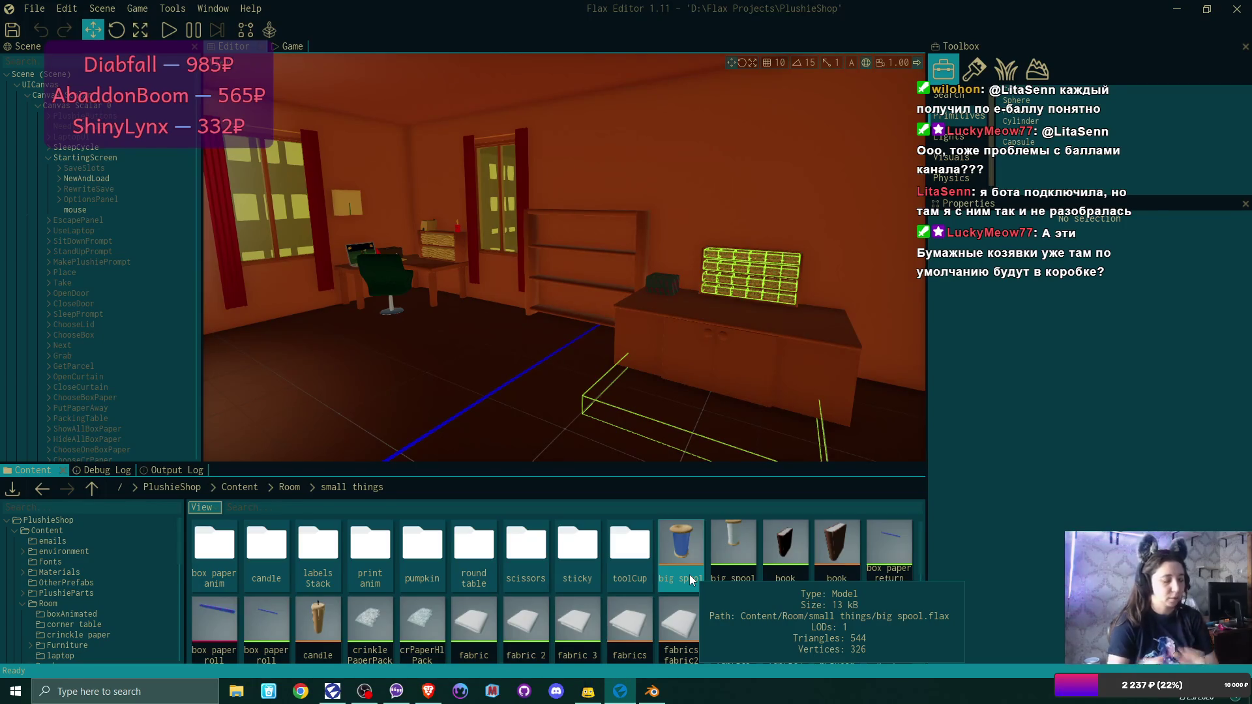
key("f")
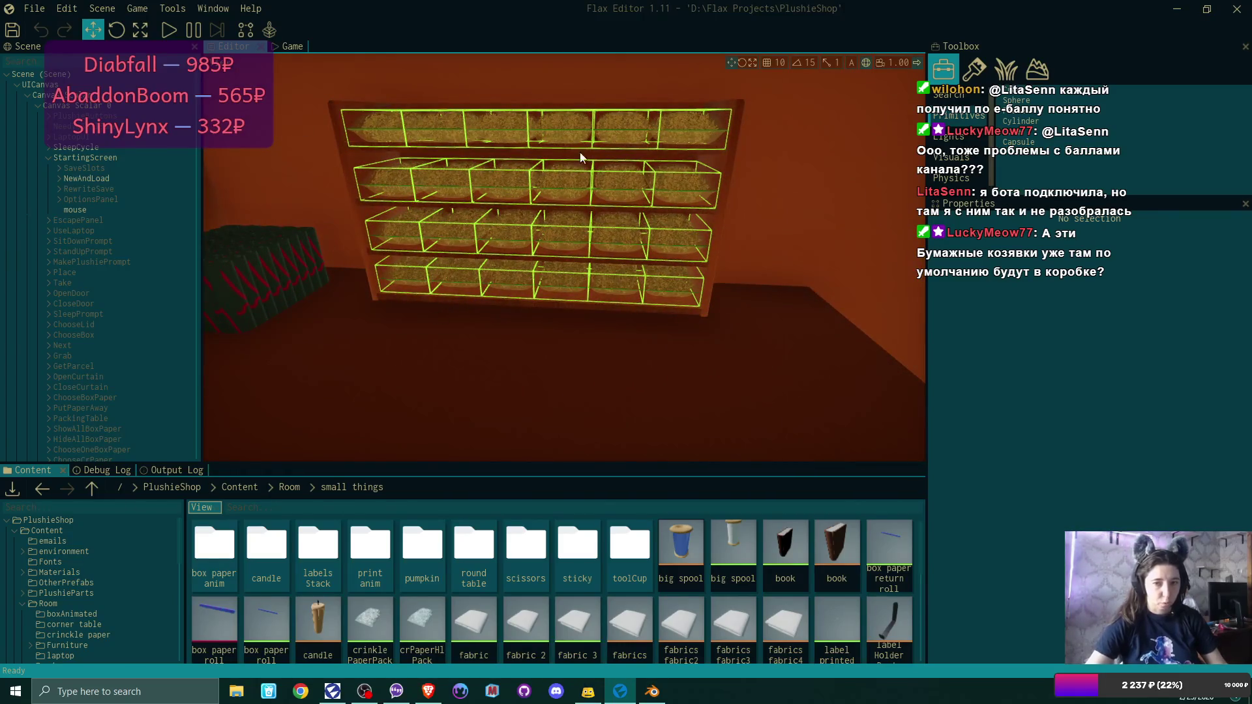
scroll(391, 256, "down", 10)
scroll(612, 304, "up", 5)
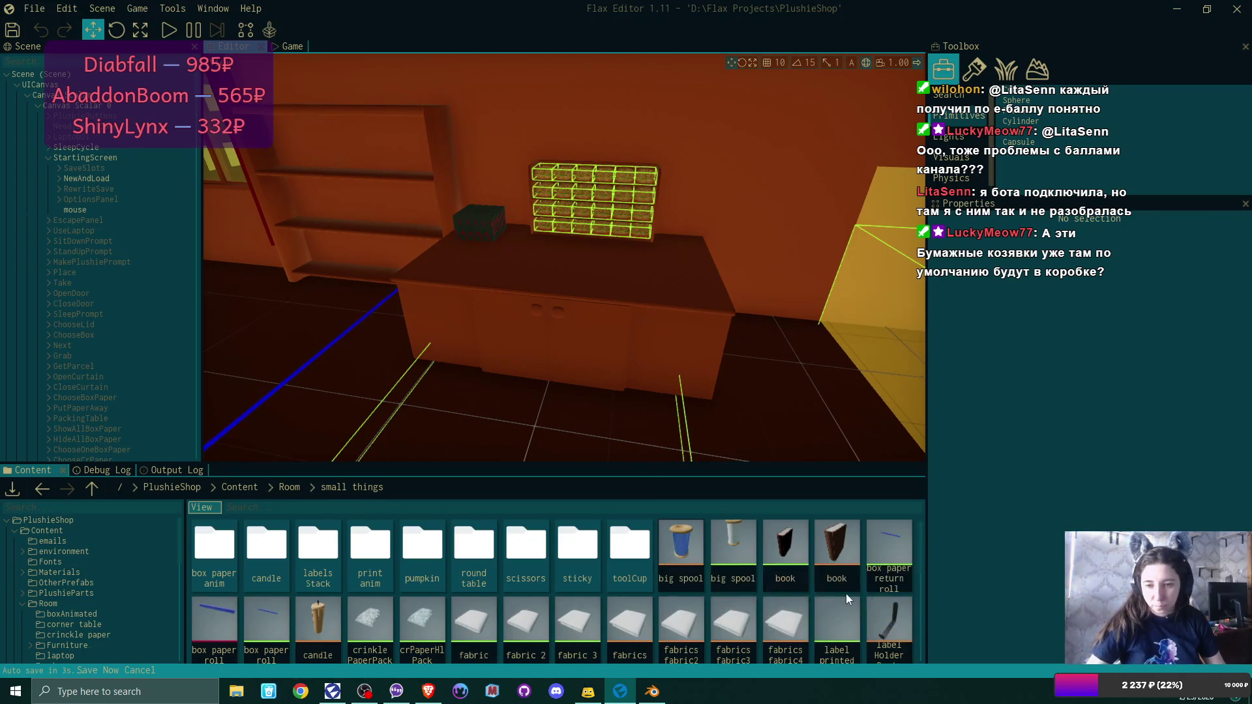
scroll(851, 594, "down", 1)
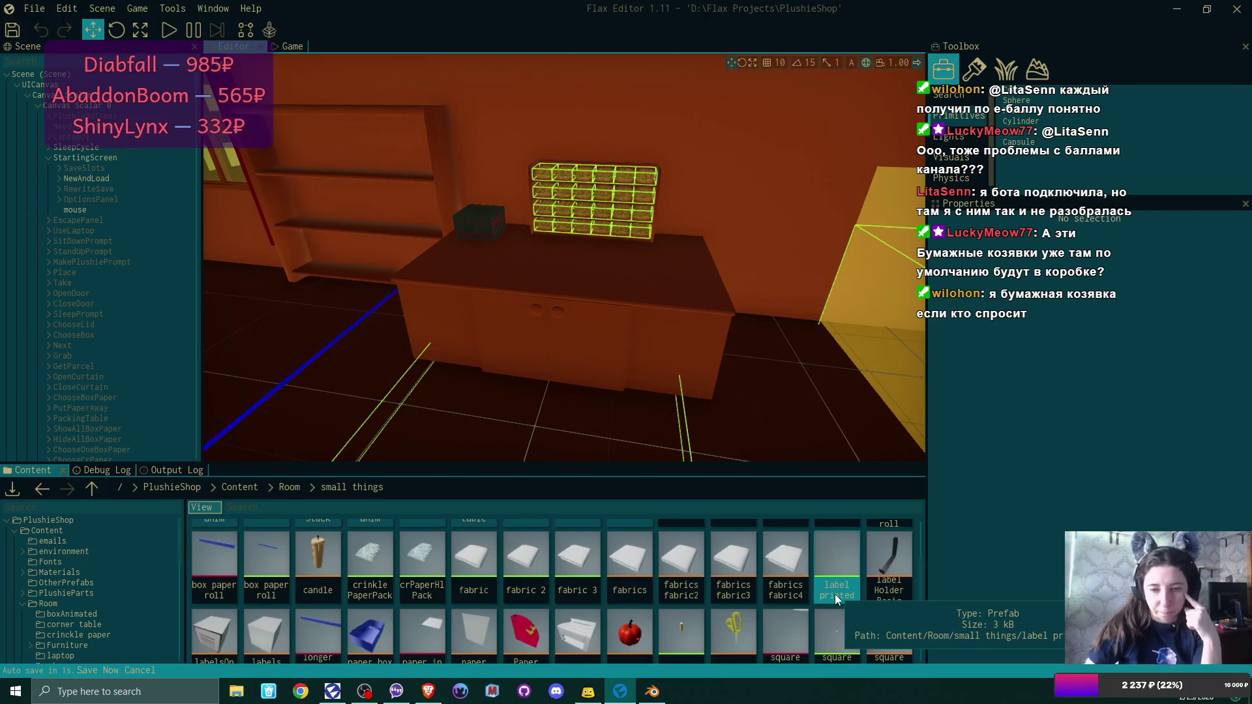
double_click(369, 551)
left_click(905, 140)
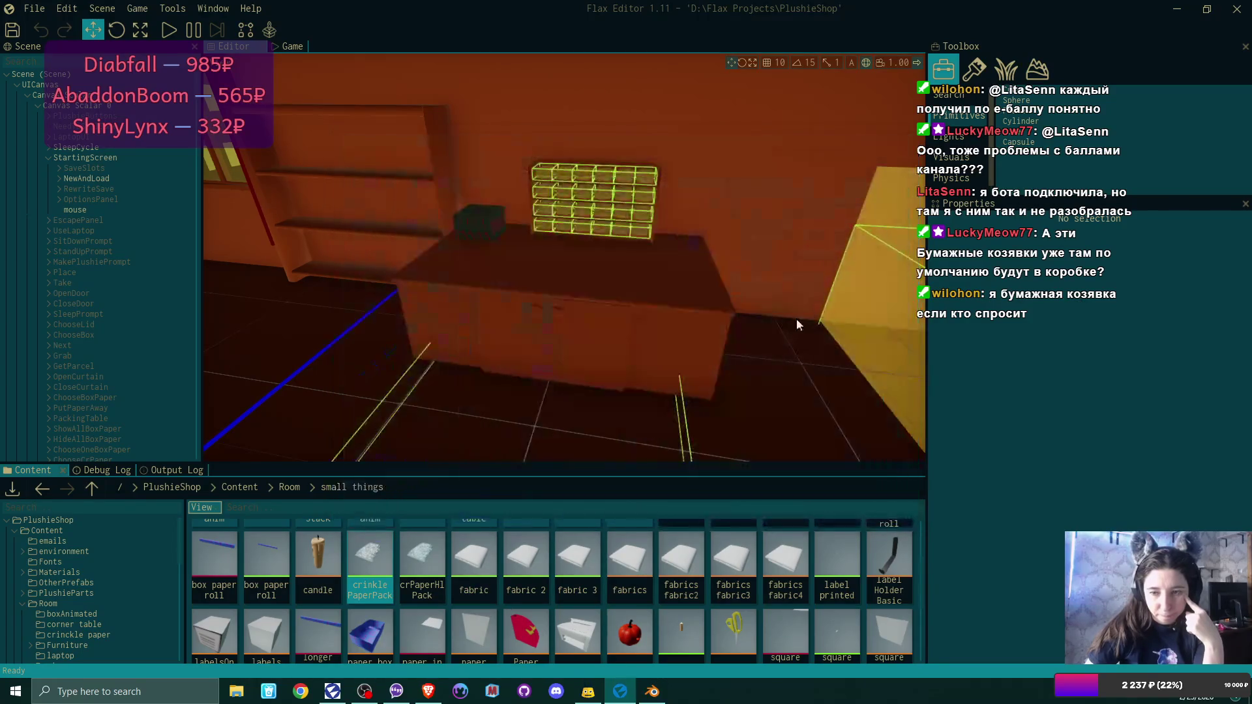
scroll(742, 601, "down", 1)
scroll(742, 601, "down", 2)
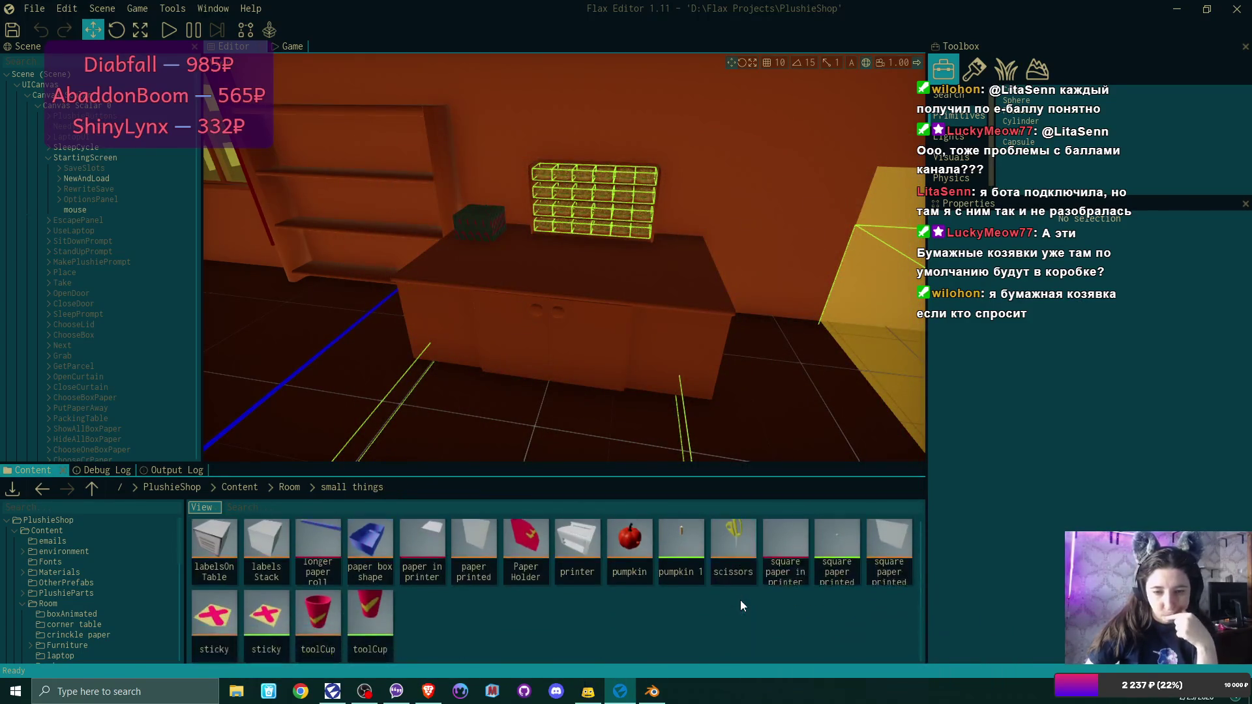
scroll(741, 600, "up", 6)
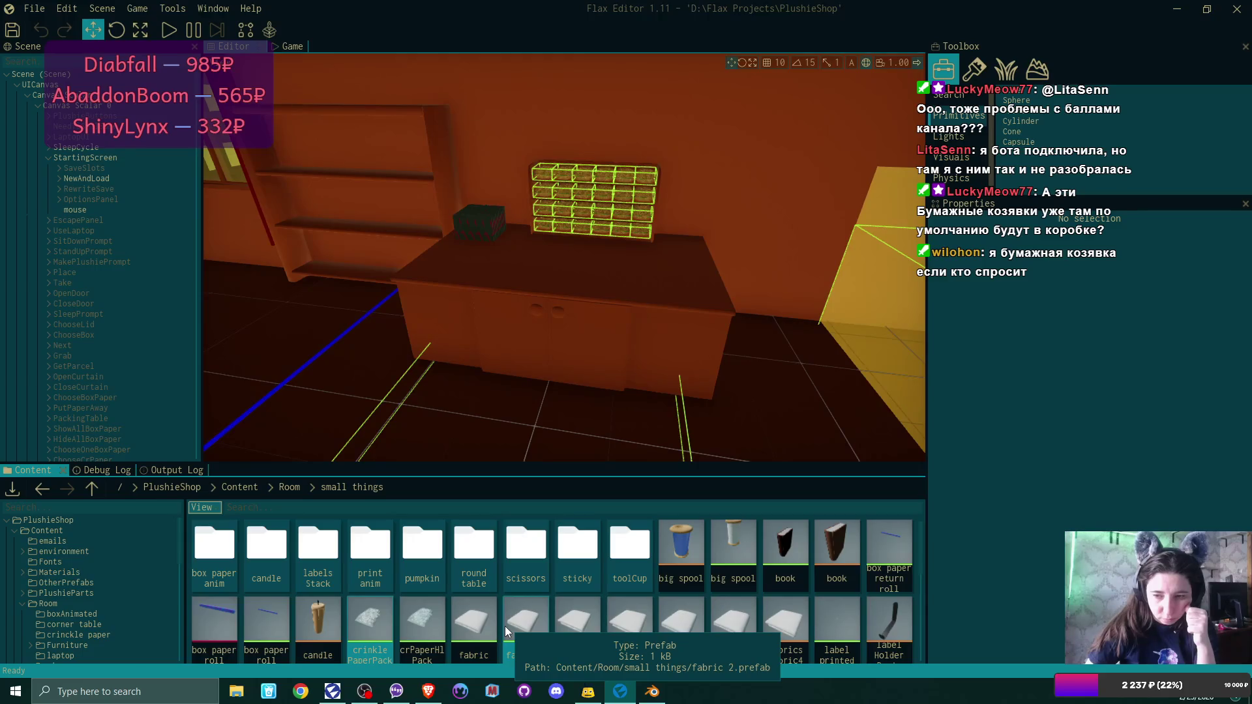
scroll(879, 592, "down", 2)
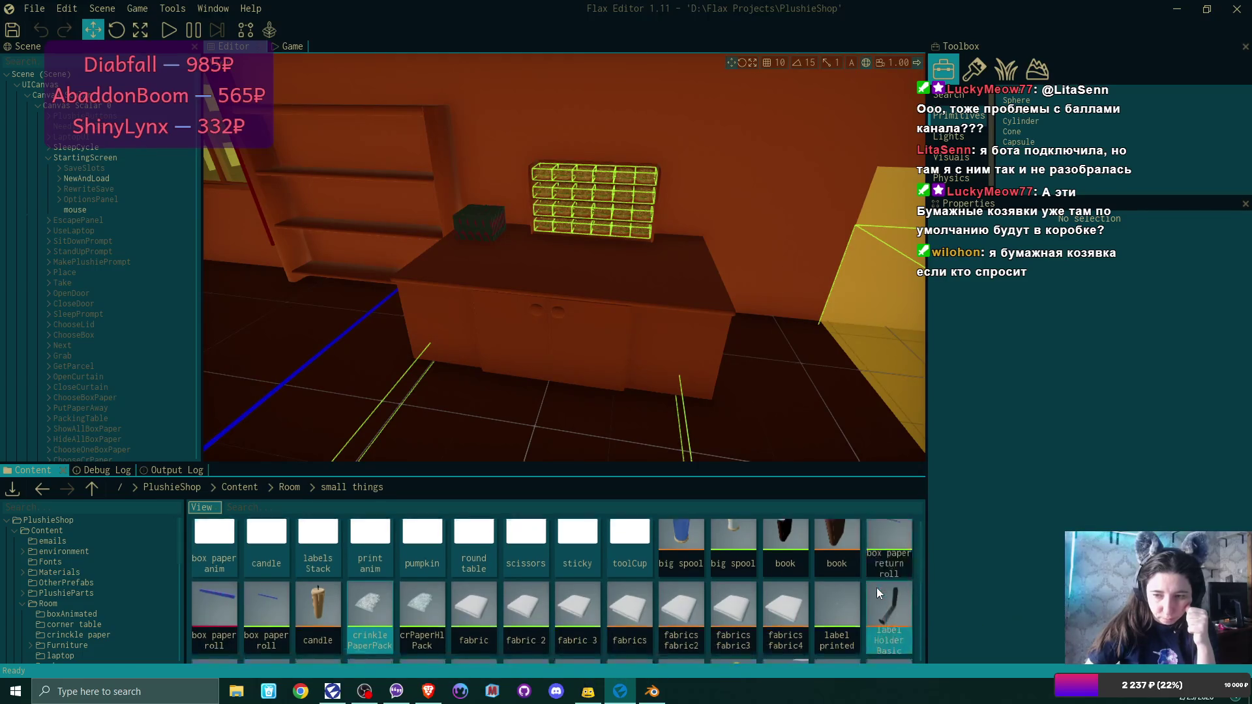
scroll(877, 588, "down", 3)
scroll(877, 588, "down", 2)
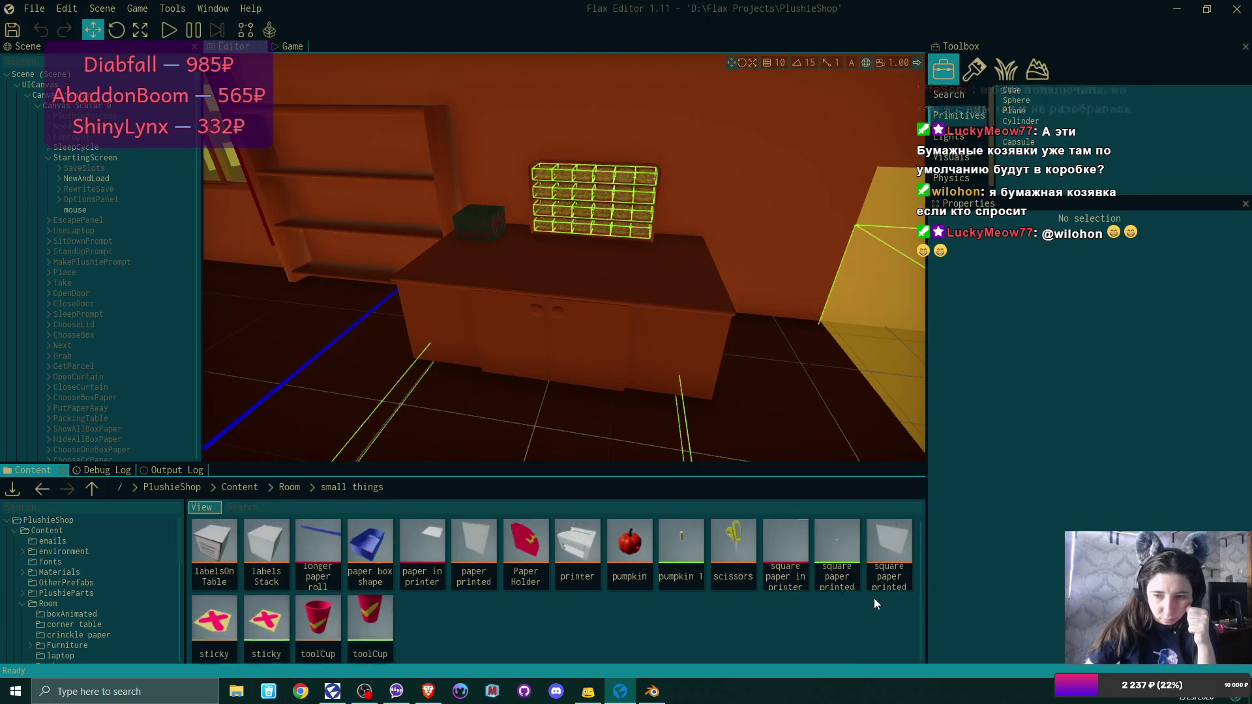
scroll(875, 603, "up", 3)
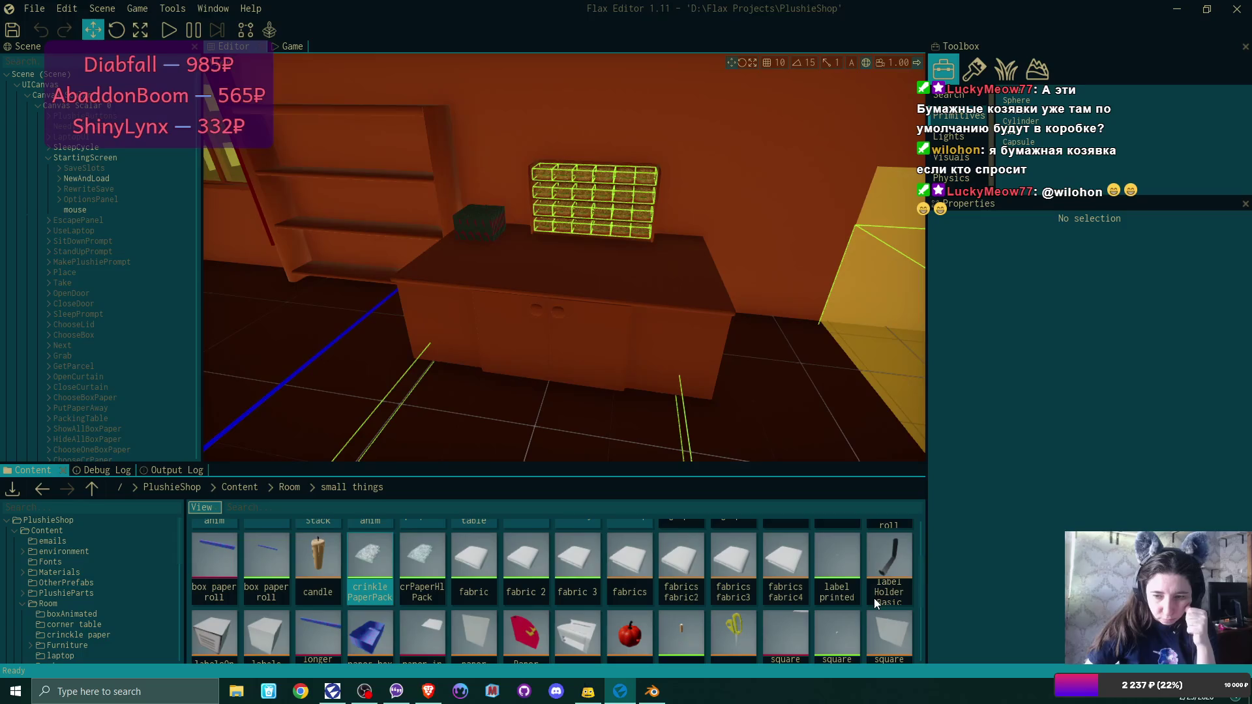
scroll(874, 598, "up", 2)
scroll(874, 597, "down", 2)
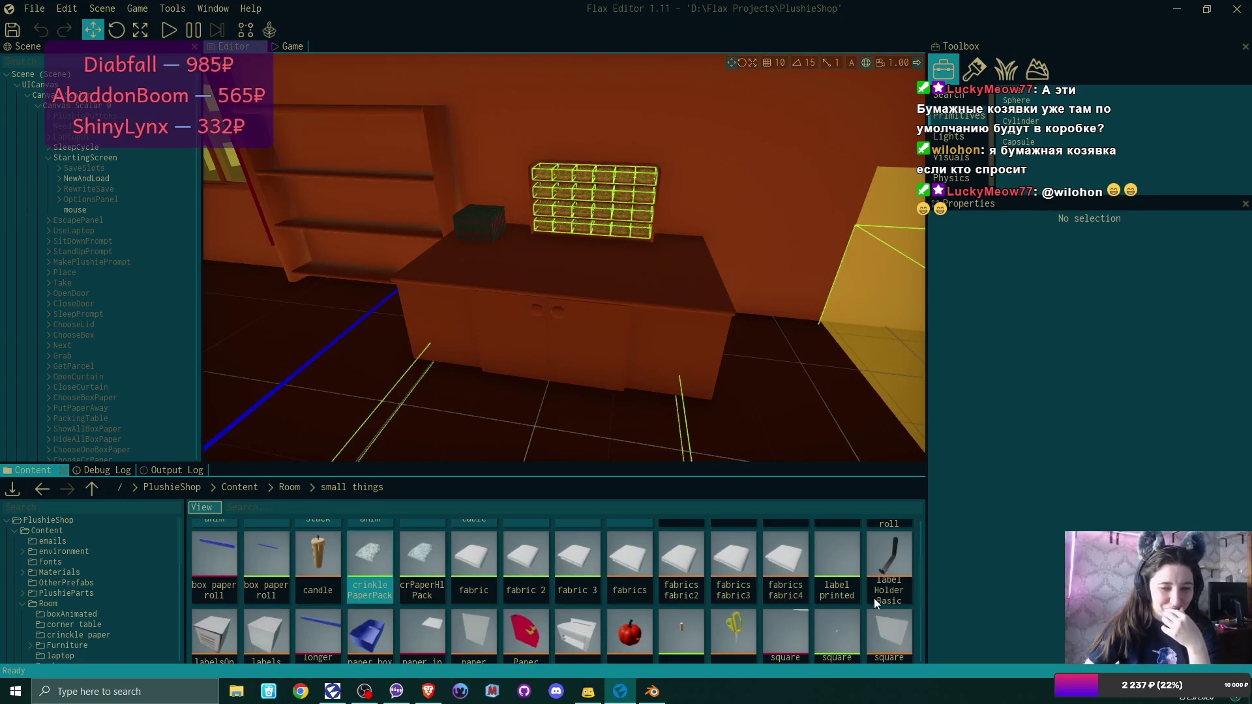
mouse_move(797, 601)
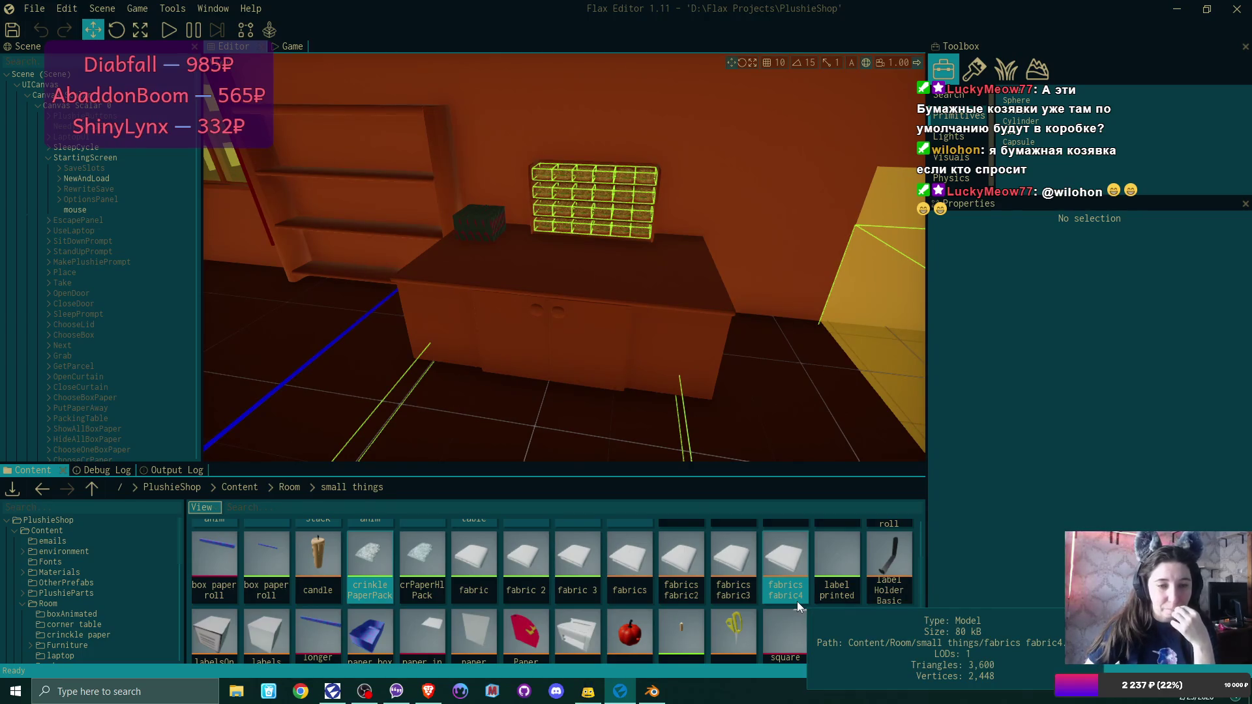
scroll(797, 601, "up", 1)
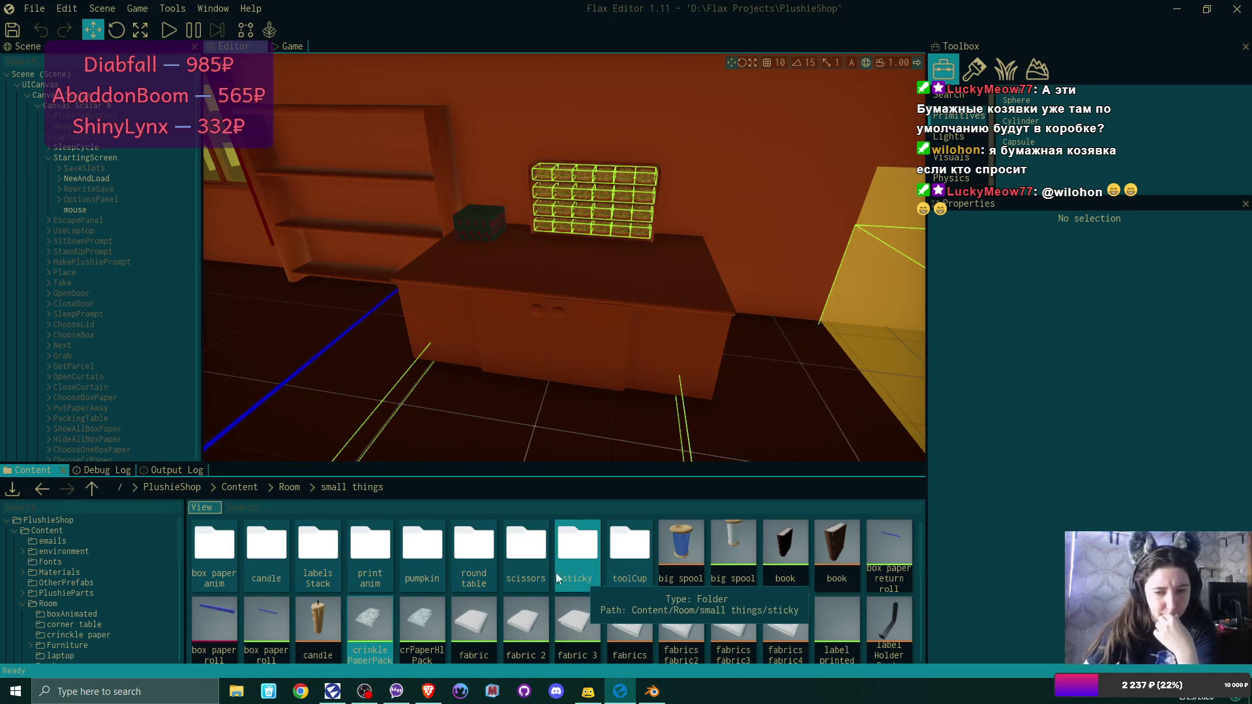
double_click(467, 553)
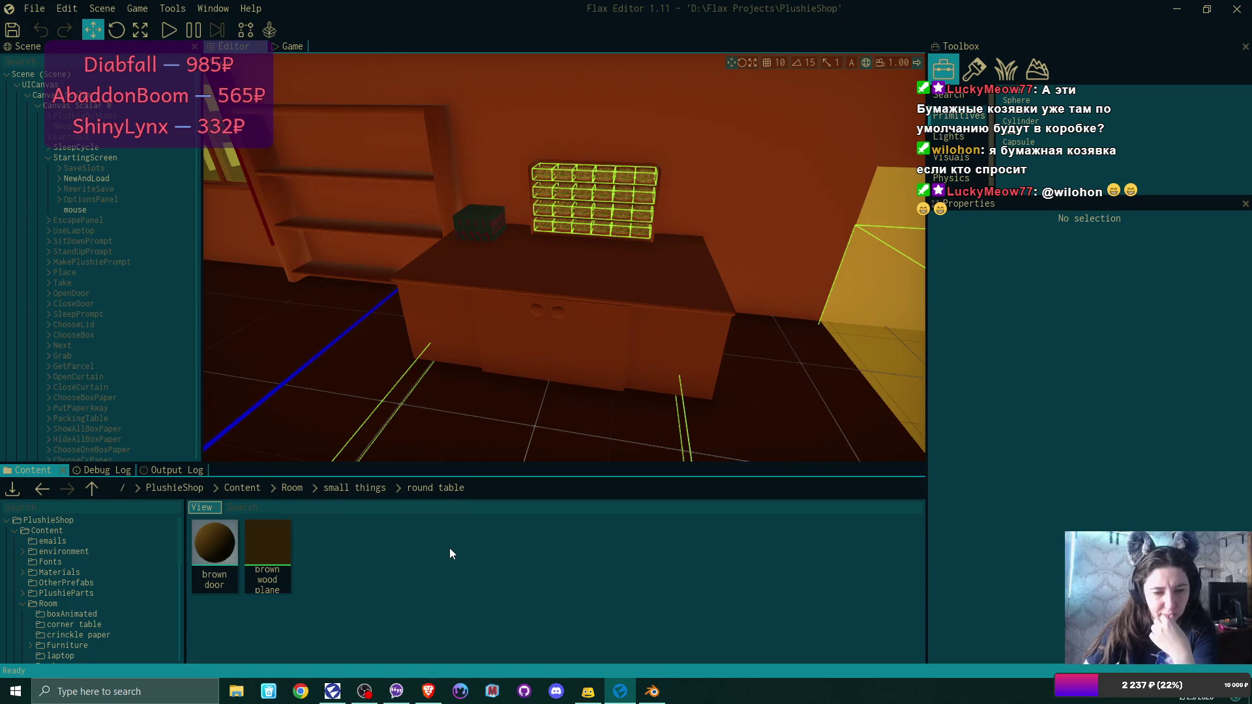
left_click(356, 488)
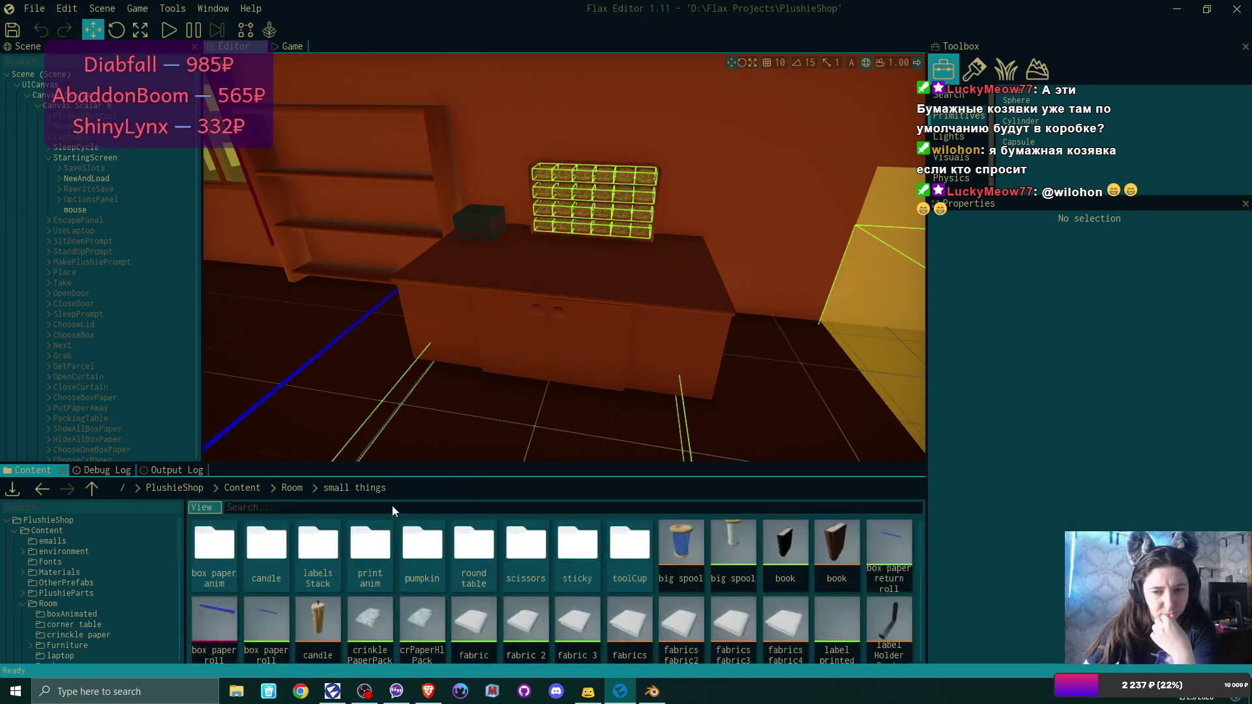
Delete the round table folder from the content browser.
left_click(480, 558)
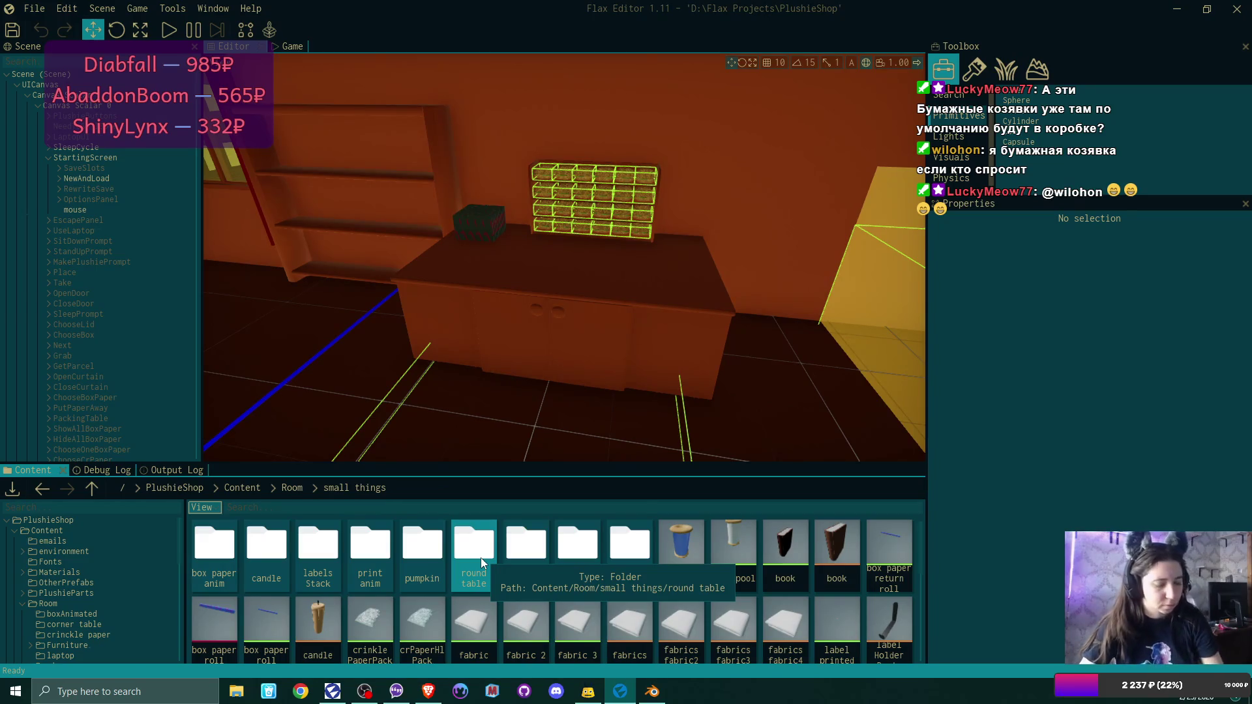
key("Delete")
left_click(672, 404)
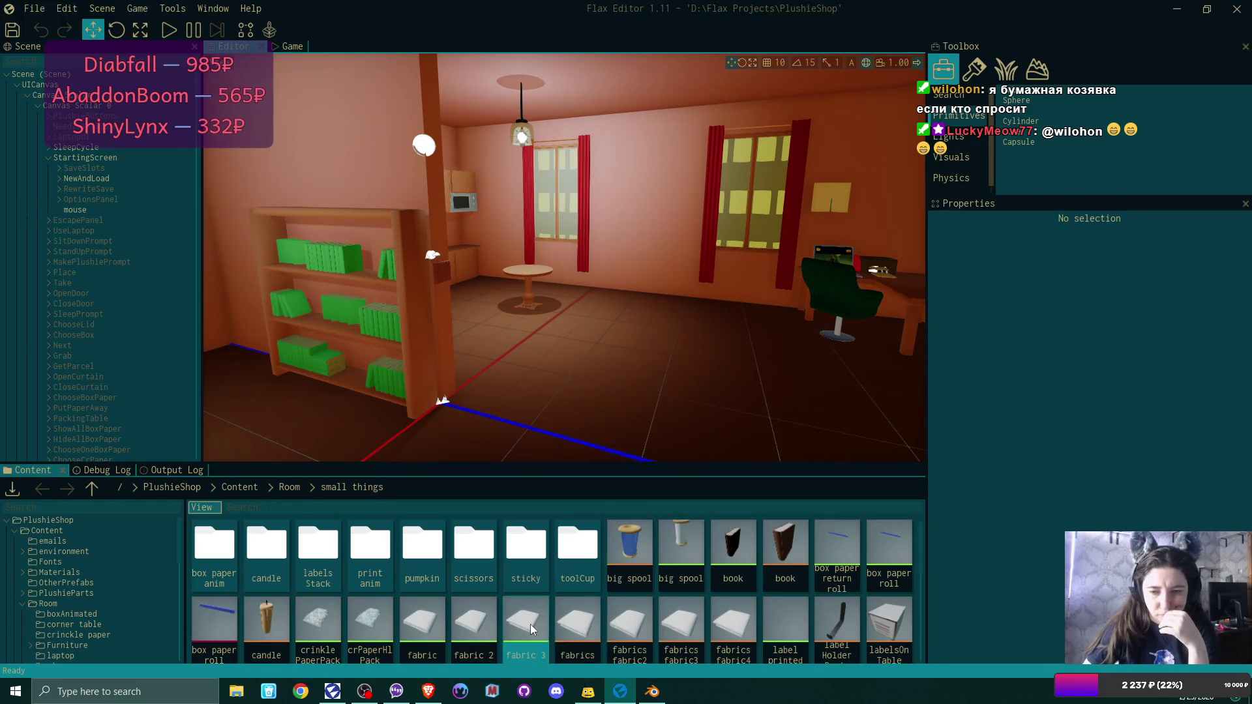
Go up to the Room folder and open the crinkle paper folder.
scroll(618, 605, "down", 4)
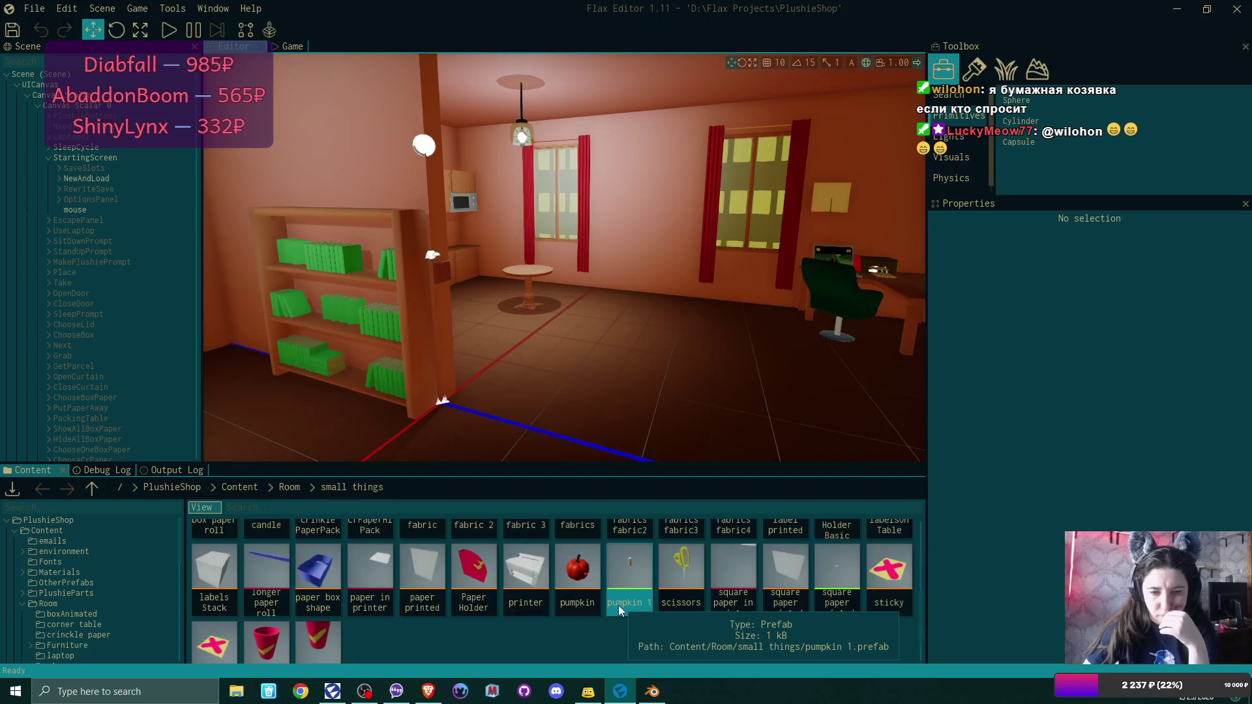
scroll(619, 605, "up", 4)
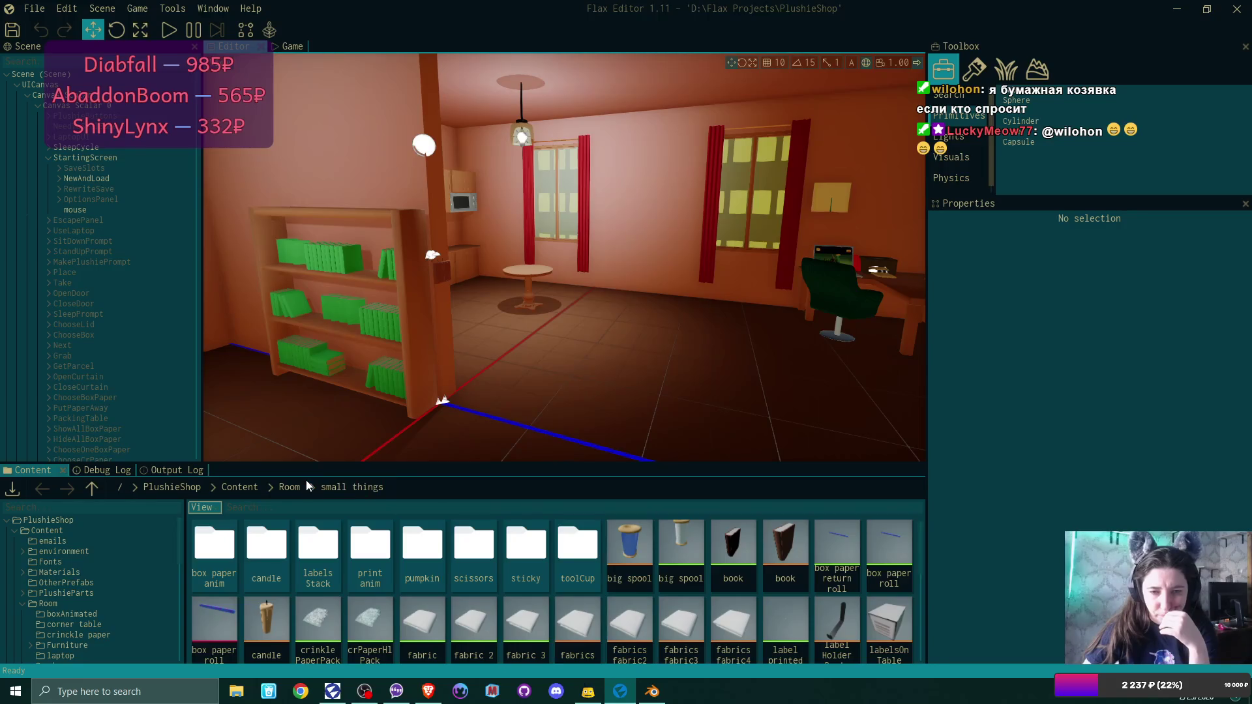
left_click(289, 494)
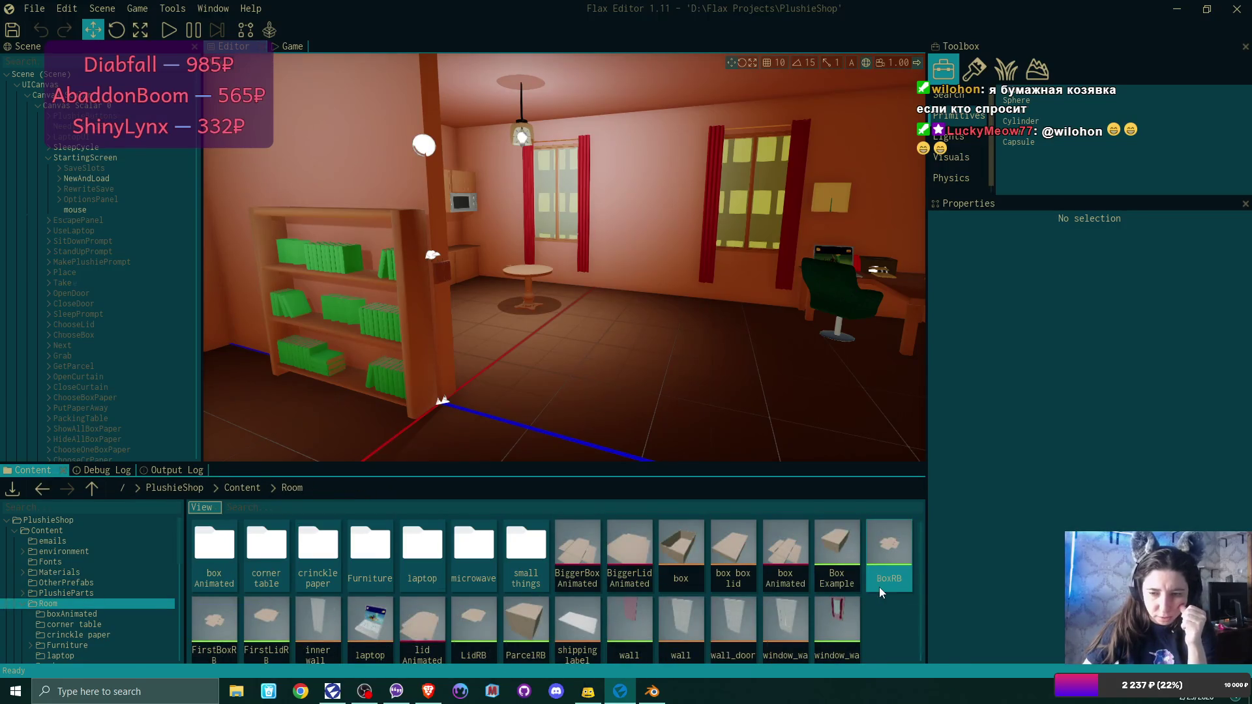
double_click(318, 555)
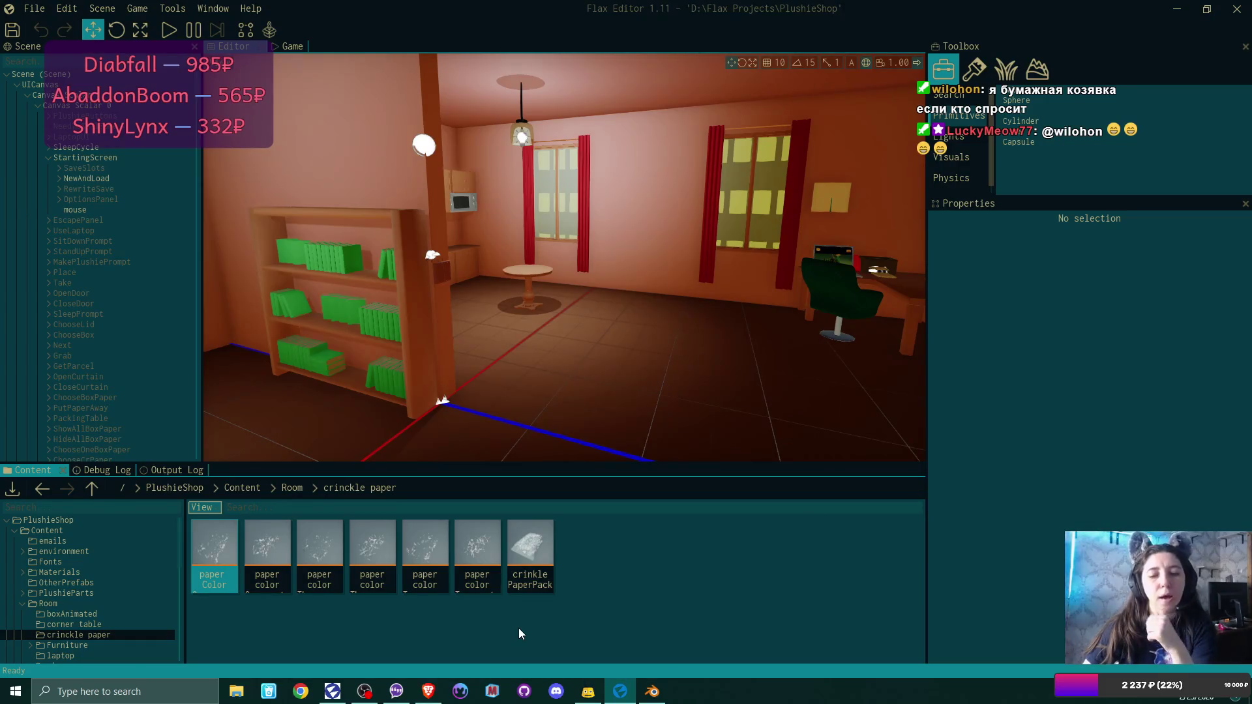
Set ColorOne_around's Element 0 material to DefaultMaterial, close it, and open the next colour model.
double_click(205, 535)
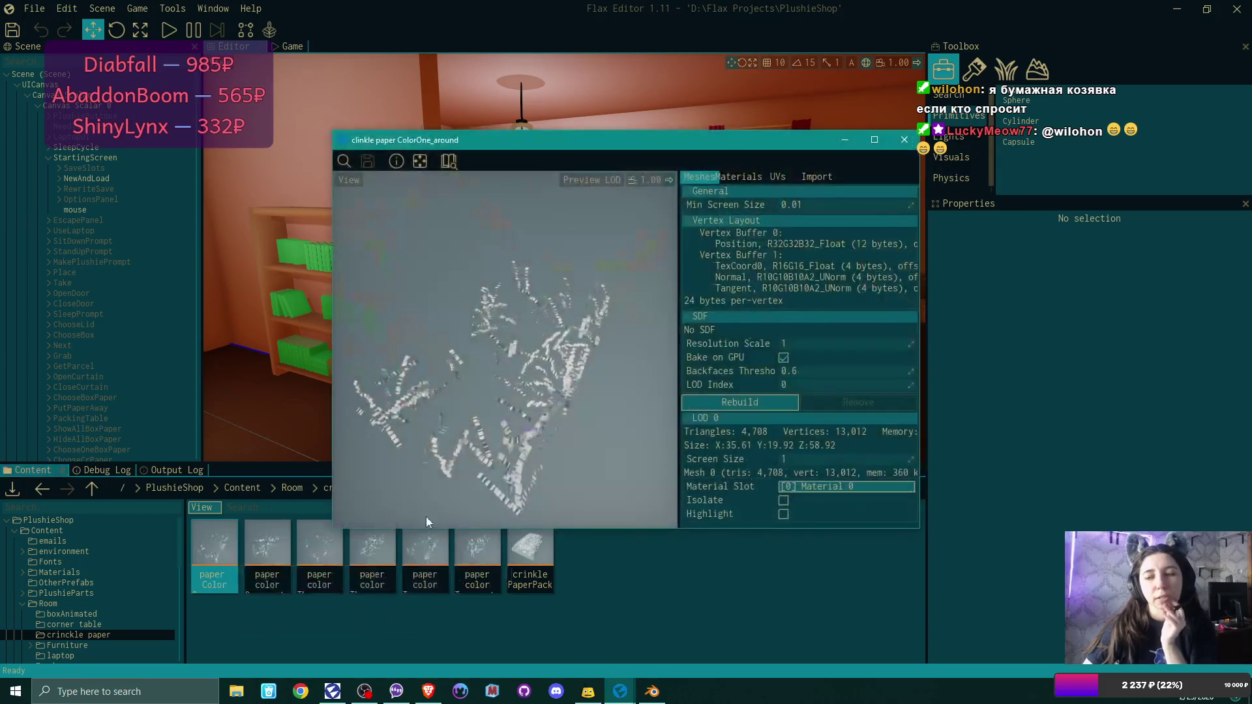
left_click(739, 177)
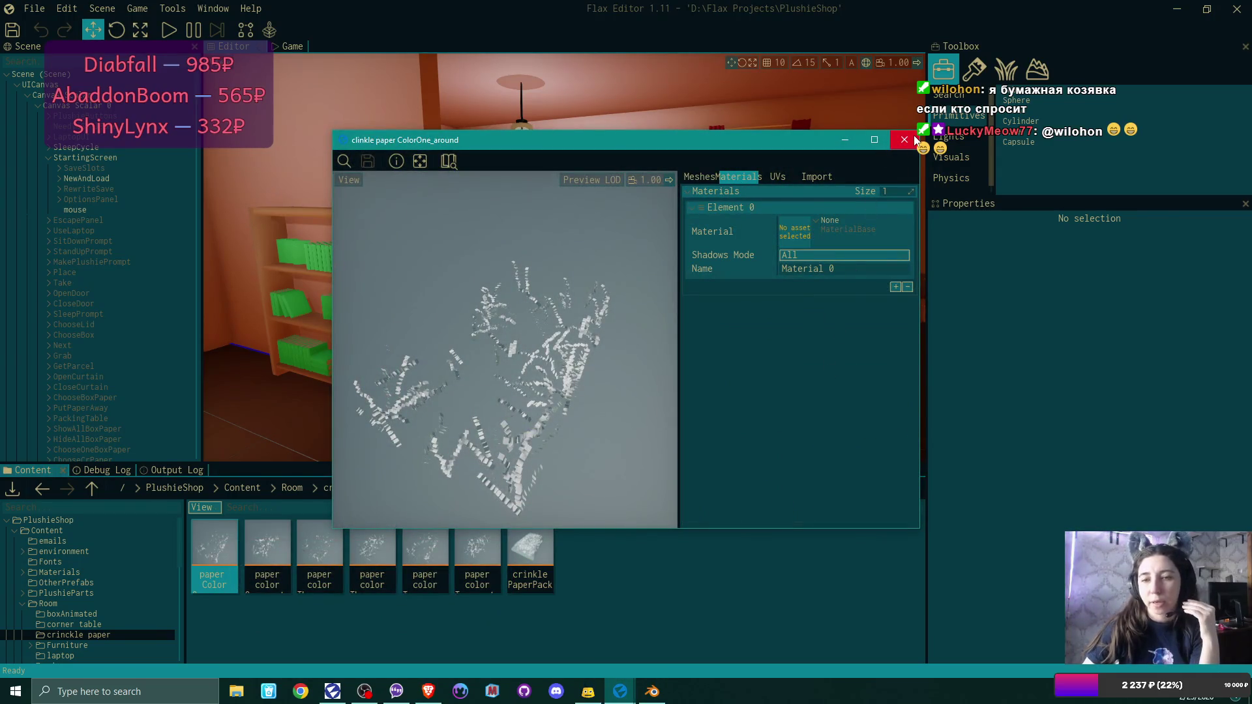
left_click(815, 221)
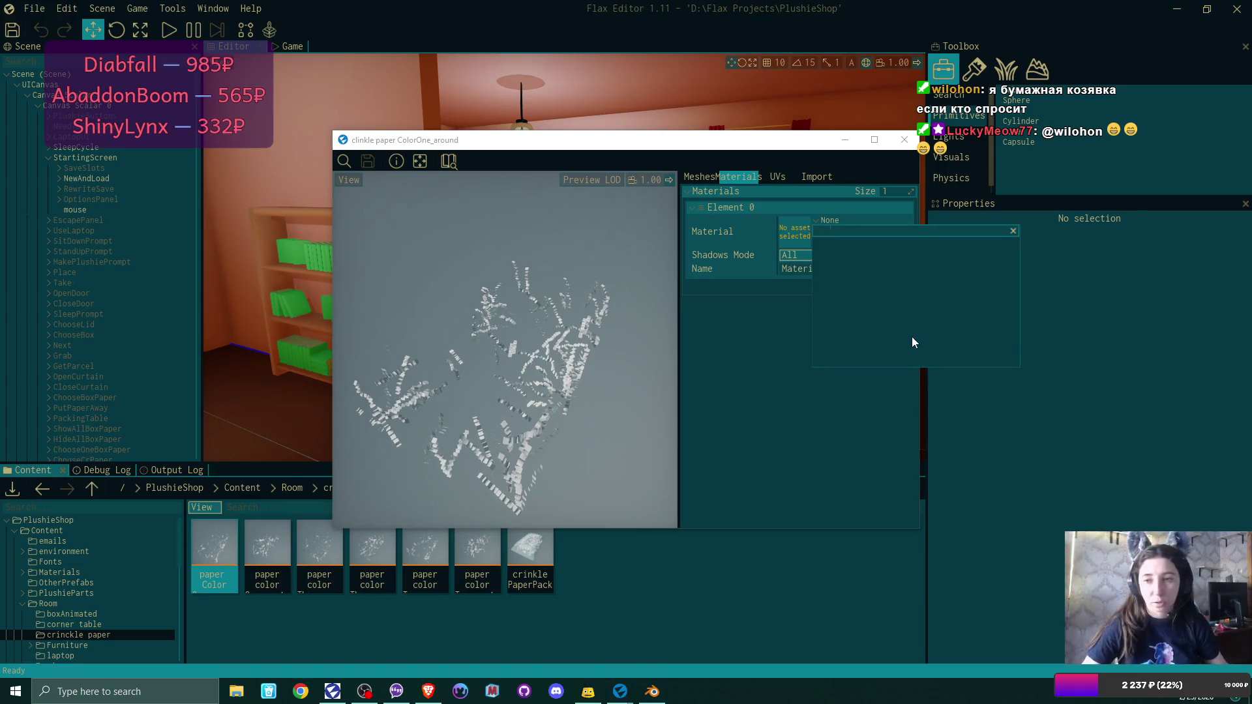
type("def")
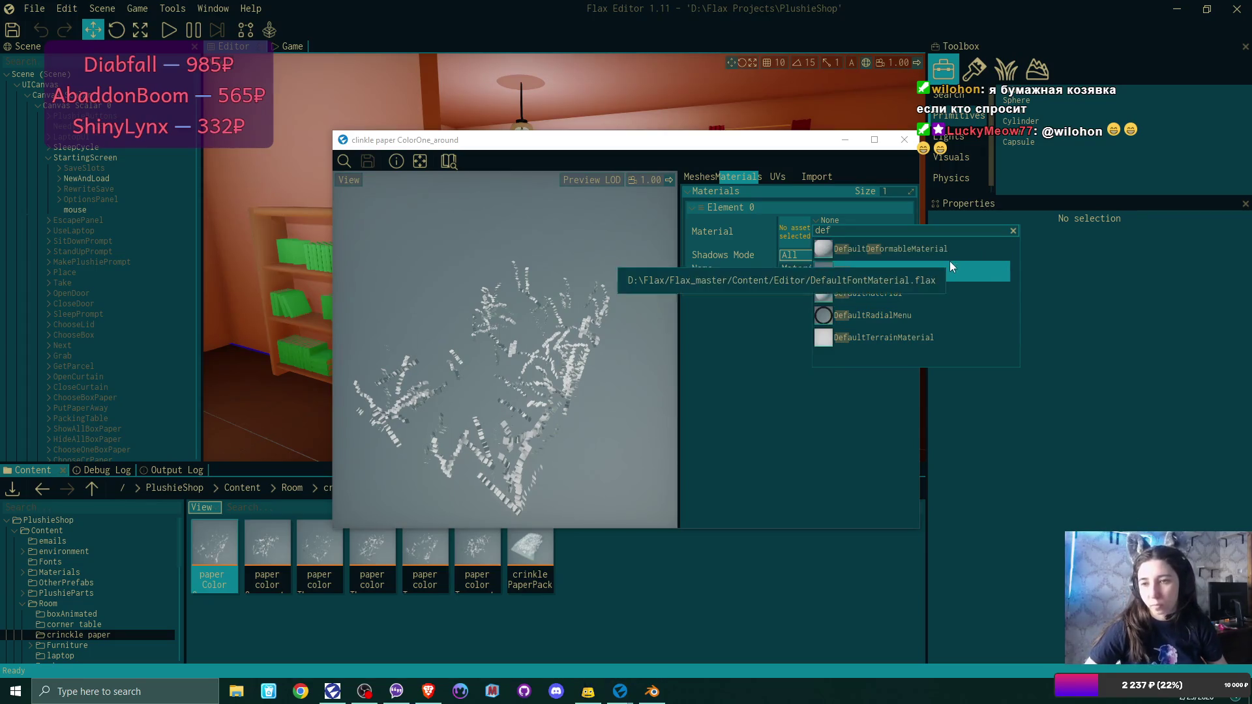
left_click(922, 298)
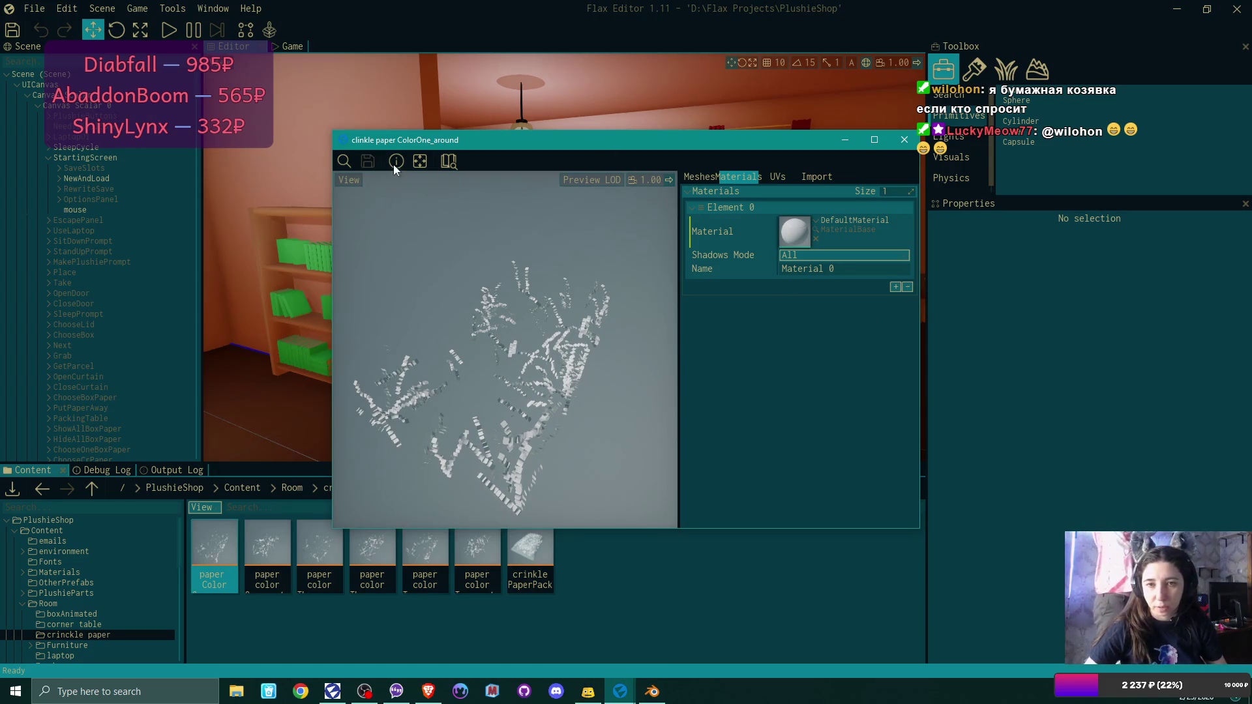
left_click(904, 140)
double_click(268, 546)
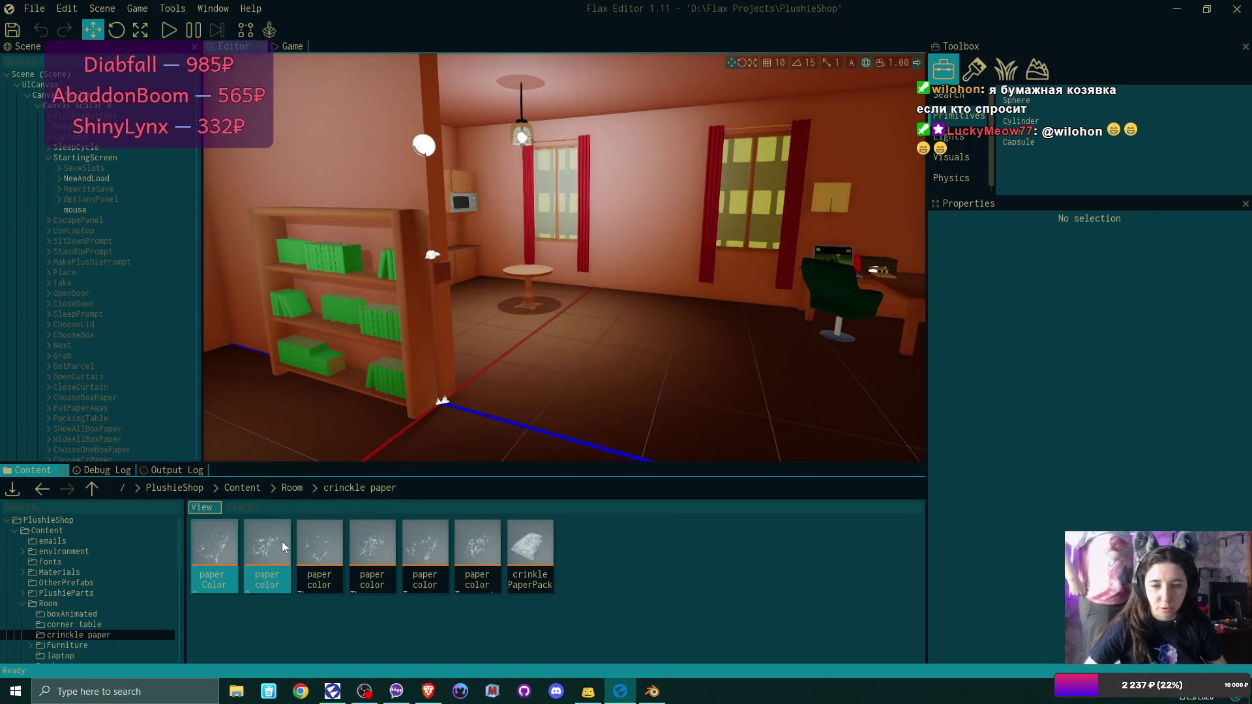
Assign DefaultMaterial to colorOne_center's Element 0, save, and close its editor.
left_click(750, 182)
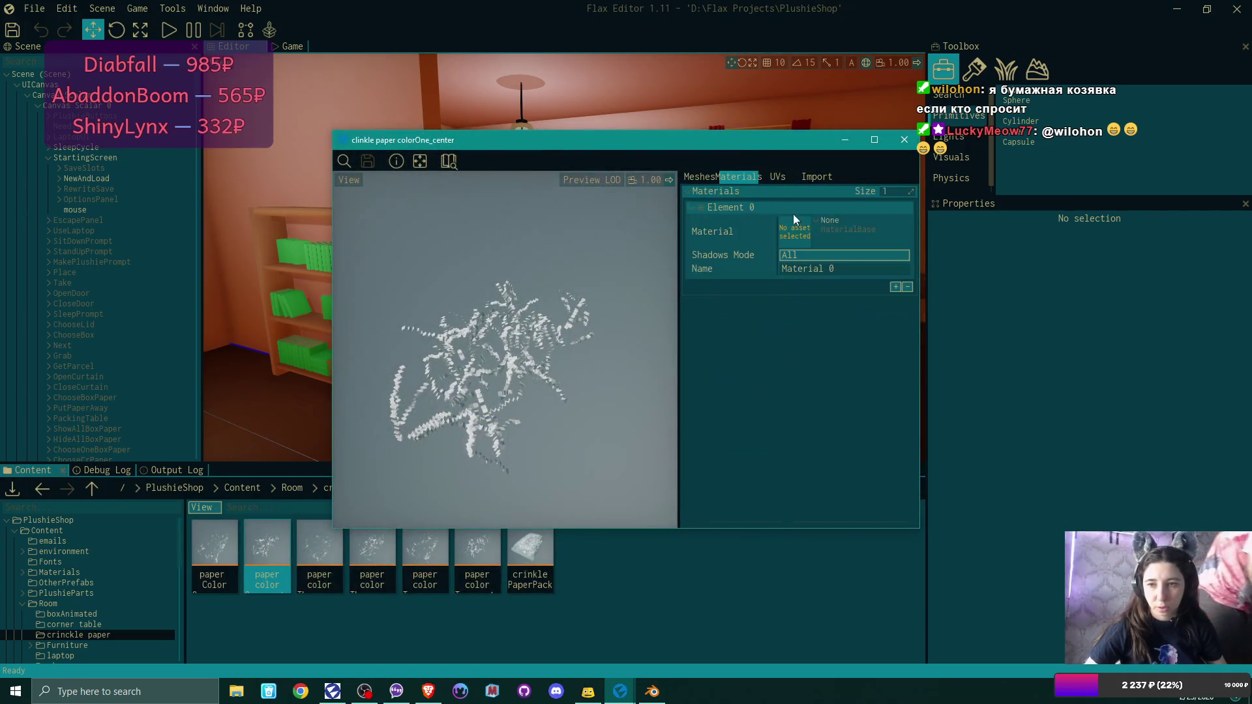
left_click(816, 220)
type("De")
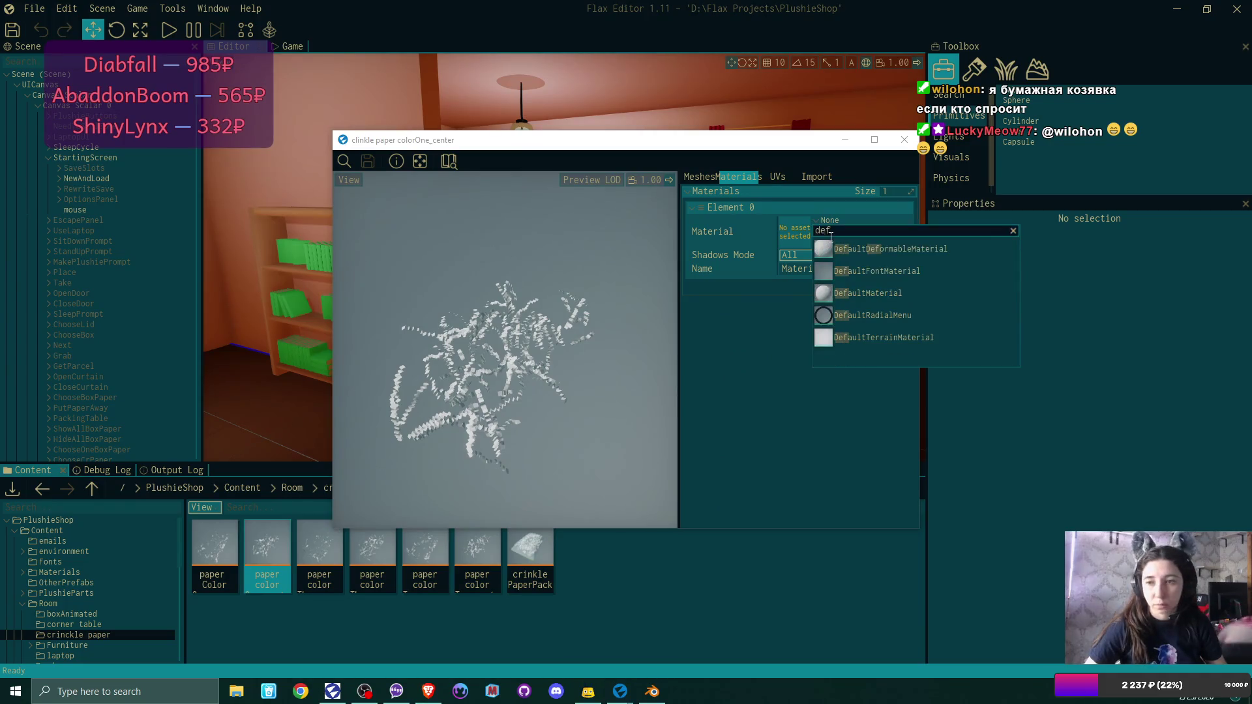
left_click(903, 295)
left_click(368, 161)
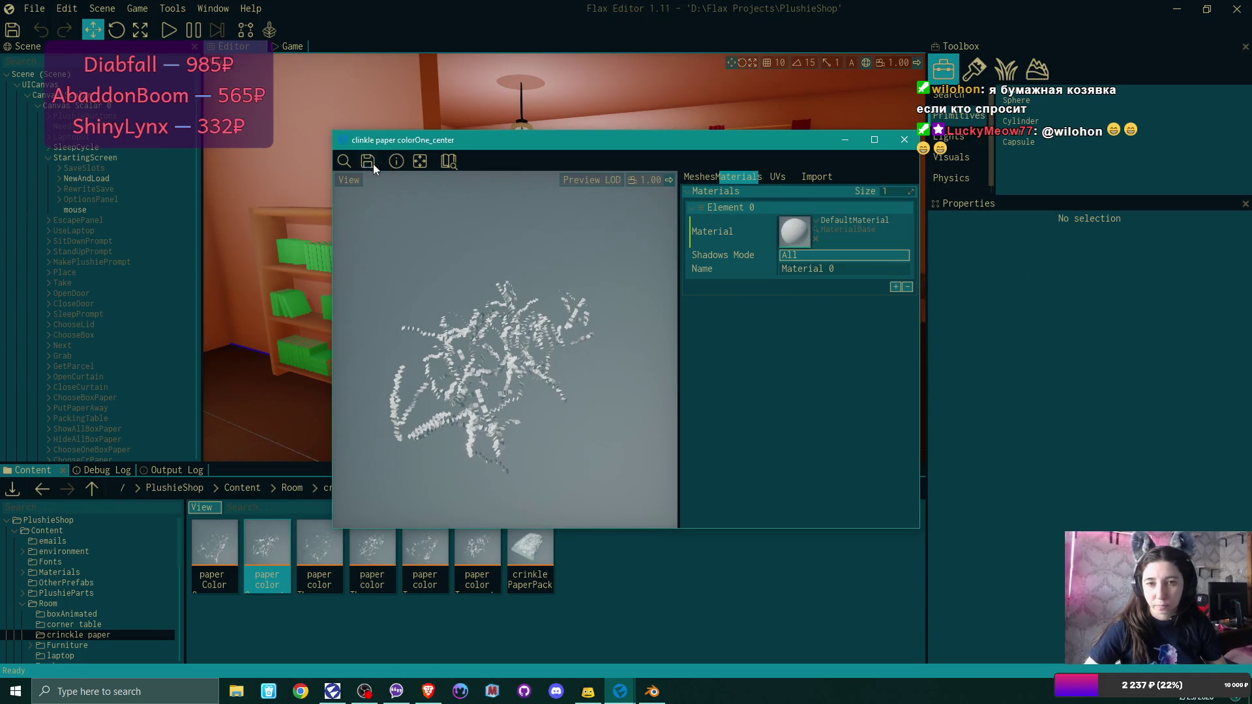
left_click(905, 140)
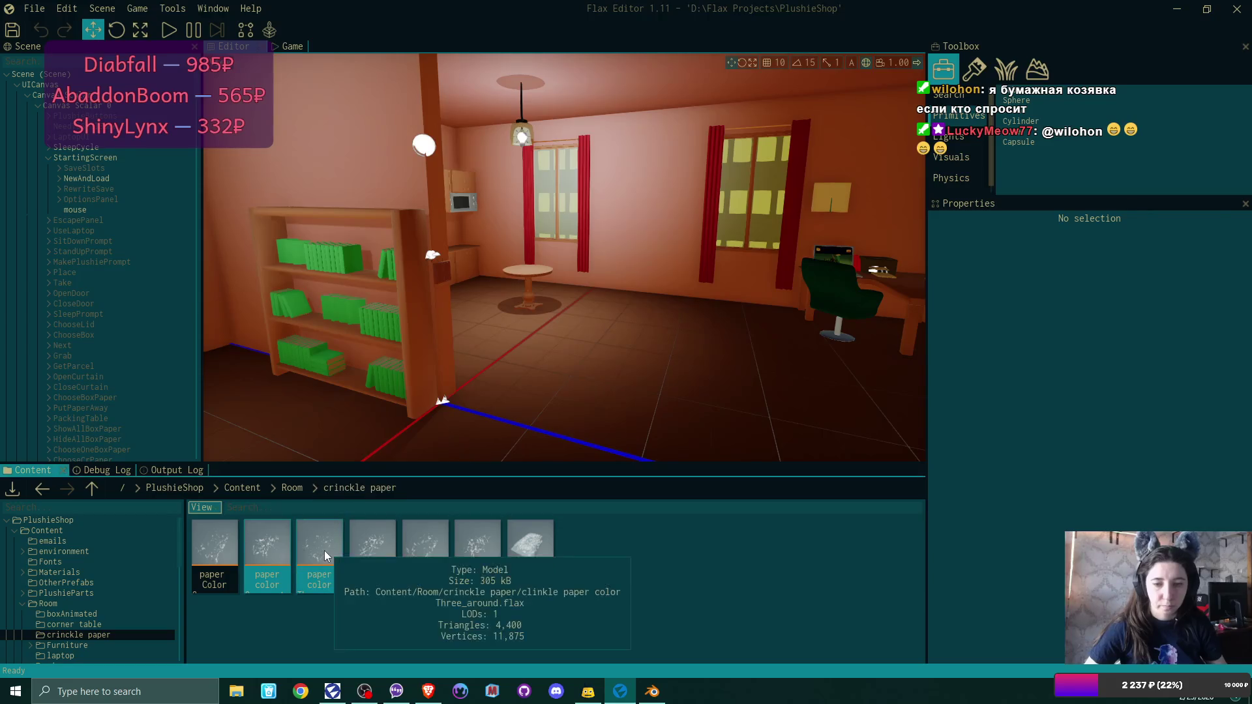
Open colorThree_around, give Element 0 DefaultMaterial, save, and close it.
double_click(321, 552)
left_click(754, 178)
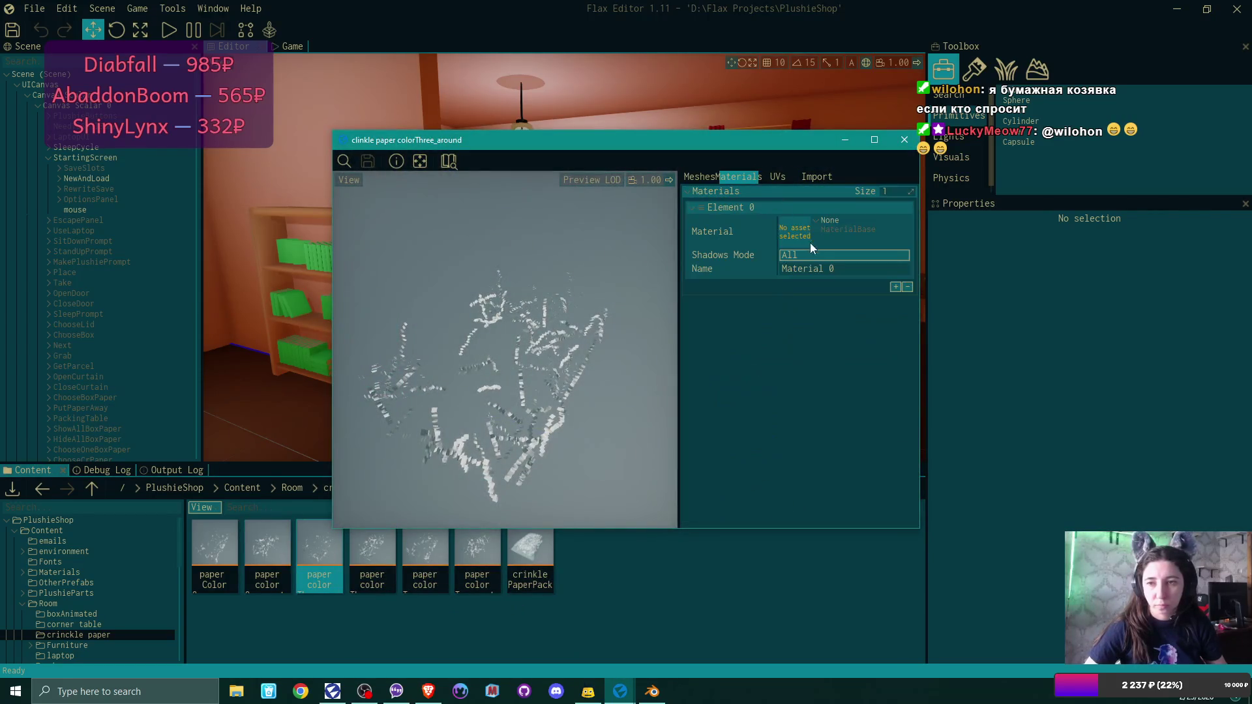
left_click(820, 225)
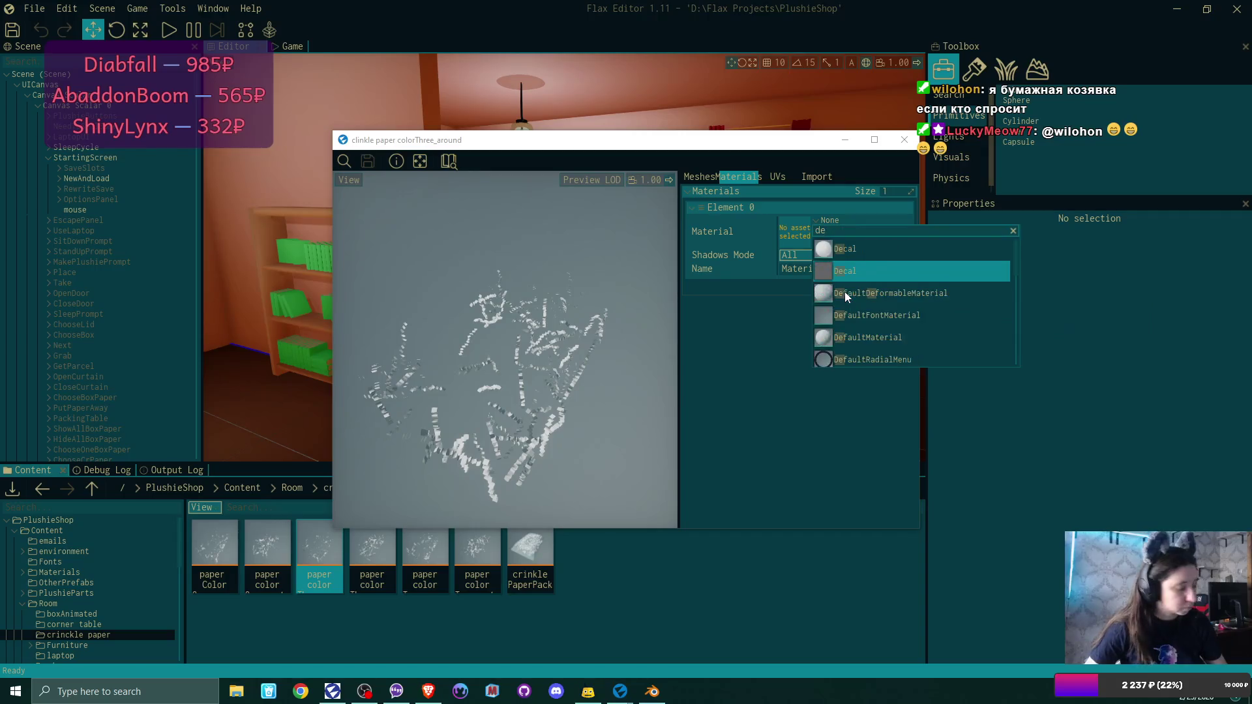
type("def")
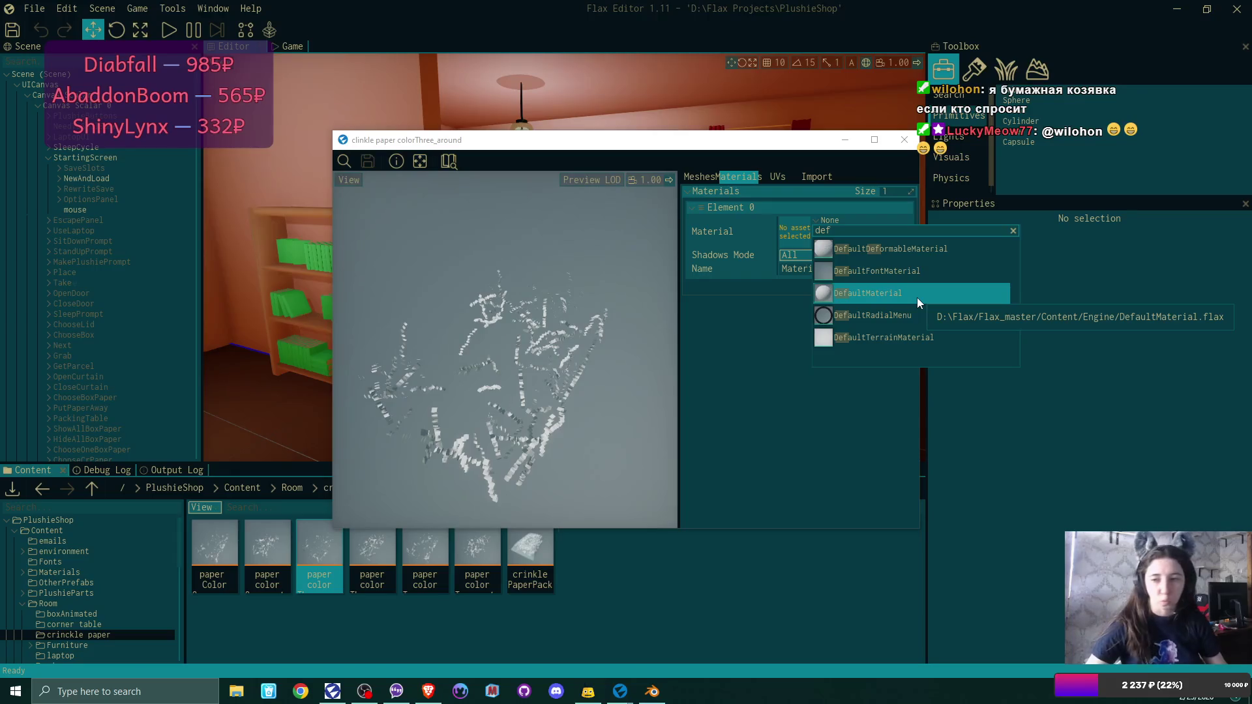
left_click(917, 297)
left_click(368, 160)
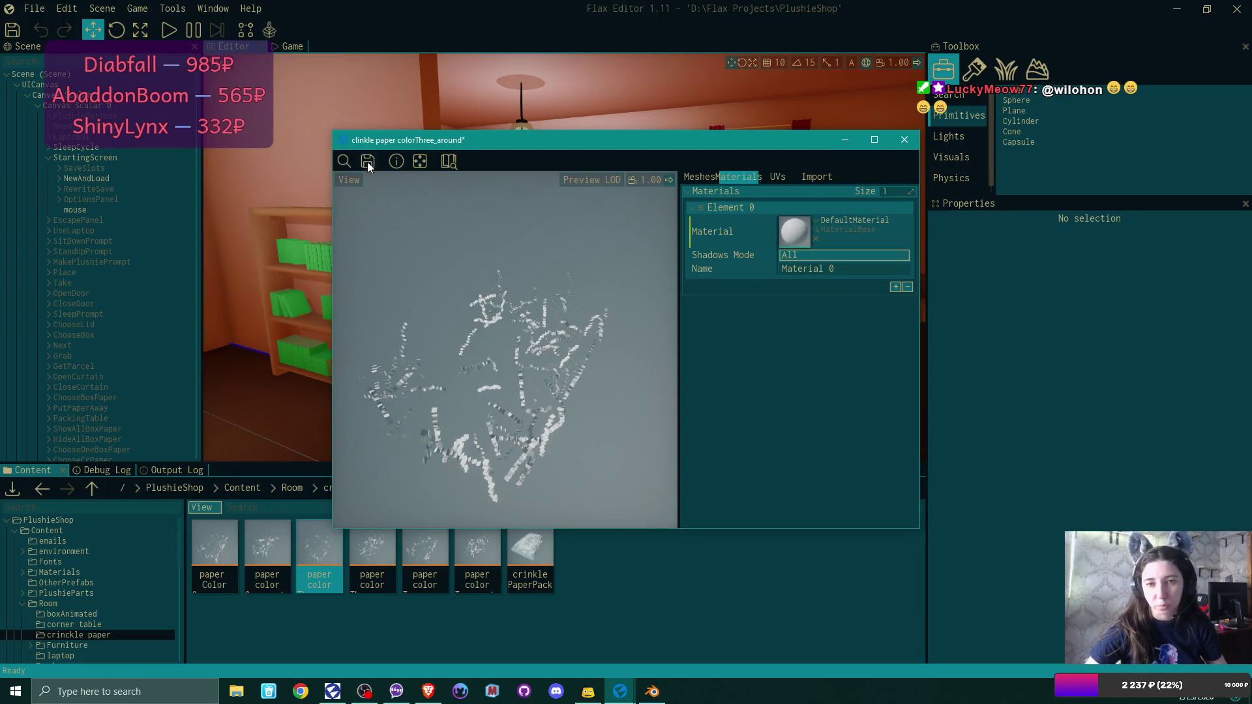
left_click(905, 140)
Give colorThree_center DefaultMaterial, open colorTwo_around, then switch to Blender.
double_click(377, 552)
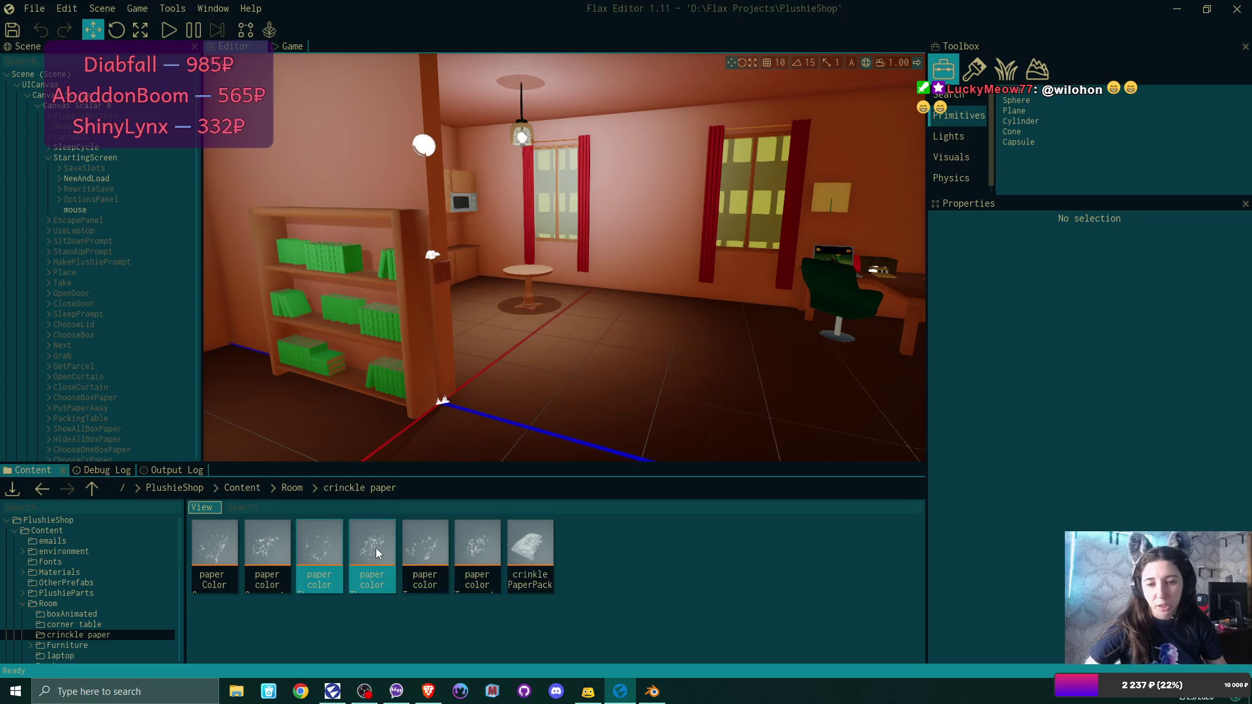
left_click(749, 184)
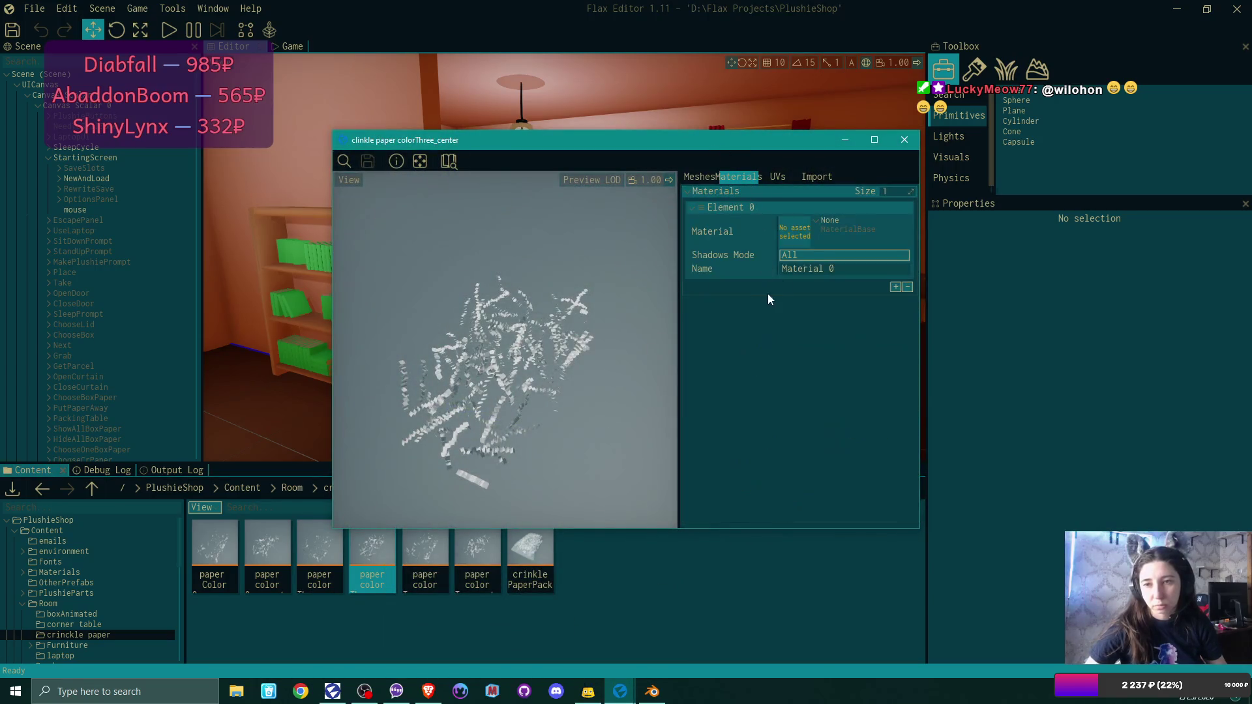
left_click(820, 225)
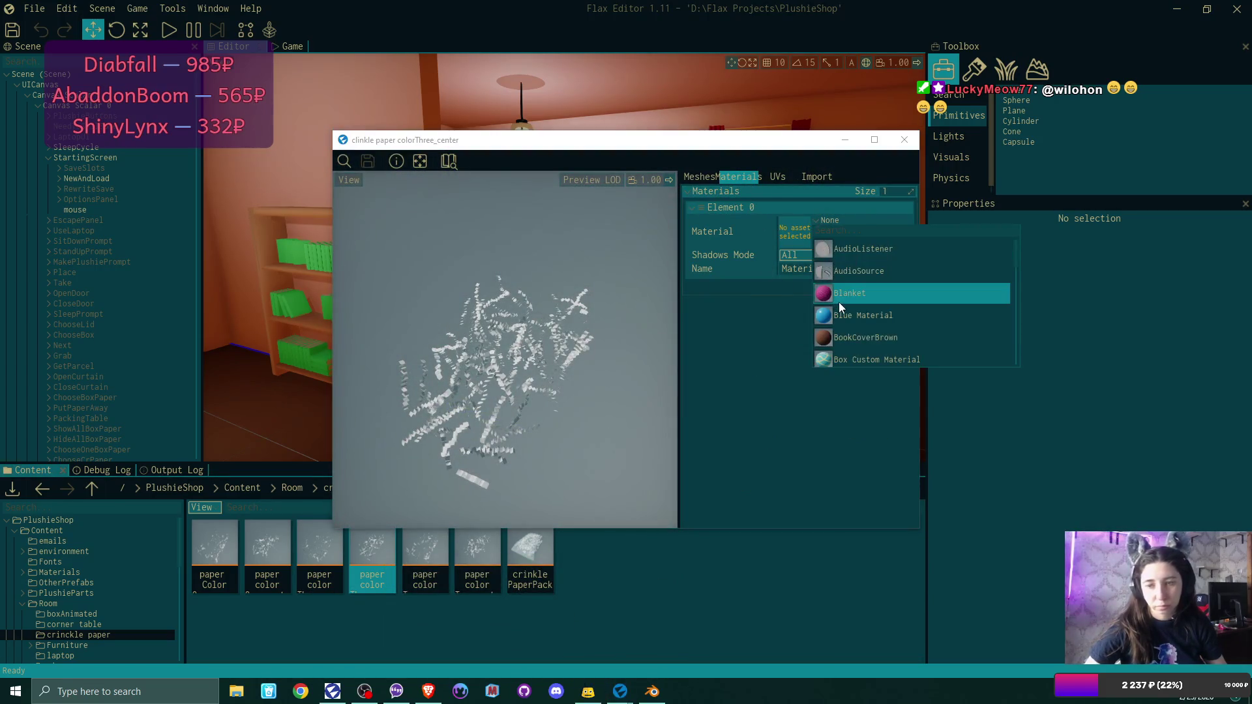
type("def")
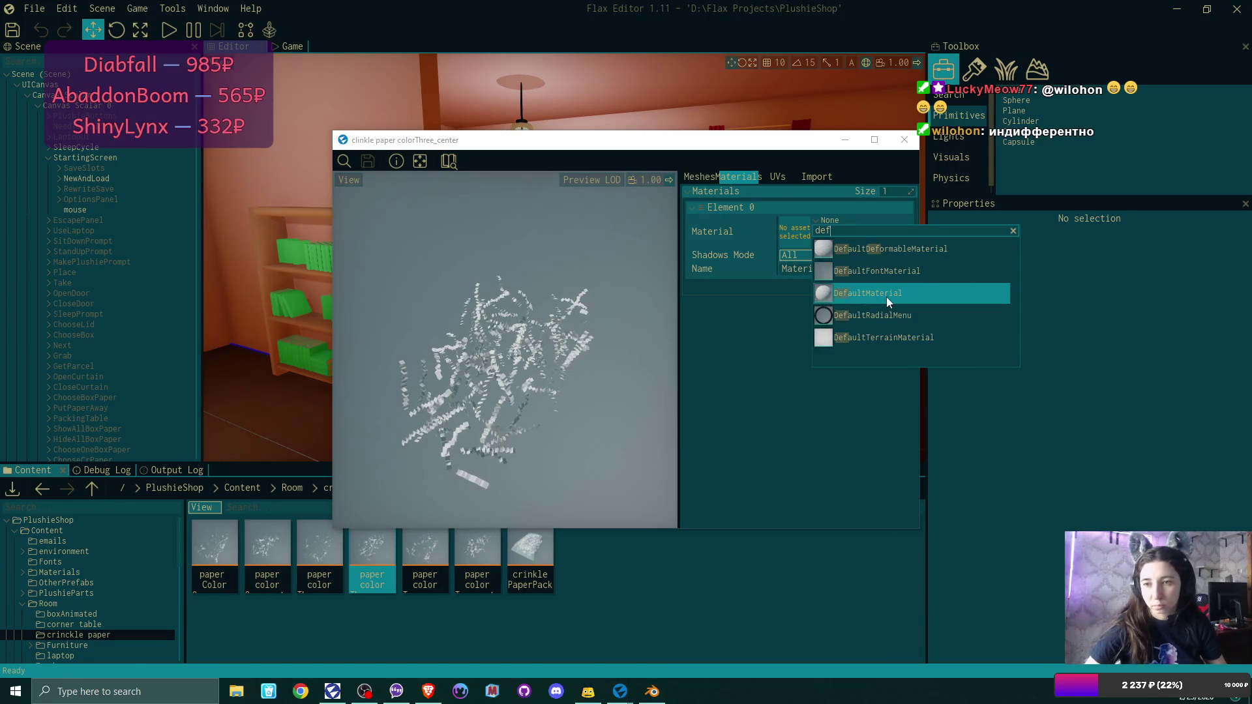
left_click(886, 295)
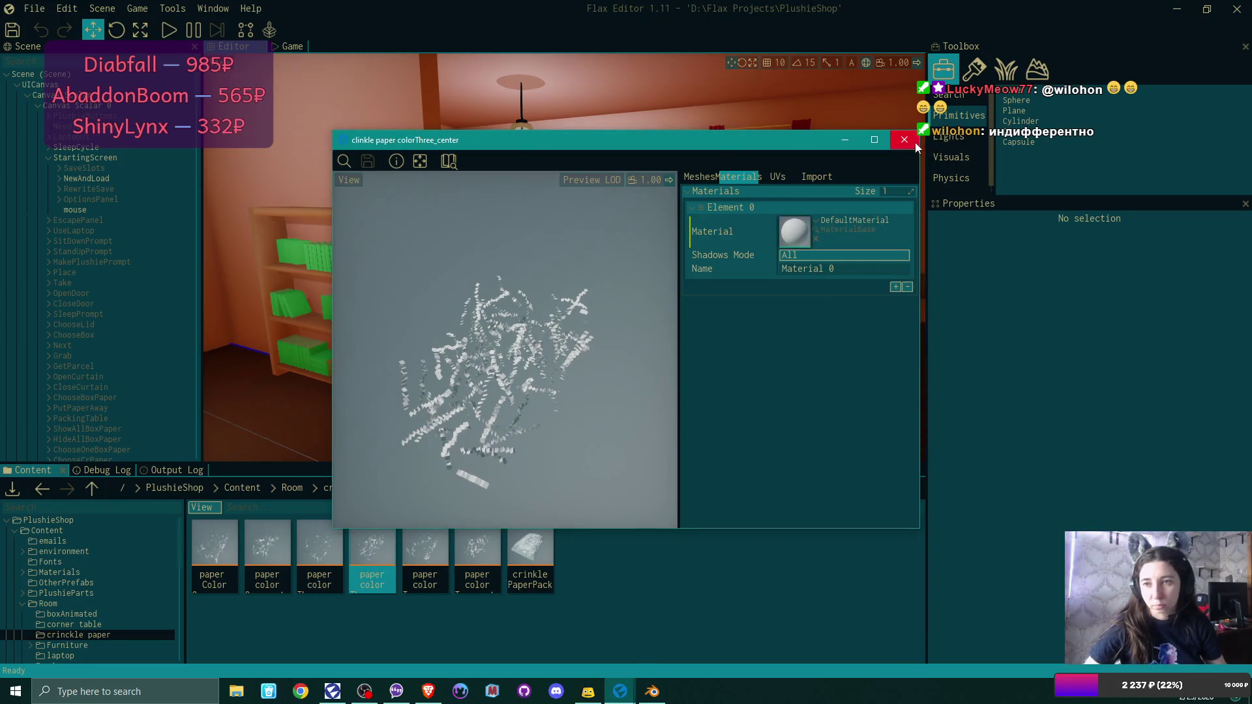
left_click(905, 139)
double_click(425, 540)
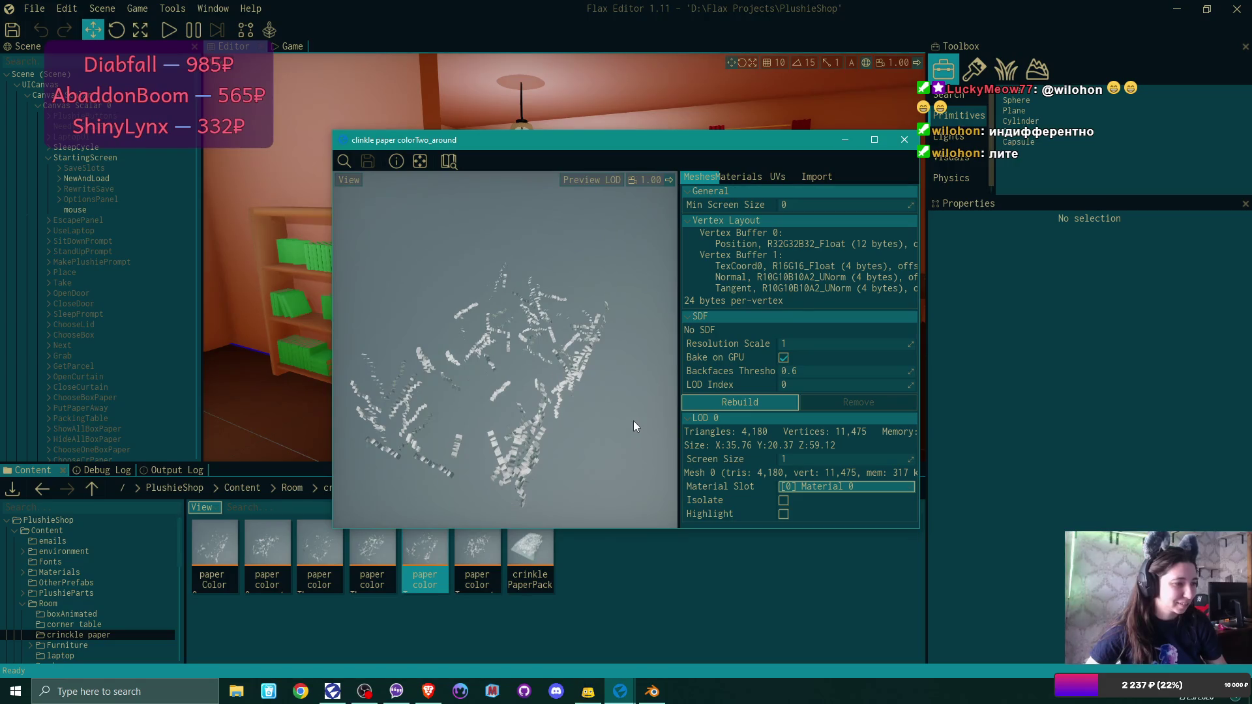
key("alt+Tab")
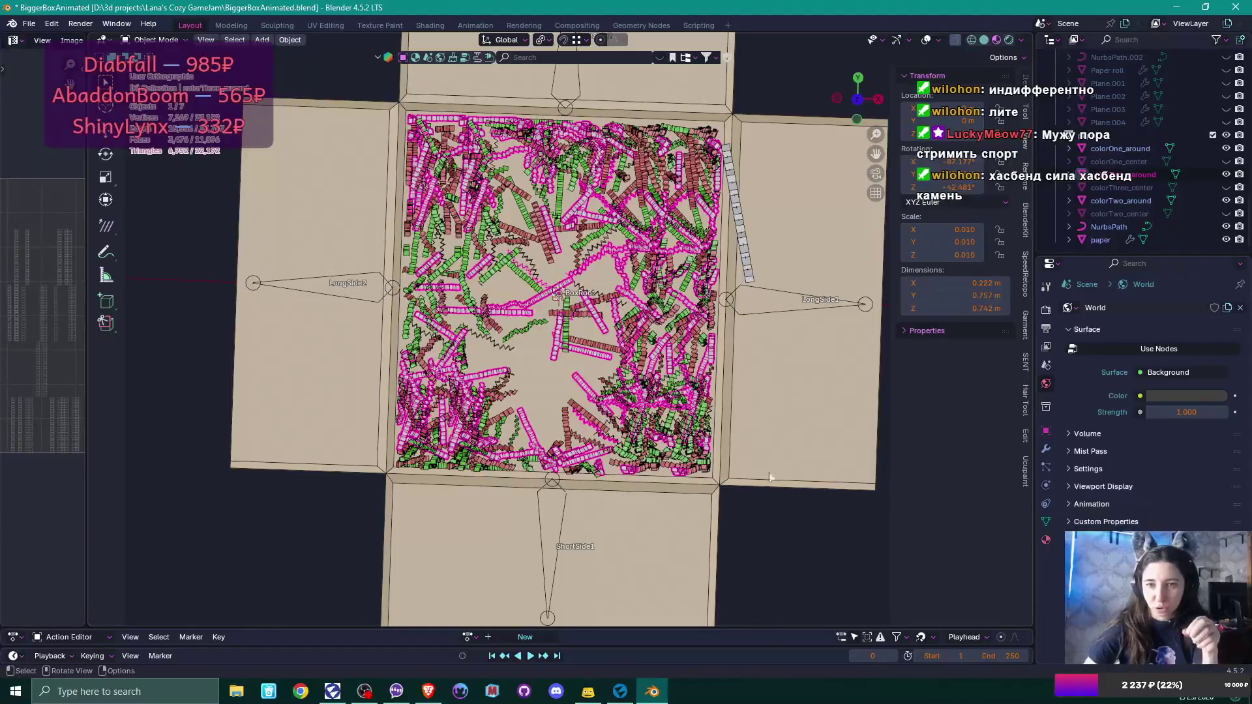
Select colorOne_around in the Outliner and open Blender's File menu for exporting.
mouse_move(704, 379)
left_mouse_down()
mouse_move(715, 277)
mouse_move(721, 290)
left_mouse_up()
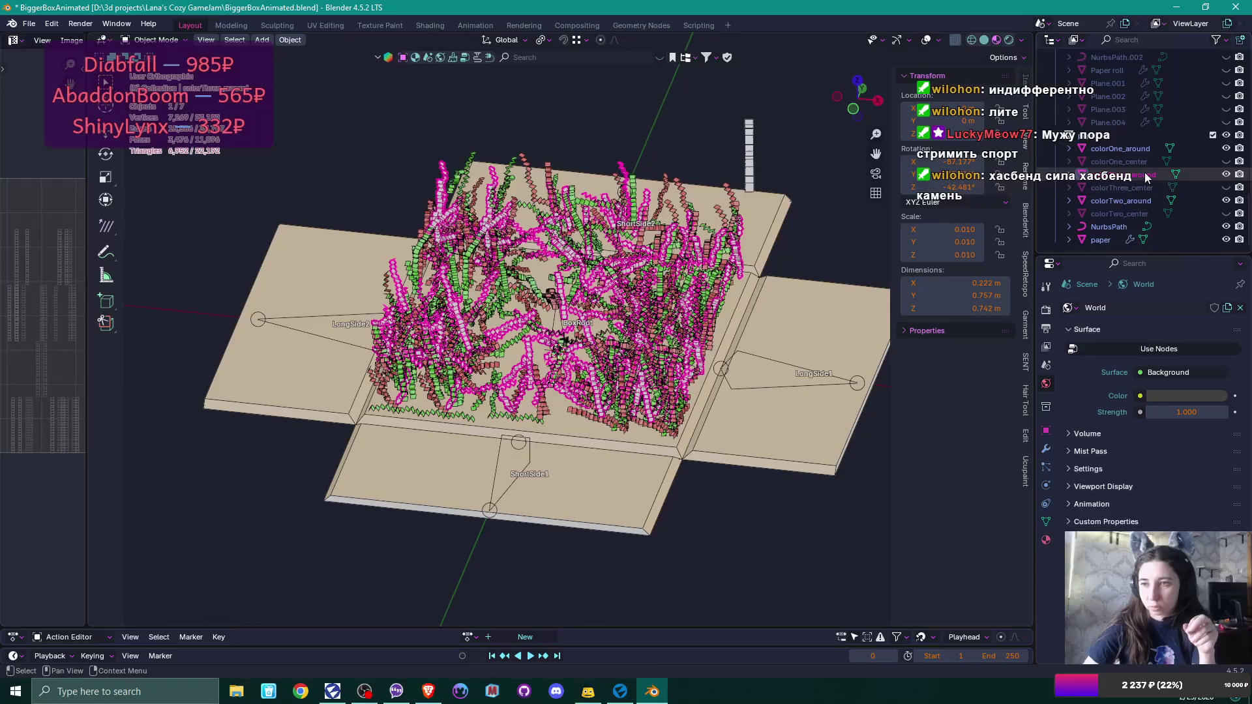
left_click(1132, 150)
left_click_drag(447, 222, 499, 212)
left_click(29, 24)
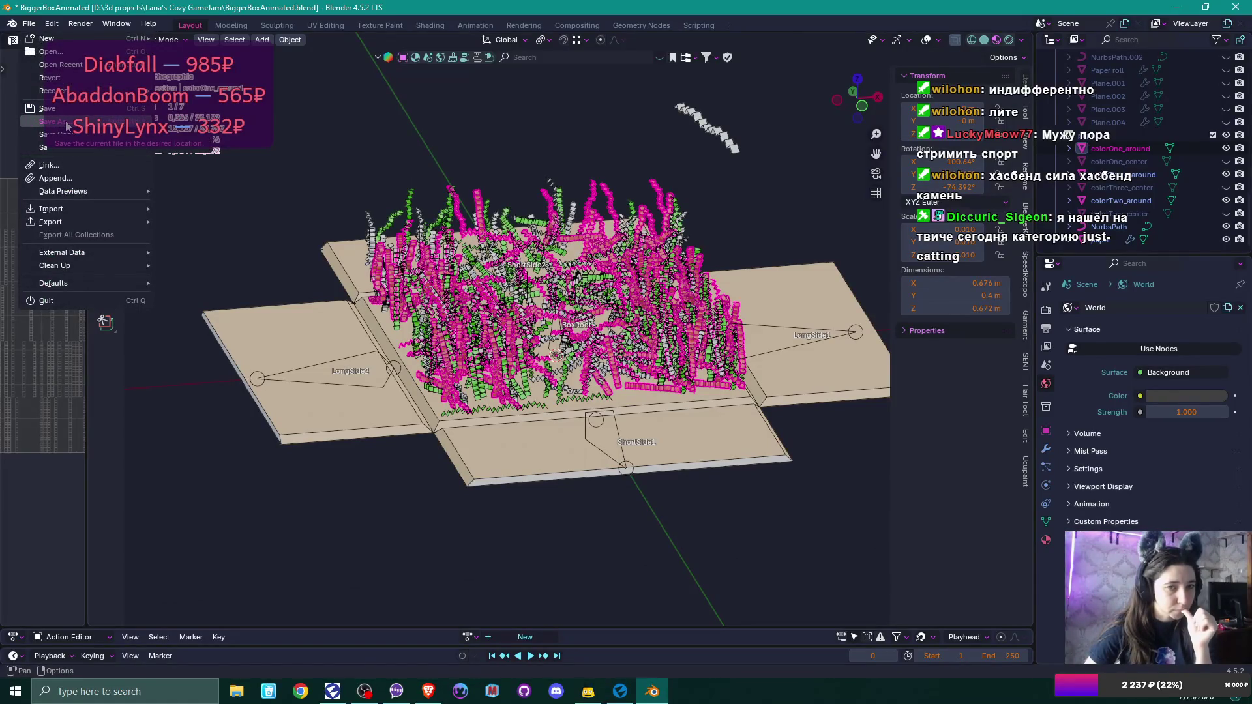
Choose FBX export and browse the Lana's Cozy GameJam folder in the file view.
mouse_move(76, 190)
mouse_move(81, 222)
left_click(231, 346)
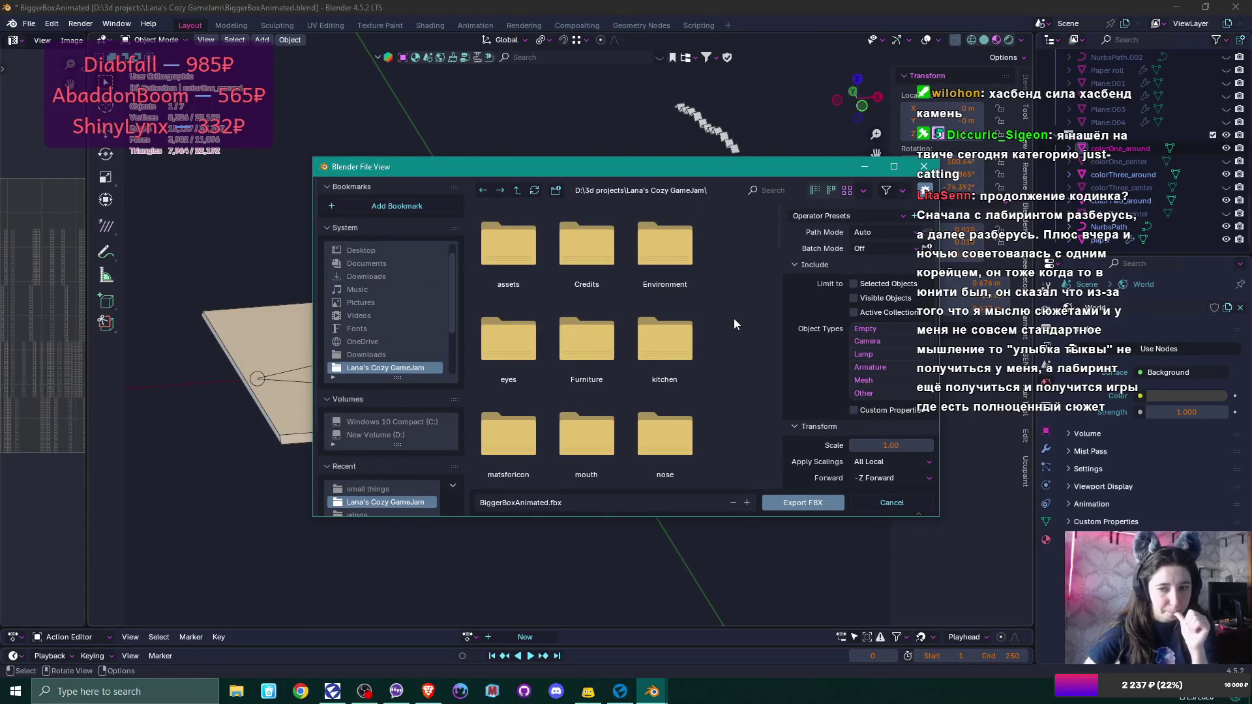
scroll(734, 320, "down", 5)
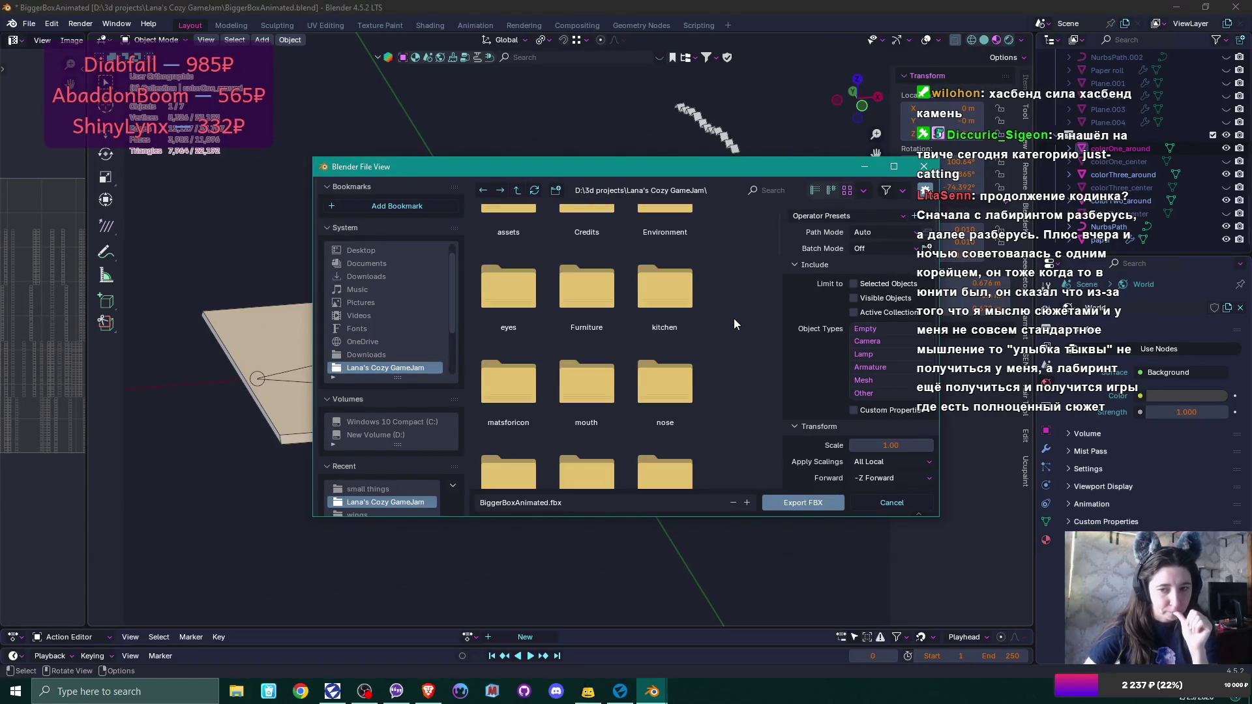
scroll(735, 324, "down", 2)
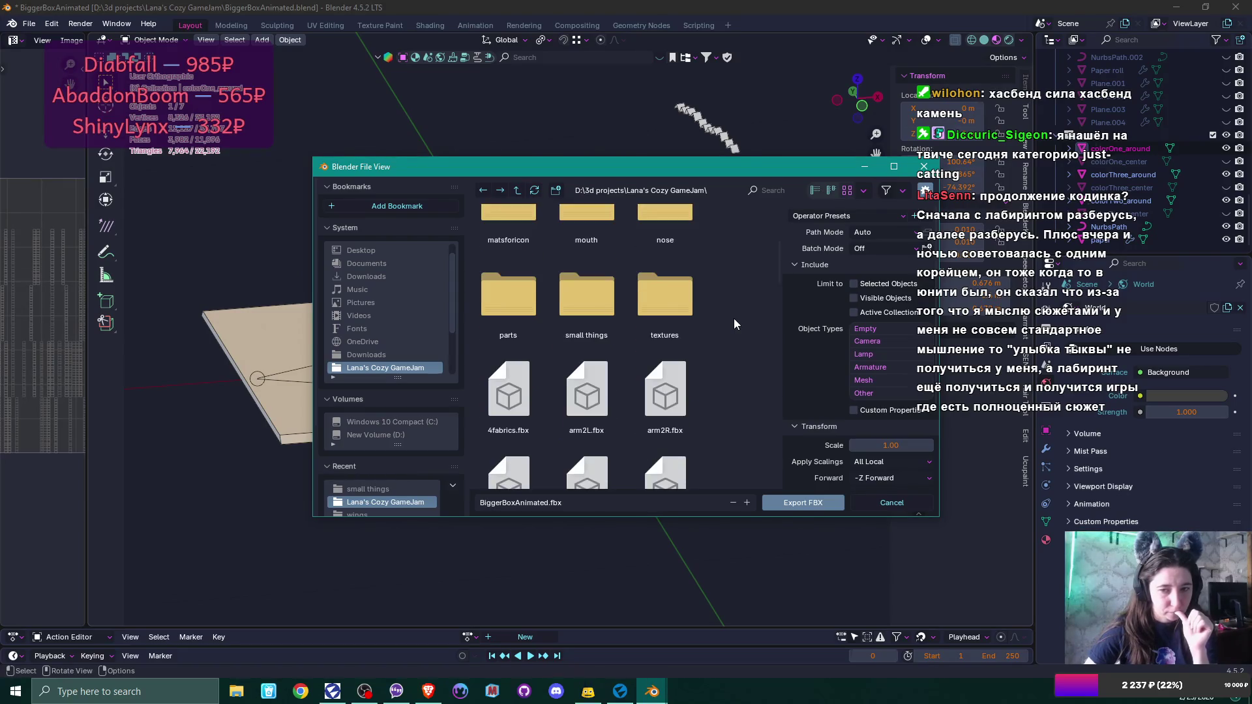
scroll(735, 319, "down", 8)
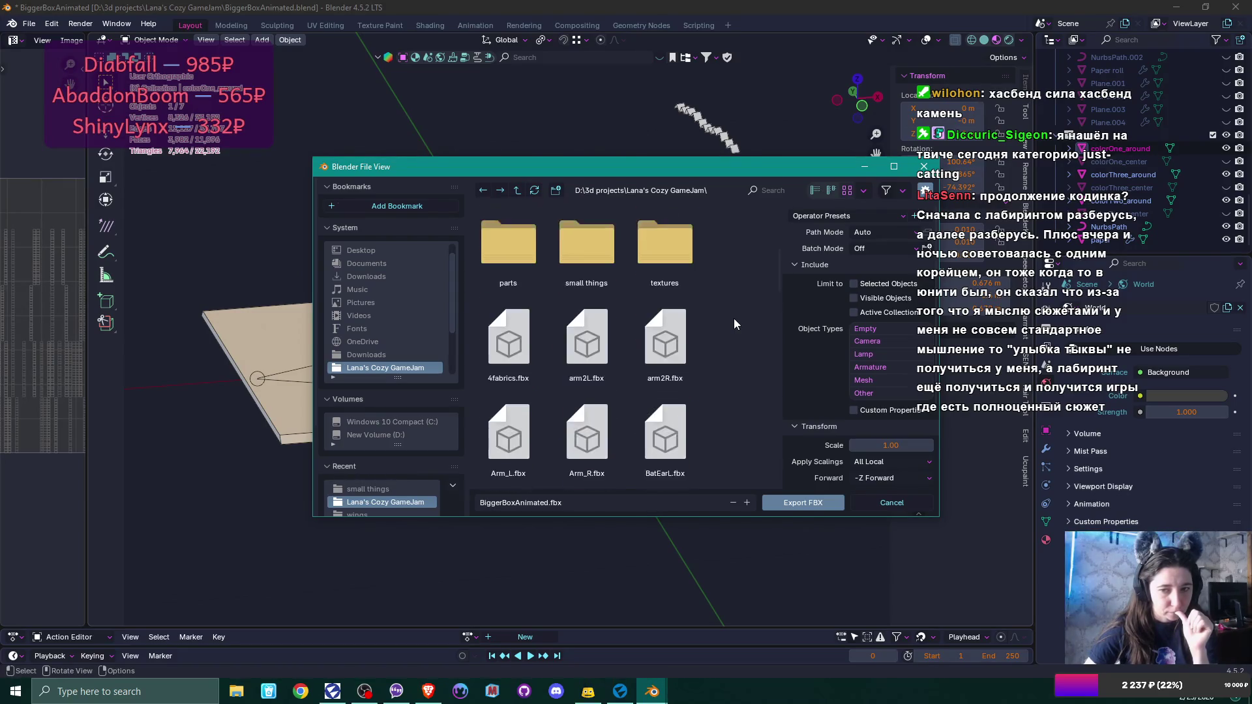
scroll(735, 324, "down", 8)
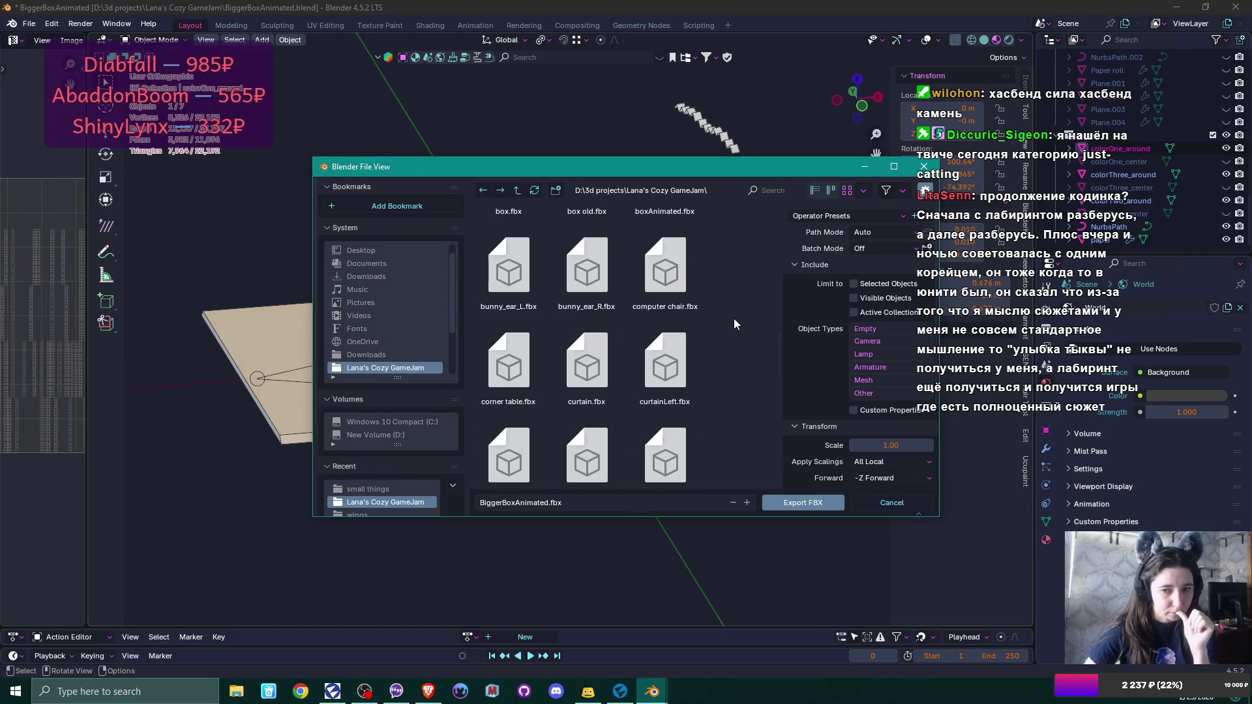
scroll(735, 324, "down", 3)
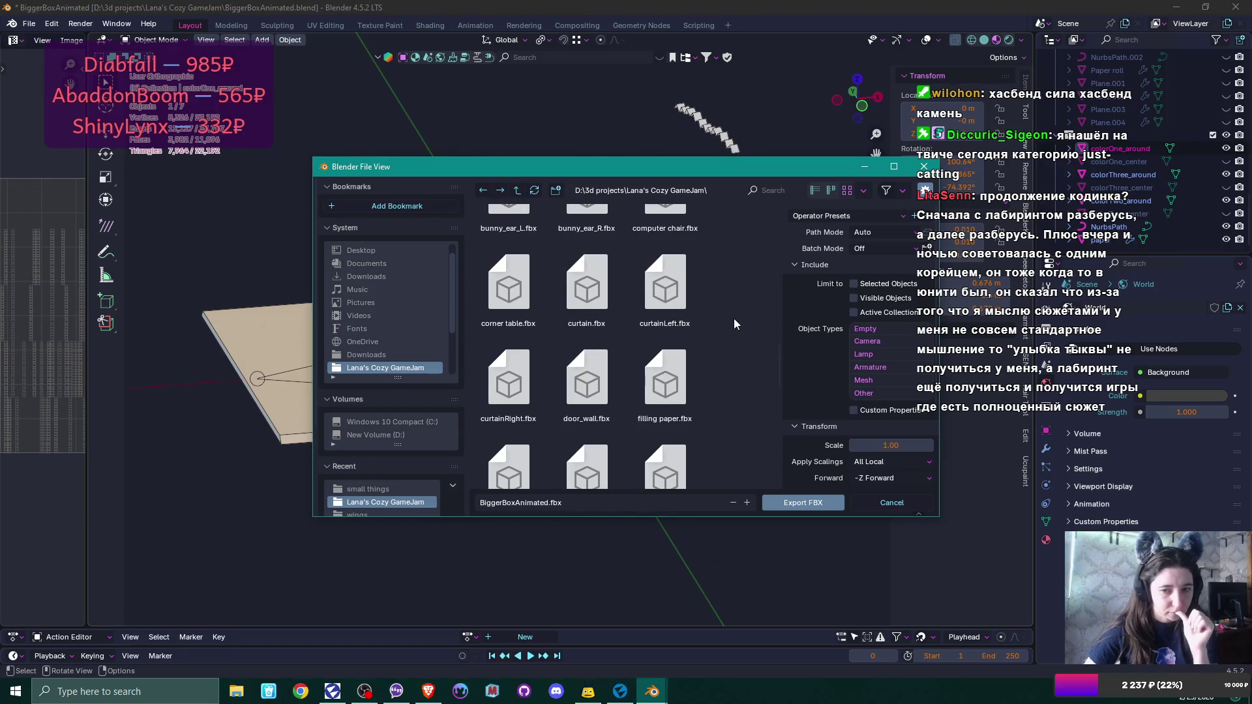
scroll(735, 325, "up", 6)
scroll(734, 318, "up", 9)
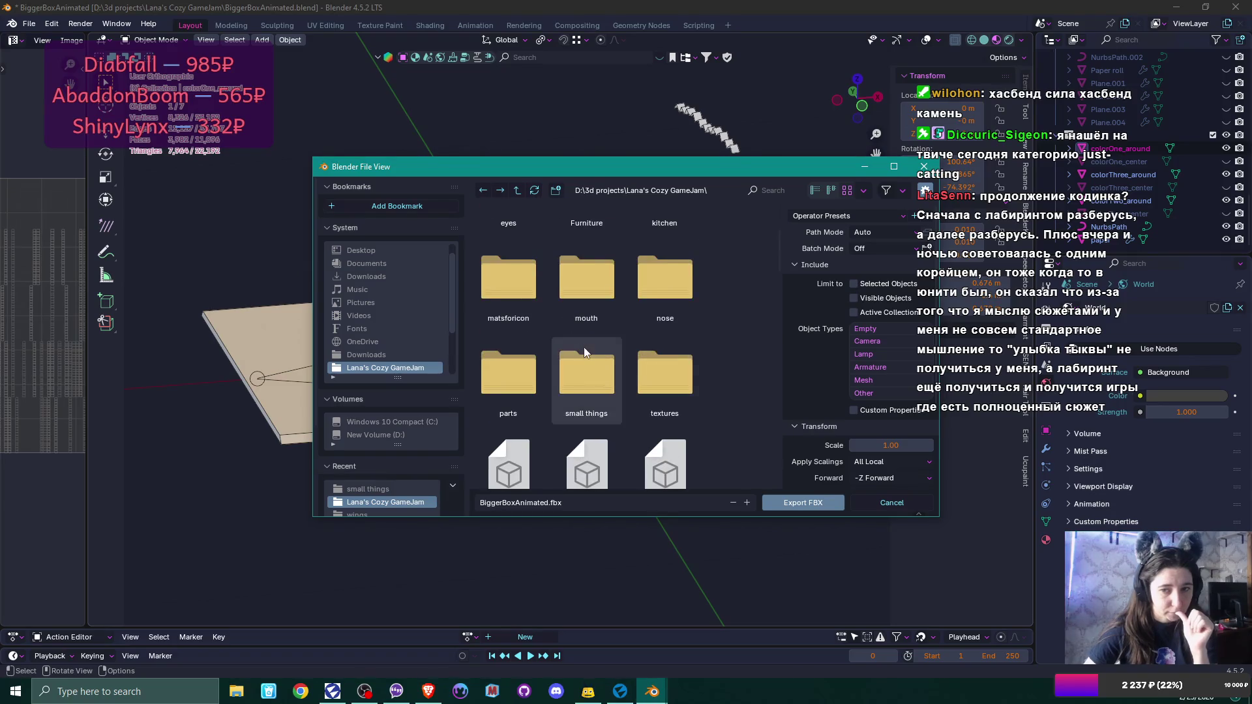
Open the small things folder to review its FBX files, then return to Flax Editor.
double_click(586, 349)
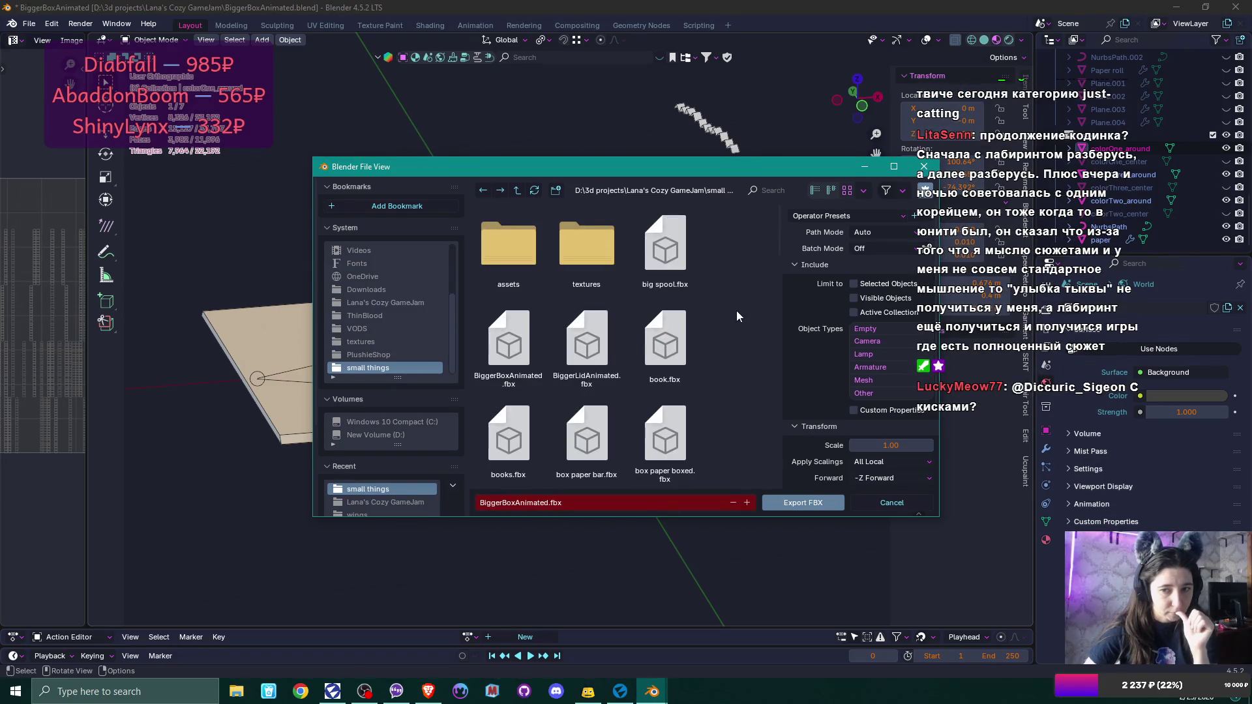
scroll(737, 316, "down", 5)
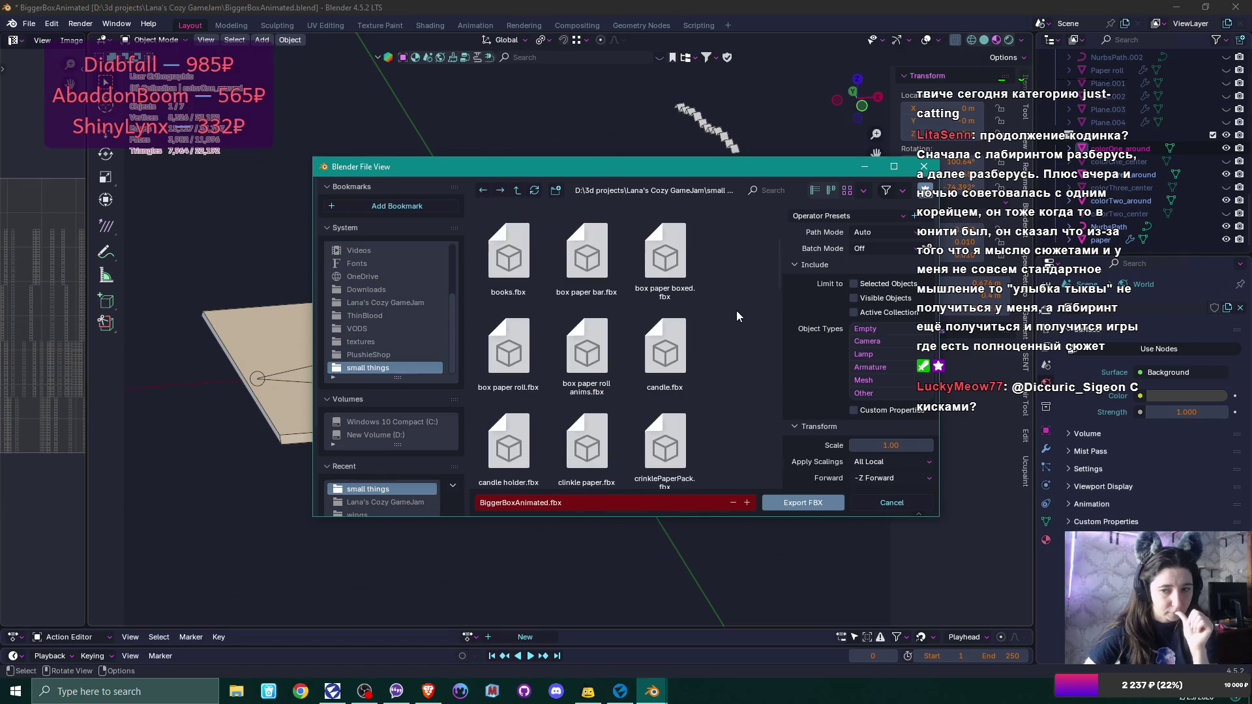
scroll(737, 316, "down", 3)
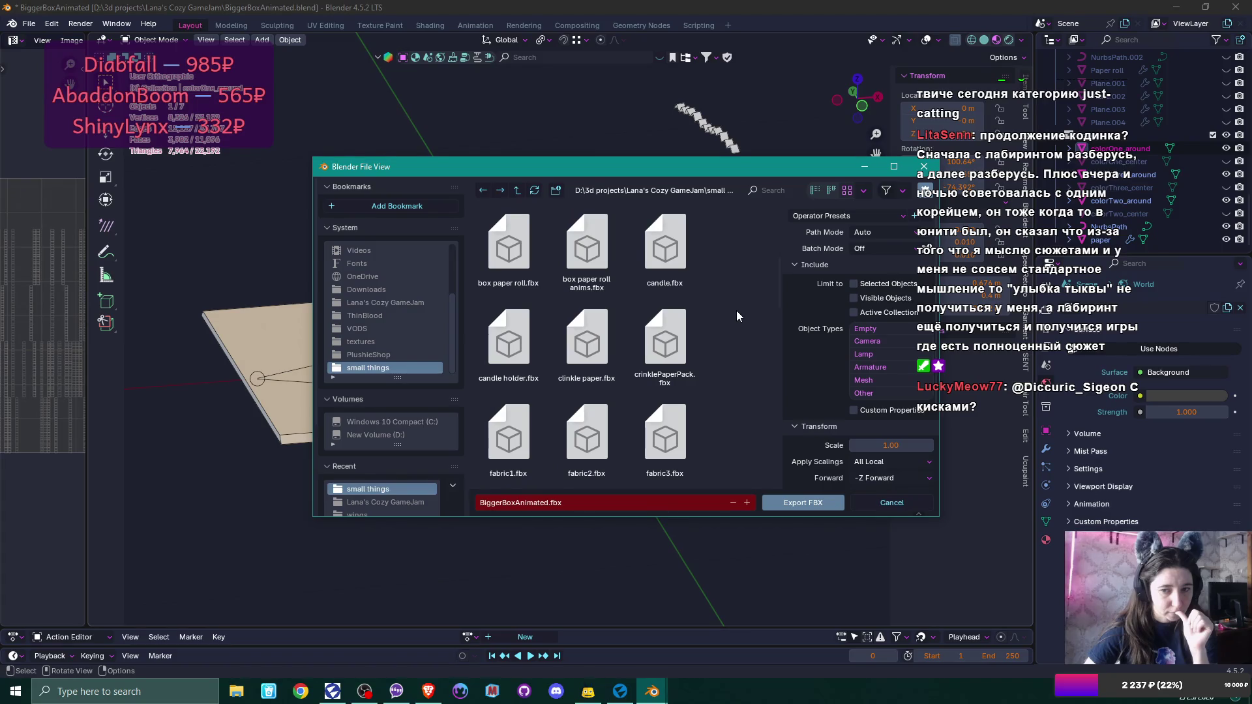
scroll(737, 313, "down", 3)
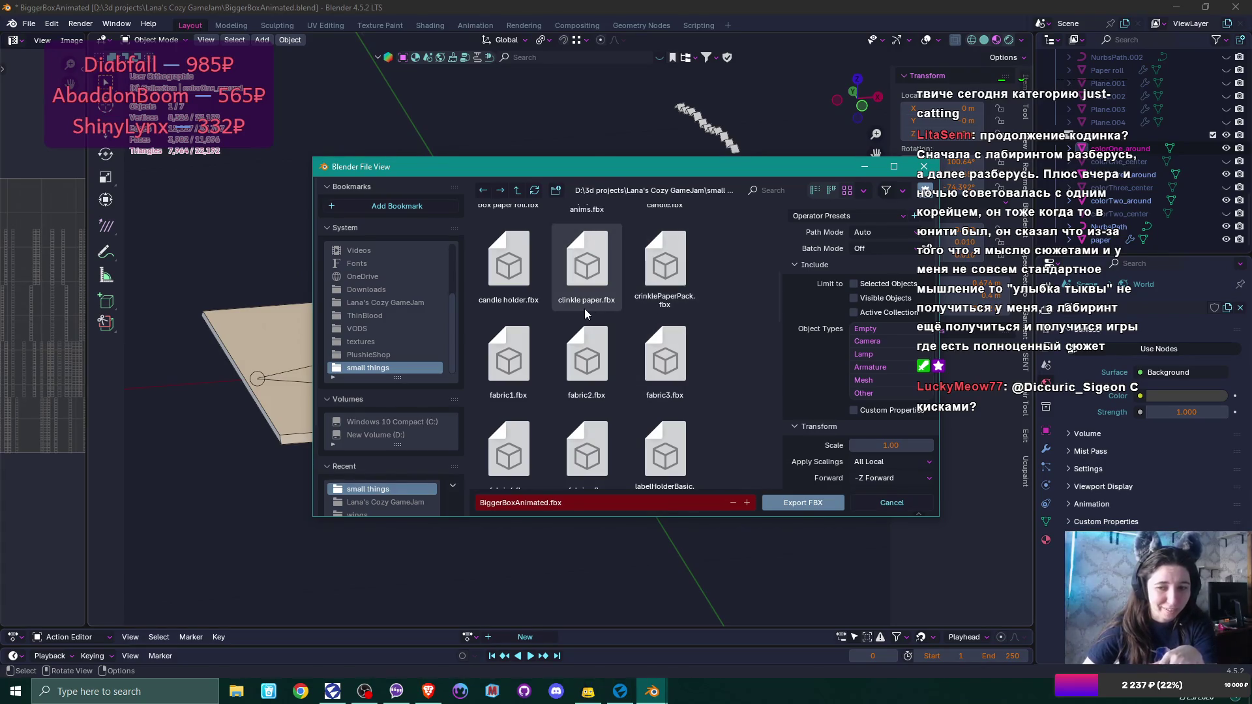
scroll(585, 313, "down", 2)
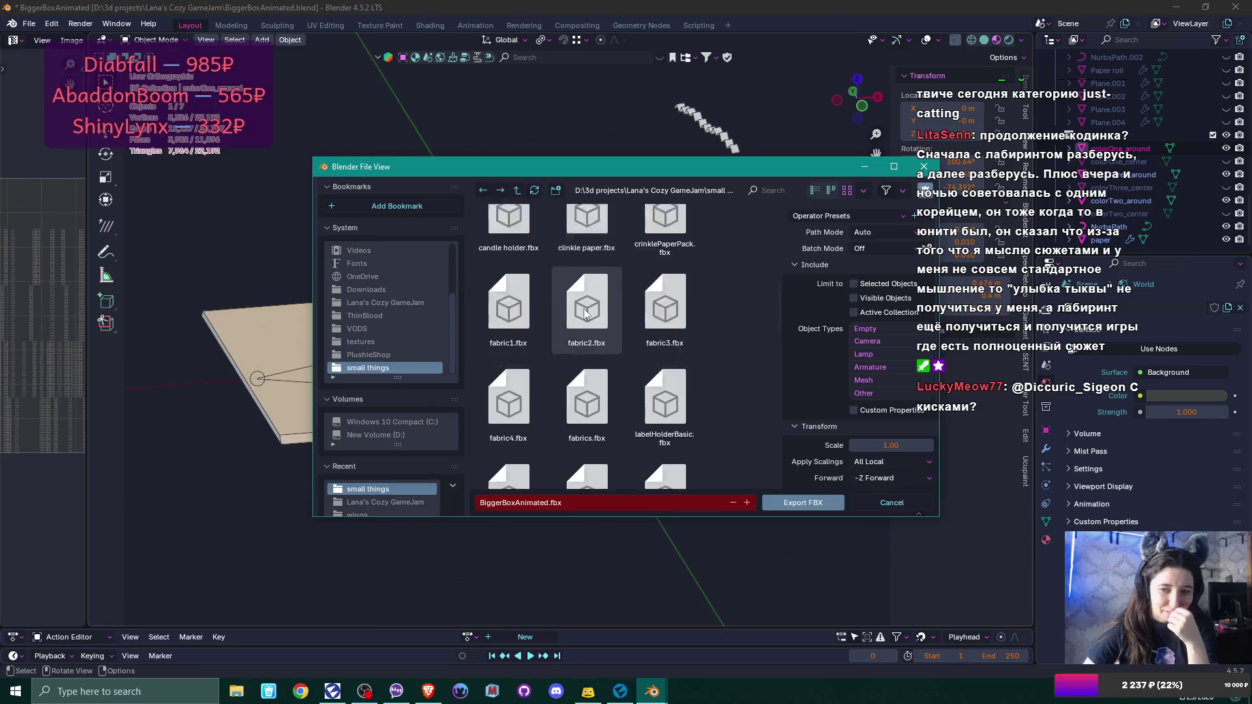
scroll(585, 313, "down", 4)
scroll(584, 312, "down", 3)
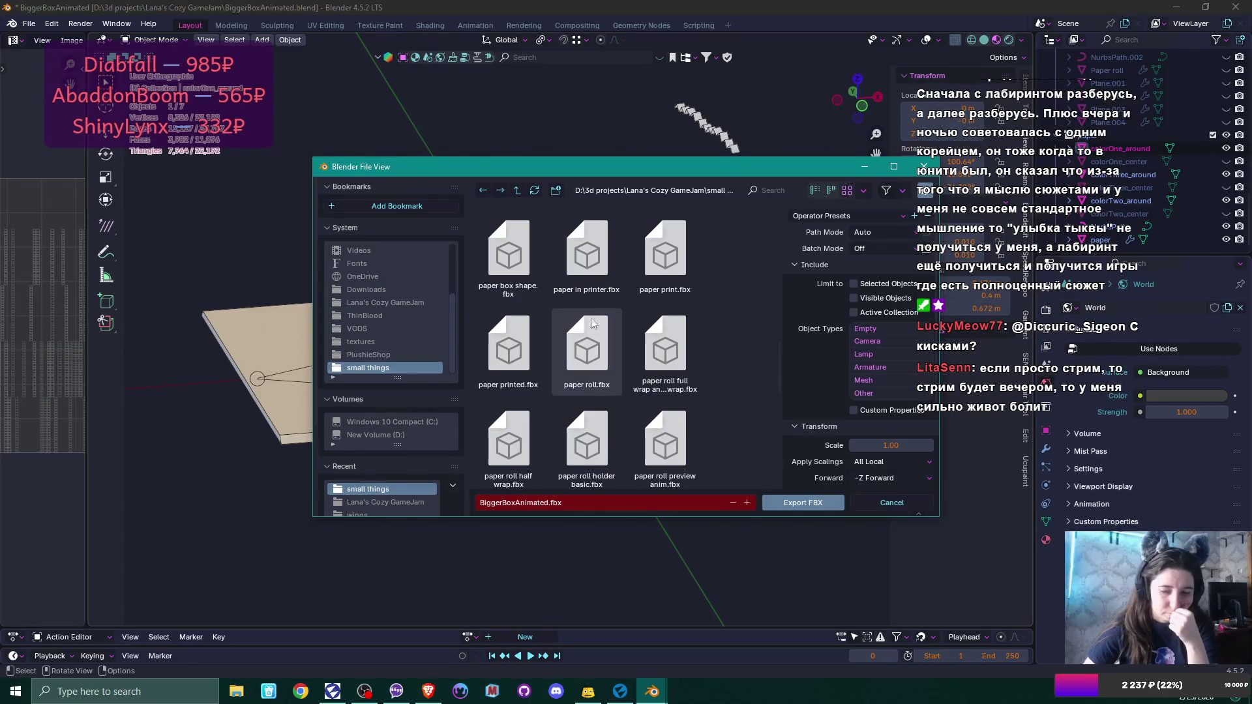
left_click(619, 692)
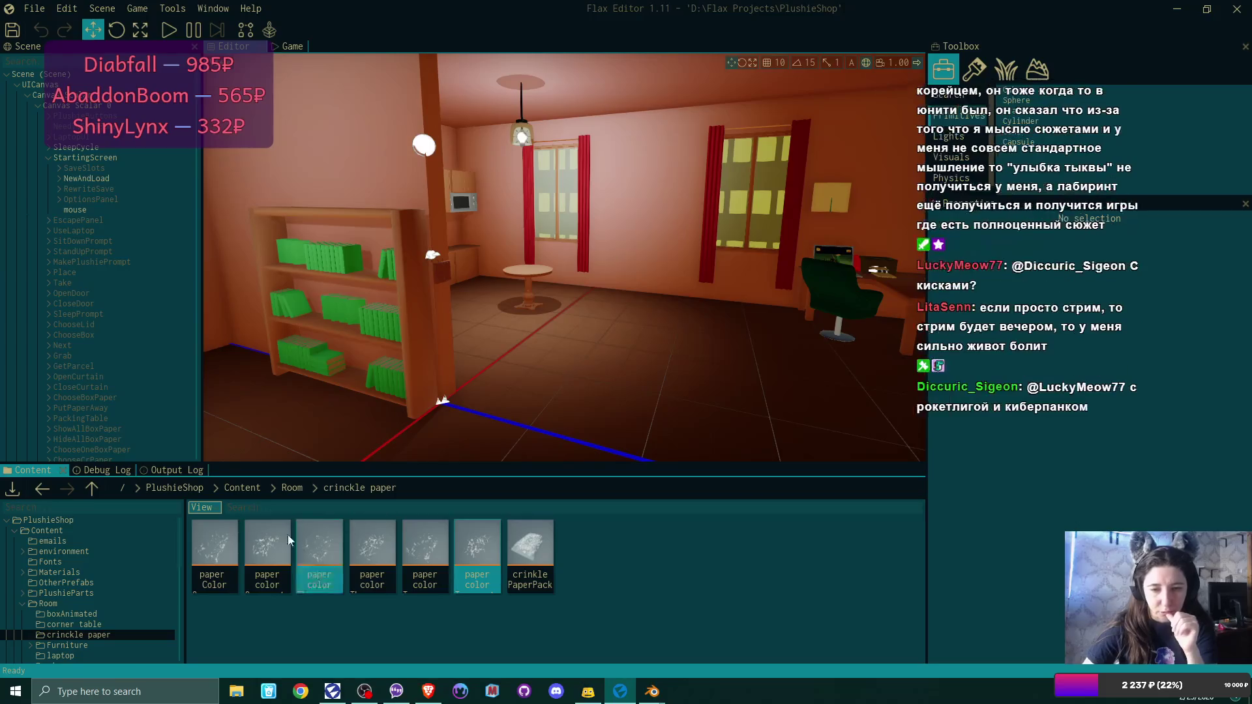
double_click(214, 551)
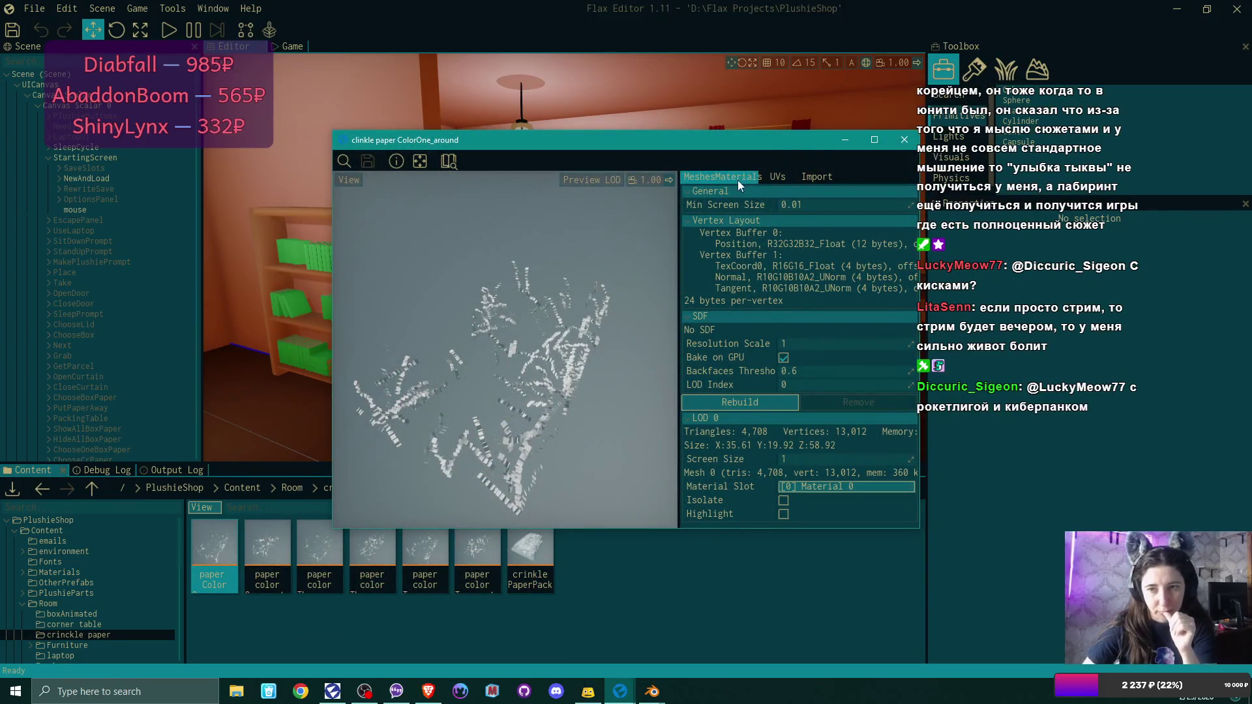
left_click(817, 177)
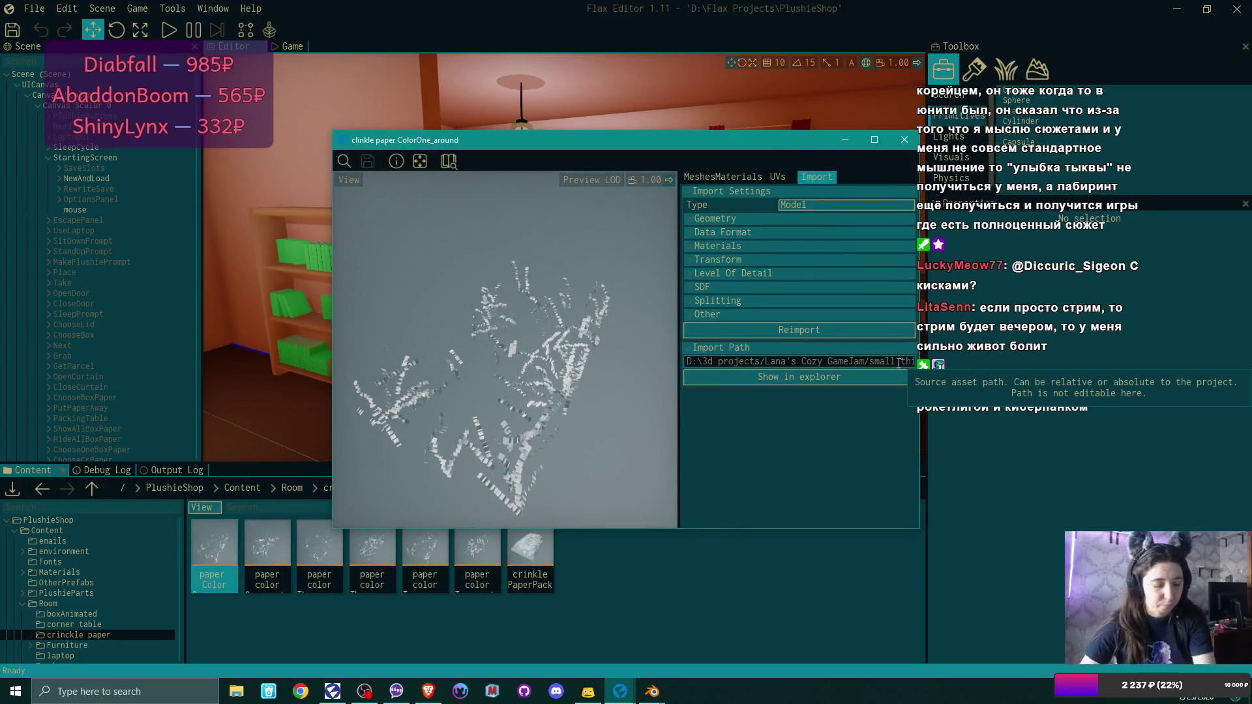
left_click(898, 363)
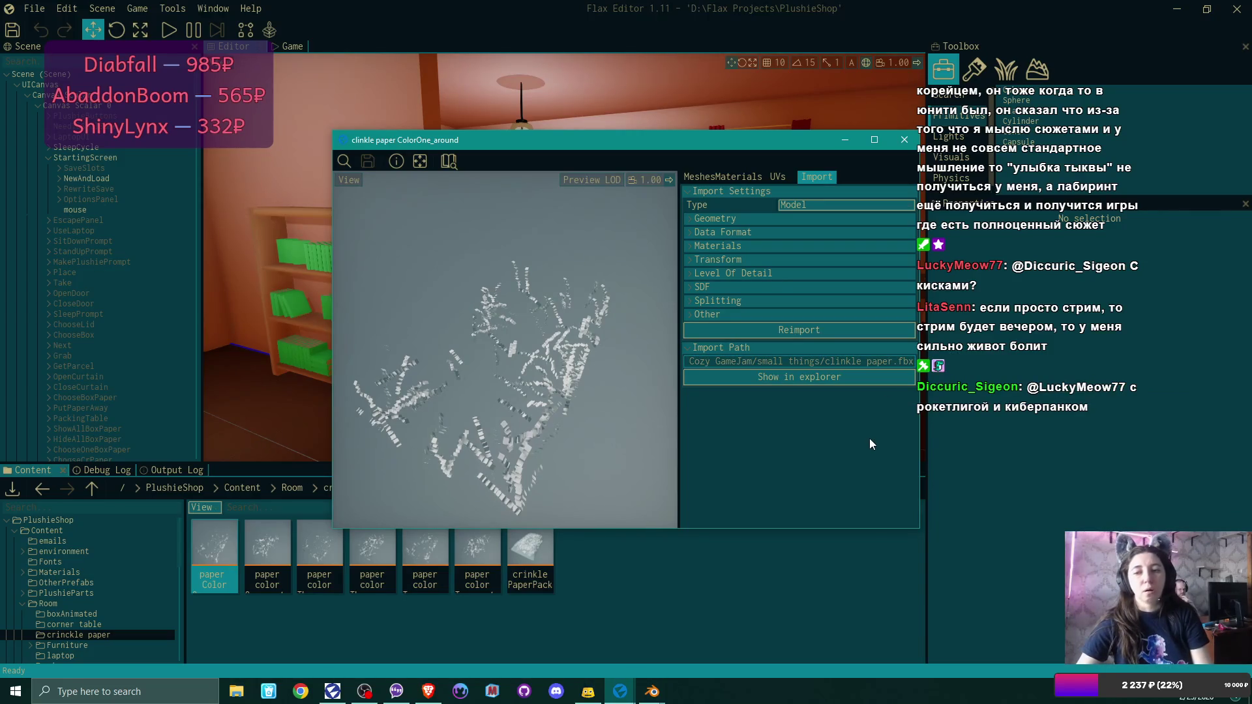
double_click(267, 545)
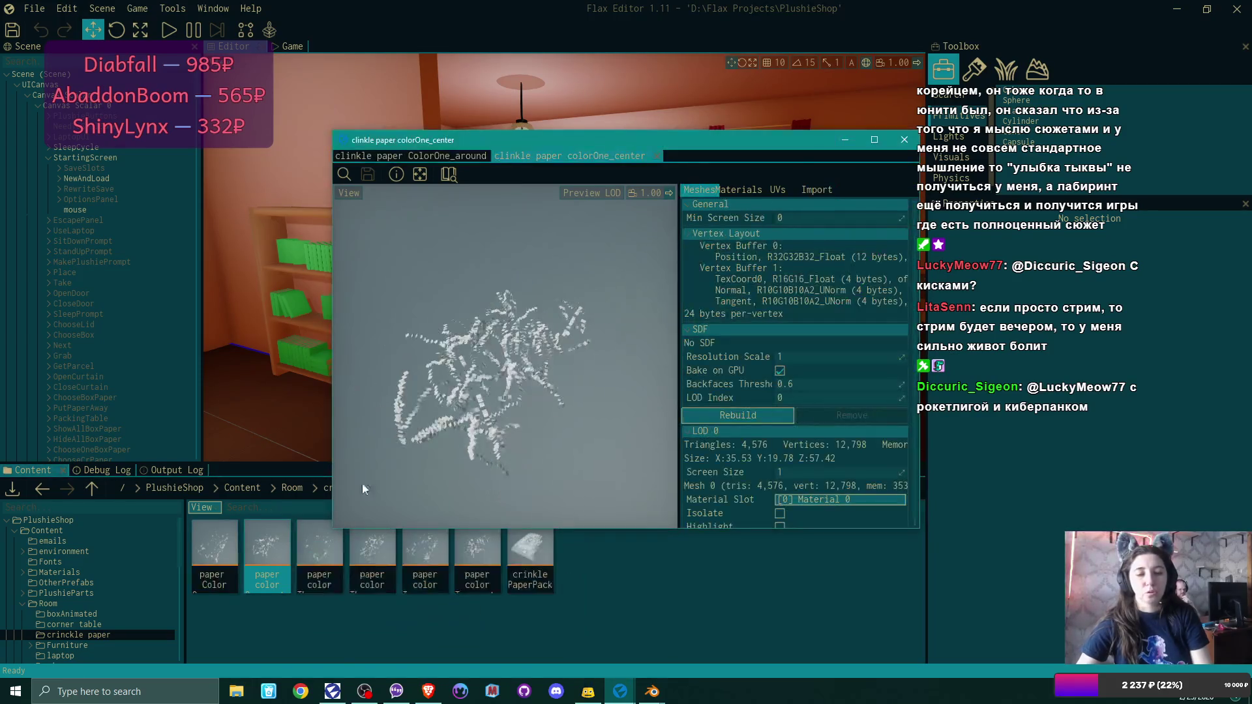
left_click(817, 189)
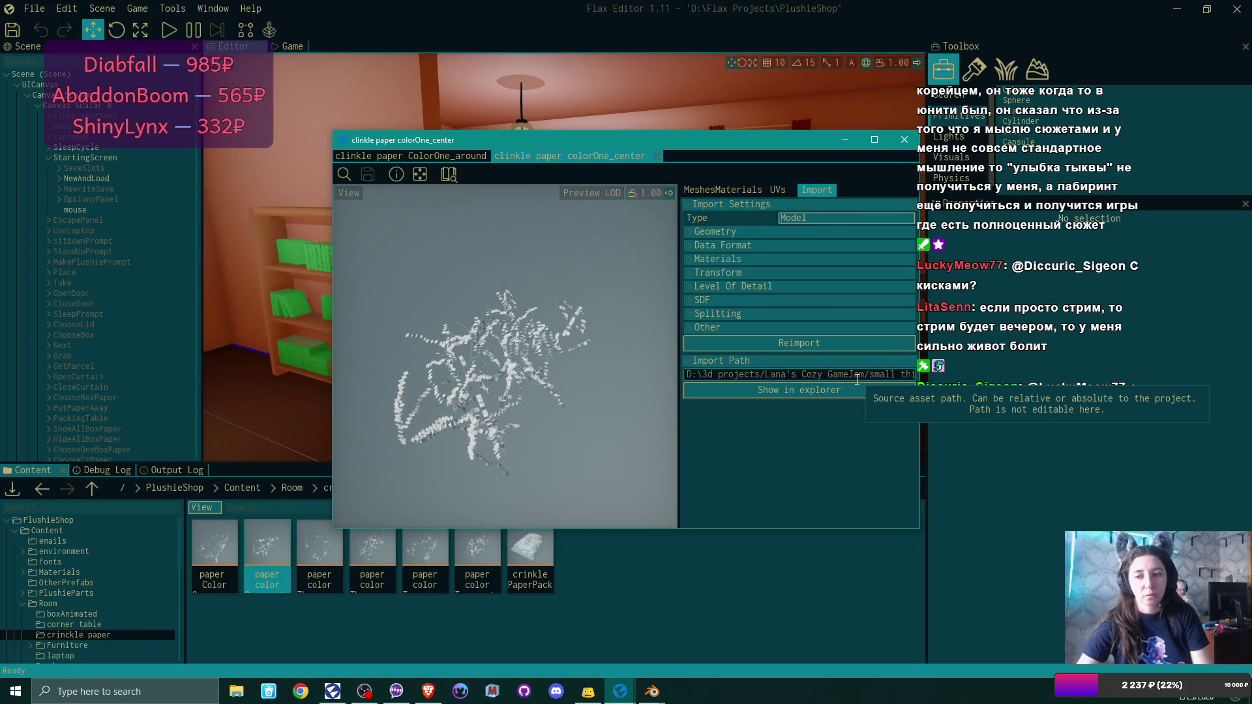
left_click(857, 375)
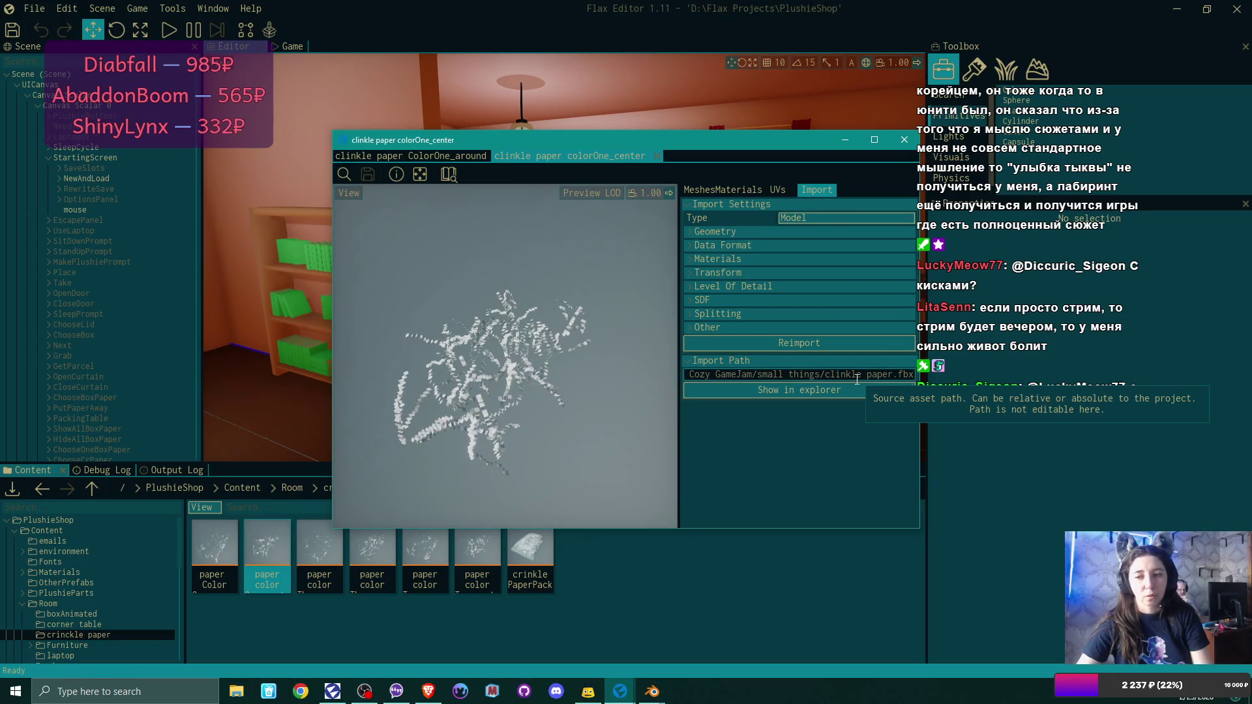
left_click(657, 156)
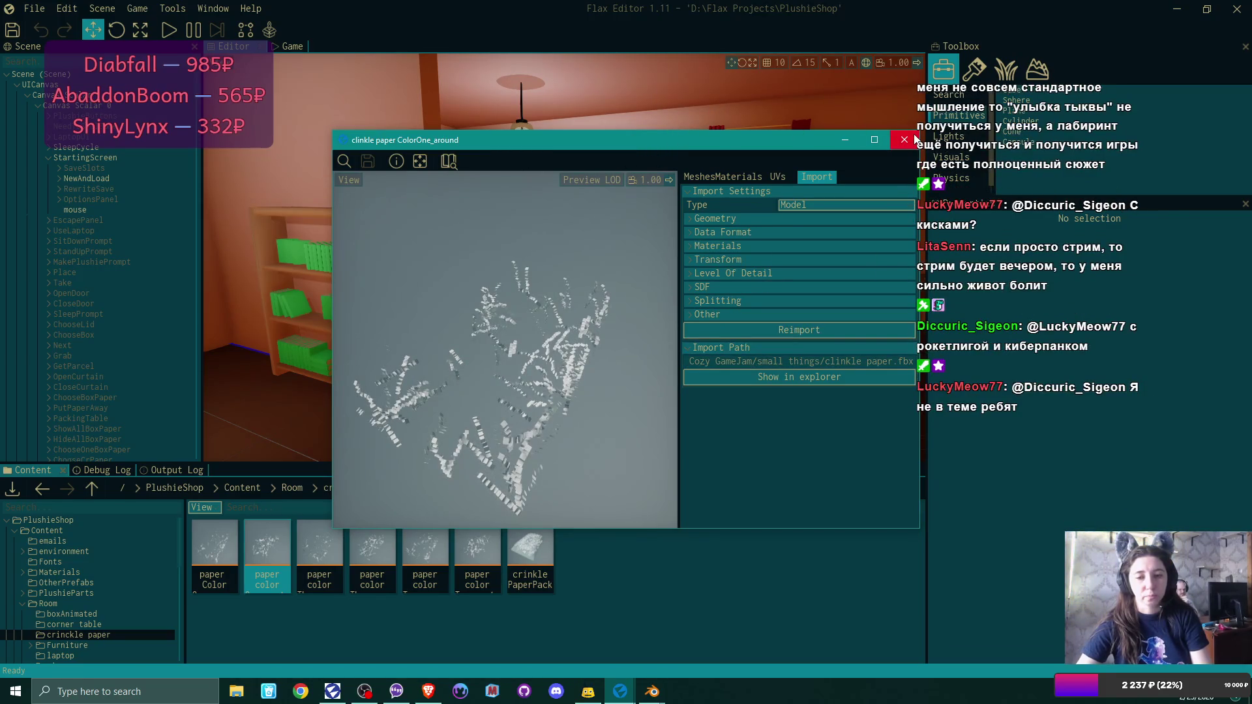
mouse_move(365, 555)
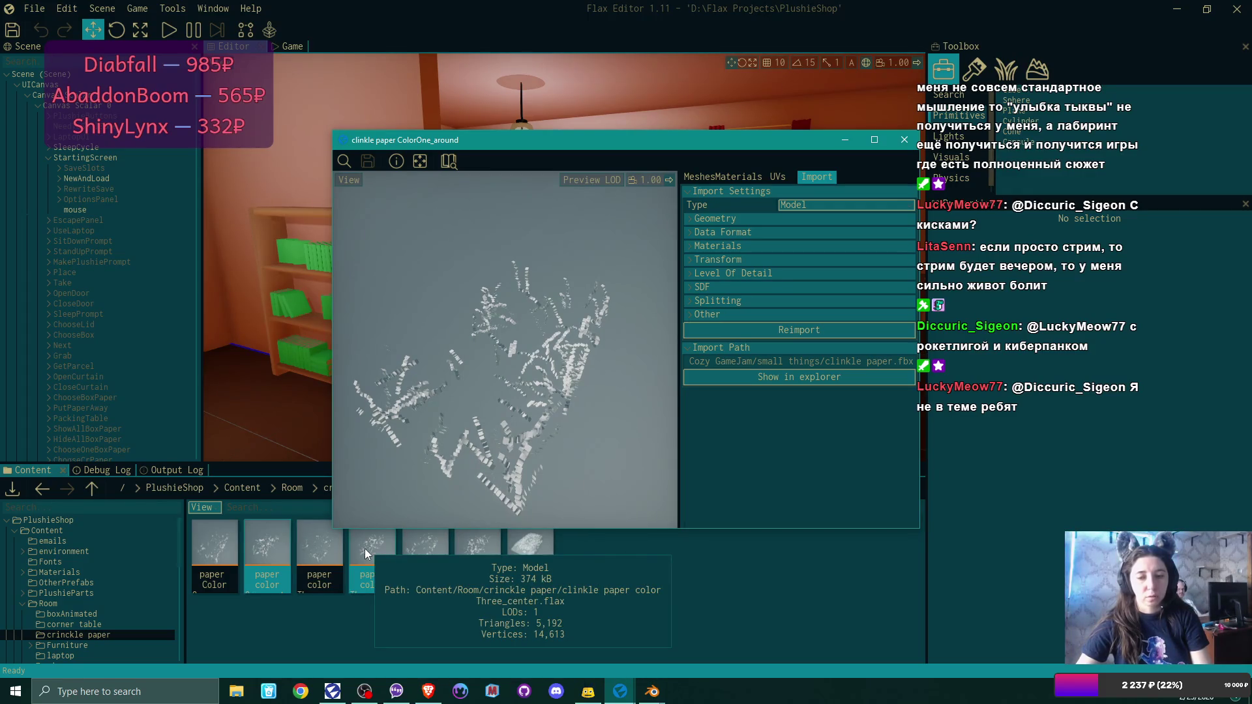
double_click(365, 555)
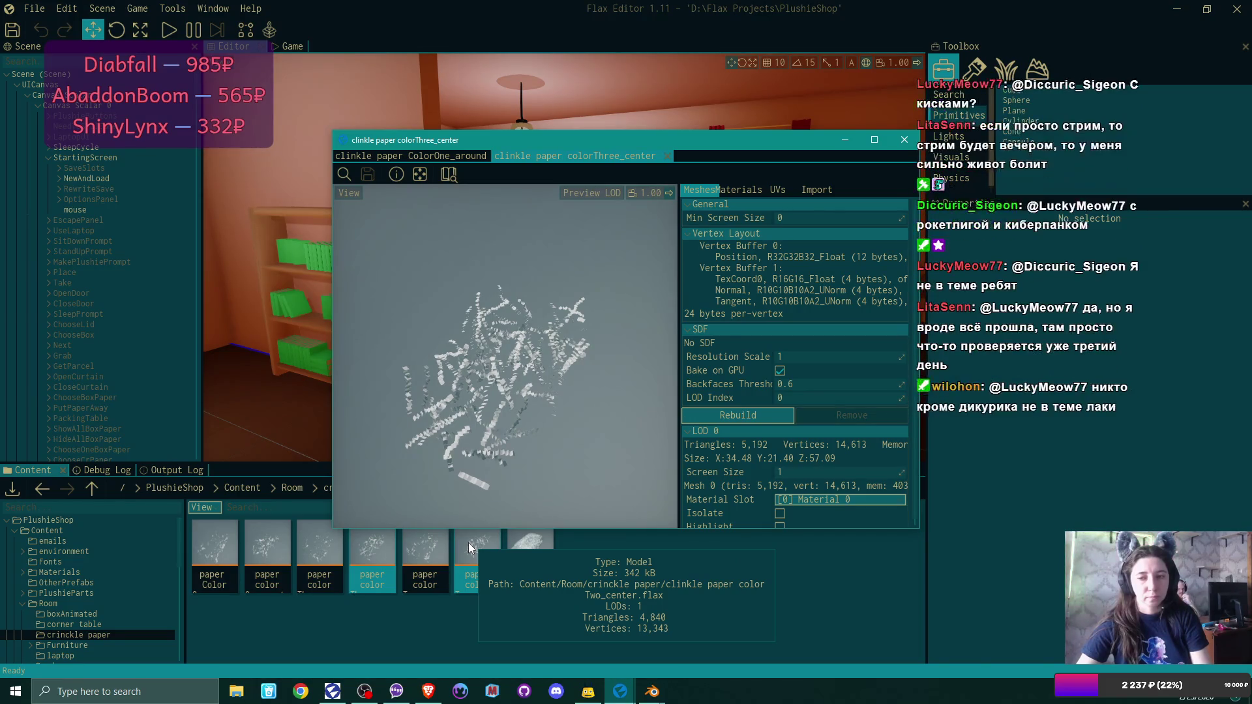
left_click(827, 194)
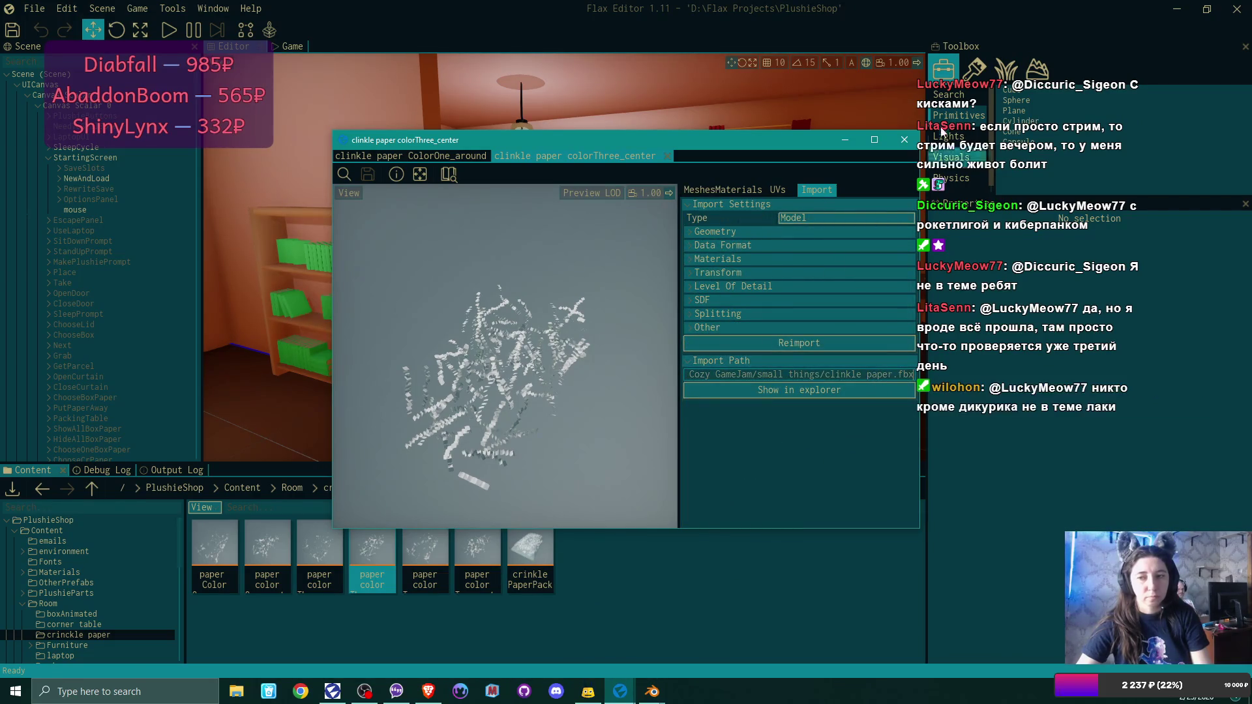
left_click(904, 140)
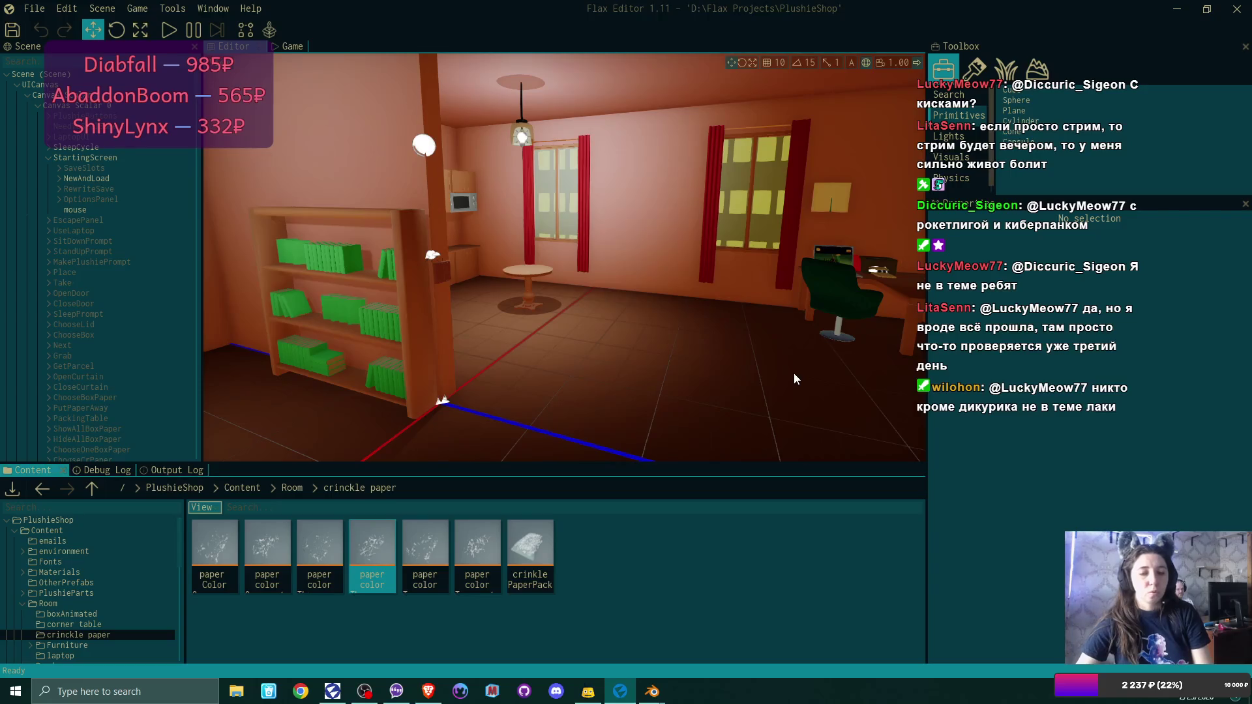
Cancel Blender's FBX export to return to the BiggerBoxAnimated confetti box scene, then switch to the web browser.
mouse_move(652, 695)
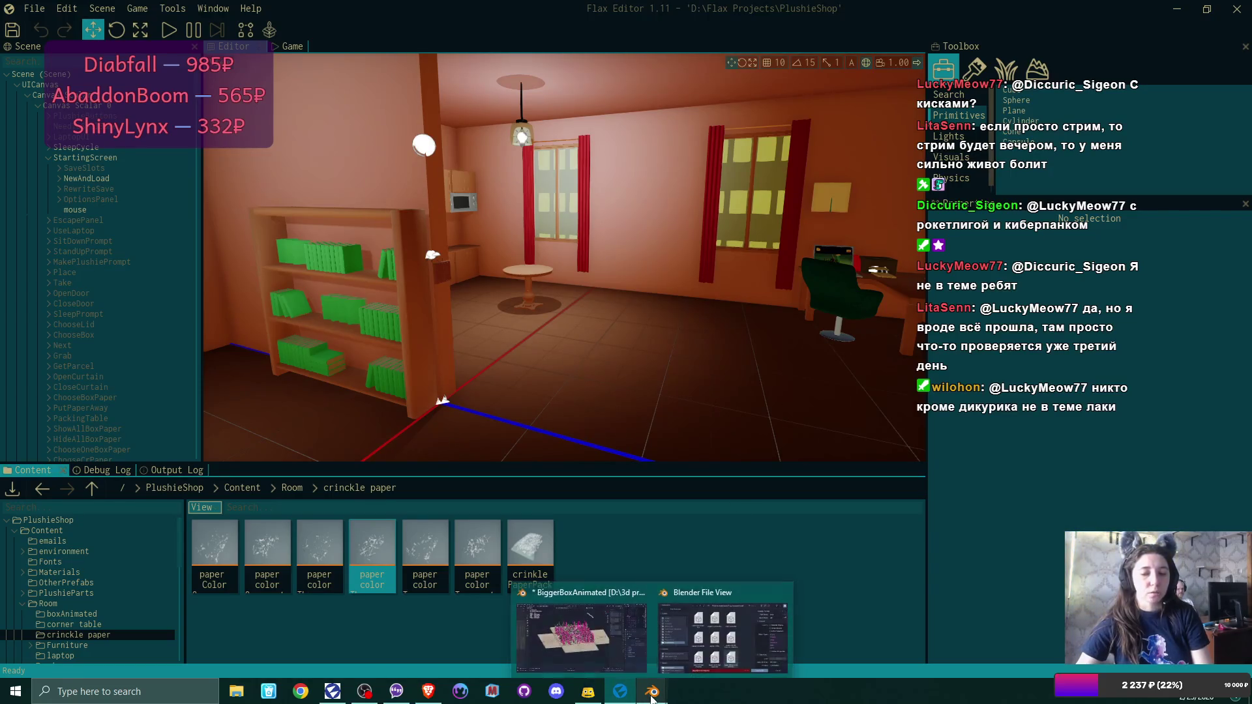
left_click(581, 636)
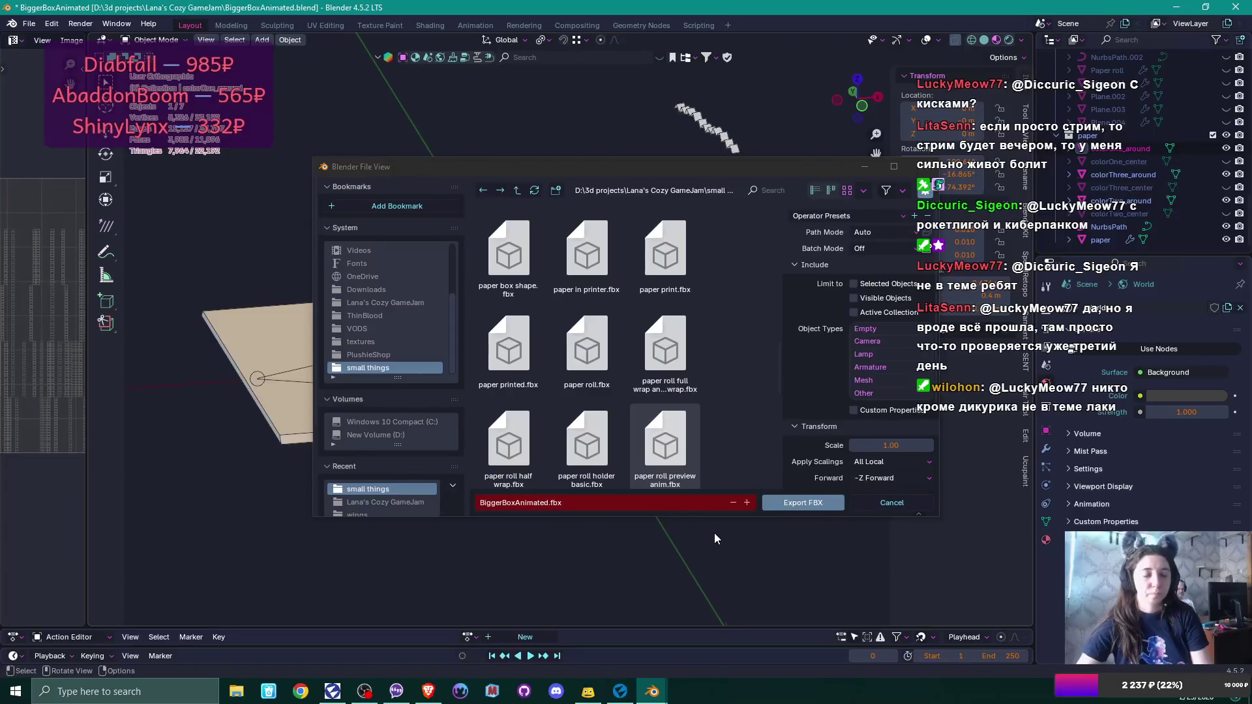
key("Escape")
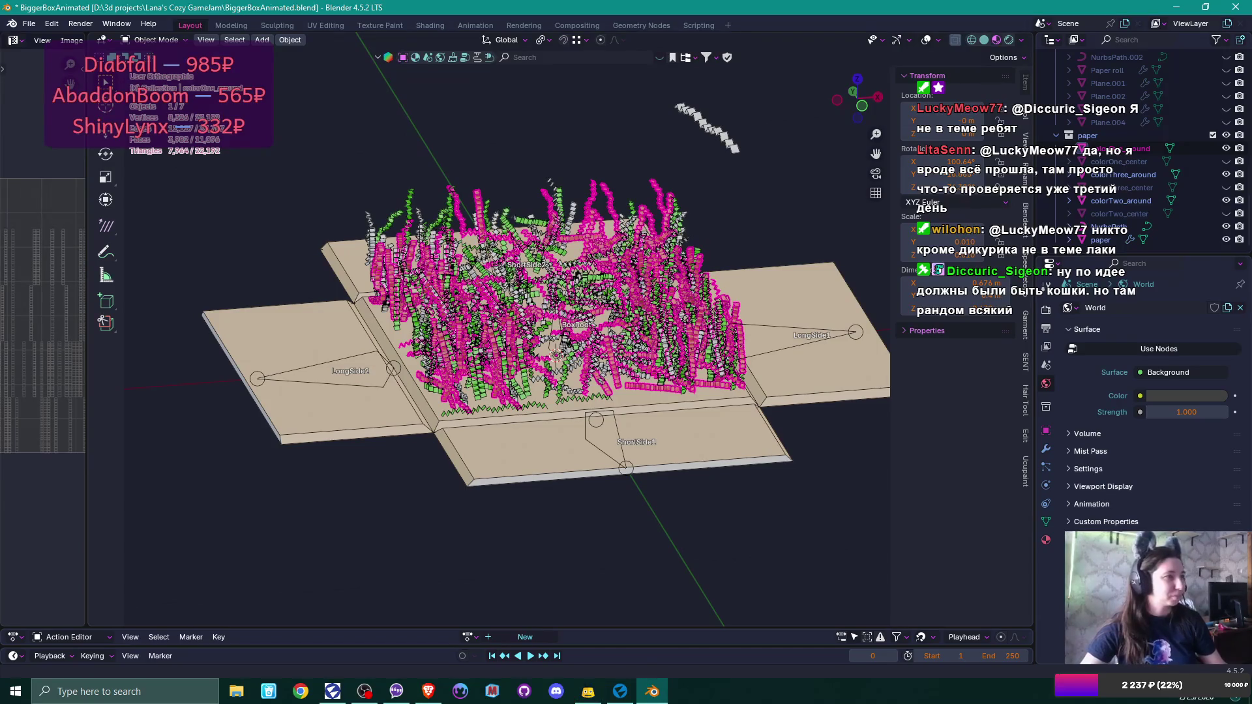
key("alt+Tab")
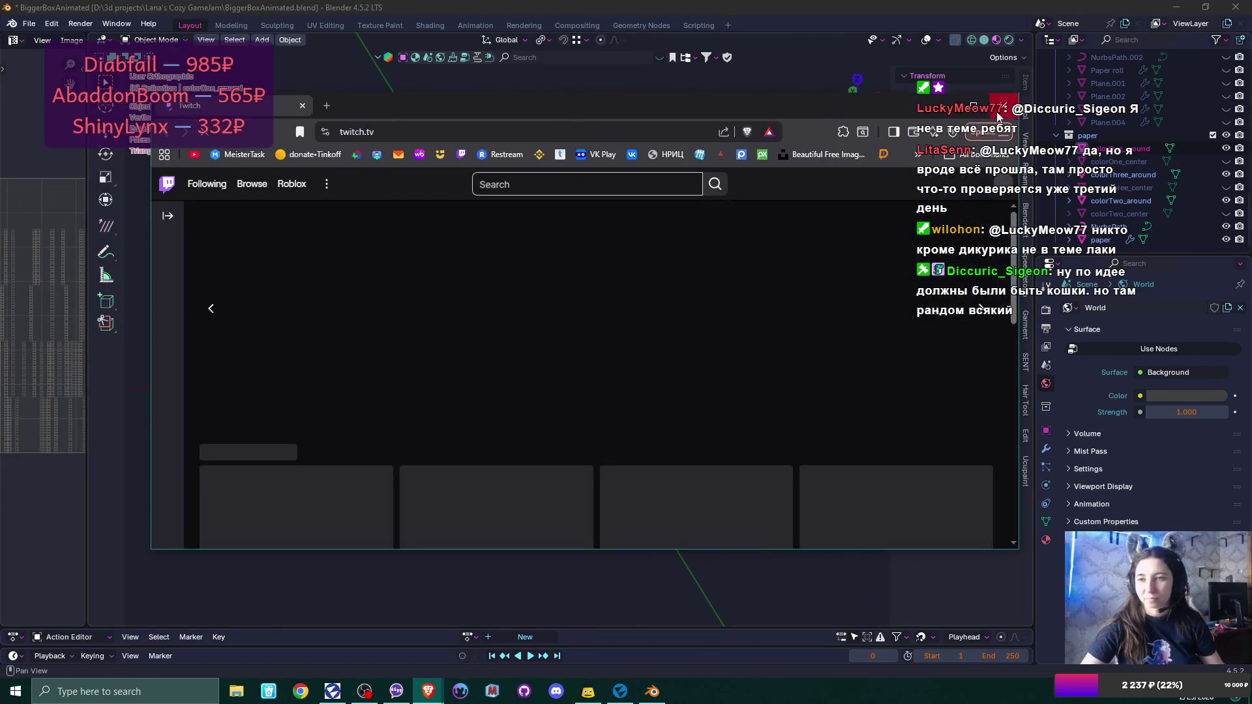
Maximize the Twitch window and open the Just Catting category by searching 'just catting' in Browse.
double_click(921, 132)
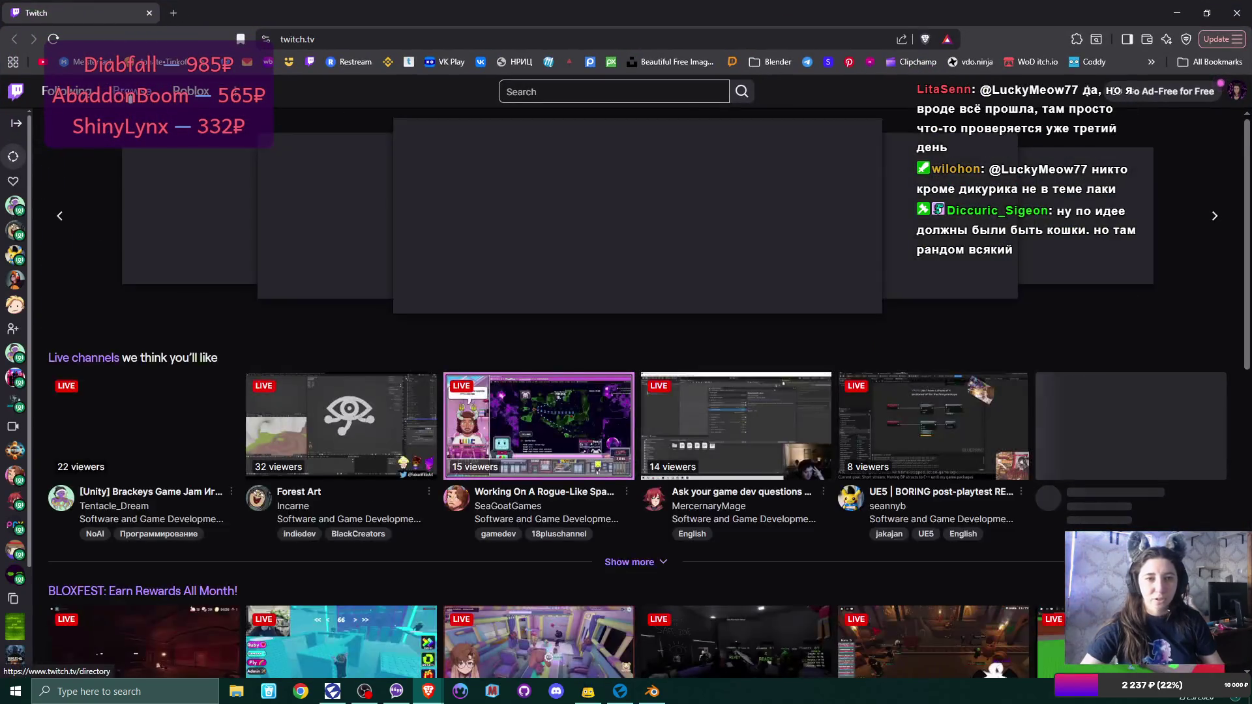
left_click(140, 96)
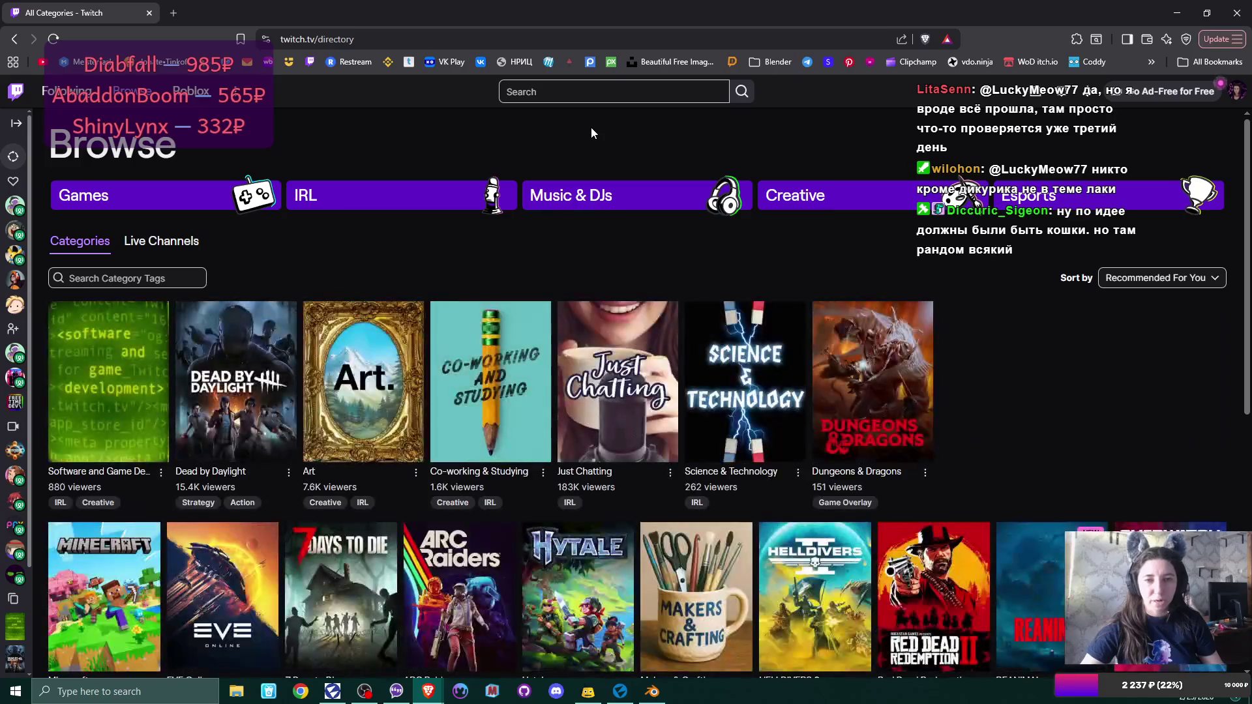
left_click(590, 97)
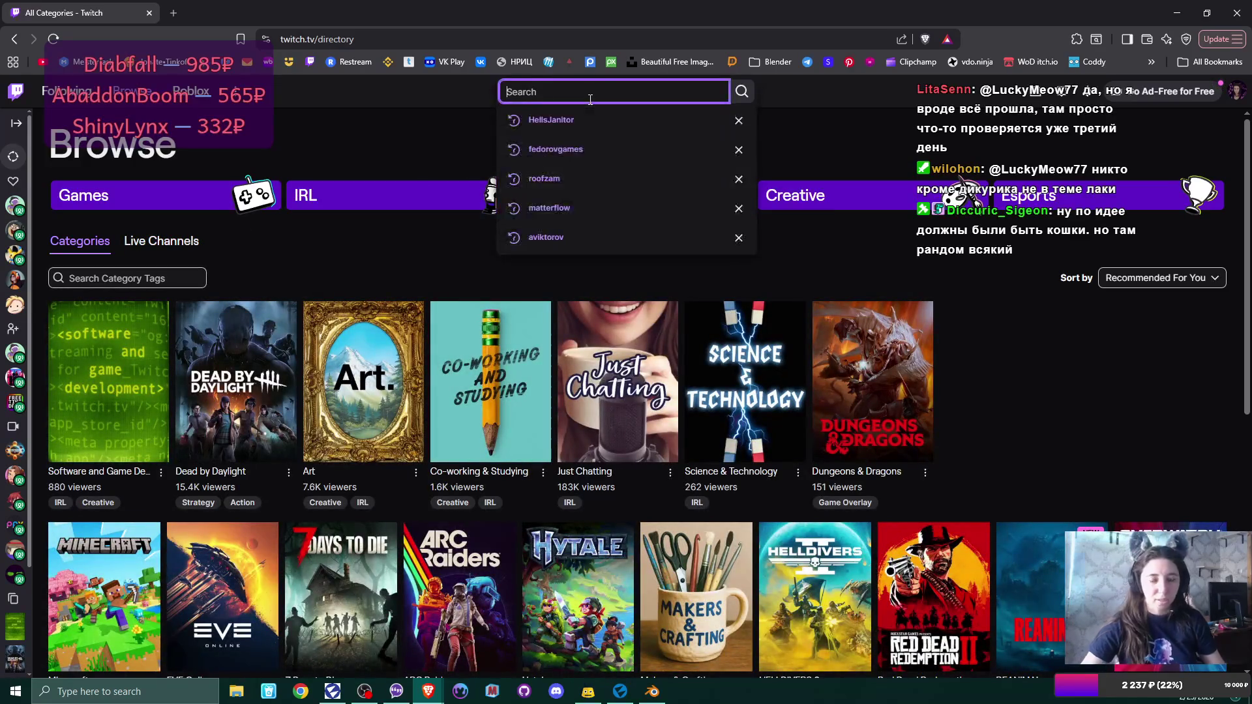
type("just ca")
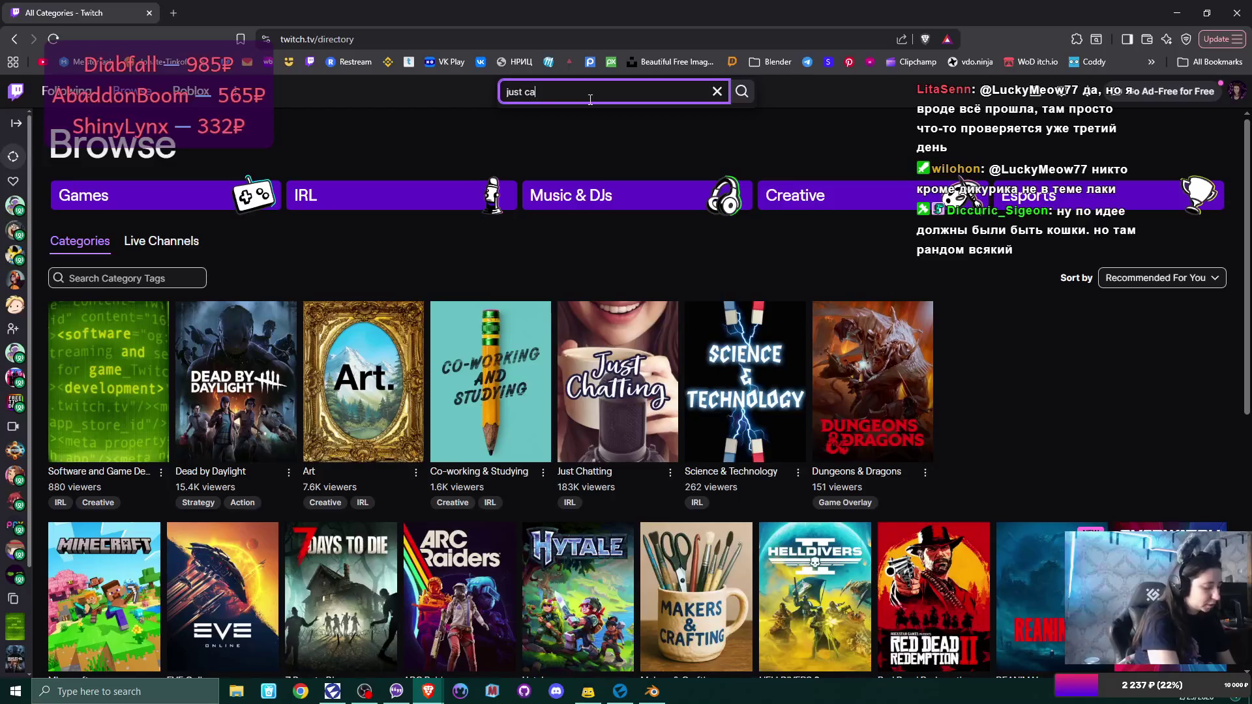
type("tting")
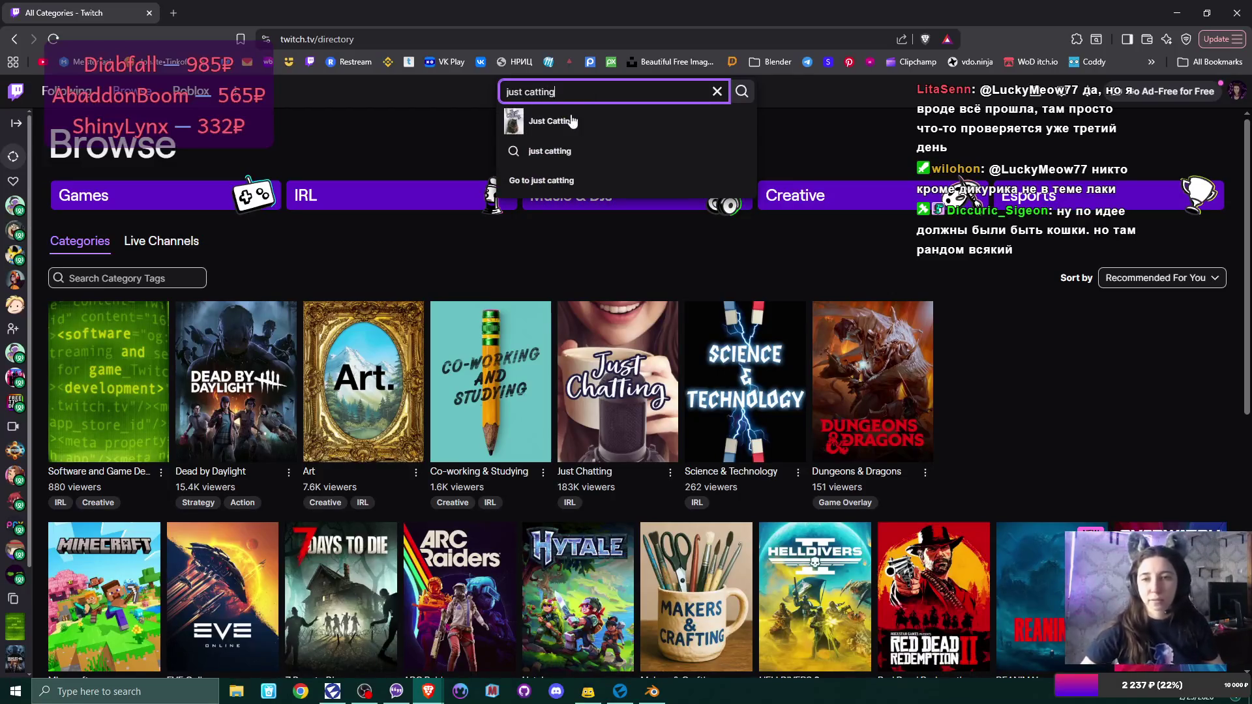
left_click(569, 120)
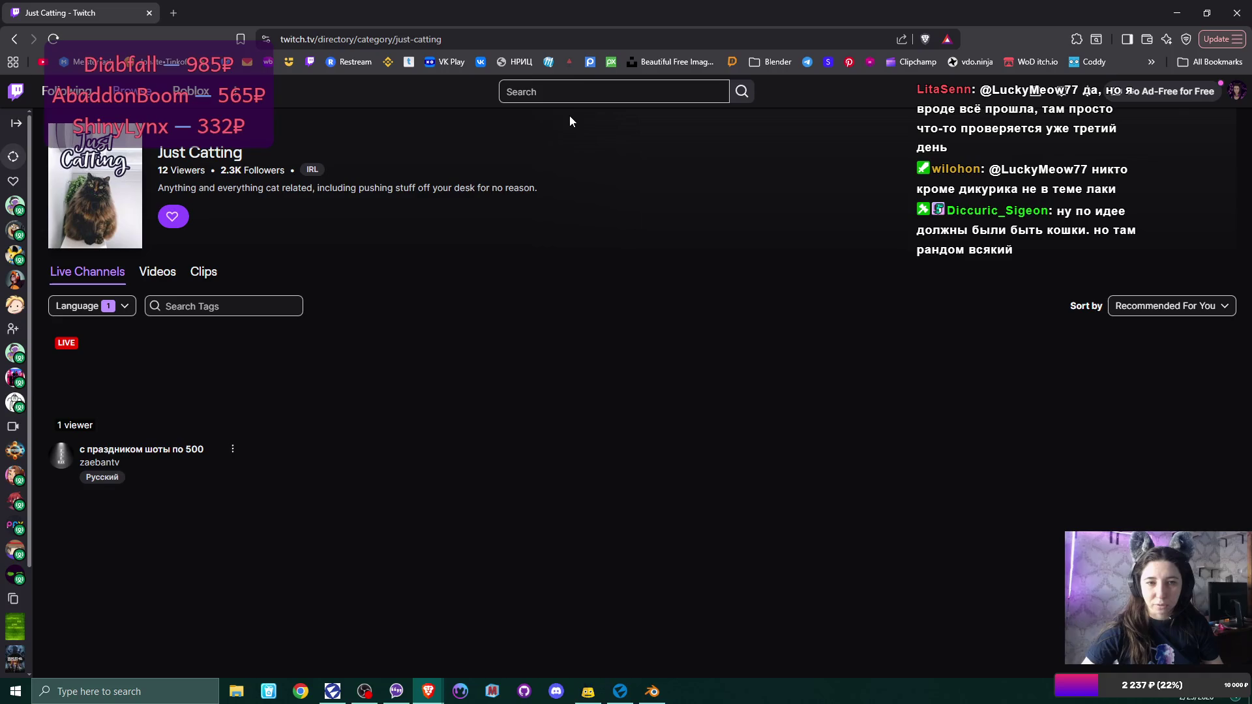
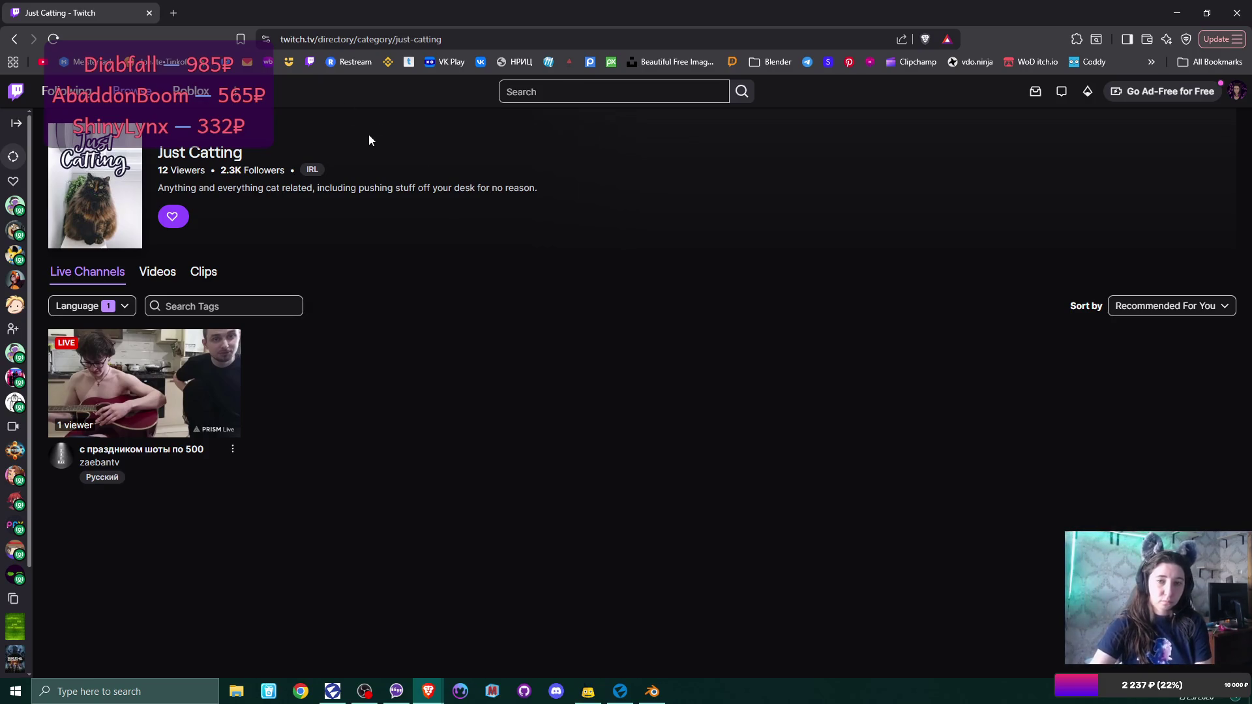
Switch from the Just Catting page to the IRL tag and scroll through its category grid.
left_click(312, 170)
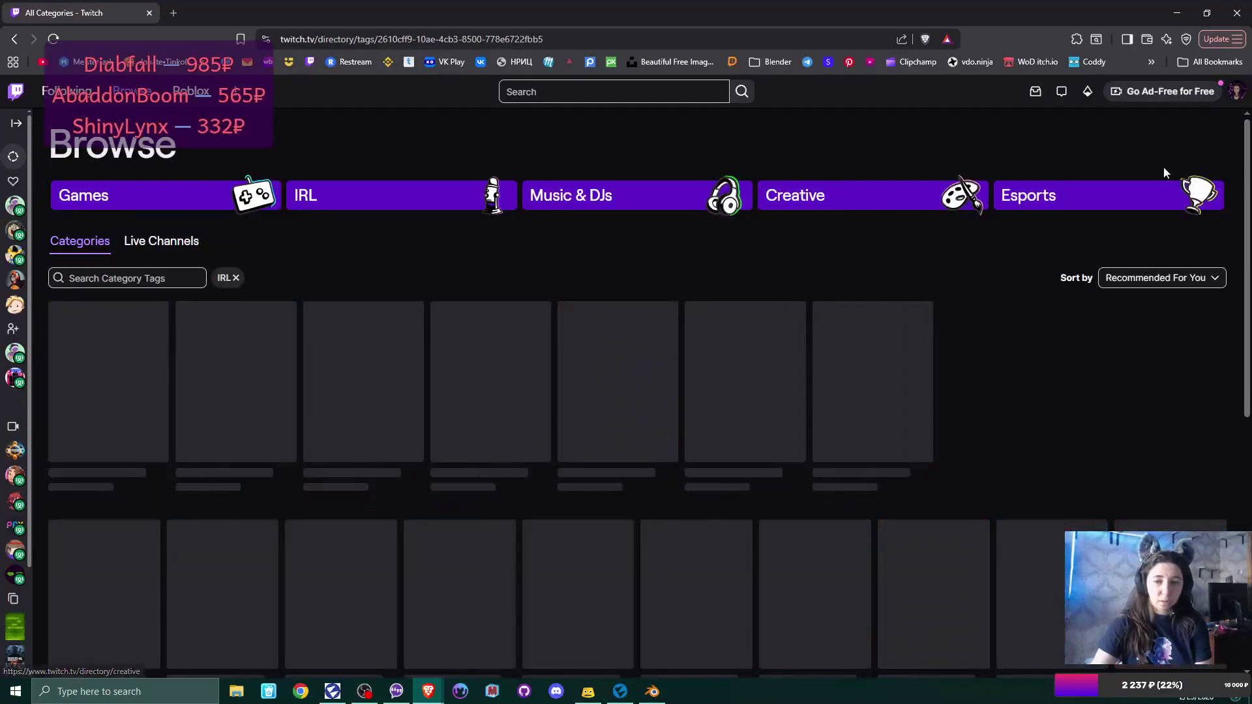
scroll(985, 340, "down", 3)
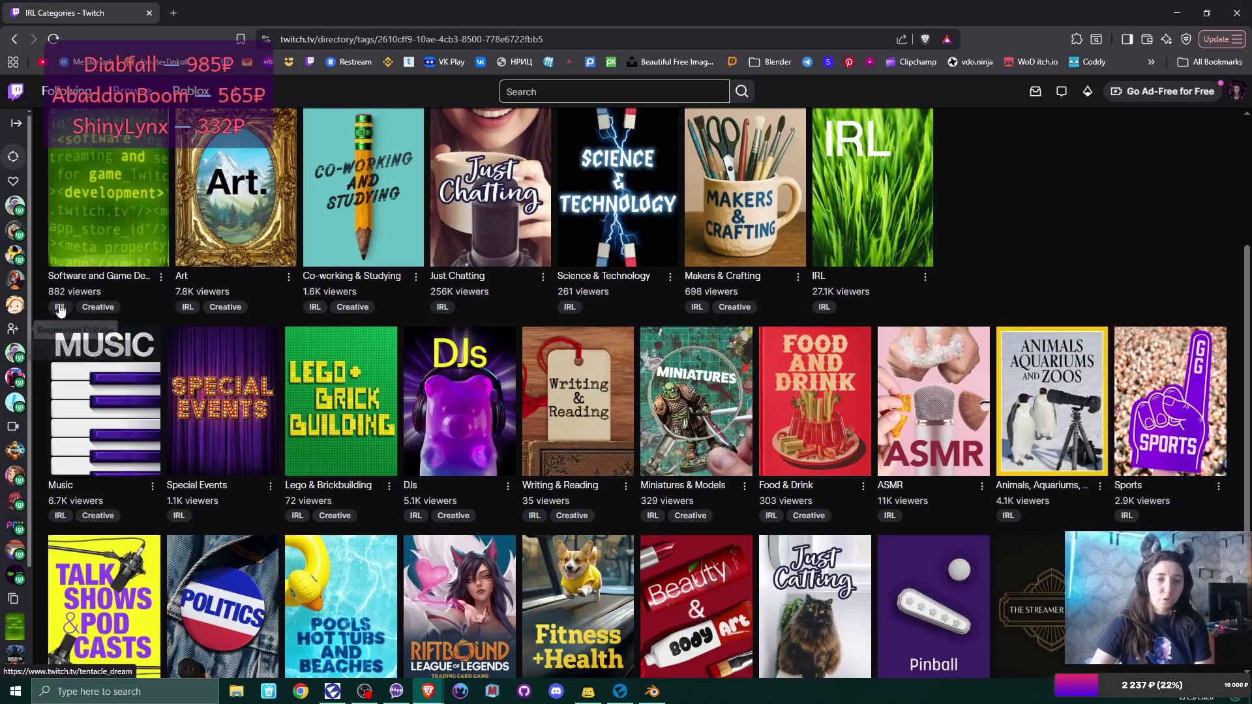
scroll(112, 227, "up", 1)
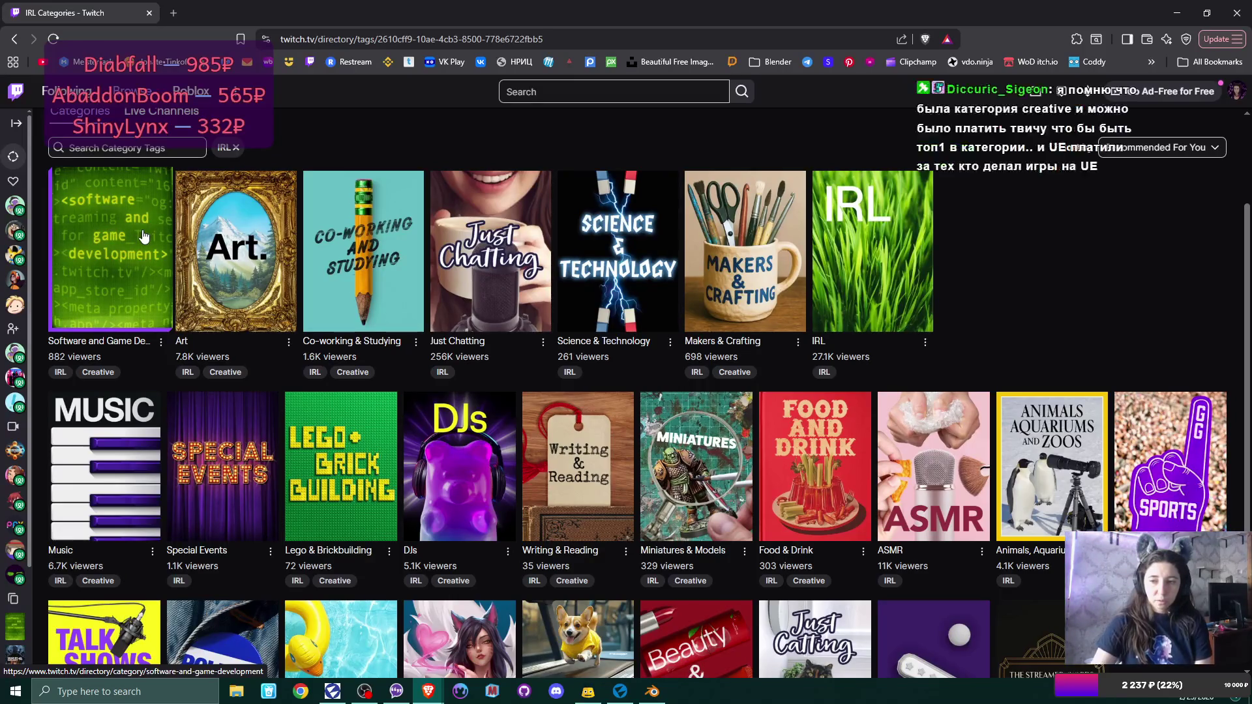
scroll(1088, 300, "down", 2)
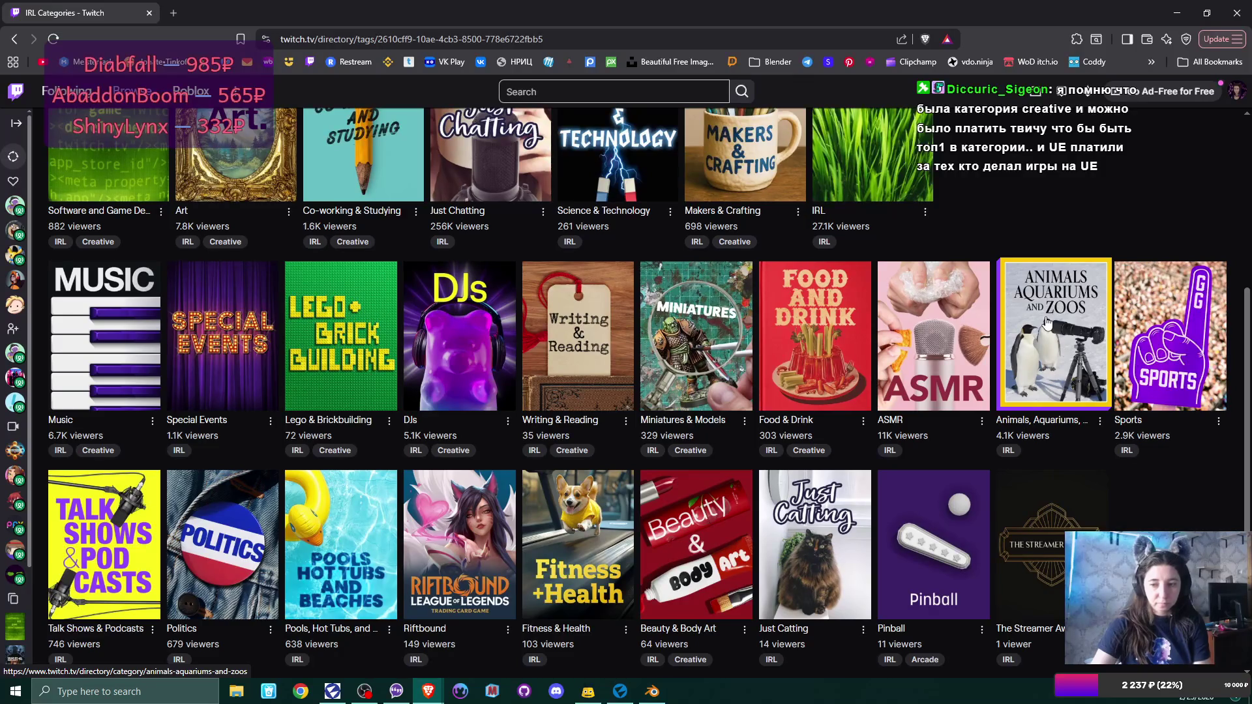
scroll(1046, 322, "down", 1)
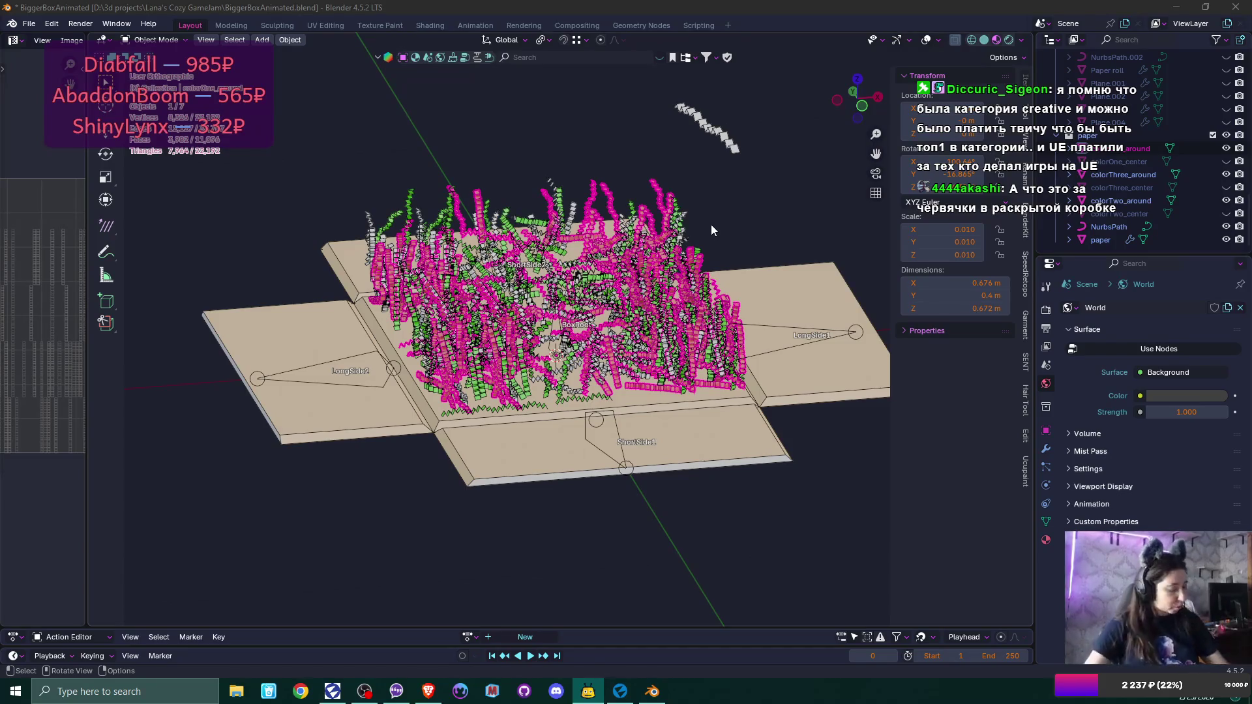
In top view, unhide the colorOne, colorThree and colorTwo center worm collections.
key("shift+KP_7")
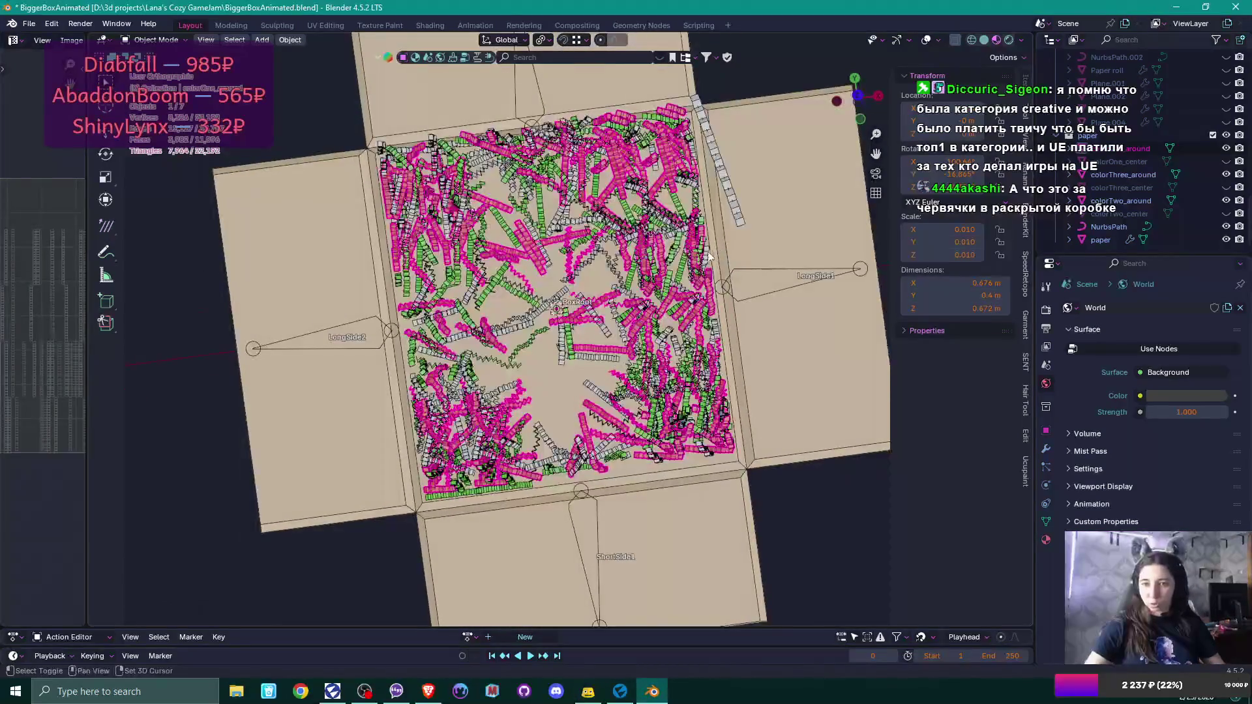
scroll(711, 254, "up", 5)
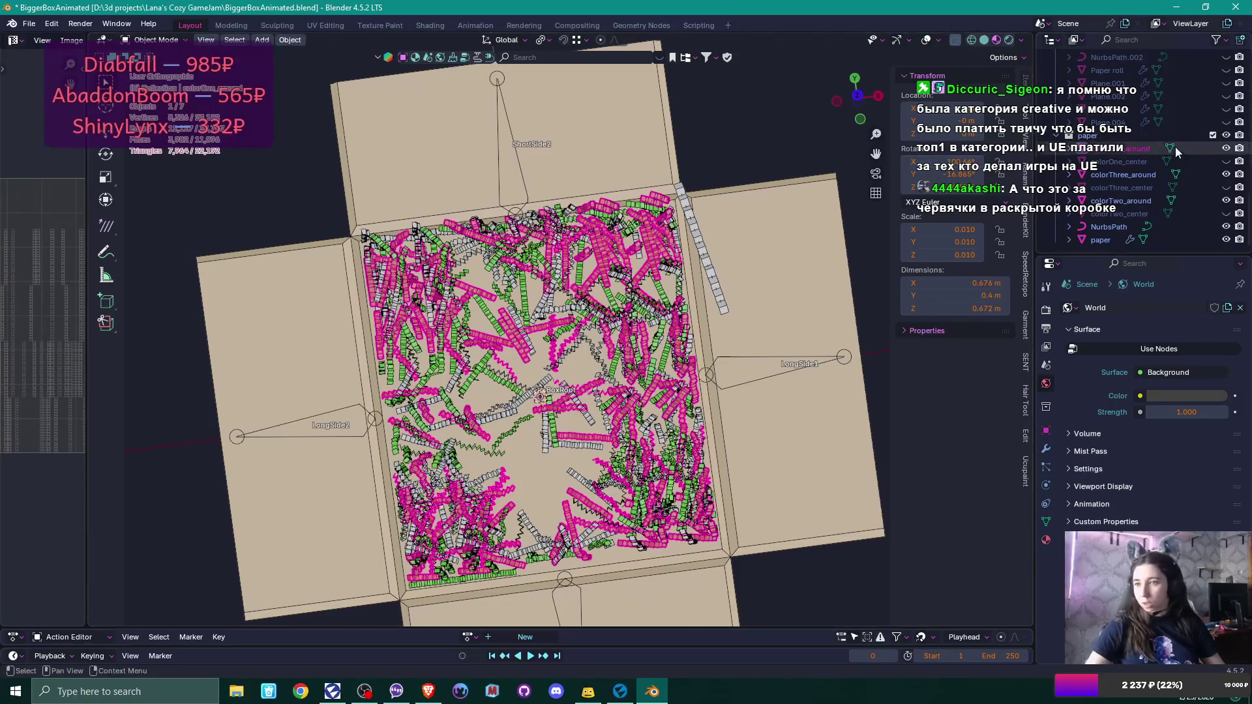
left_click(1226, 161)
left_click(1226, 187)
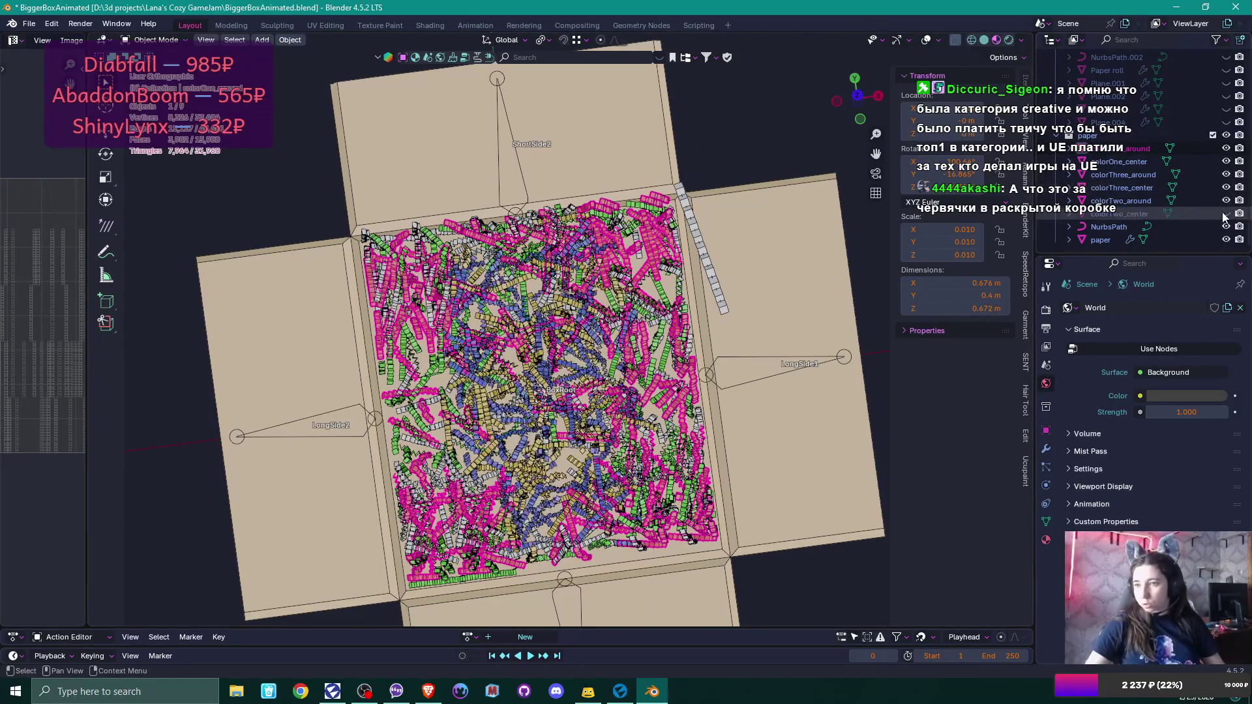
left_click(1225, 213)
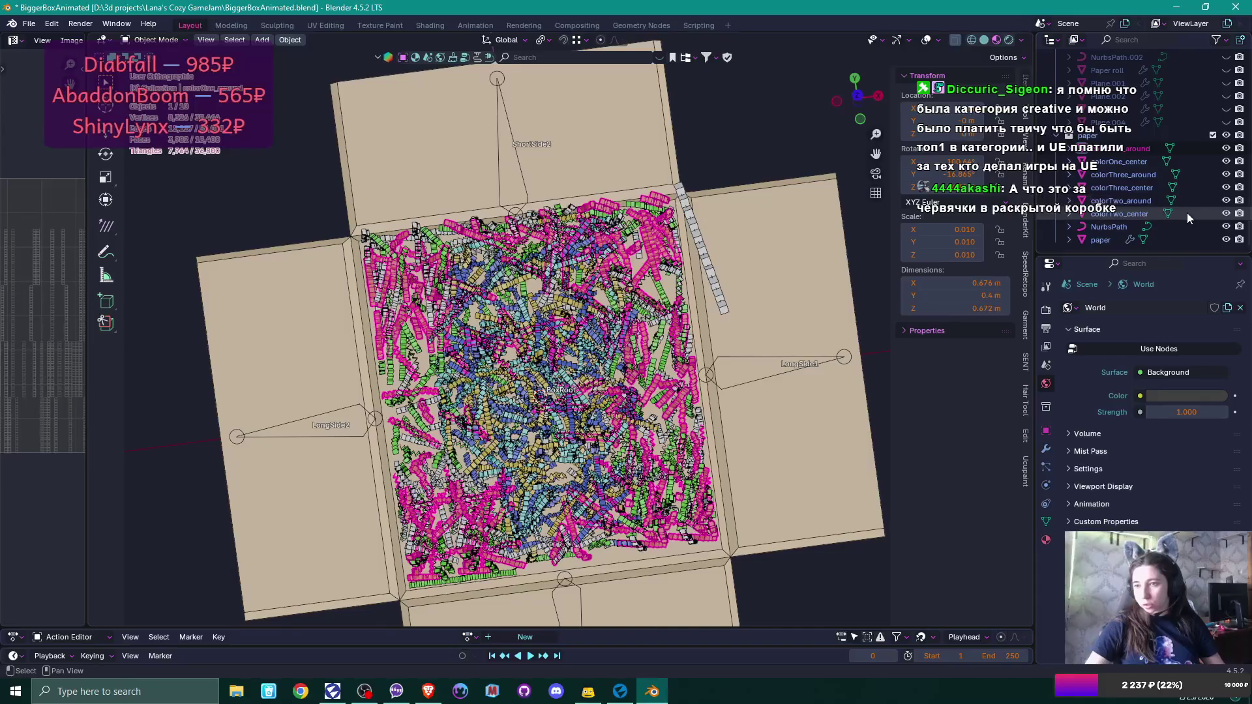
Select all three center worm groups together and bring up the File export choices.
left_click(1187, 212, "shift")
mouse_move(522, 196)
left_mouse_down()
mouse_move(515, 166)
mouse_move(476, 162)
left_mouse_up()
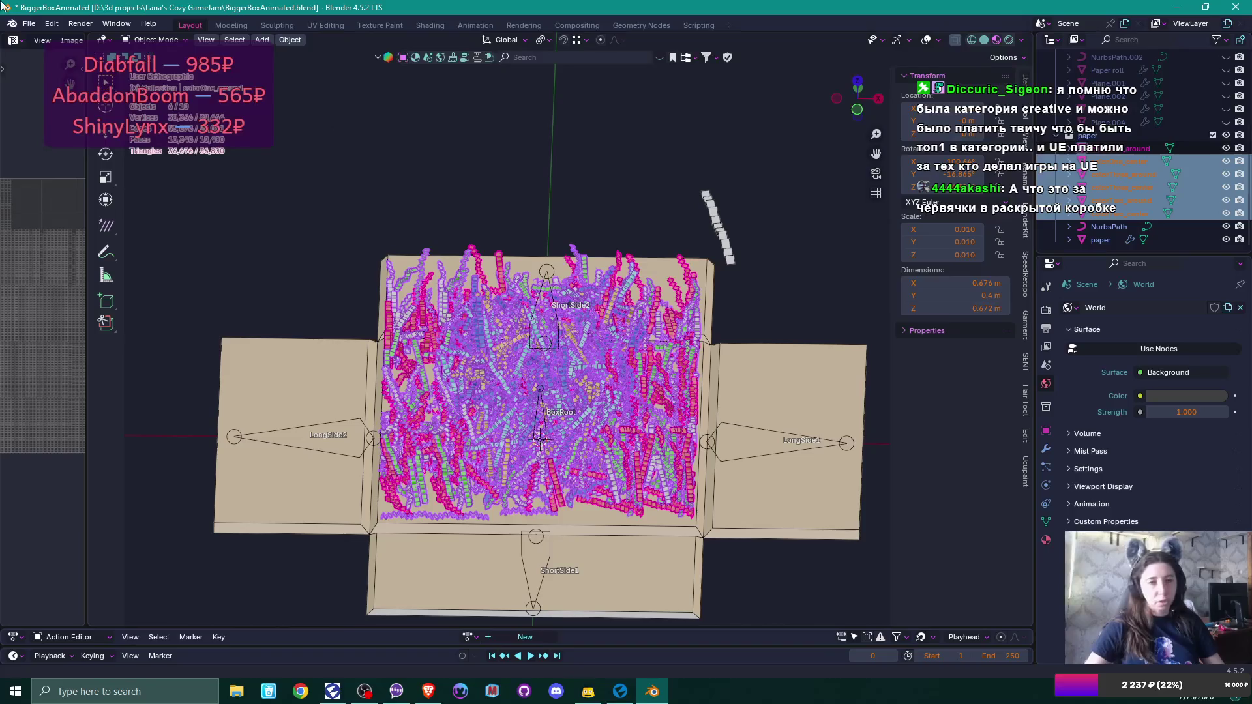
left_click(29, 24)
left_click(77, 184)
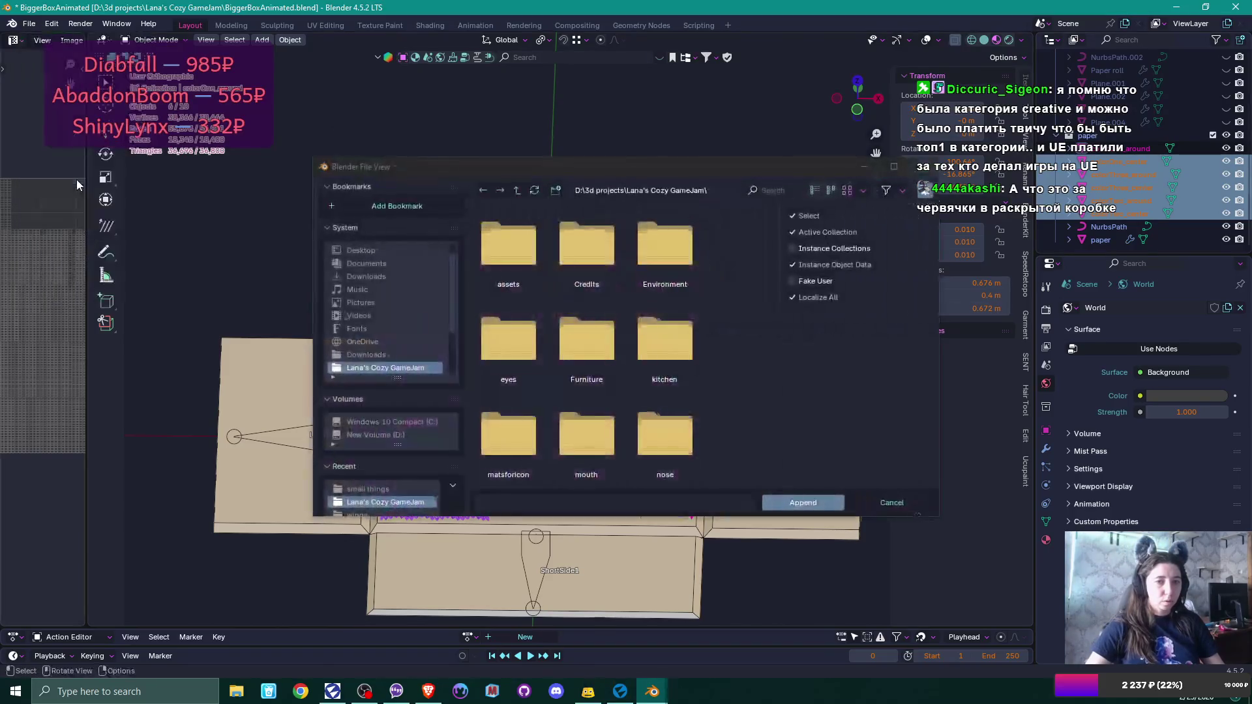
key("Escape")
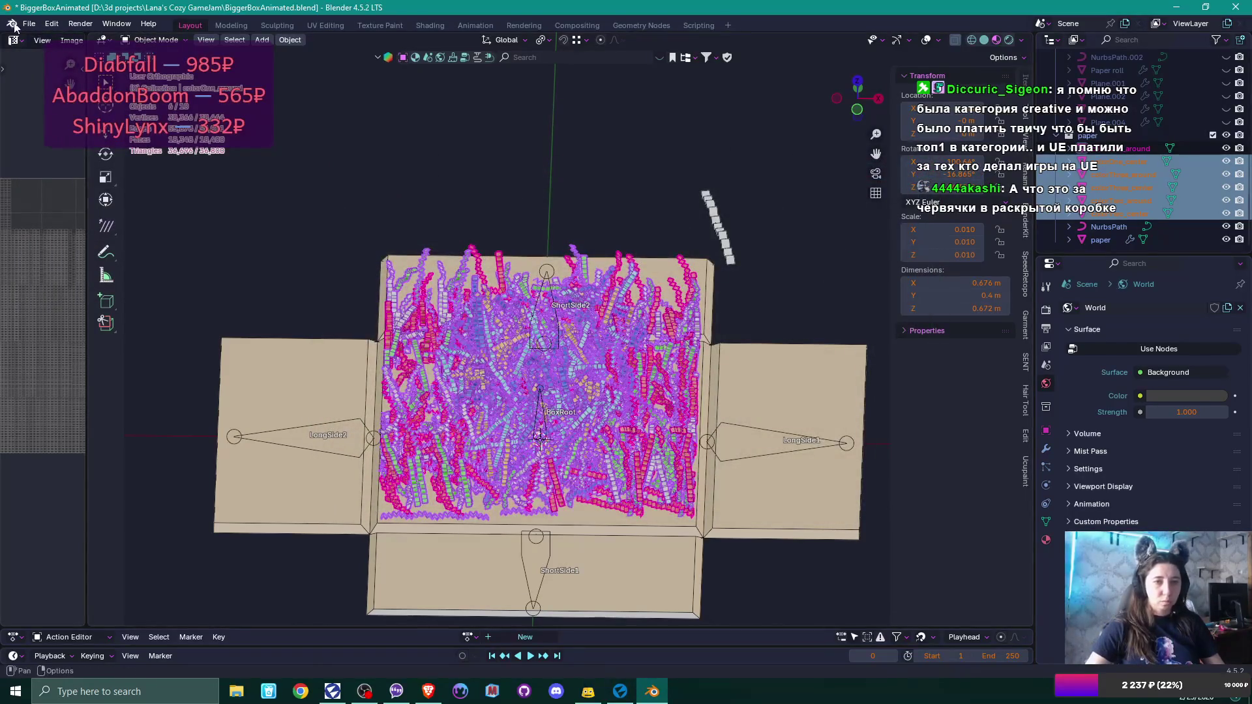
left_click(28, 24)
Export as FBX into the small things folder under the name clinkle paper.fbx.
mouse_move(125, 222)
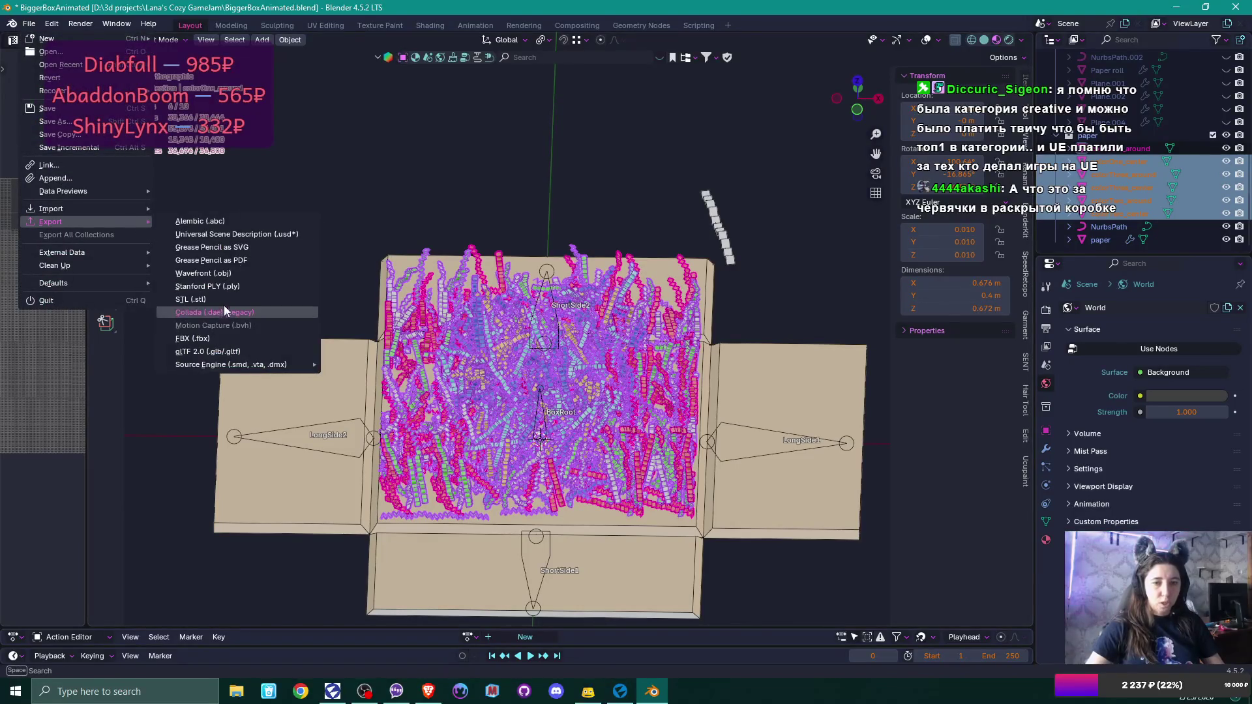
left_click(216, 339)
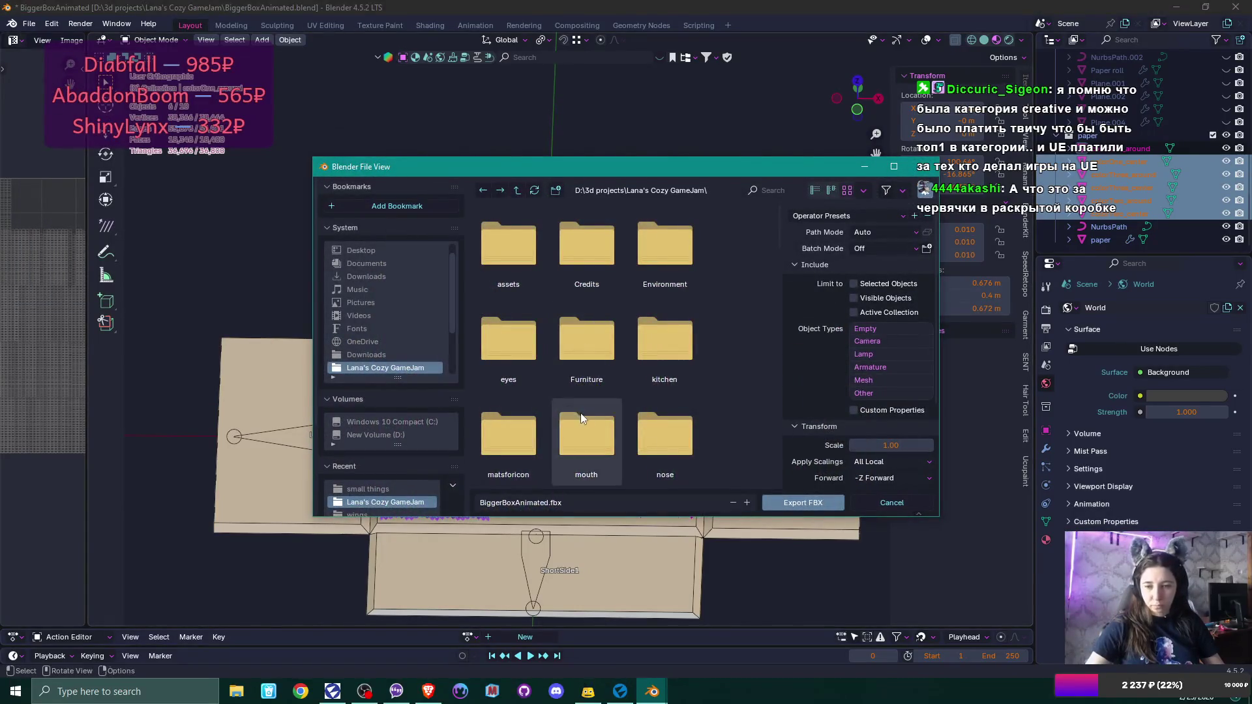
scroll(696, 312, "down", 5)
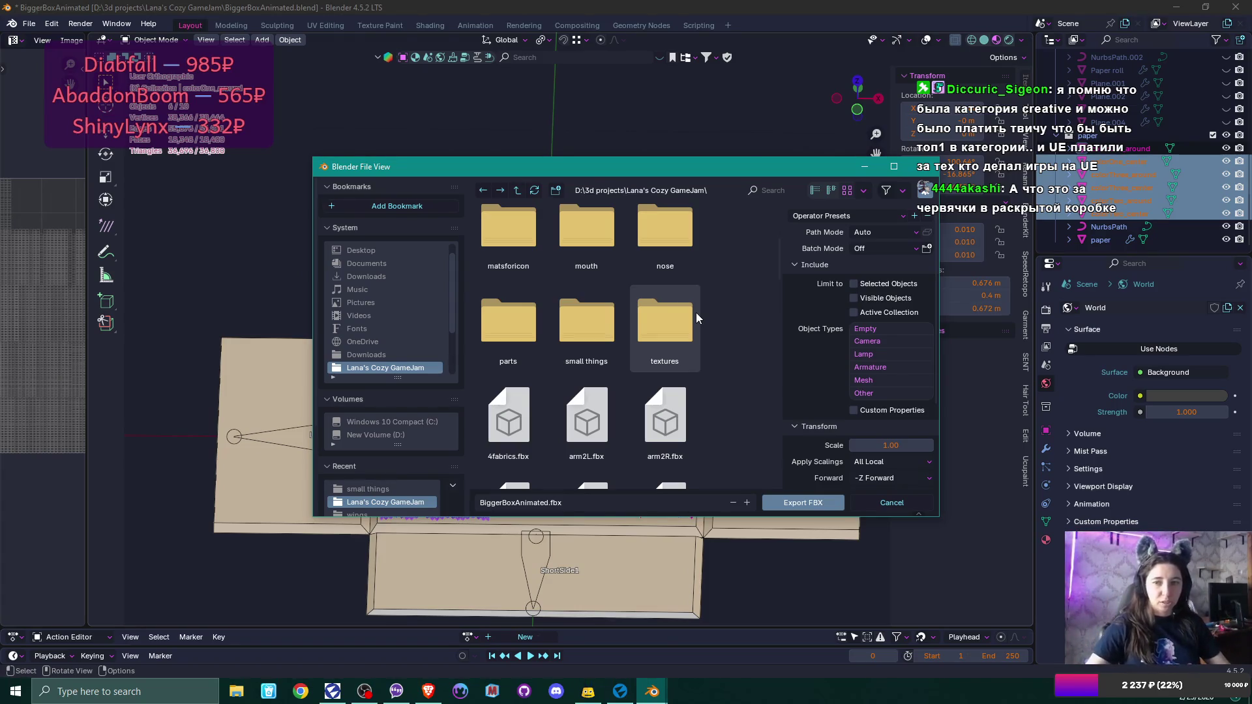
scroll(697, 318, "up", 2)
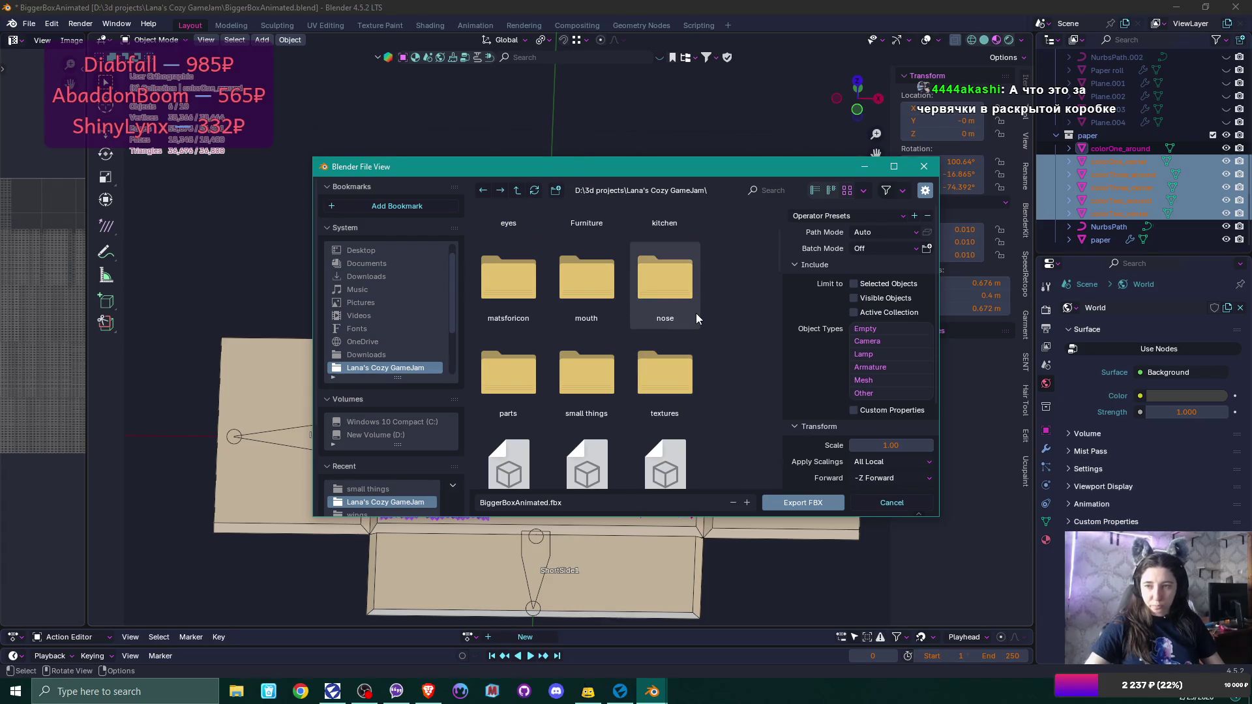
scroll(696, 313, "up", 2)
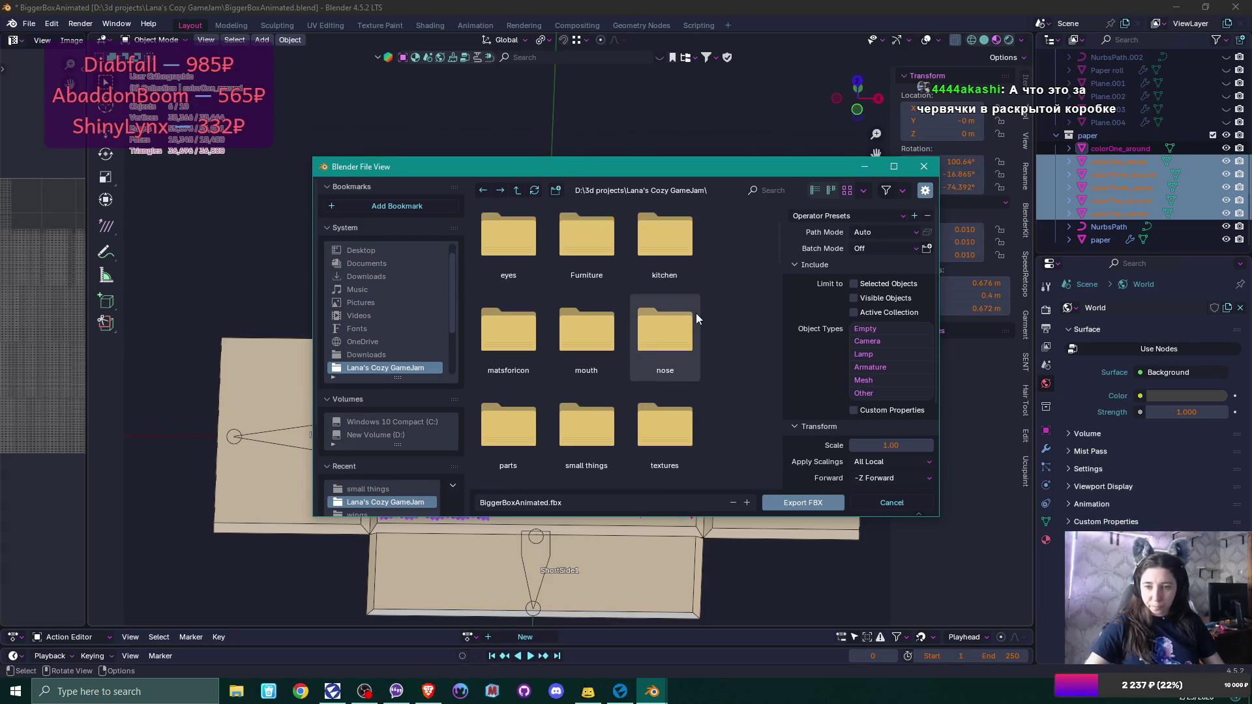
left_click(562, 444)
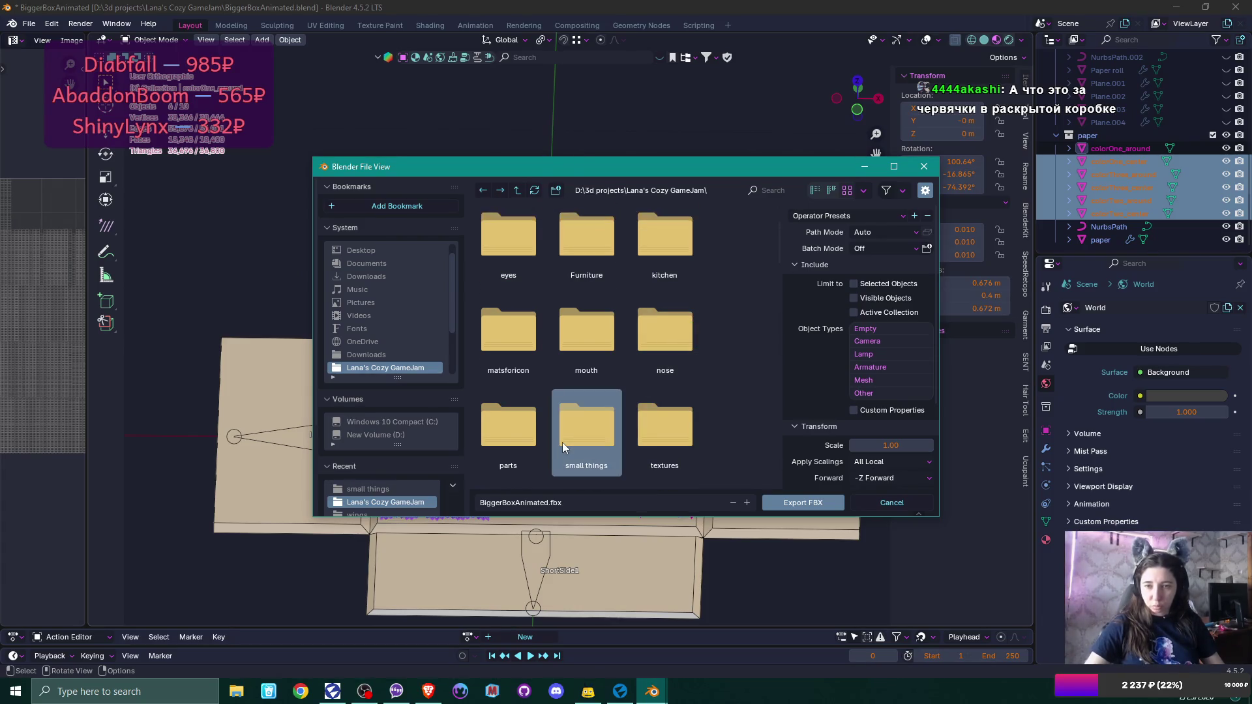
double_click(596, 428)
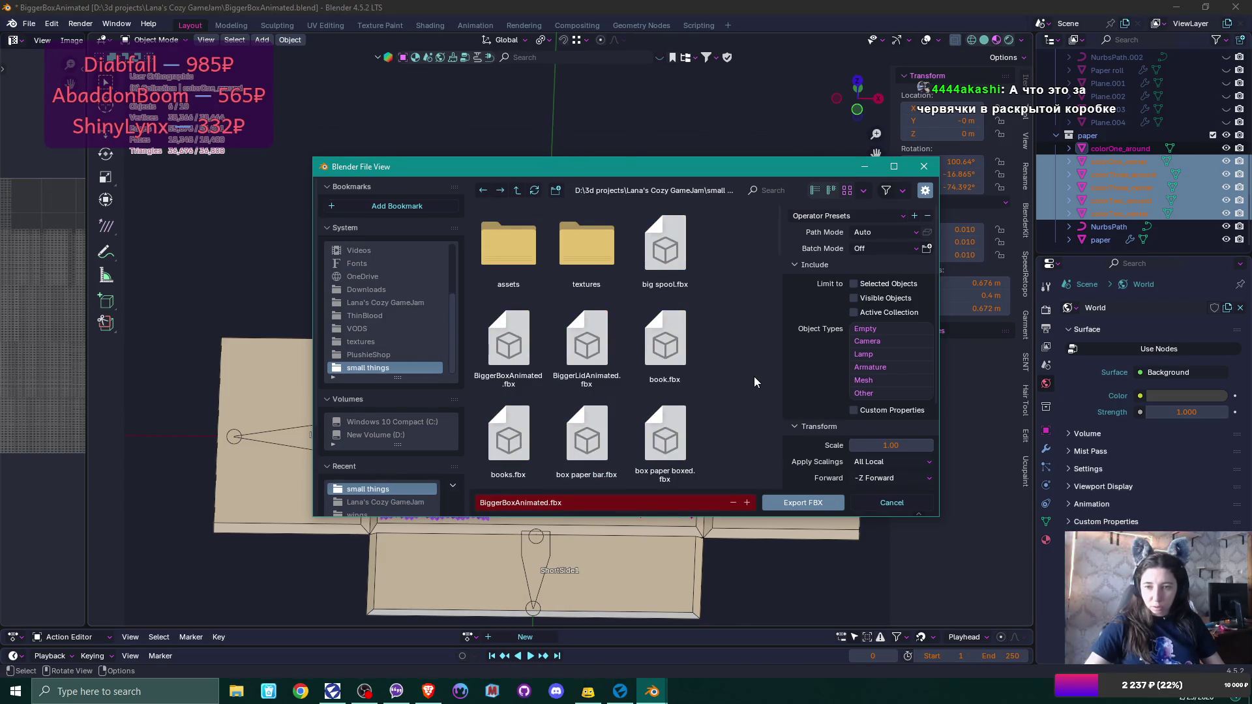
scroll(754, 377, "down", 5)
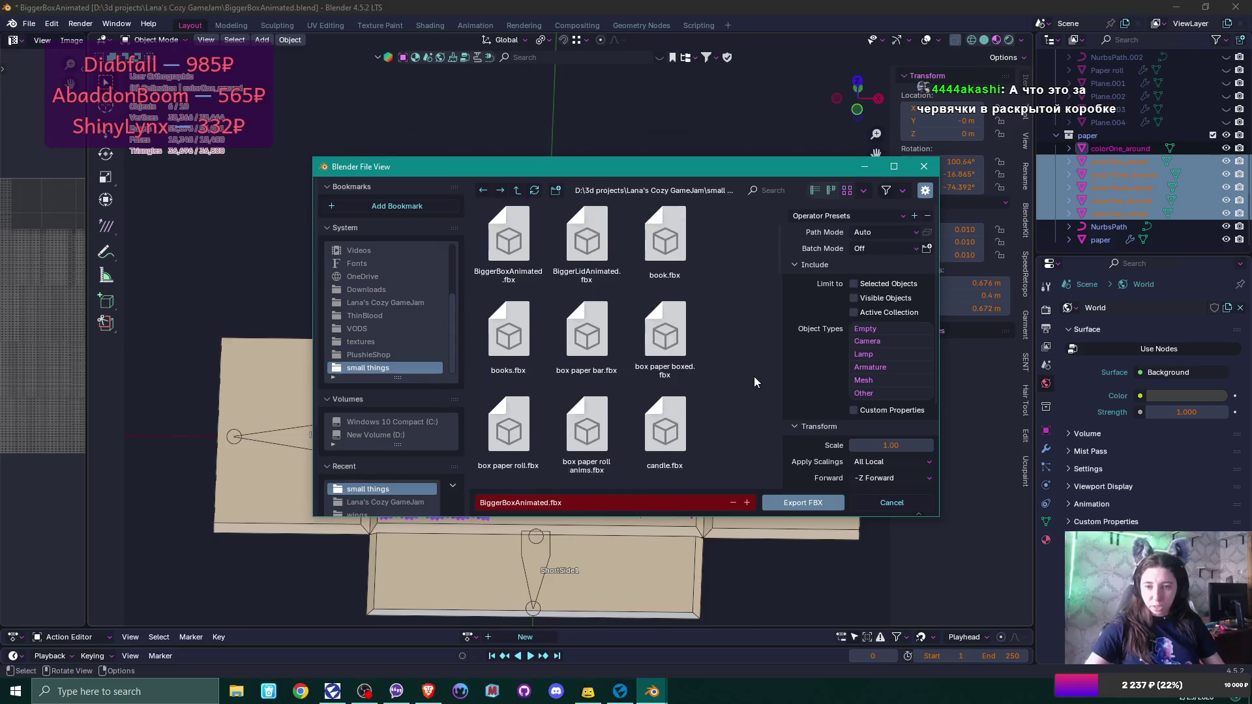
scroll(754, 377, "down", 1)
left_click(570, 312)
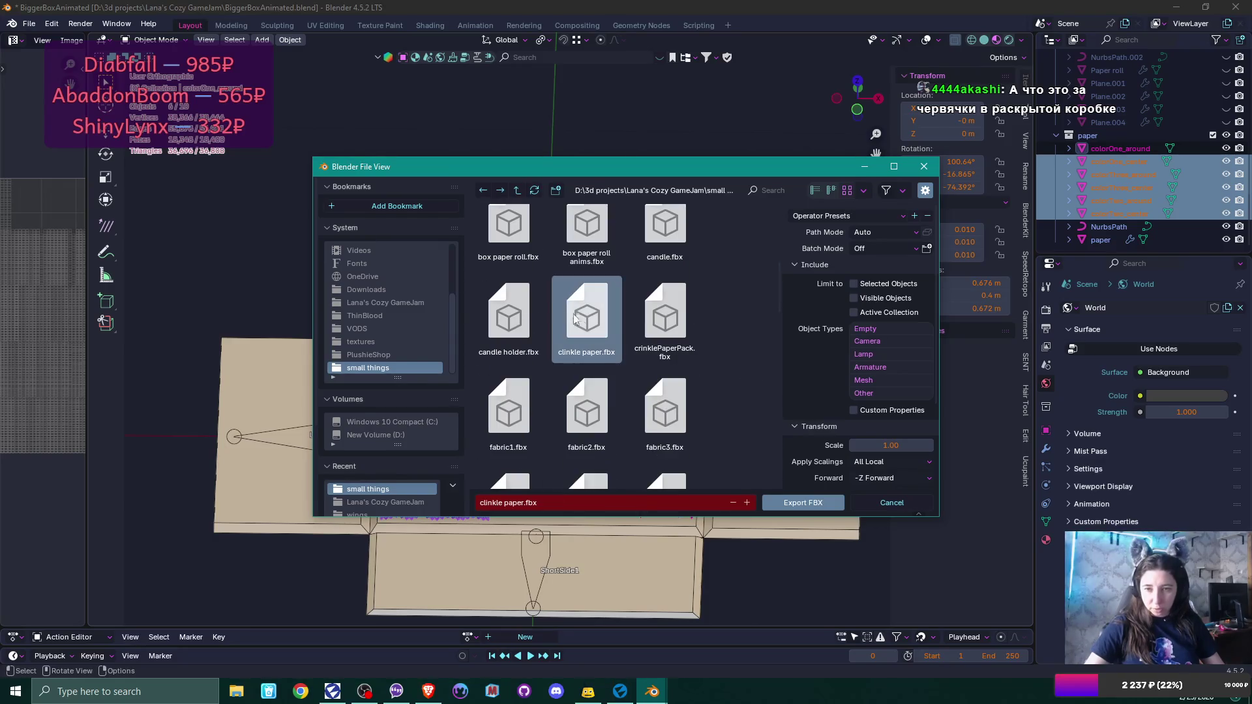
Apply the saved FBX export preset, disable animation, and export the file.
left_click(832, 217)
left_click(841, 247)
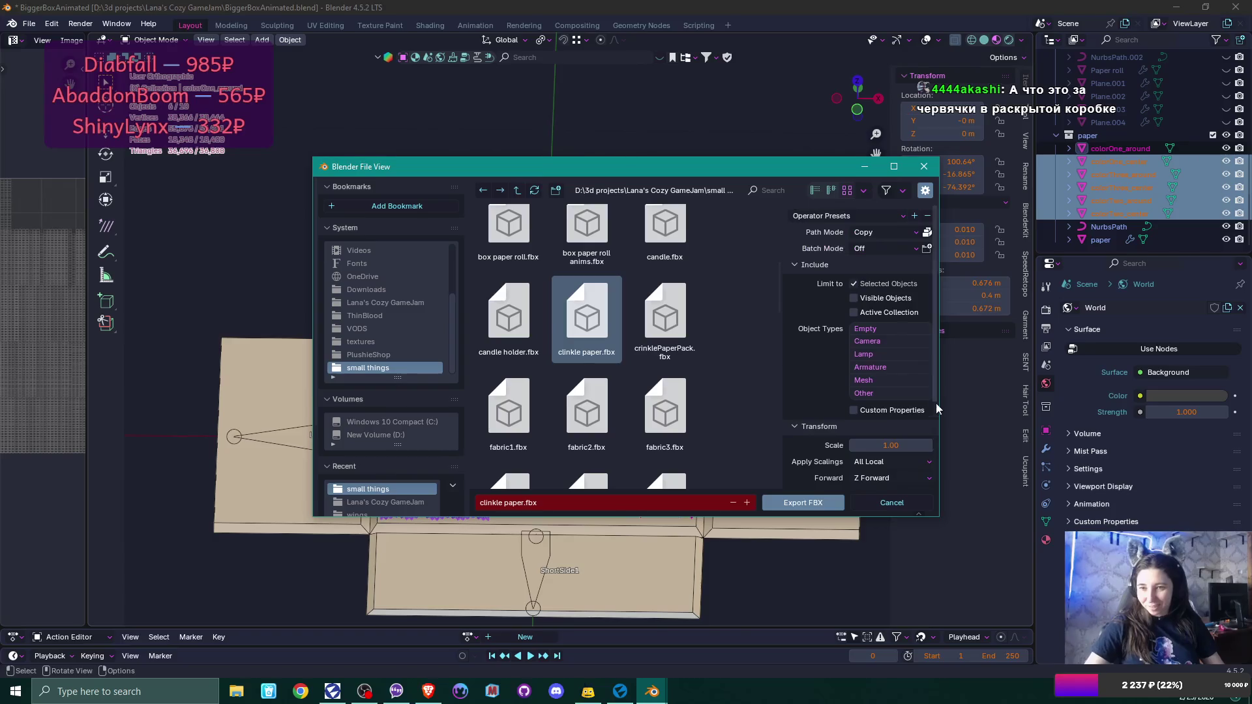
scroll(875, 408, "down", 4)
left_click(806, 480)
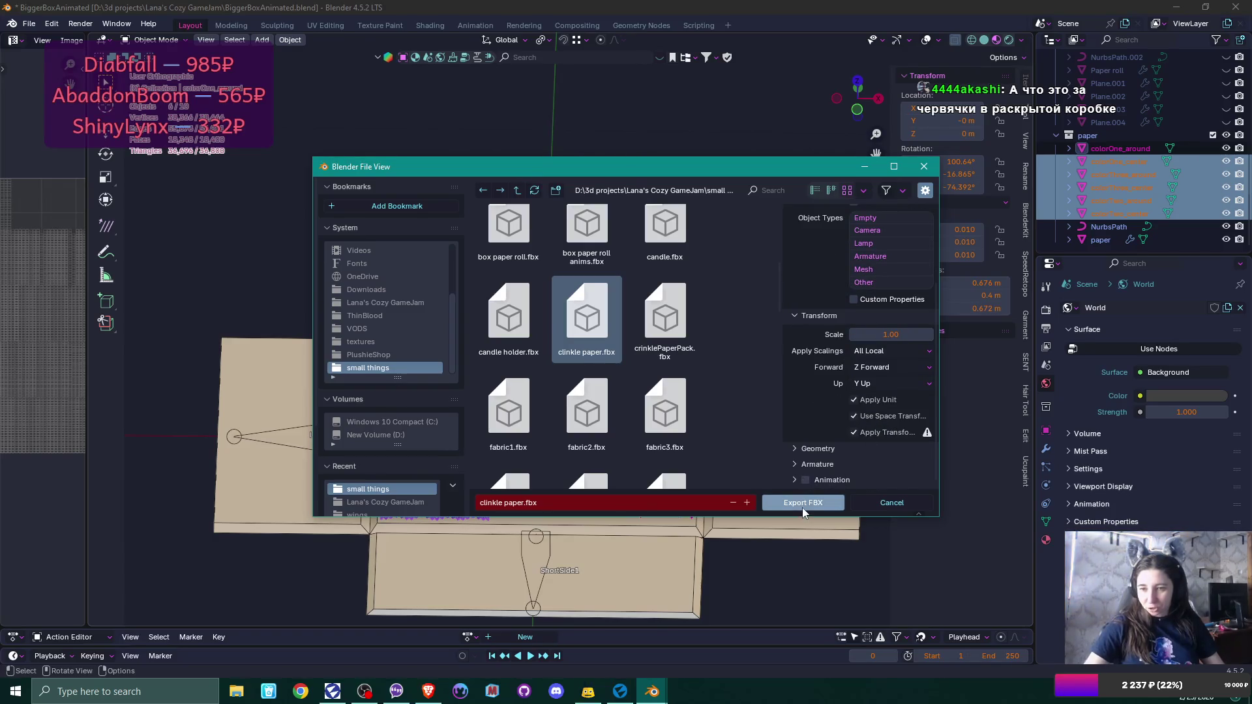
left_click(803, 503)
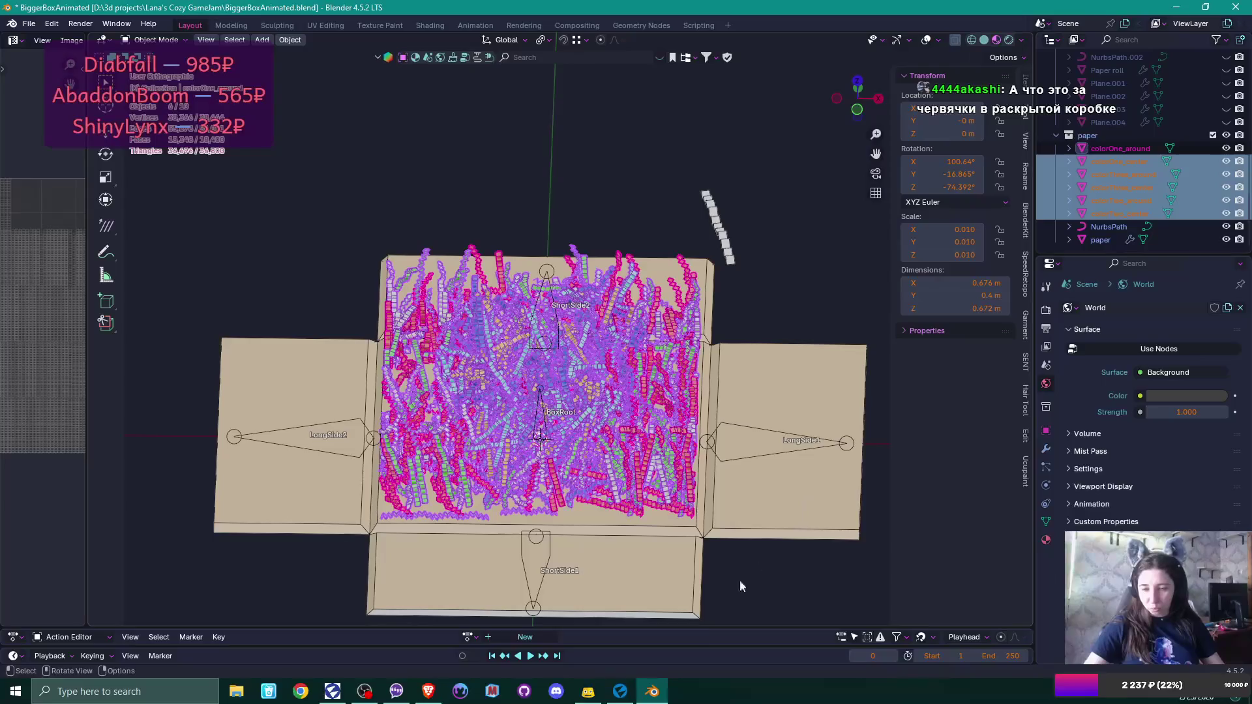
left_click(621, 691)
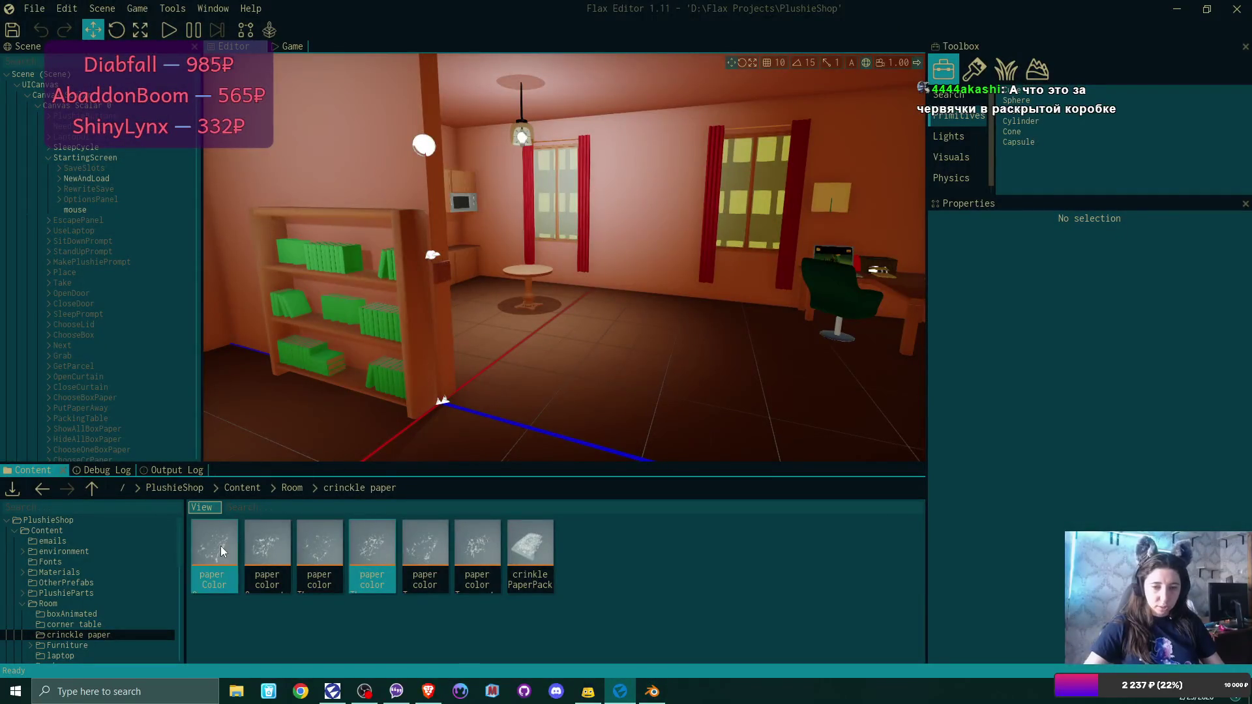
Reimport the ColorOne_around and colorOne_center crinkle paper models from the updated FBX.
double_click(221, 552)
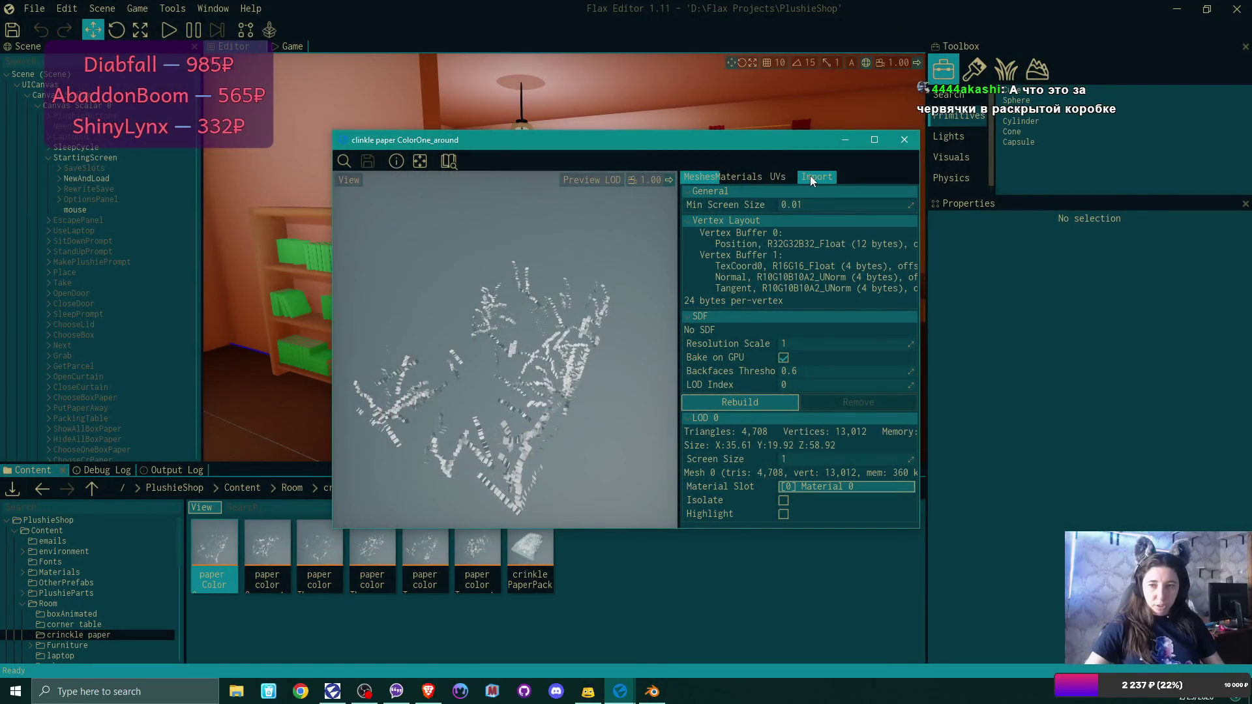
left_click(812, 181)
left_click(803, 332)
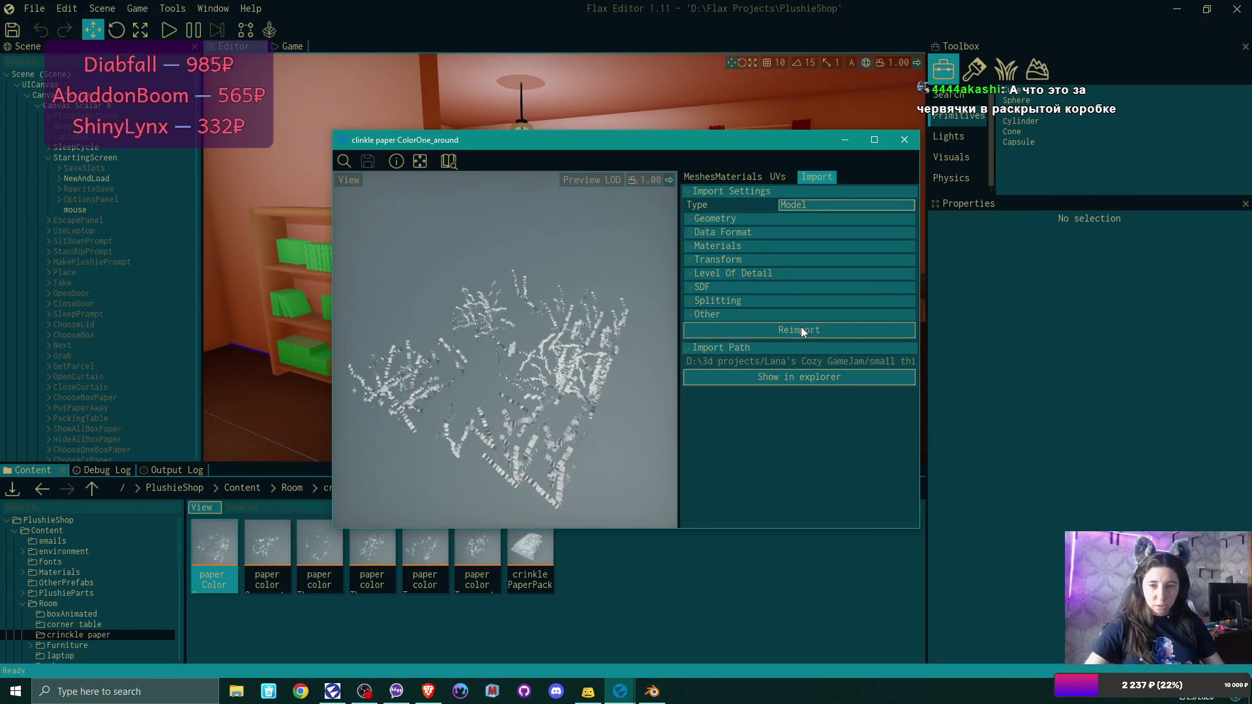
left_click(904, 140)
double_click(267, 548)
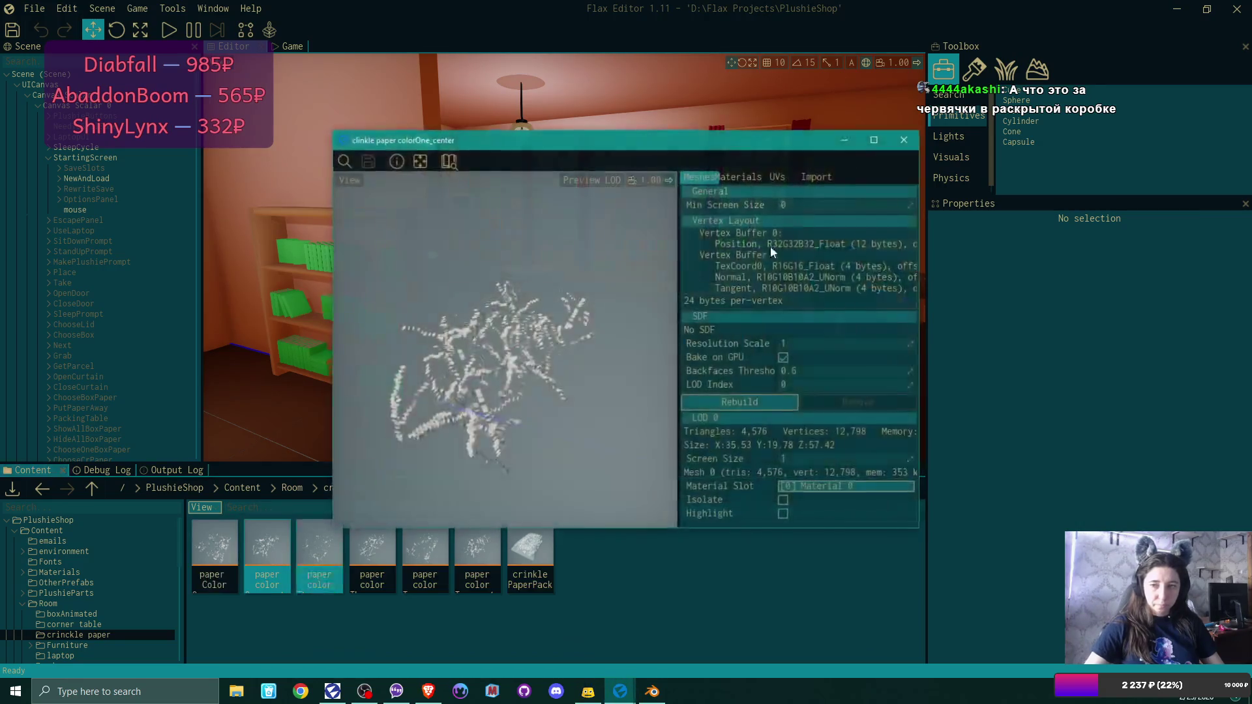
left_click(817, 177)
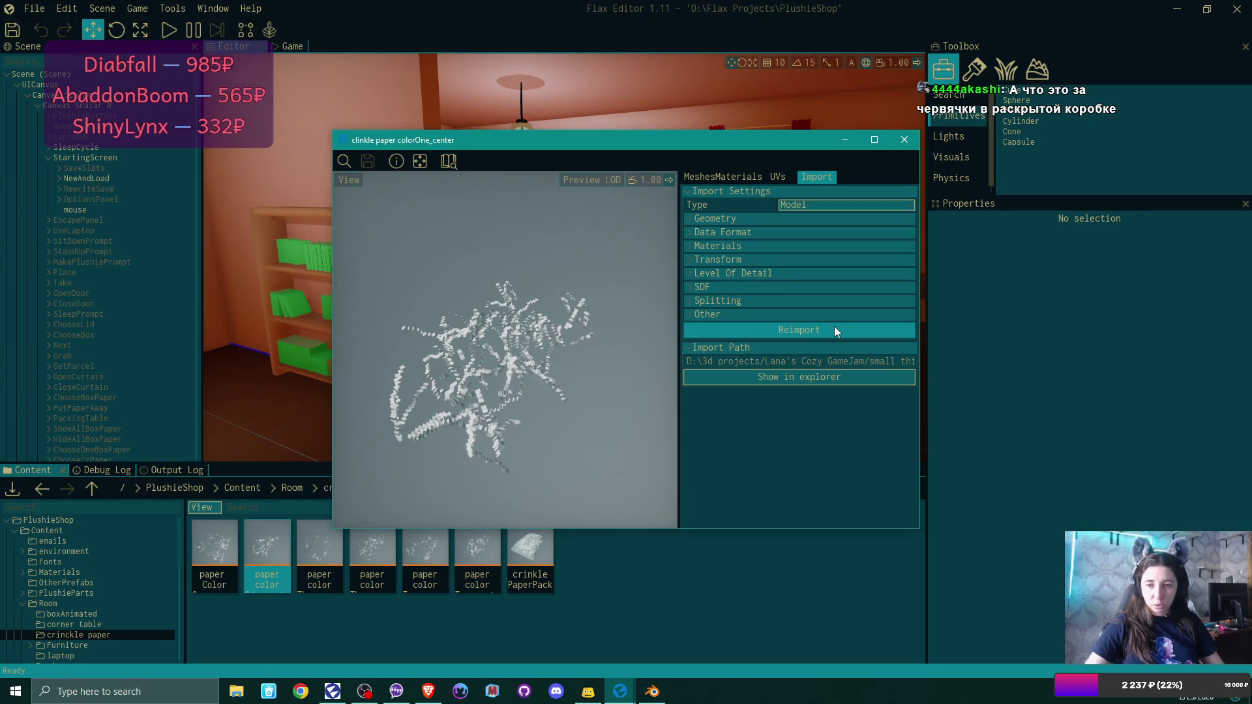
left_click(803, 335)
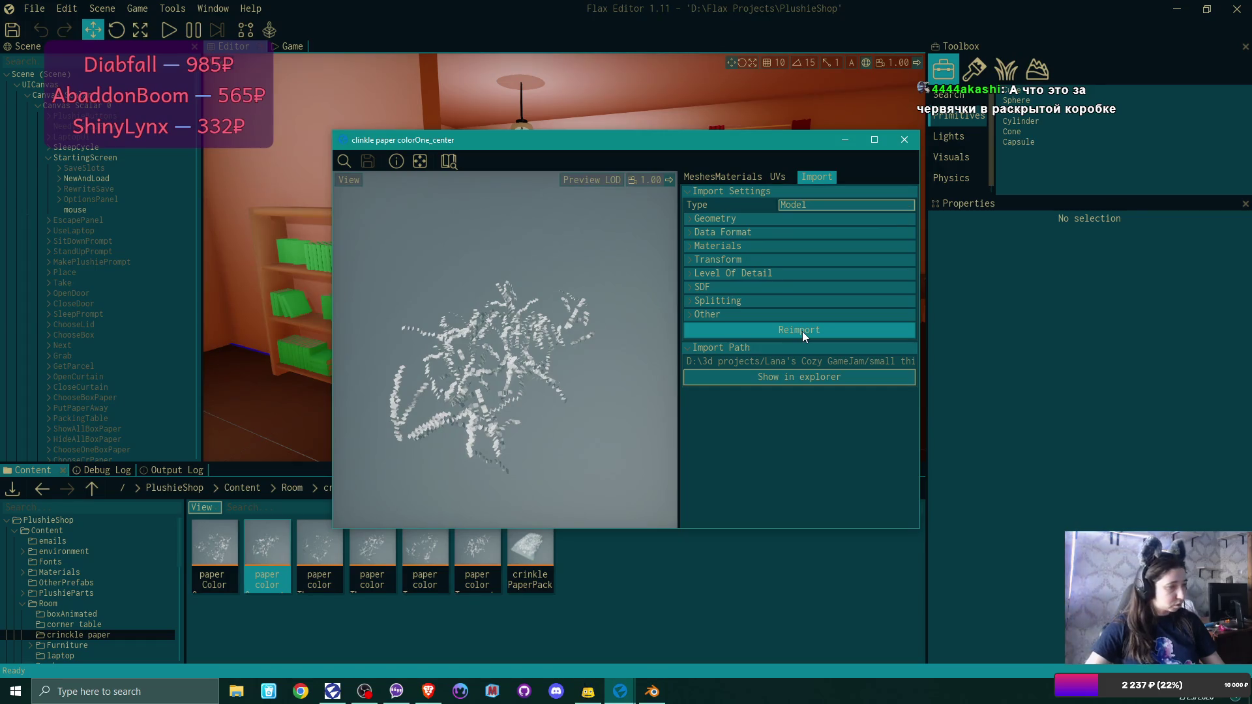
left_click(804, 335)
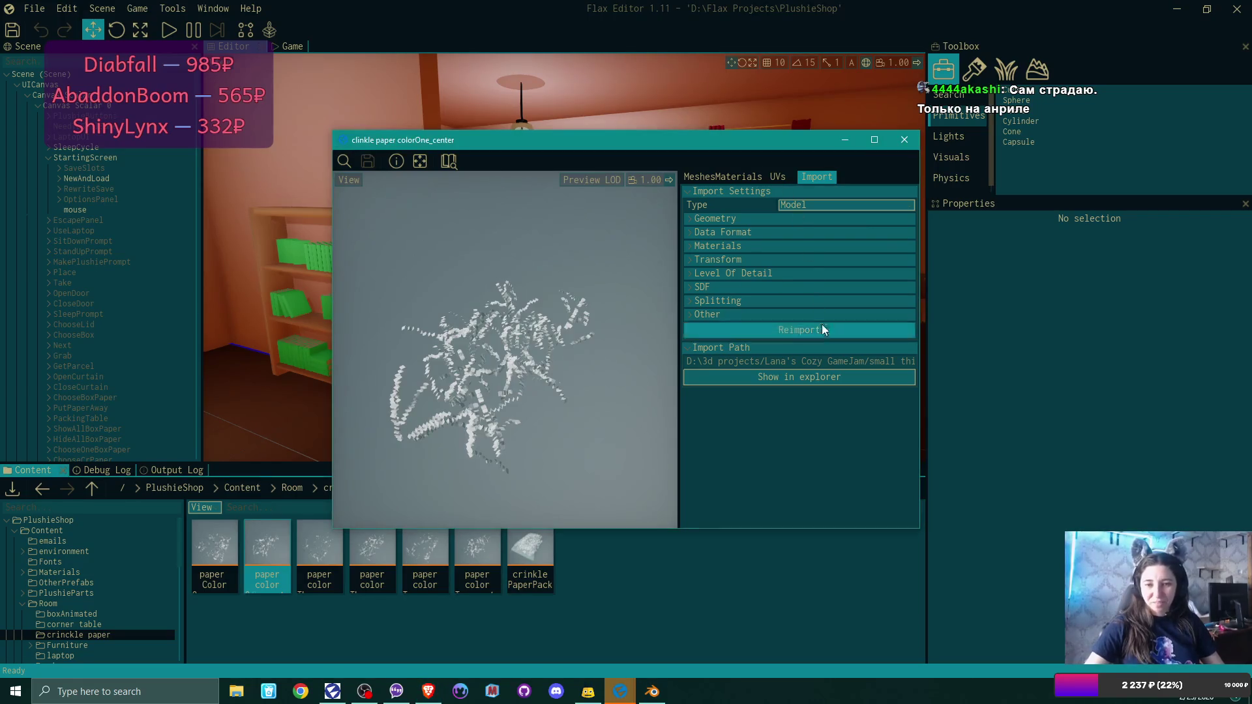
left_click(904, 140)
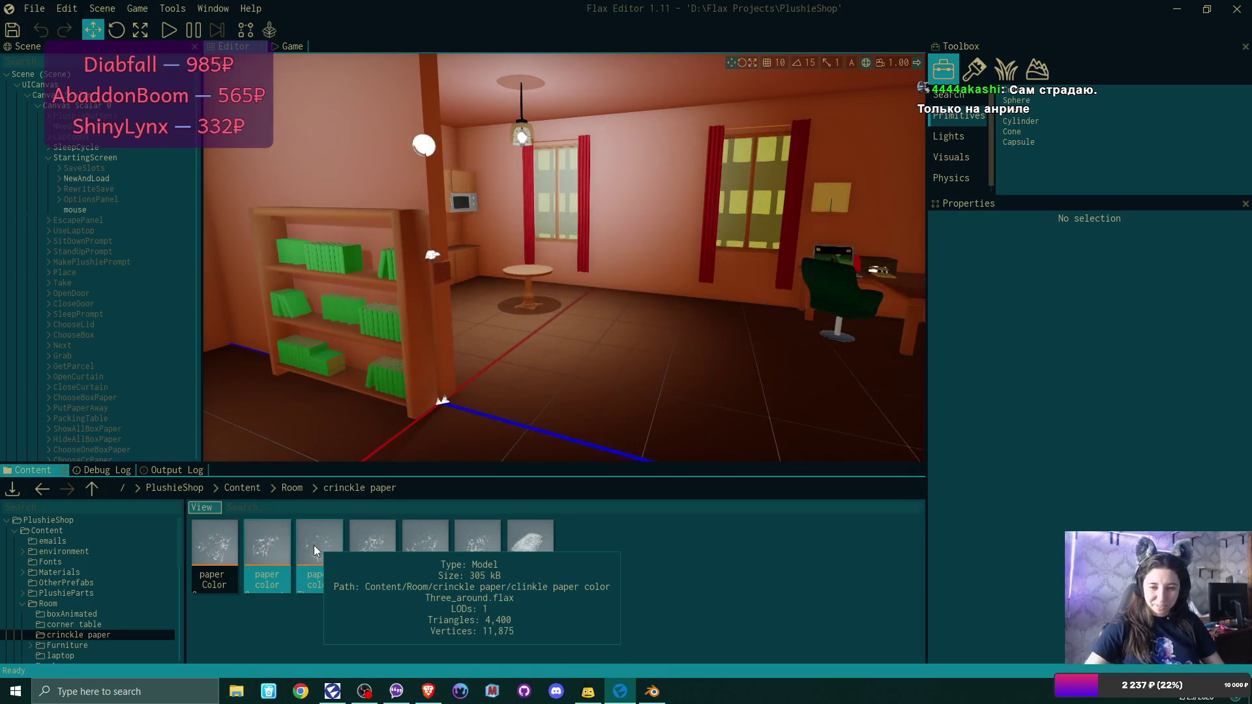
Check the colorThree and colorTwo paper models, reimporting colorTwo_around.
double_click(315, 545)
mouse_move(254, 580)
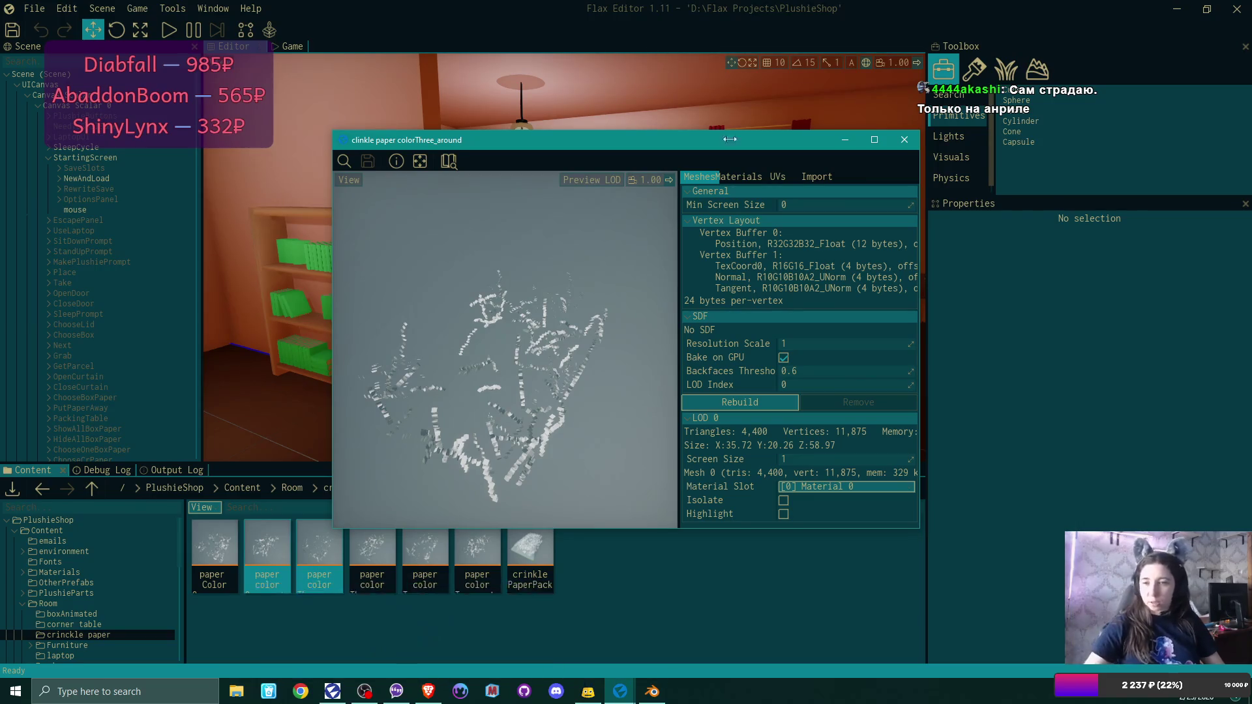
left_click(814, 176)
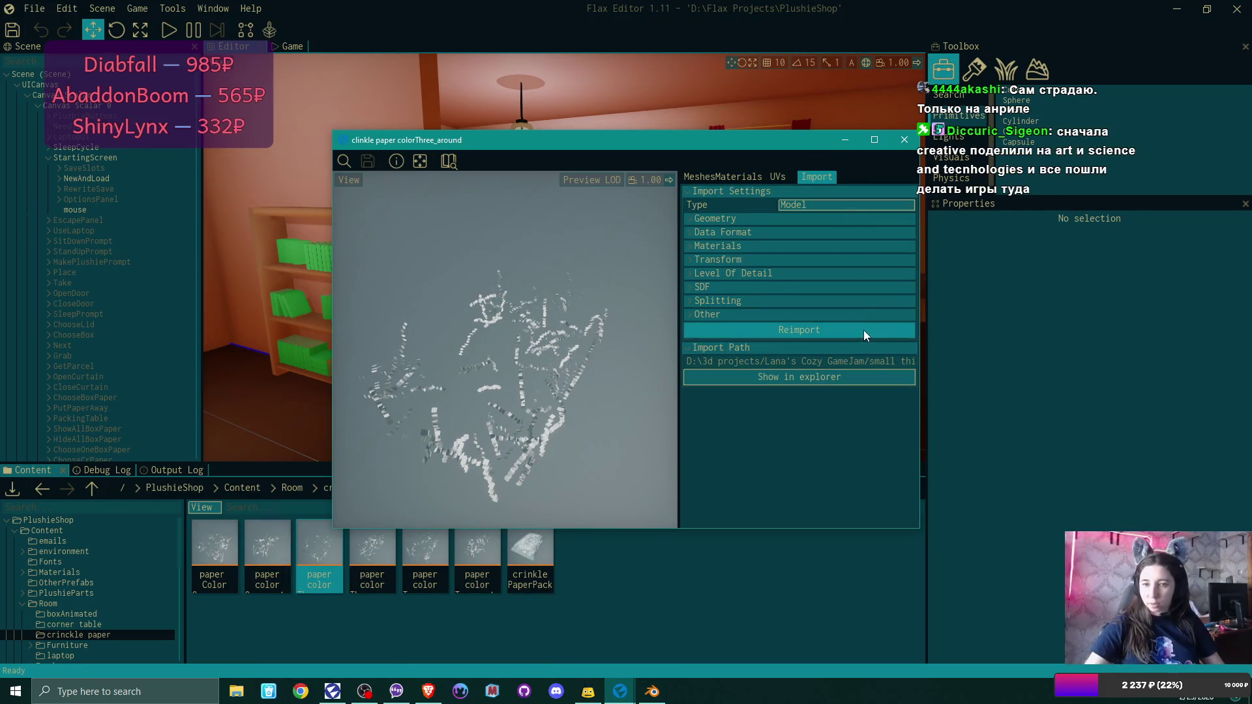
left_click(905, 140)
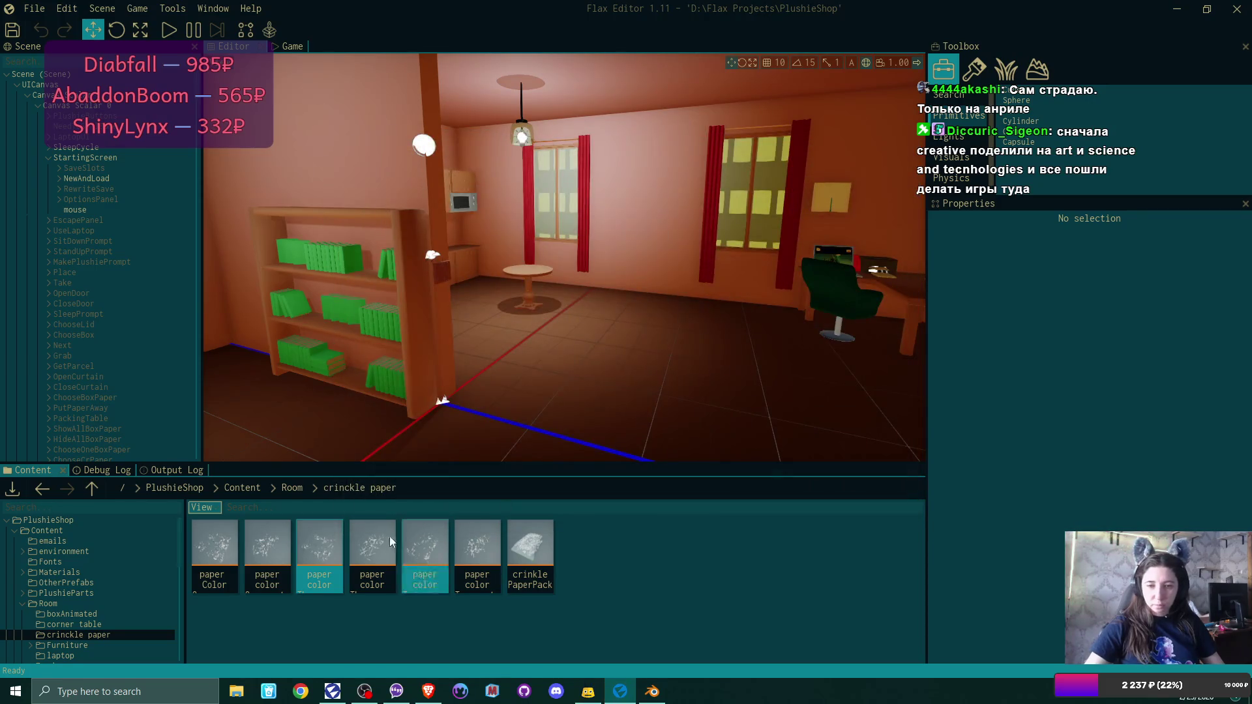
double_click(375, 555)
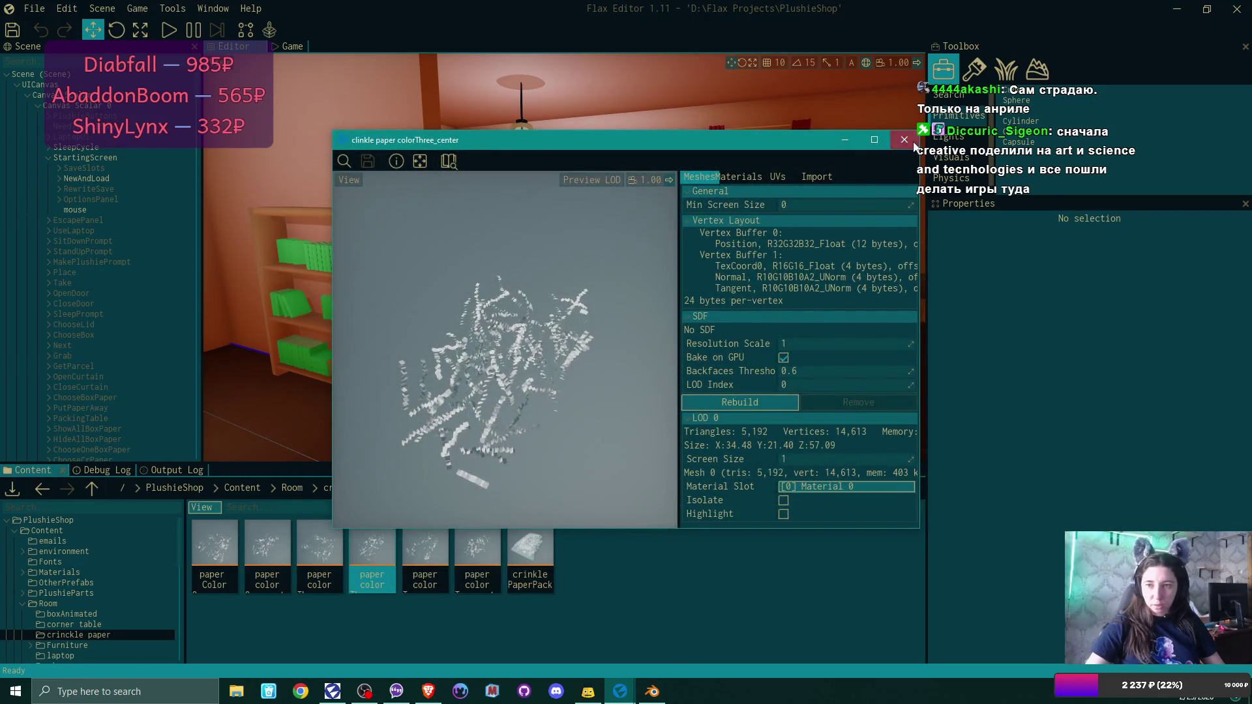
left_click(400, 593)
double_click(426, 558)
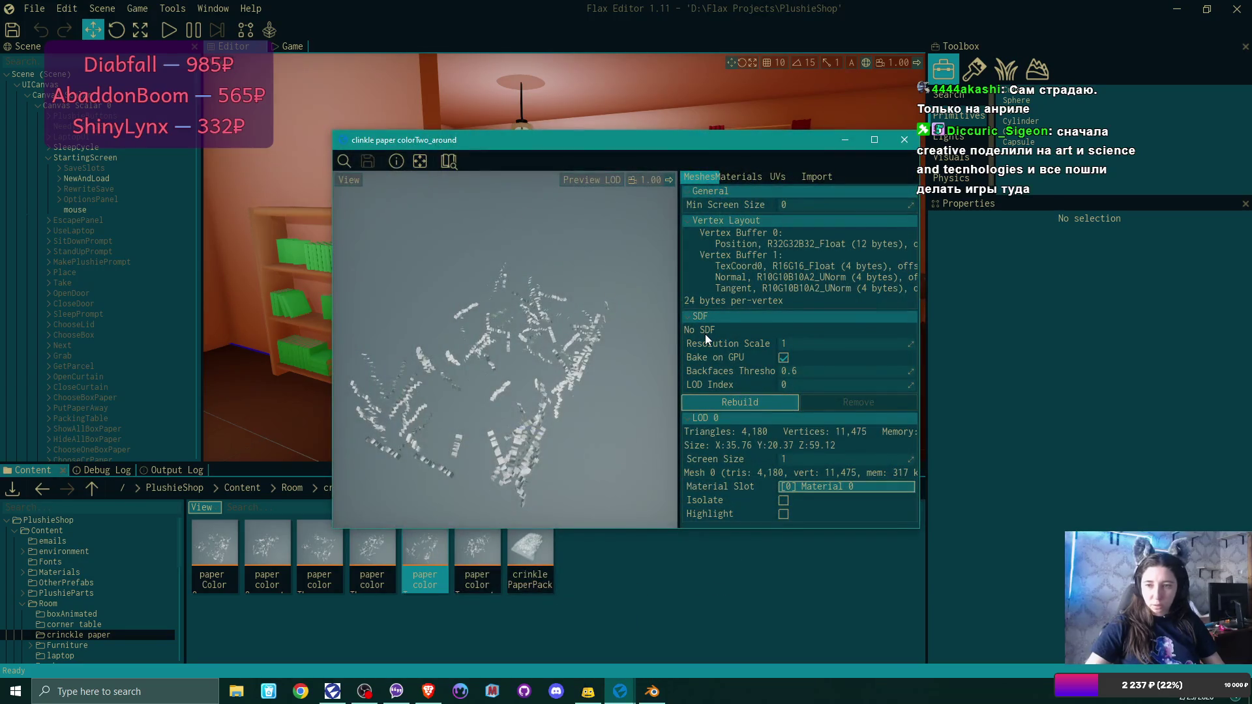
left_click(817, 177)
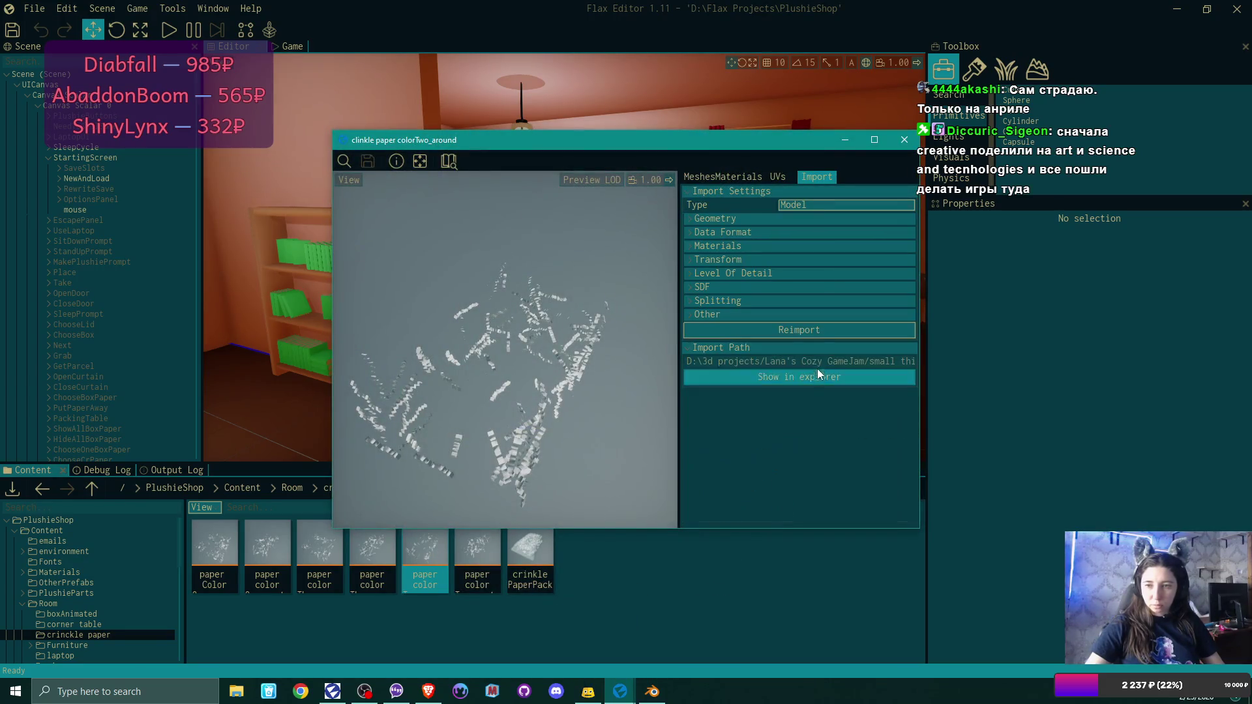
left_click(819, 331)
left_click(904, 140)
double_click(479, 550)
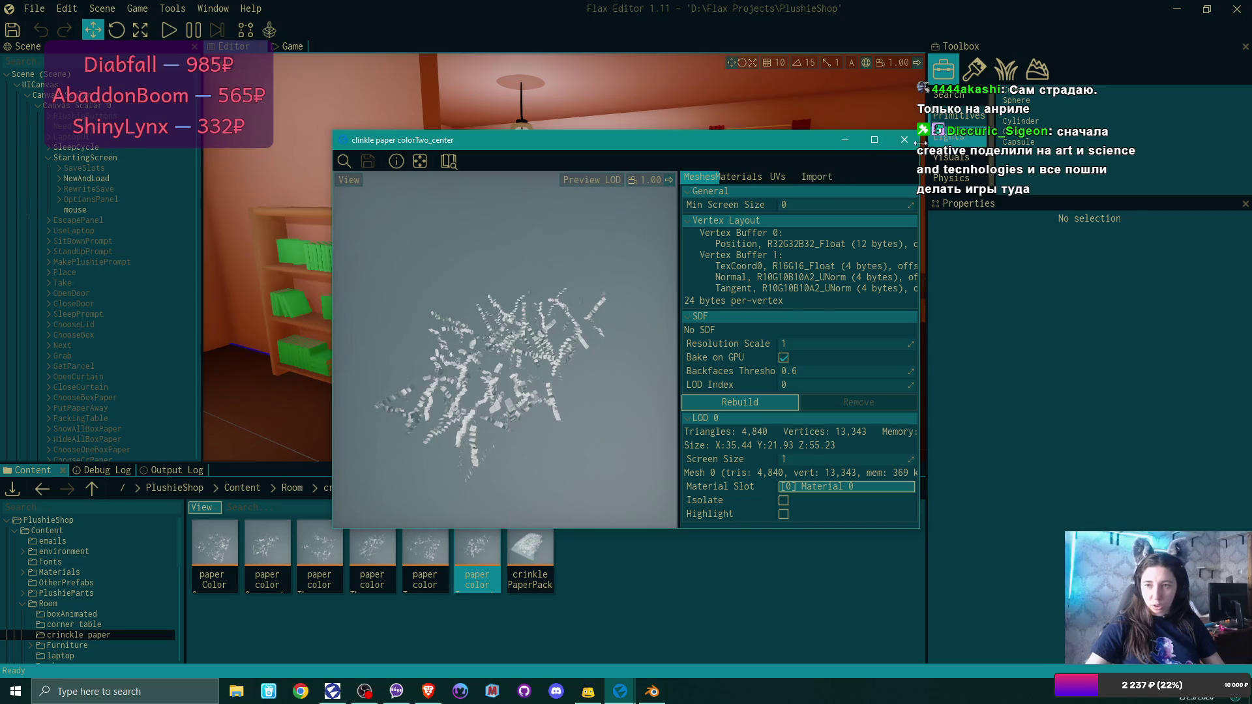
left_click(905, 140)
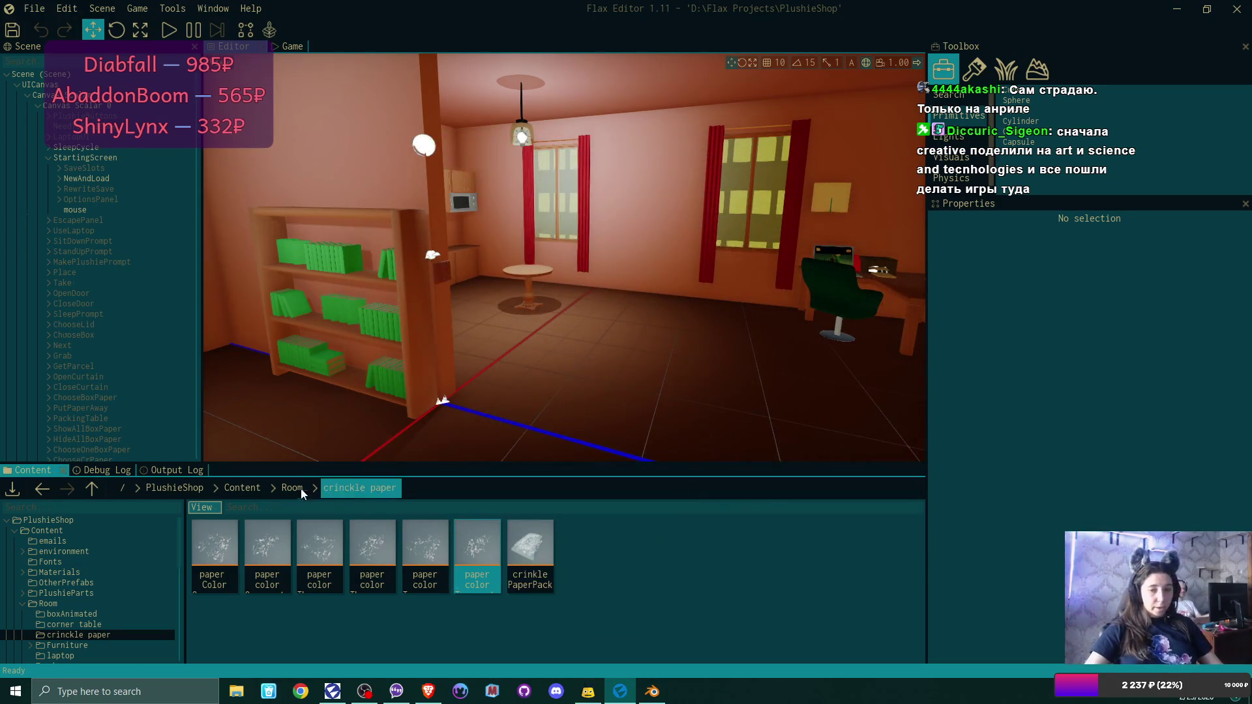
Return to the Room content folder, enlarge the browser, and show the Debug Log.
left_click(280, 488)
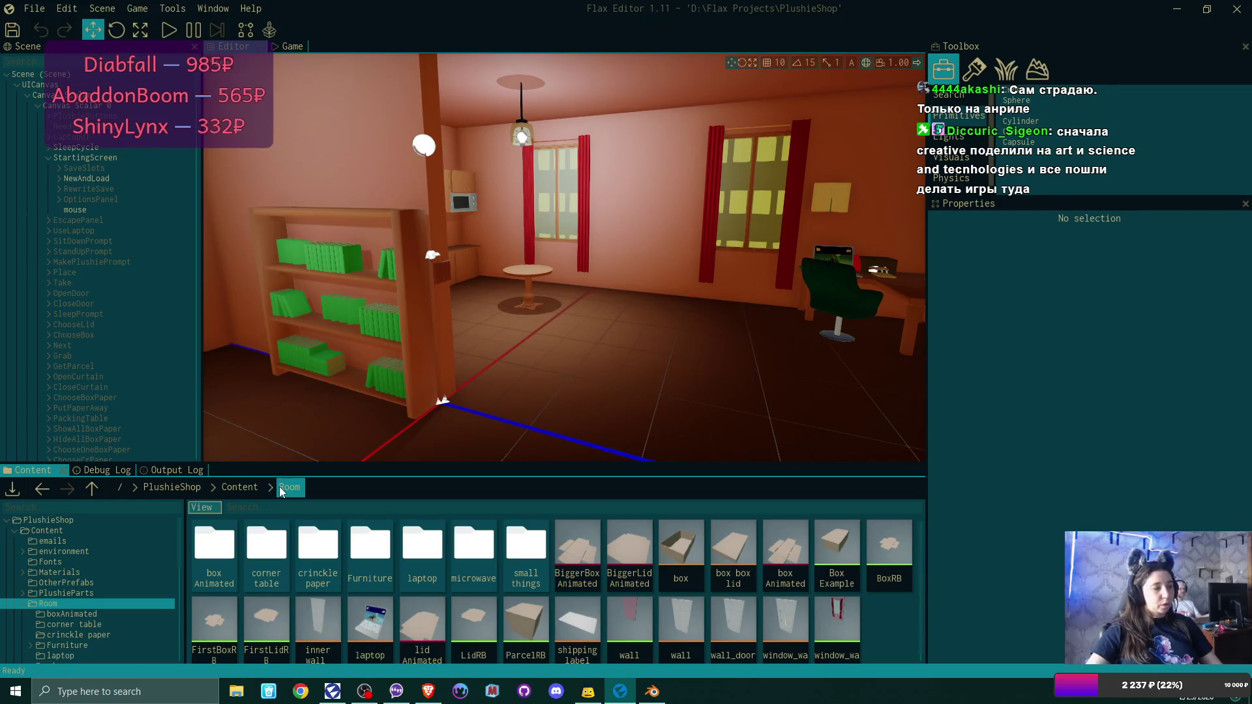
left_click_drag(532, 464, 538, 456)
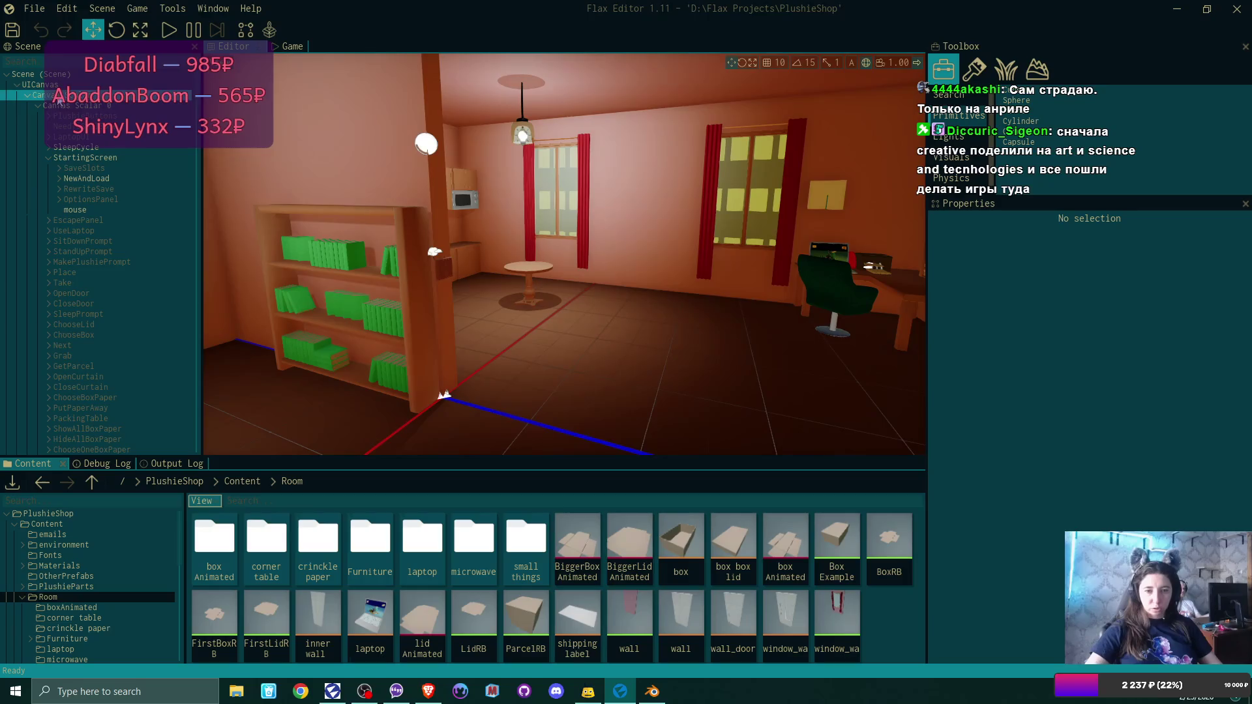
left_click(105, 464)
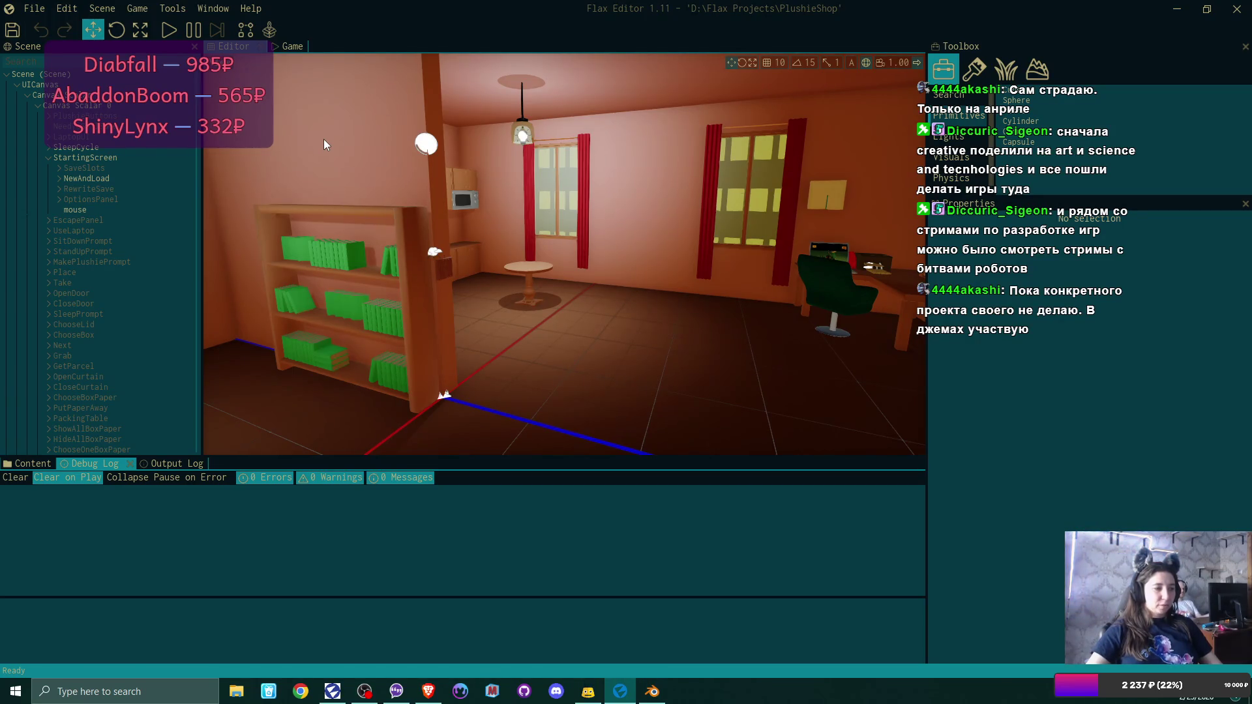
Fly the editor camera toward the desk and curtained windows corner of the room.
mouse_move(324, 139)
left_mouse_down()
mouse_move(373, 166)
mouse_move(356, 235)
mouse_move(401, 215)
mouse_move(391, 225)
mouse_move(375, 212)
mouse_move(492, 191)
left_mouse_up()
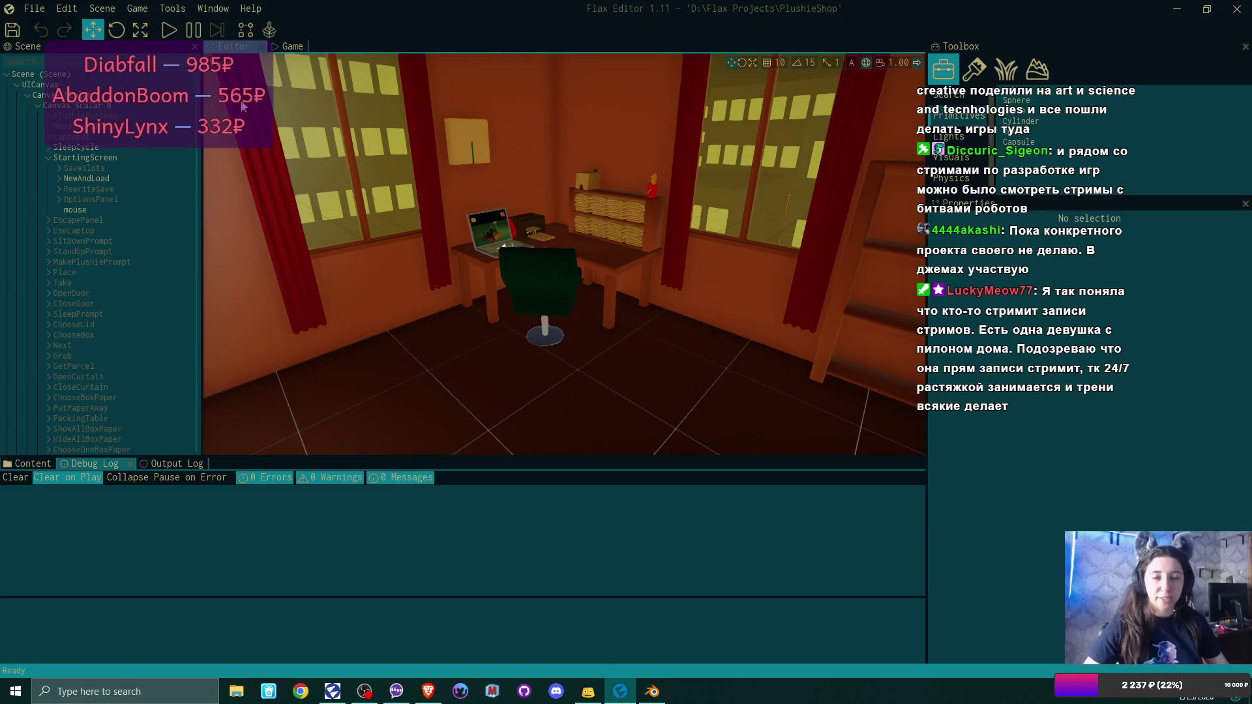
Playtest a new game over the old save, fill the box with purple crinkle paper, then stop.
left_click(169, 30)
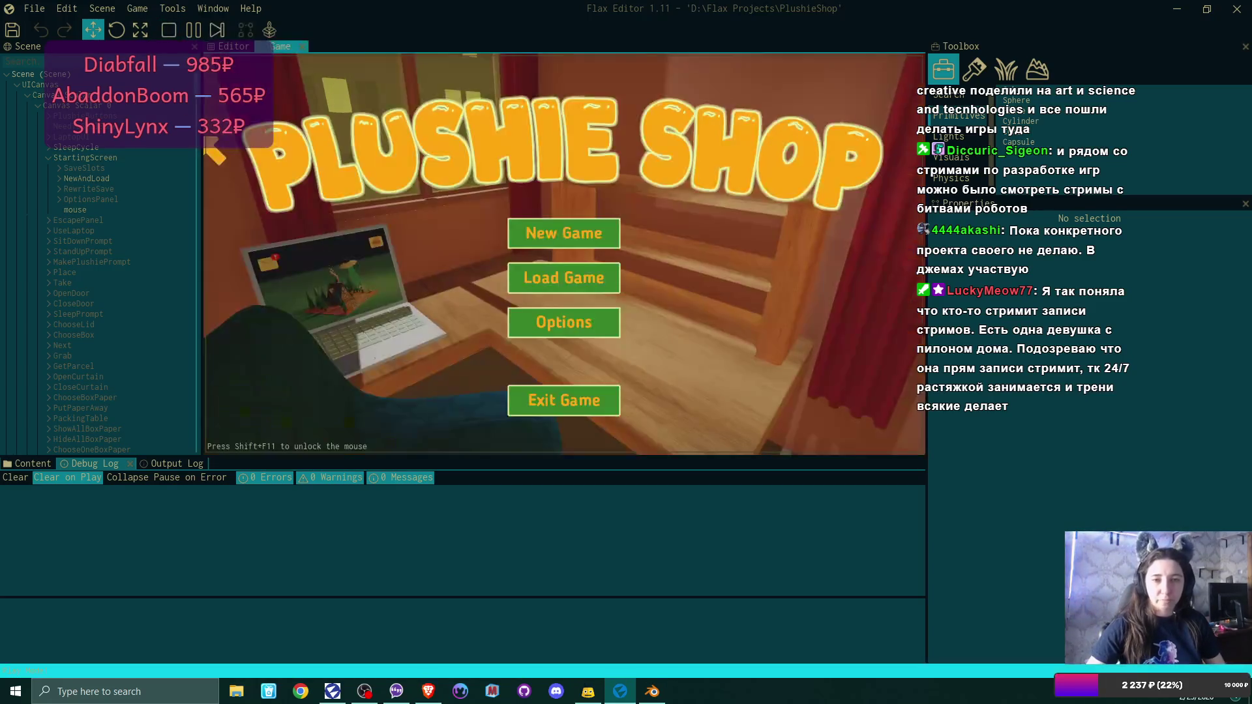
left_click(565, 233)
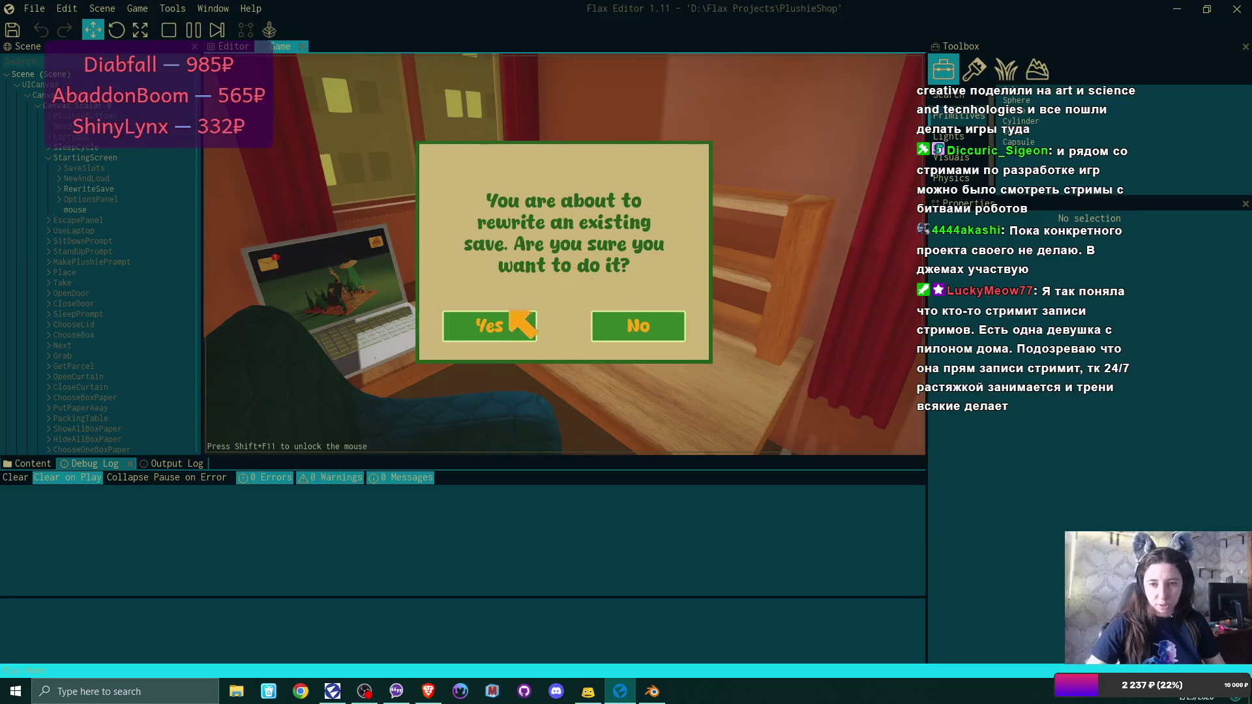
left_click(511, 311)
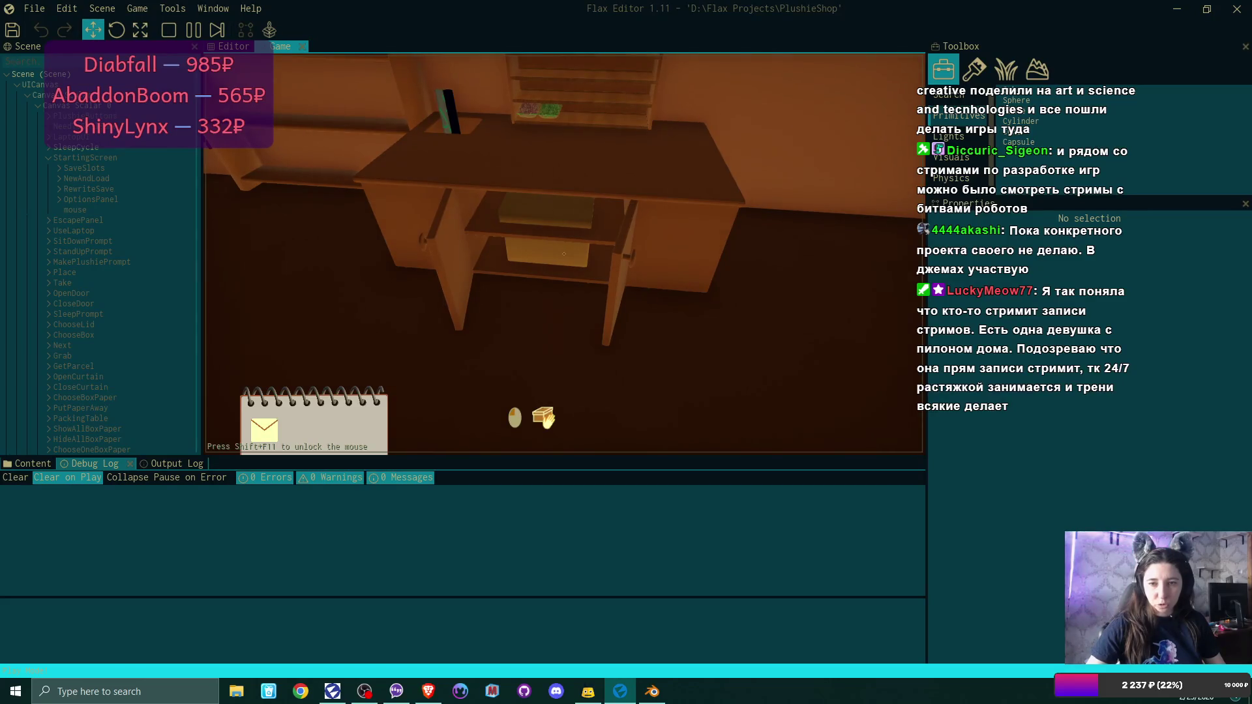
left_click(564, 253)
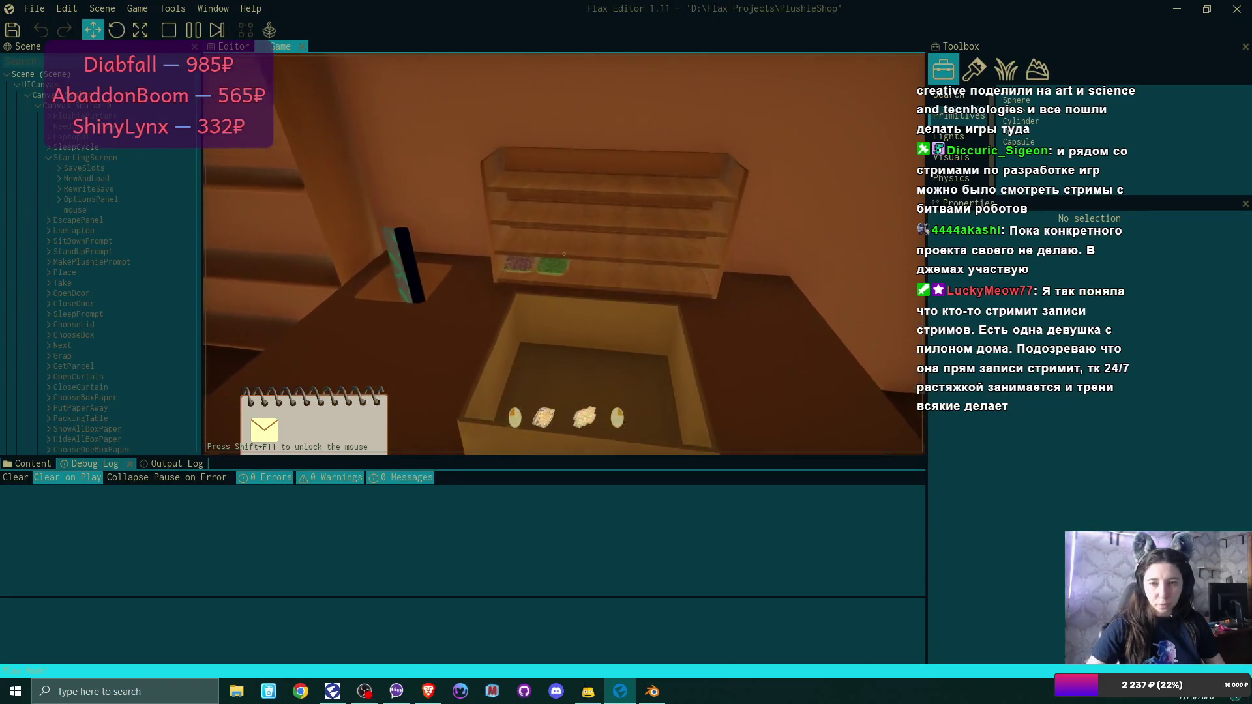
left_click(564, 253)
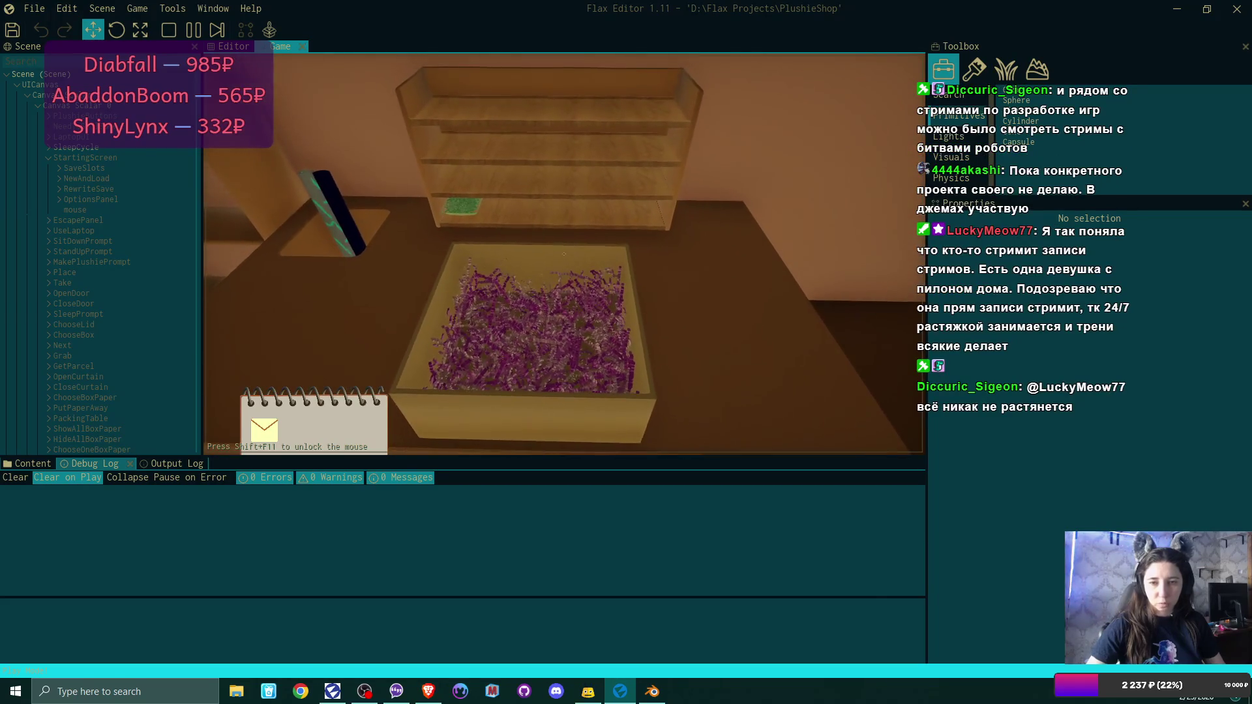
key("F5")
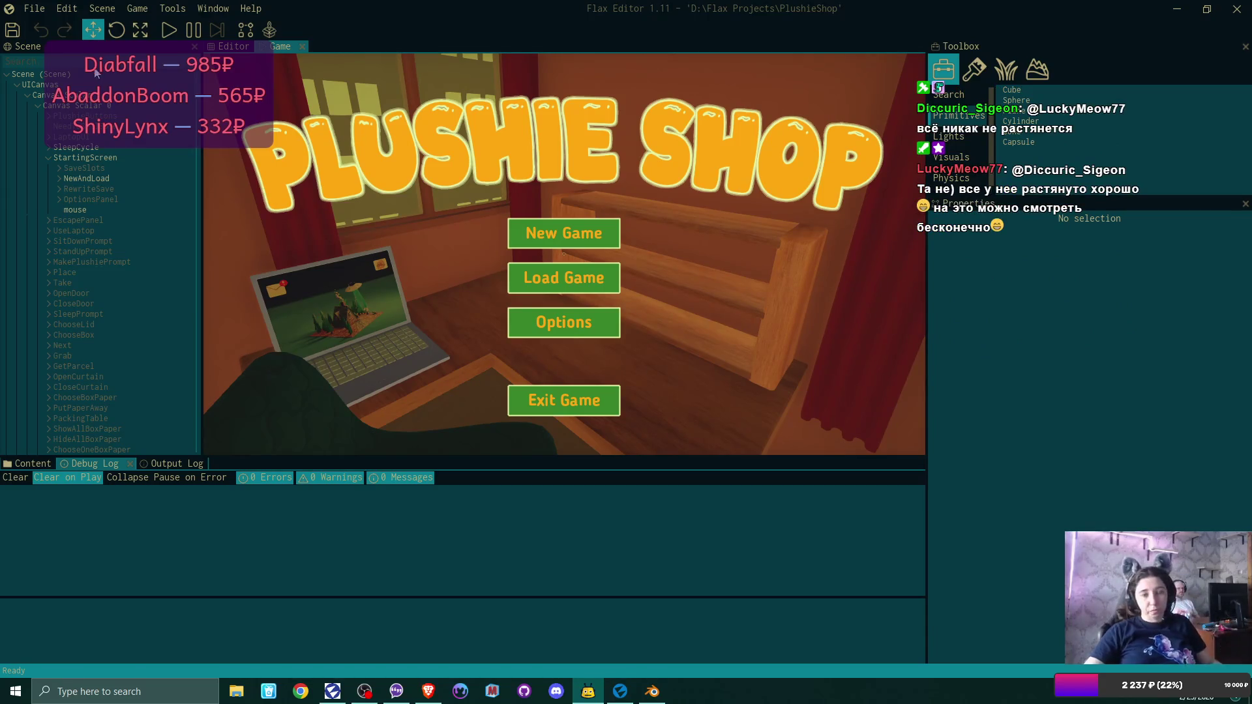
Select the Scene and collapse its Wings part list in Properties.
left_click(76, 75)
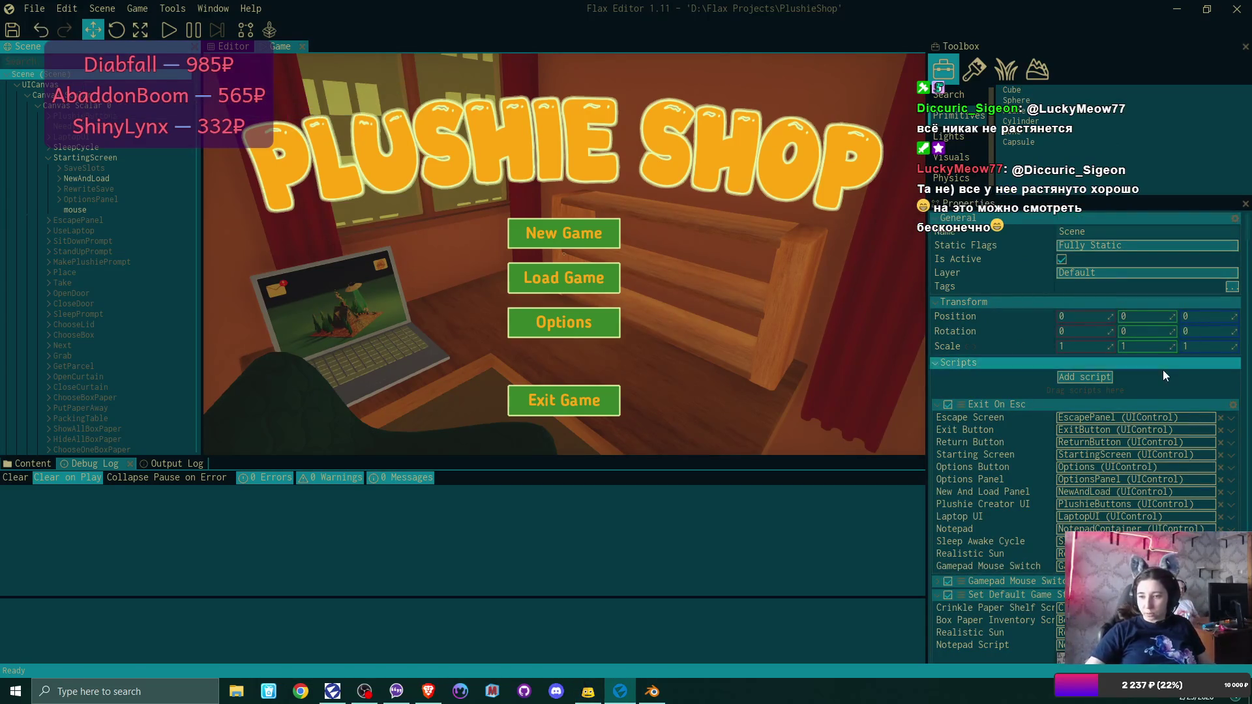
scroll(1162, 372, "down", 10)
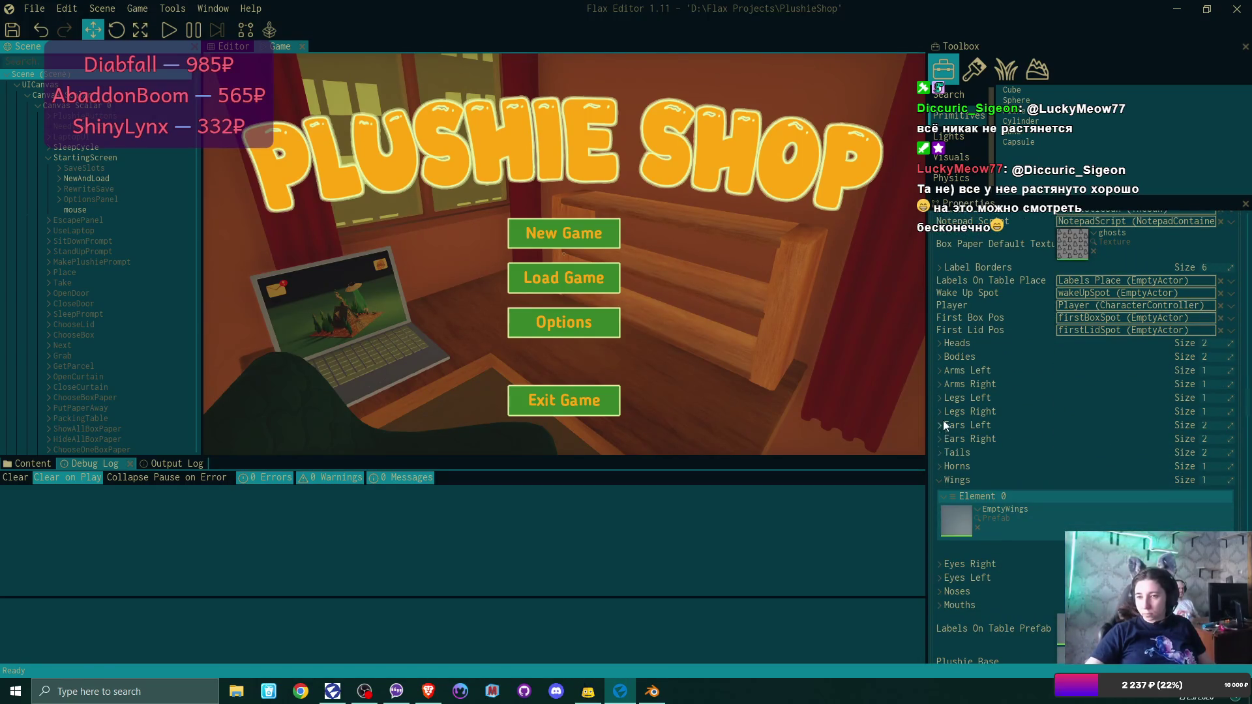
left_click(940, 480)
scroll(1023, 433, "down", 3)
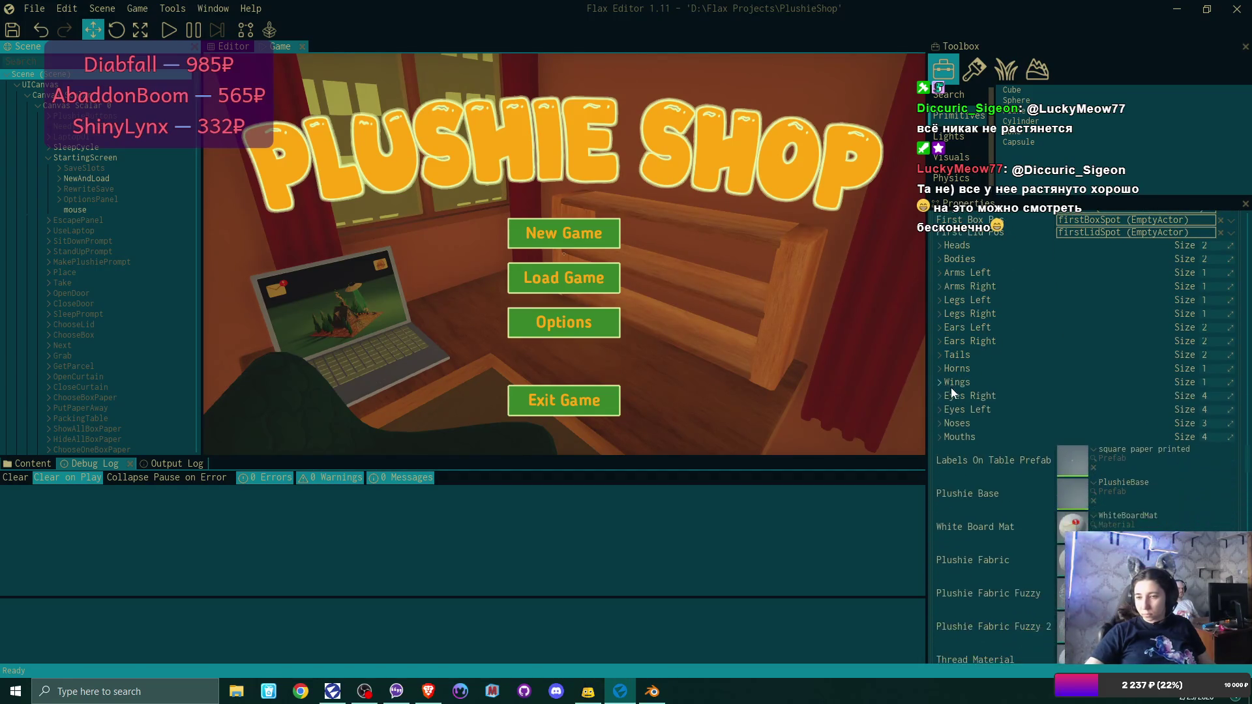
scroll(952, 390, "down", 2)
Expand the Mouths and Noses part lists to view their prefabs, then launch Visual Studio Code.
left_click(943, 371)
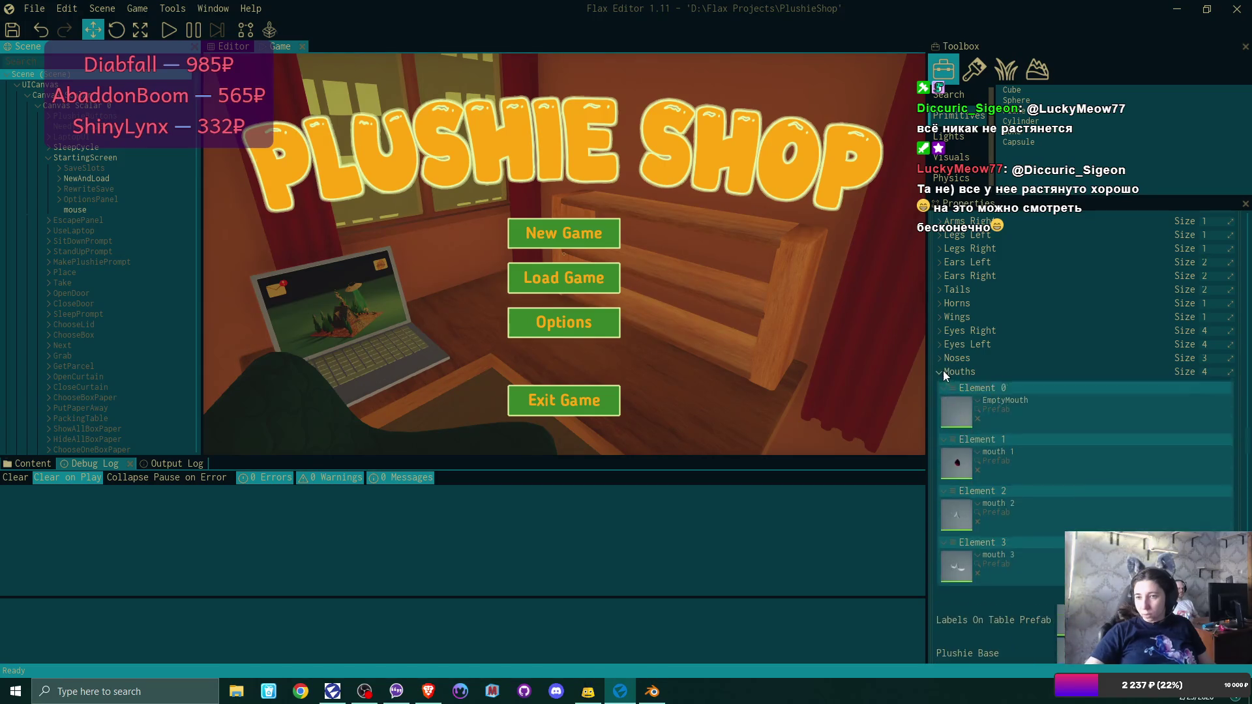
scroll(1066, 389, "down", 2)
scroll(1066, 389, "up", 1)
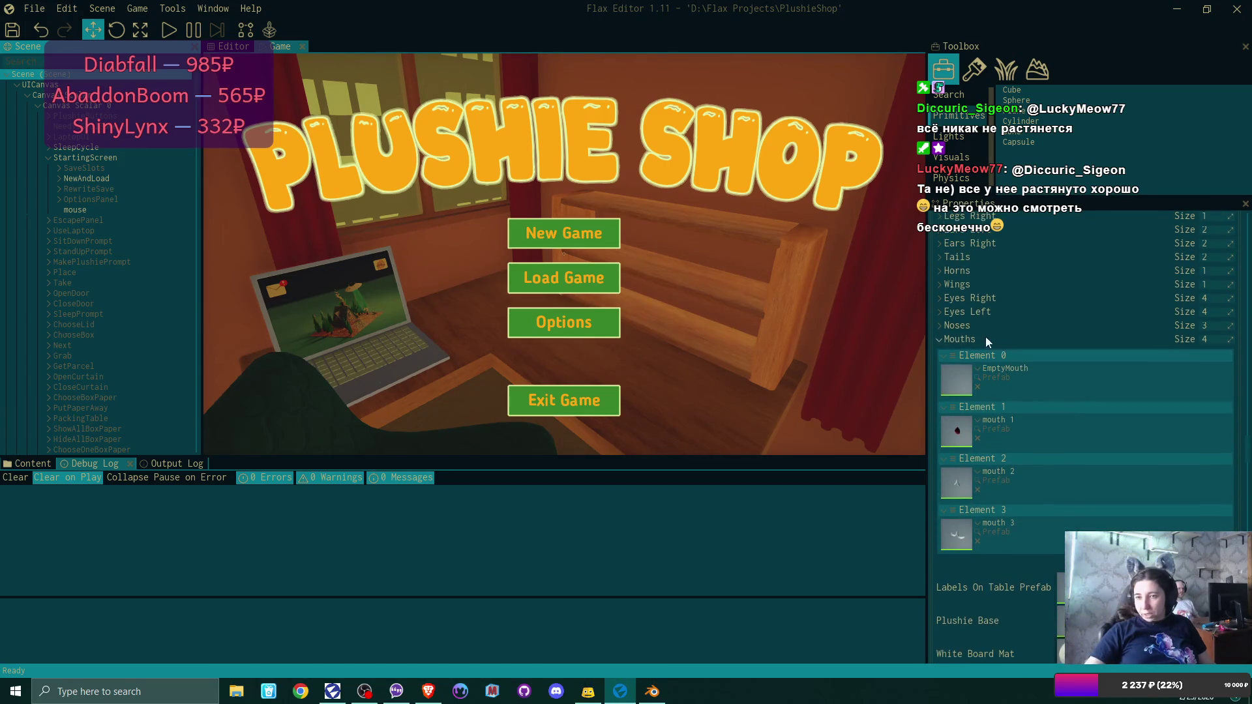
left_click(940, 326)
scroll(1011, 360, "down", 2)
scroll(1017, 364, "down", 2)
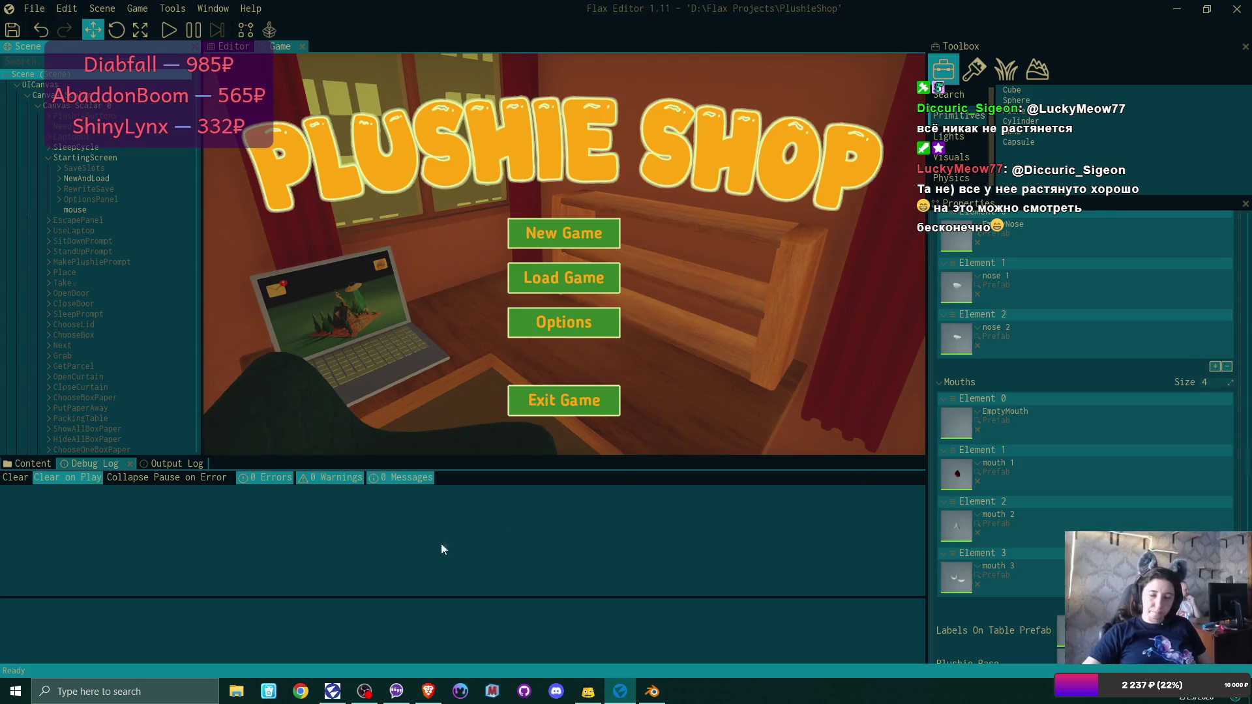
left_click(5, 689)
left_click(321, 468)
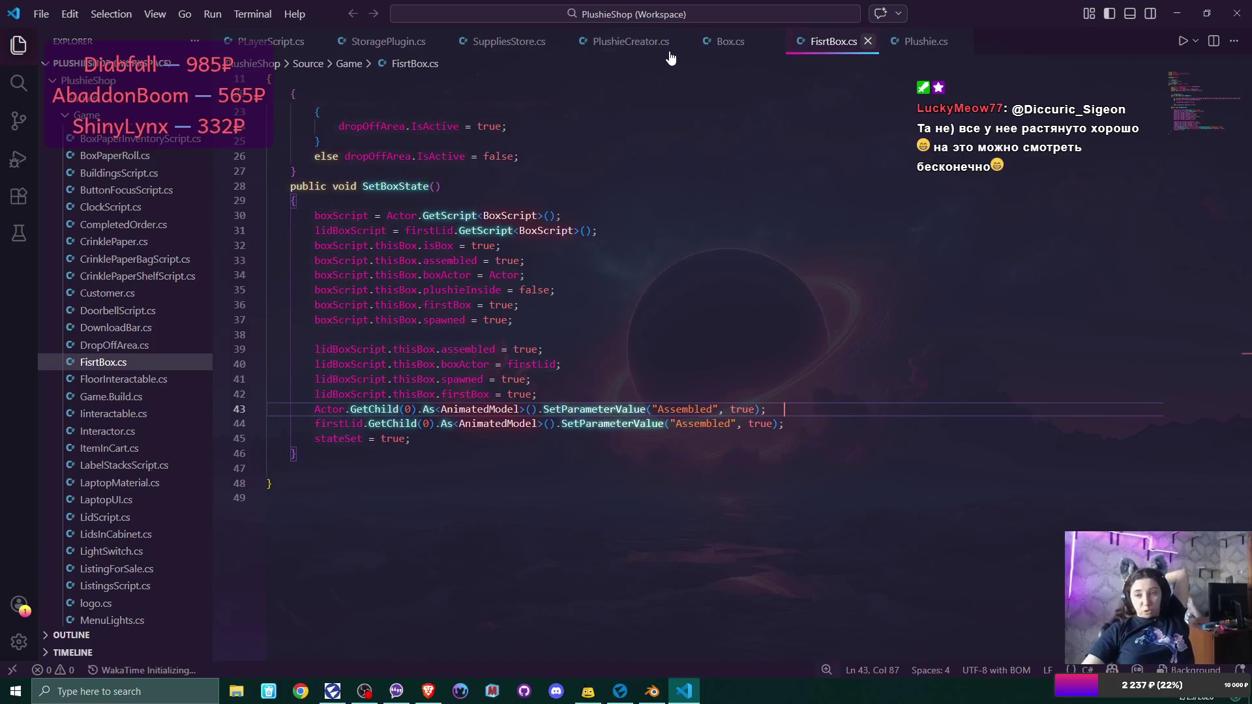
Close FirstBox.cs and Box.cs and scroll through Plushie.cs.
left_click(868, 42)
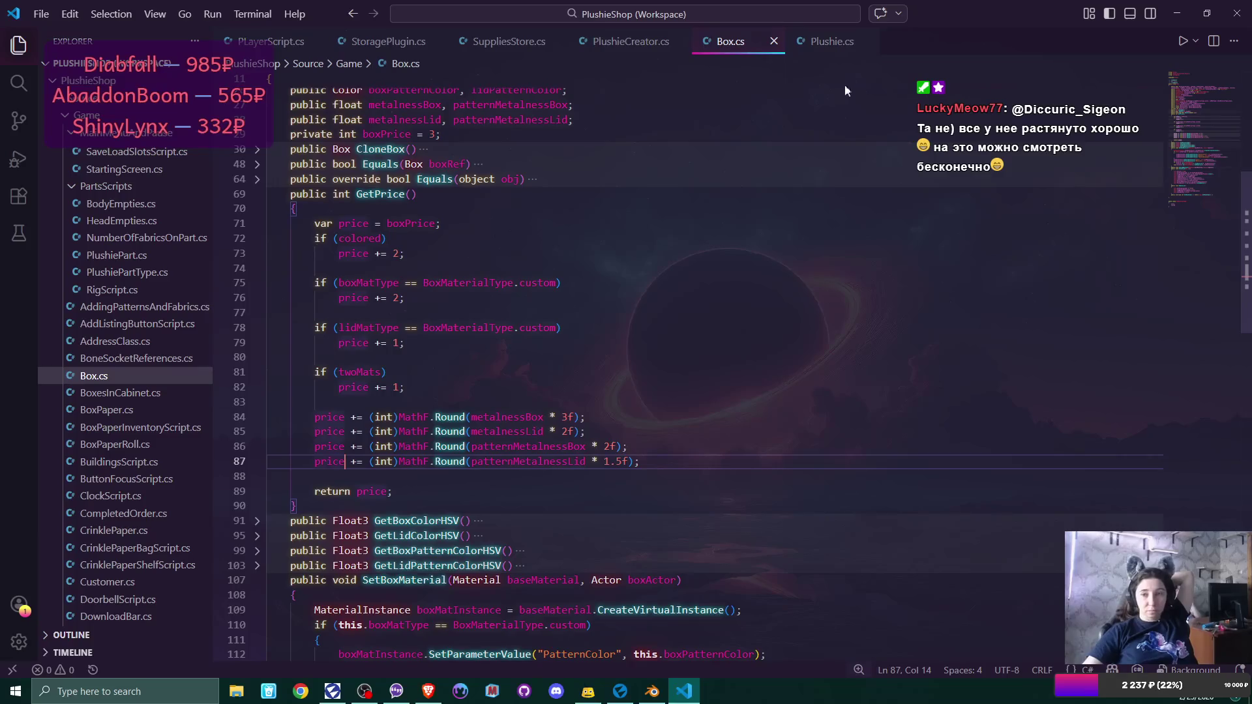
left_click(774, 41)
left_click(732, 41)
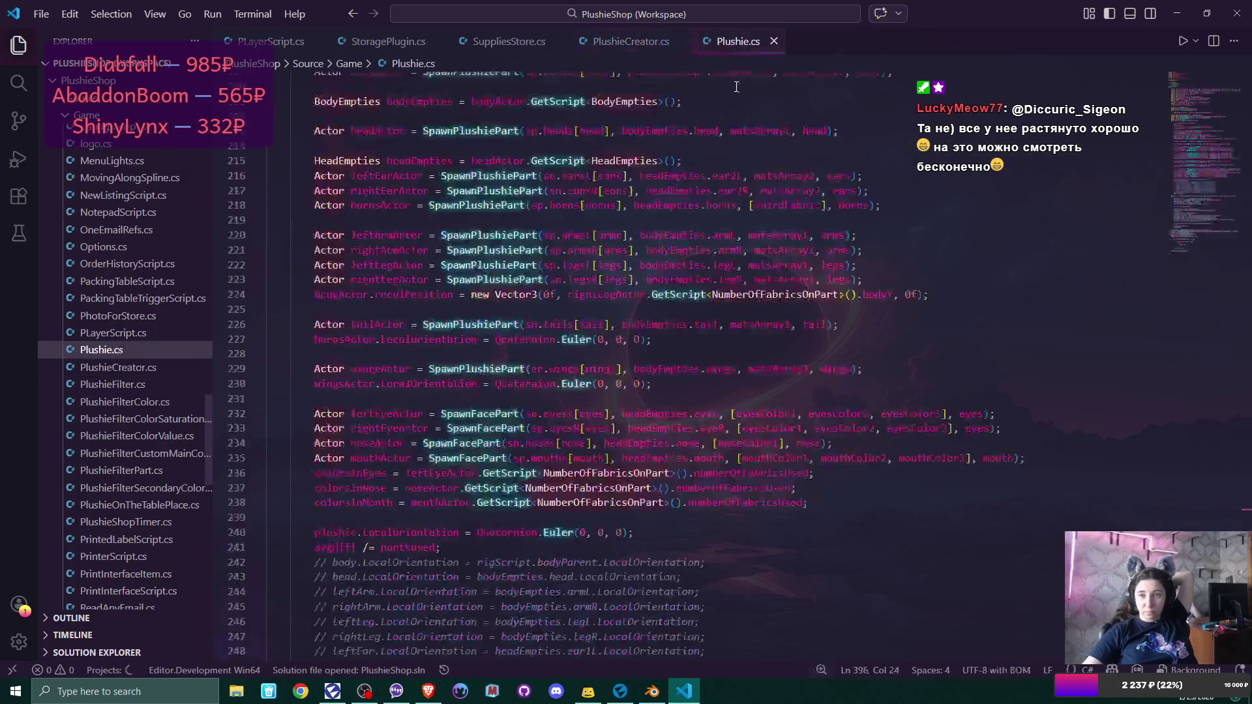
scroll(754, 355, "down", 10)
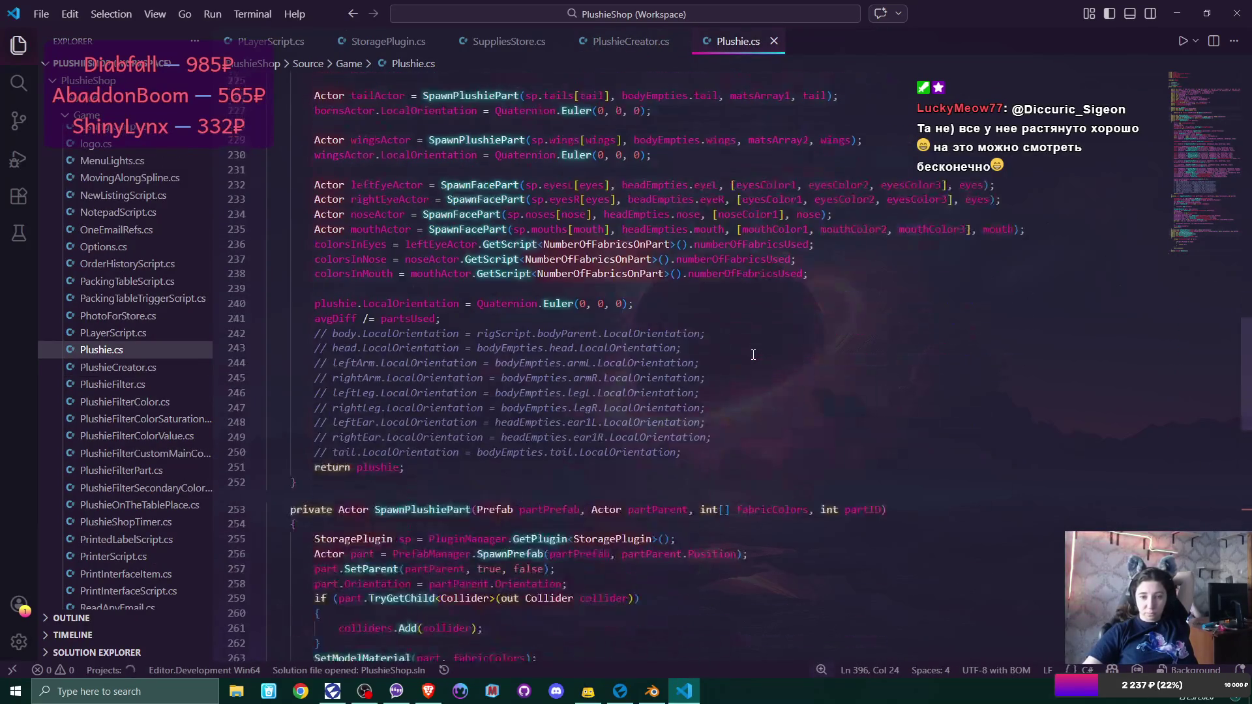
scroll(753, 355, "down", 10)
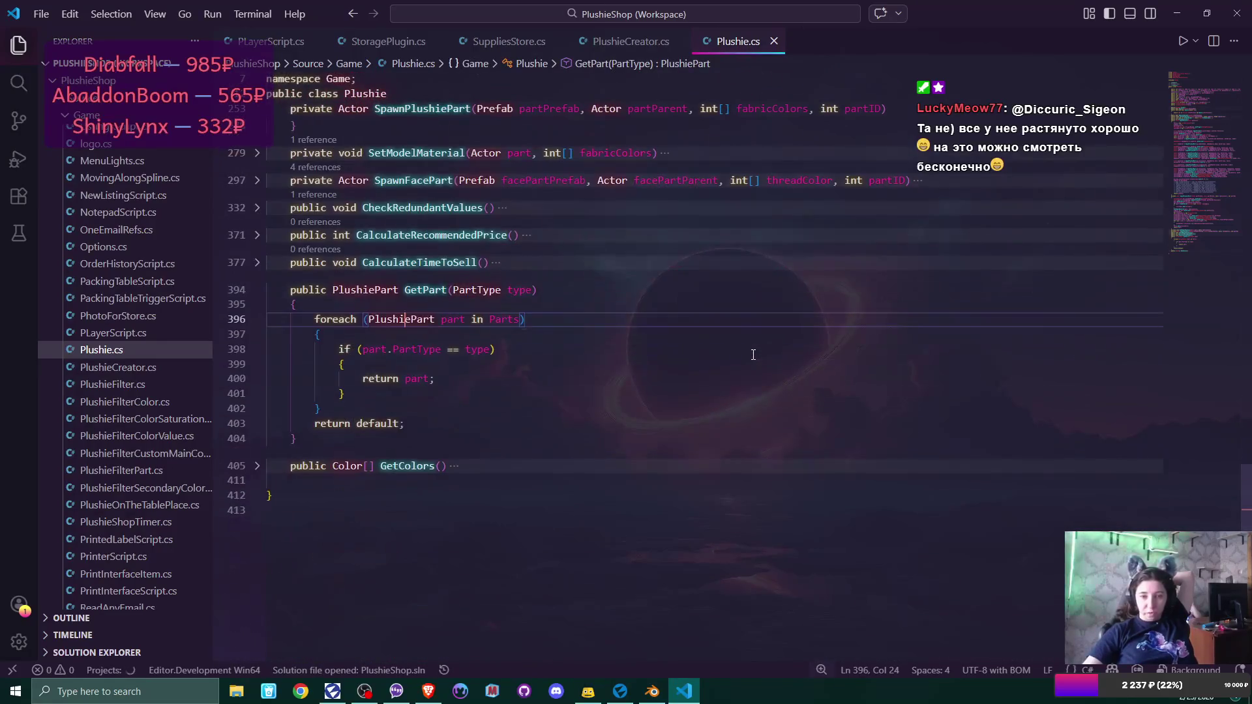
scroll(753, 355, "up", 3)
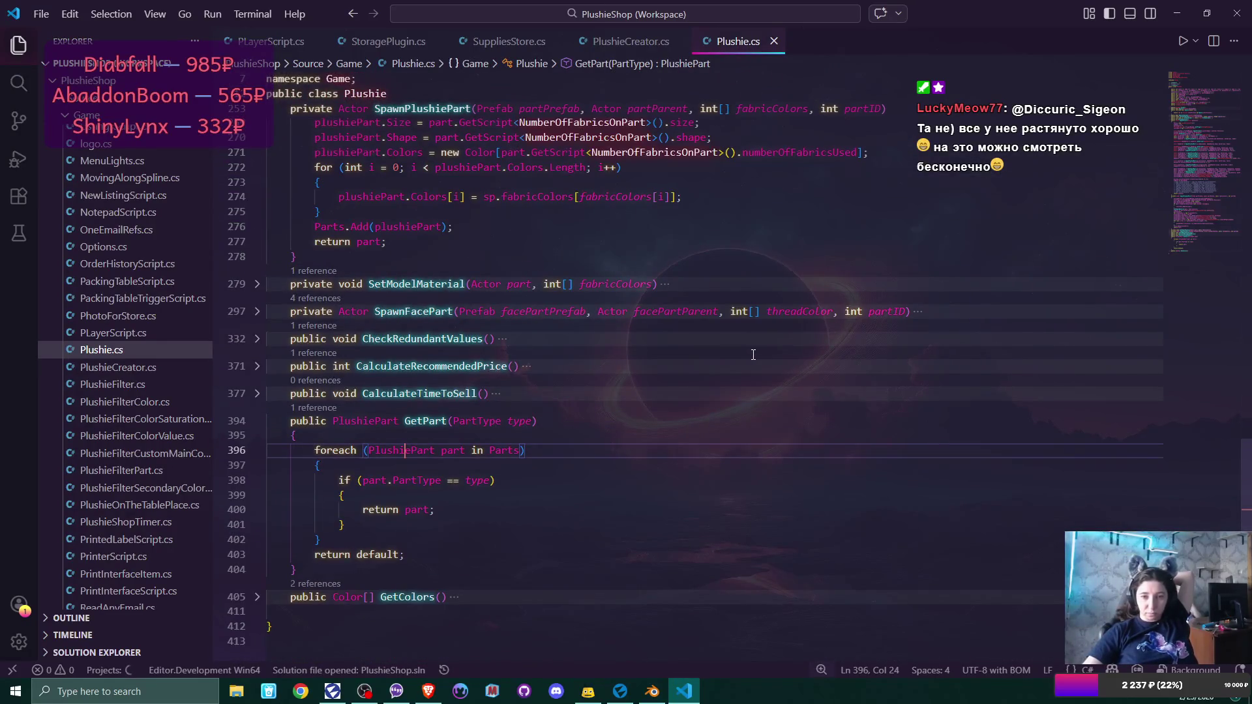
scroll(753, 355, "up", 2)
scroll(753, 355, "up", 6)
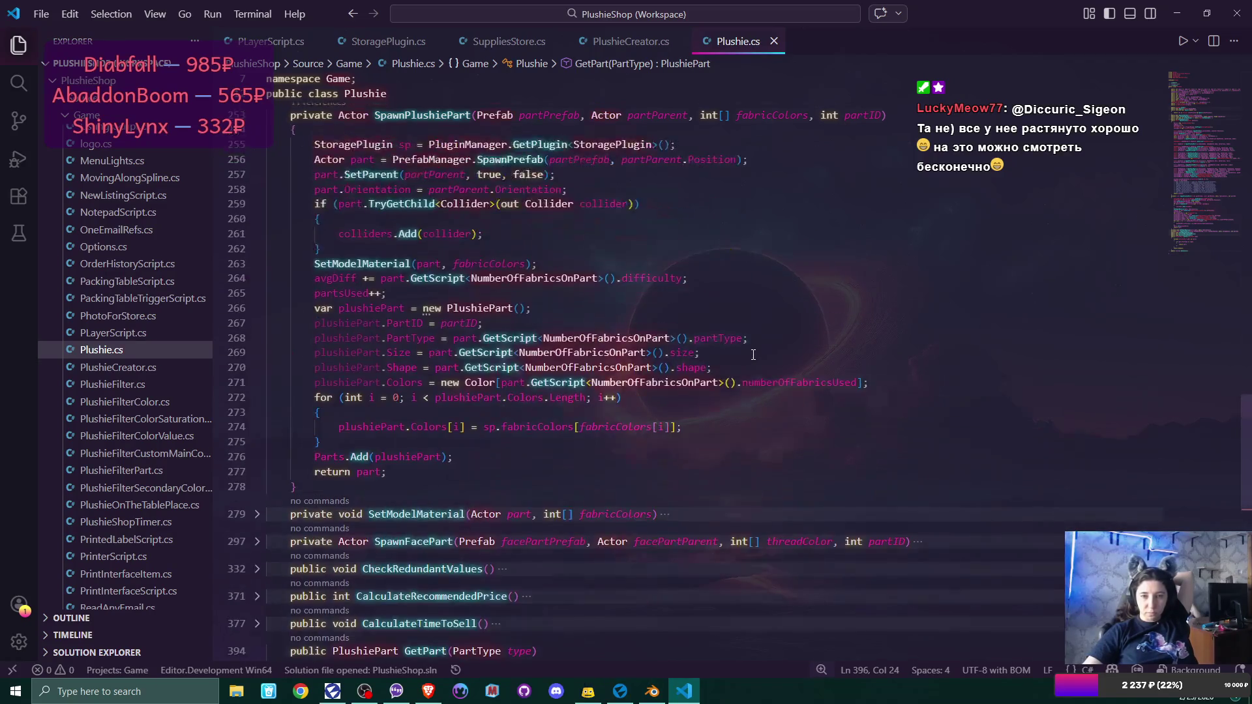
scroll(753, 355, "up", 1)
scroll(750, 356, "down", 6)
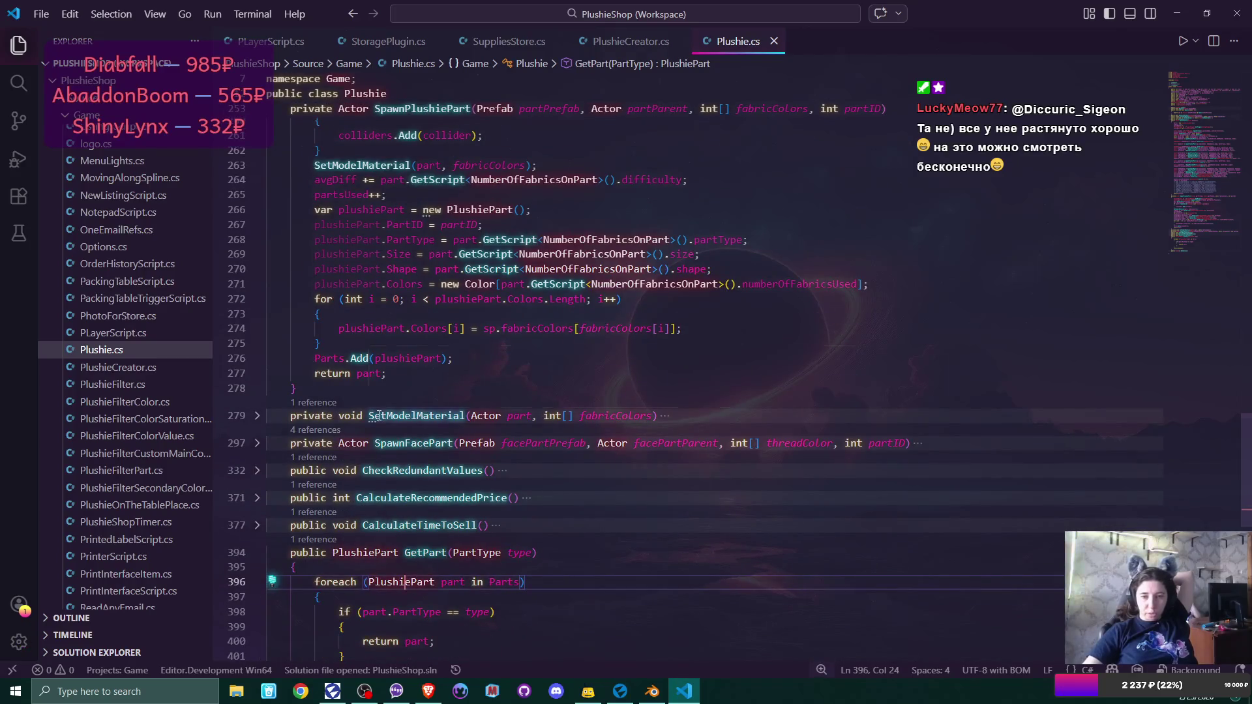
scroll(748, 358, "down", 2)
Unfold the SpawnFacePart method at line 297 and read its full body.
left_click(255, 381)
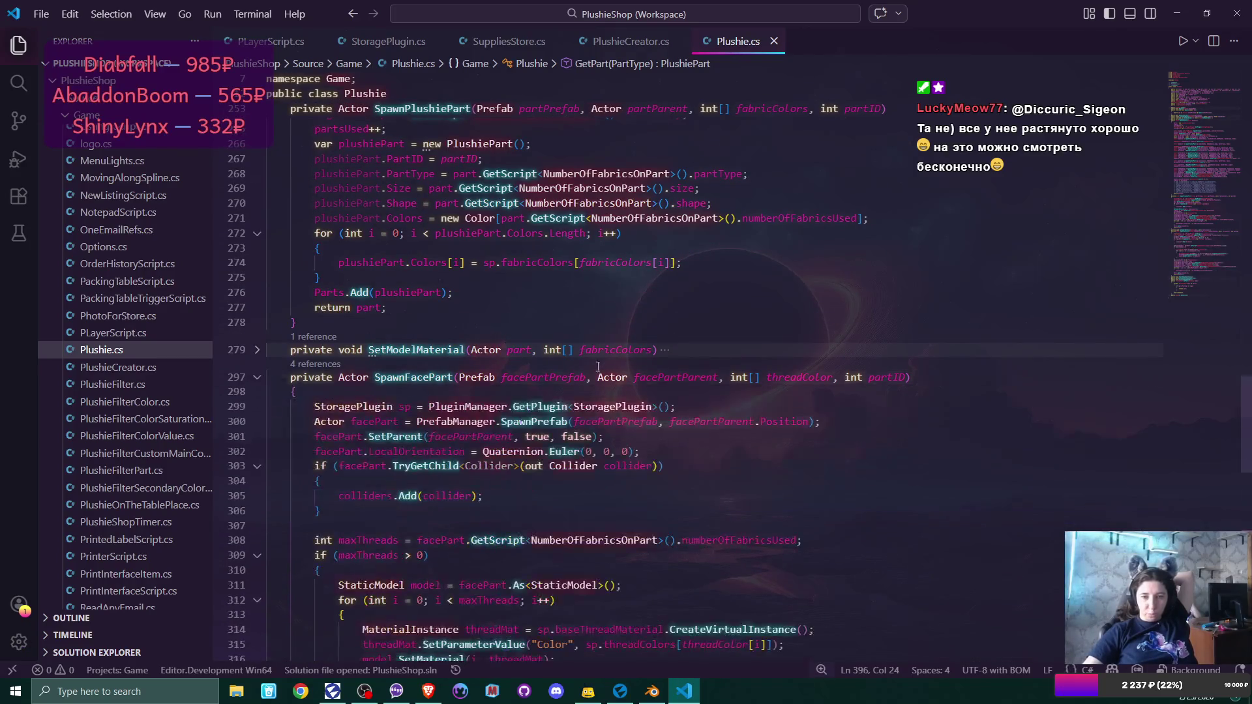
scroll(802, 354, "down", 3)
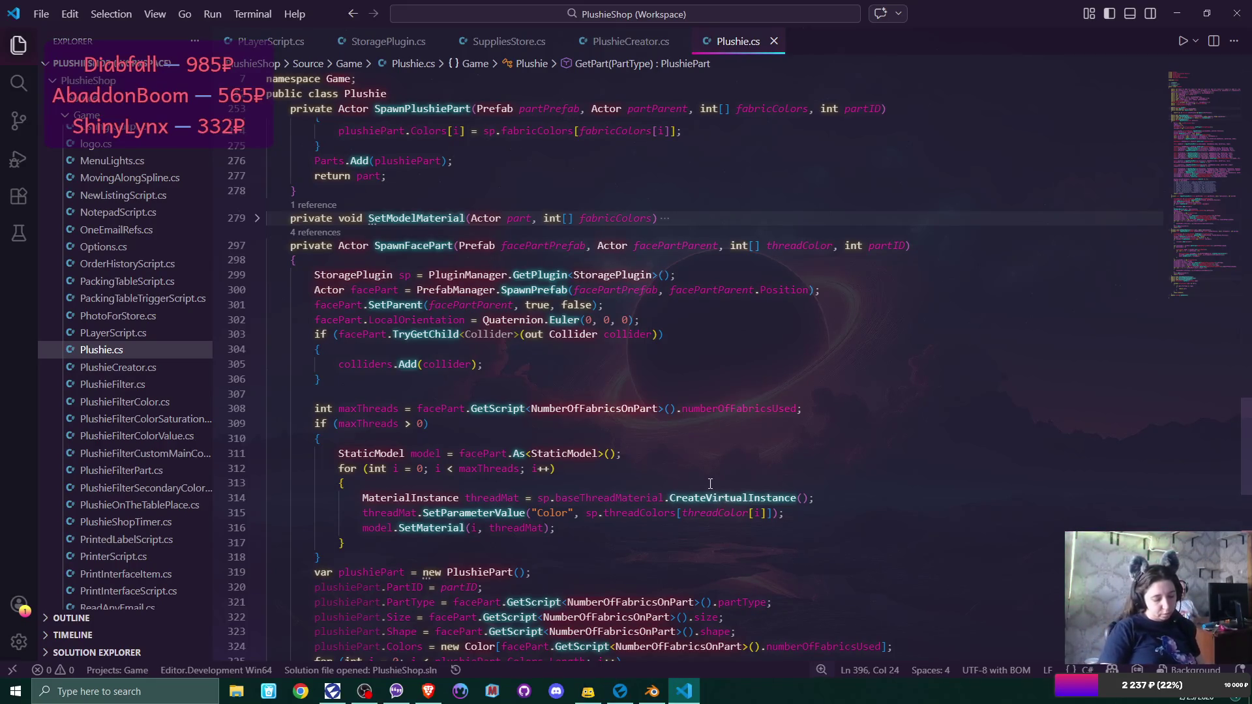
left_click(623, 693)
left_click(234, 47)
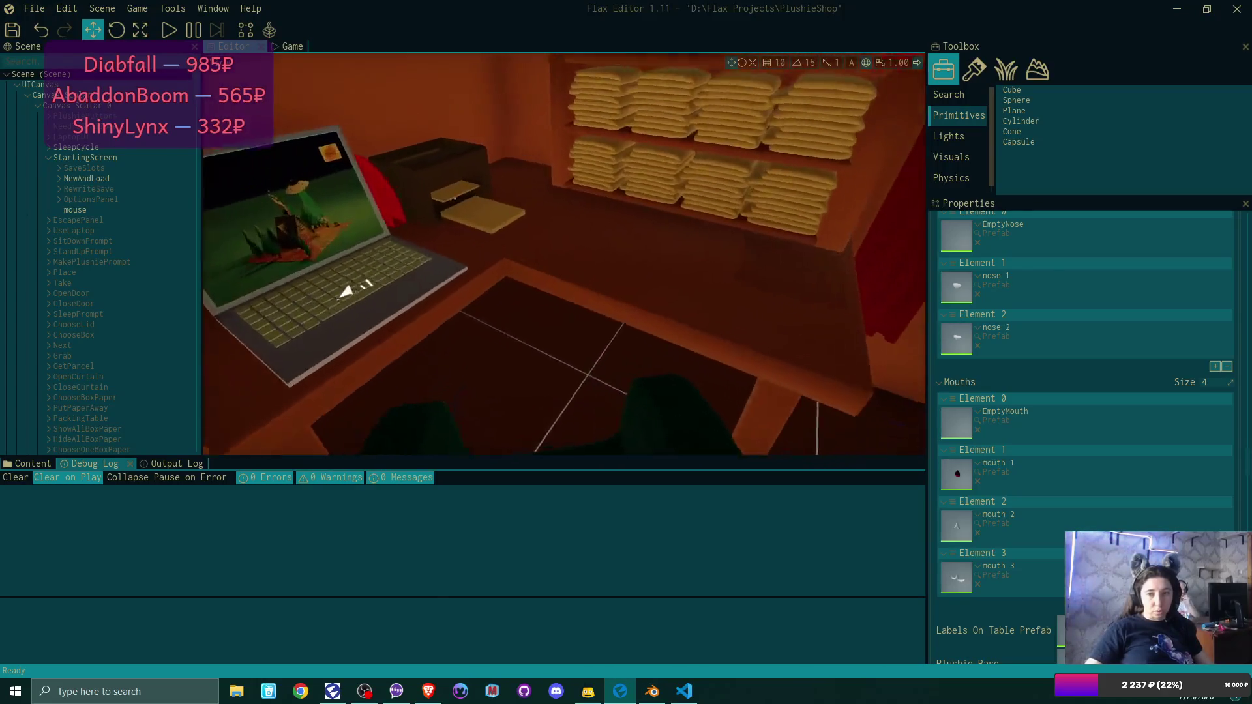
Select the table collider, then collapse the SpoolsSpot and HouseWalls groups in the Scene tree.
left_click(519, 253)
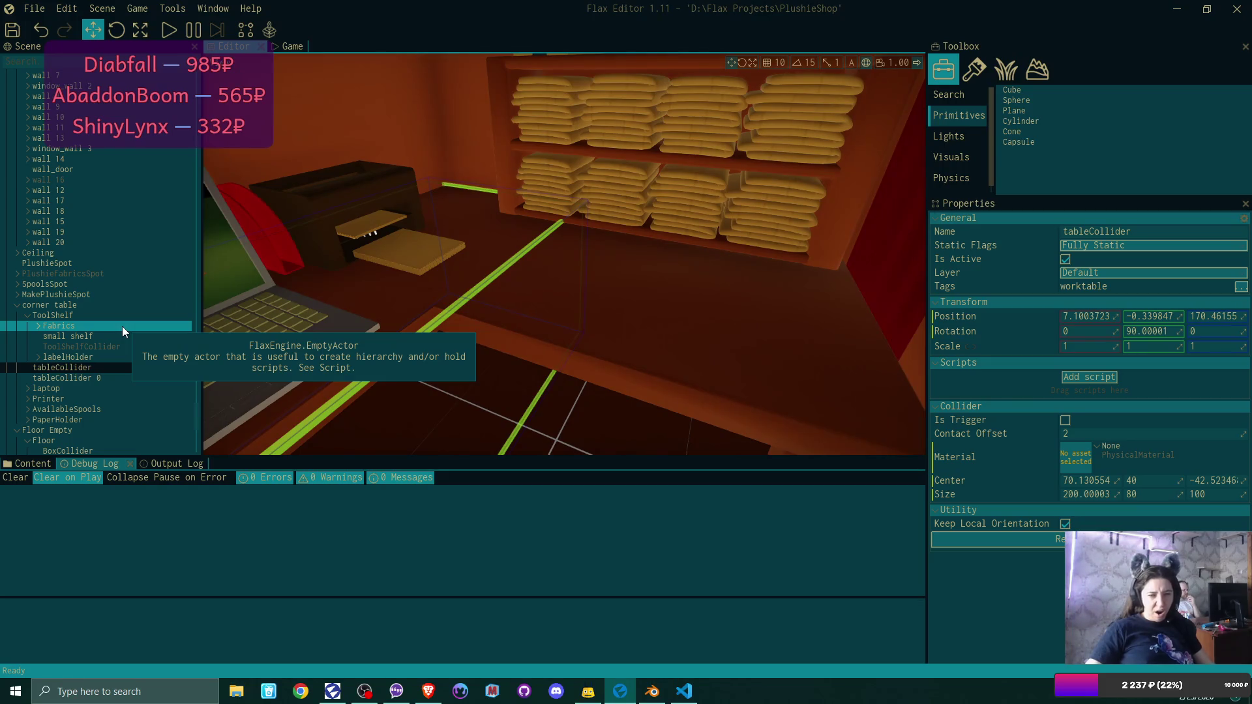
key("ctrl+z")
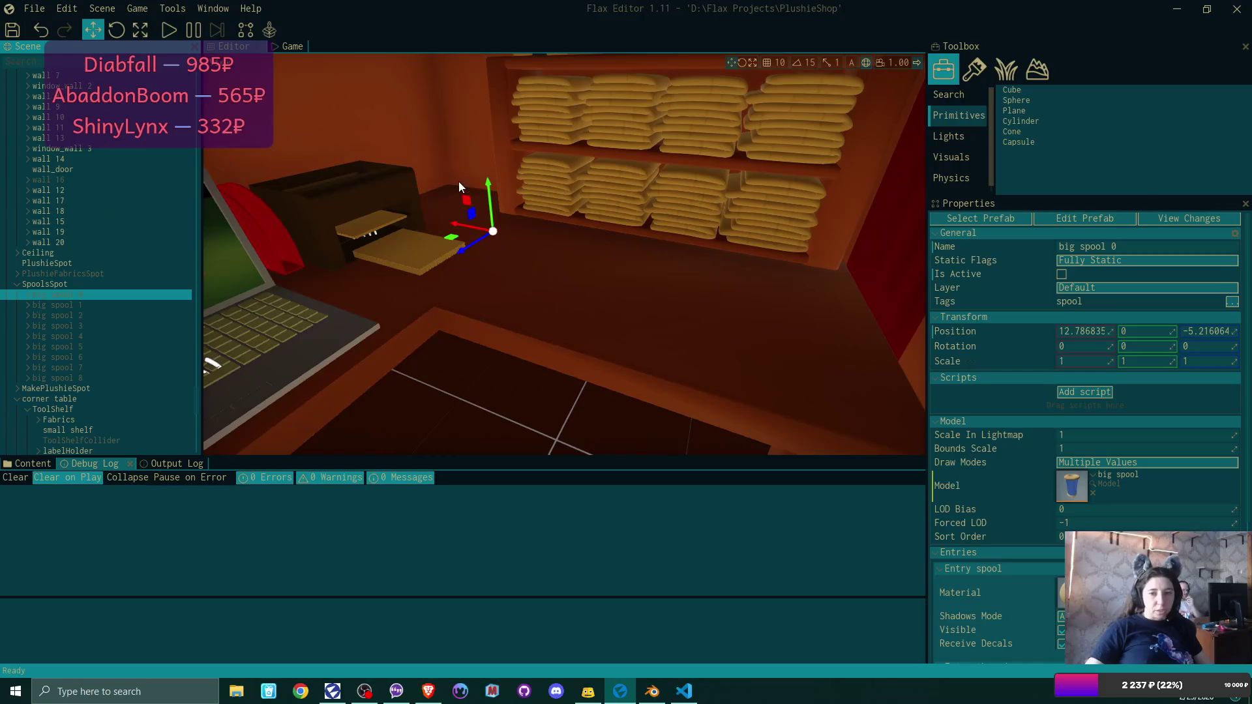
left_click(16, 285)
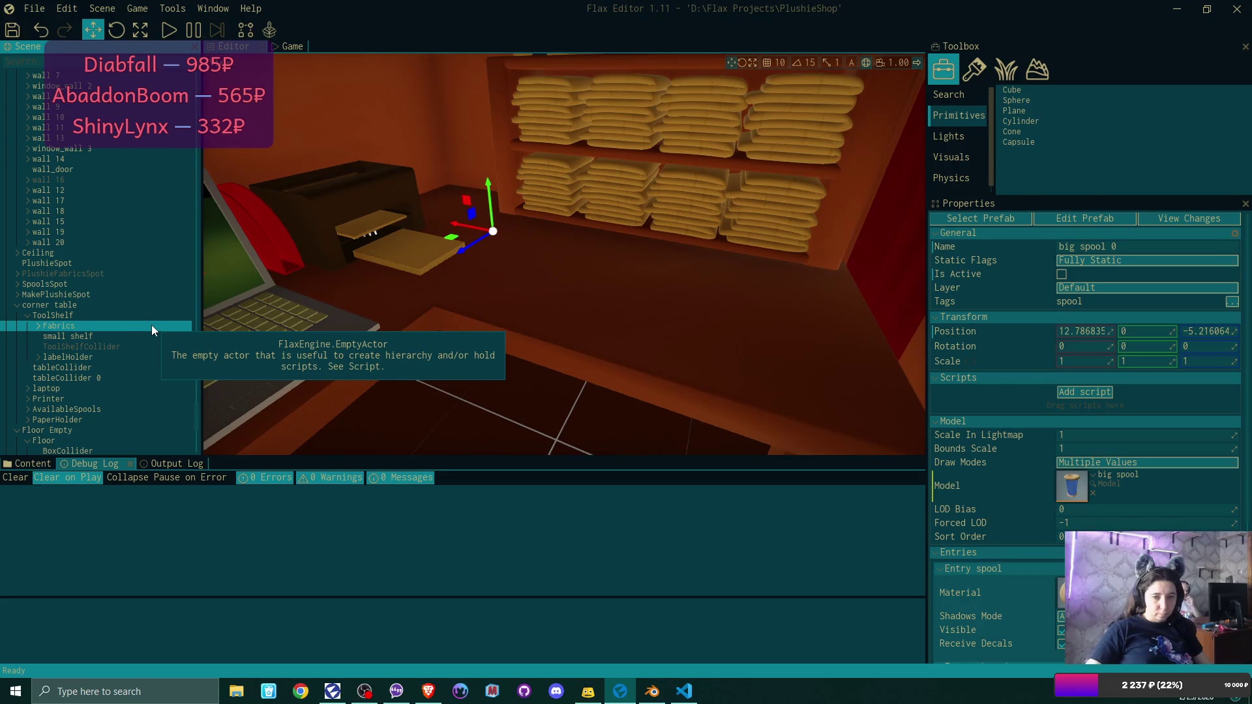
scroll(151, 325, "down", 3)
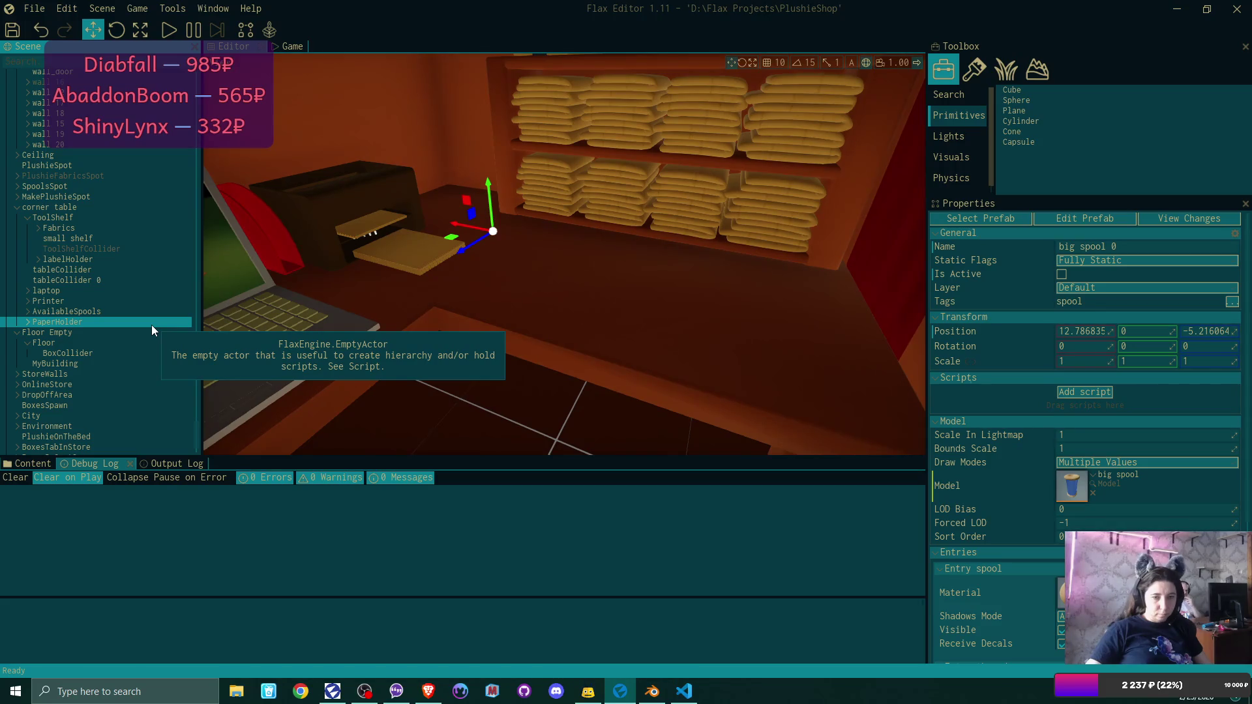
scroll(151, 324, "down", 1)
scroll(151, 325, "up", 4)
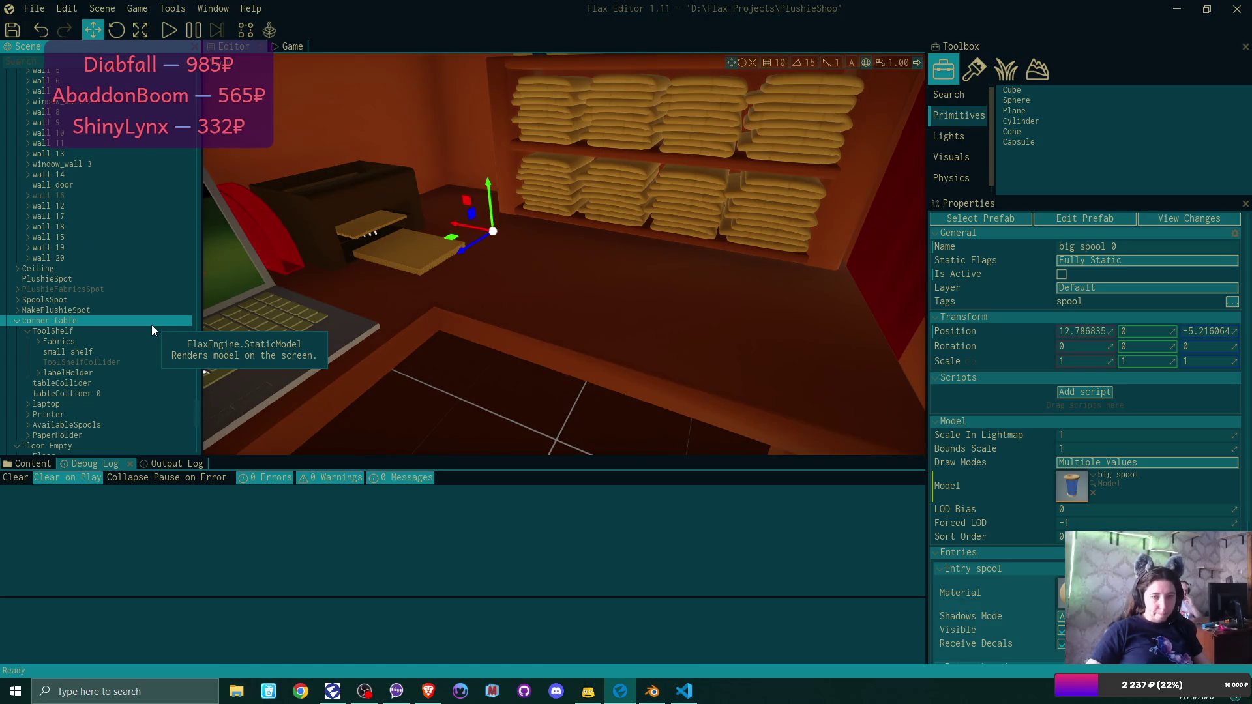
scroll(151, 325, "up", 8)
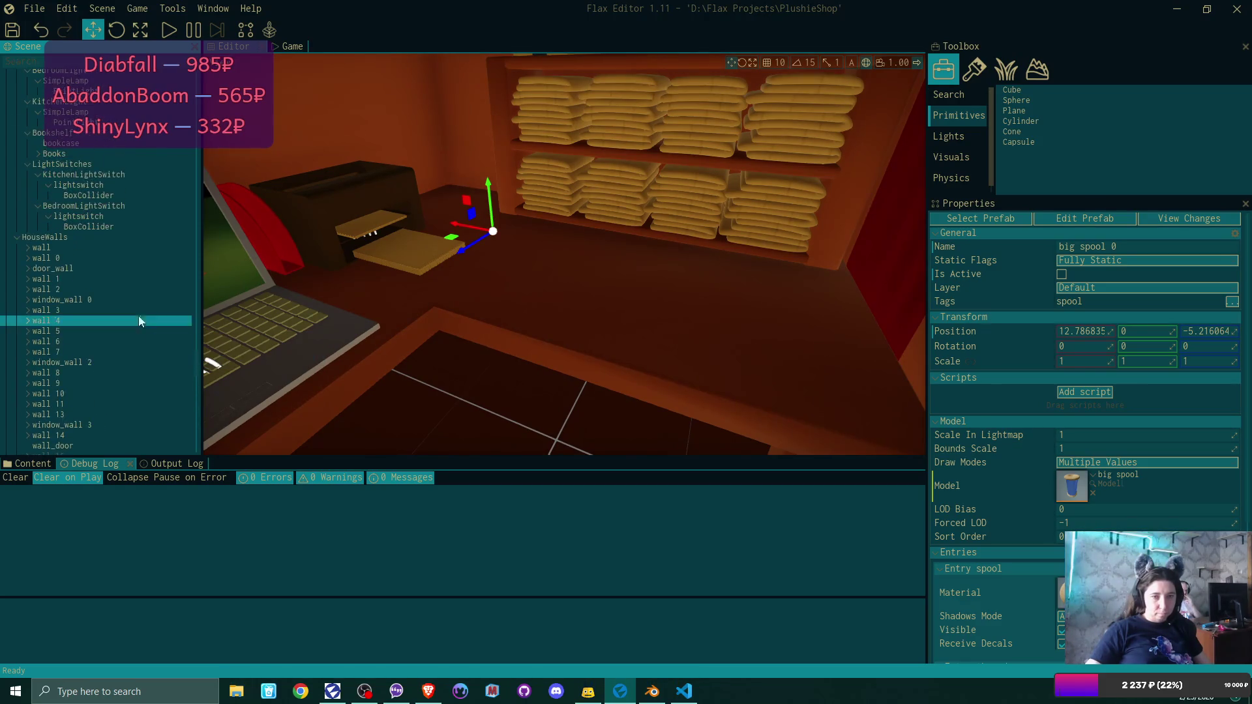
left_click(15, 238)
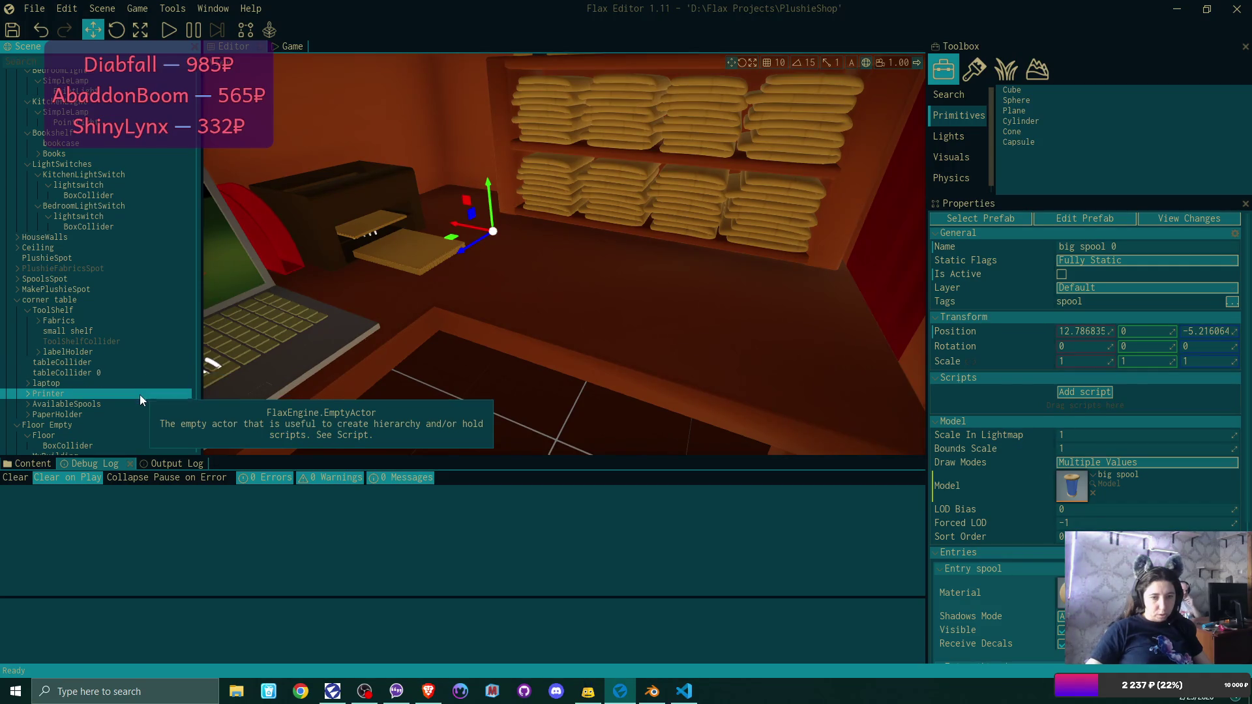
Select and expand AvailableSpools to list its big spools, then return to Plushie.cs.
left_click(92, 404)
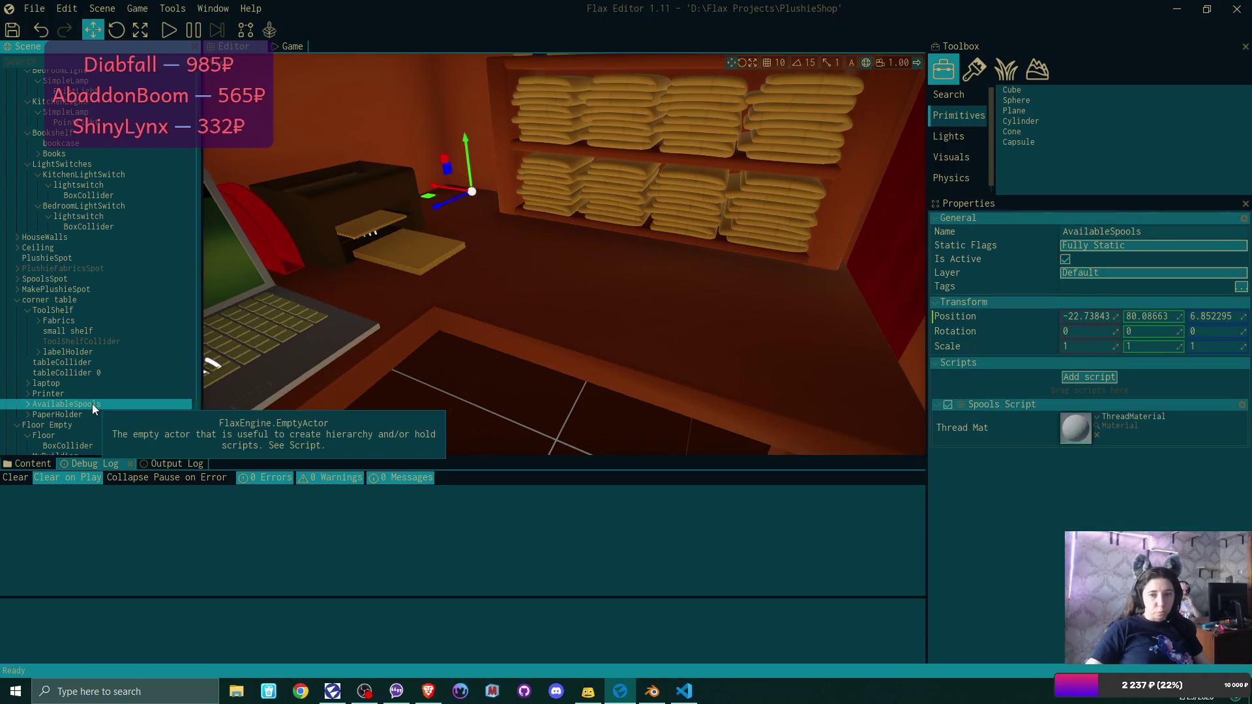
left_click(29, 406)
scroll(151, 260, "down", 5)
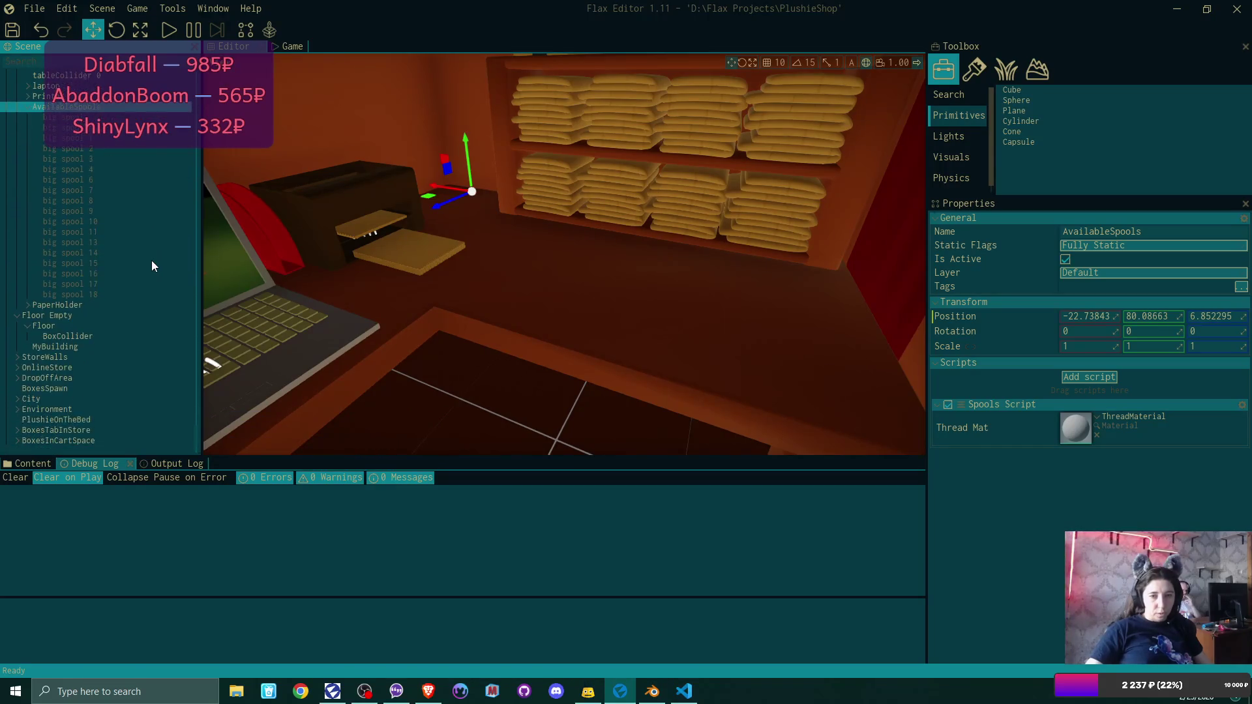
scroll(152, 262, "up", 3)
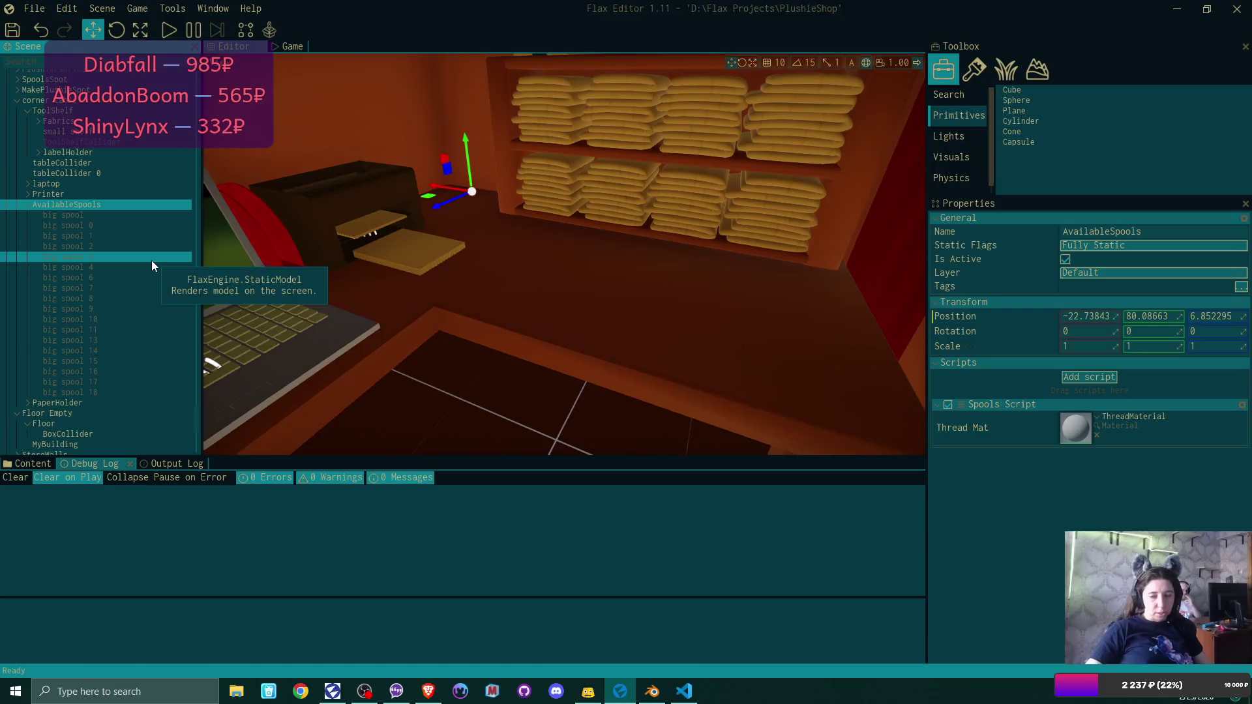
left_click(684, 691)
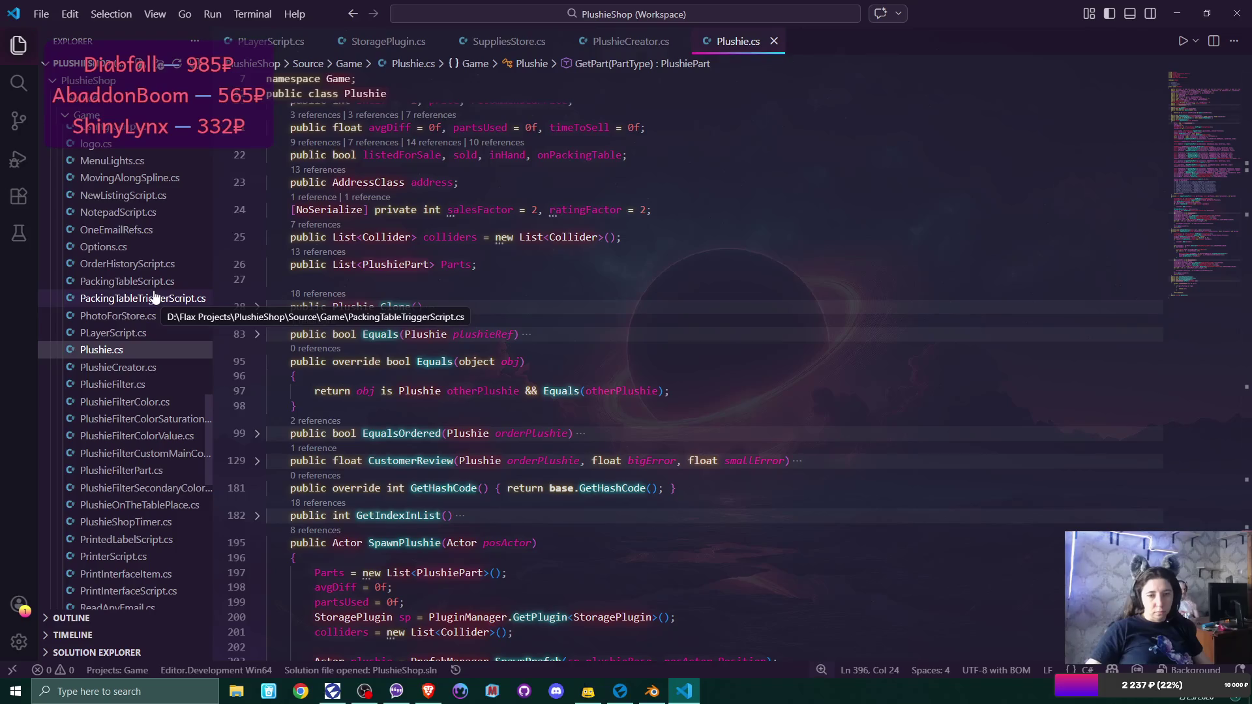
Open StoragePlugin.cs and scroll sideways to read line 46's prefab list declaration.
scroll(155, 298, "down", 10)
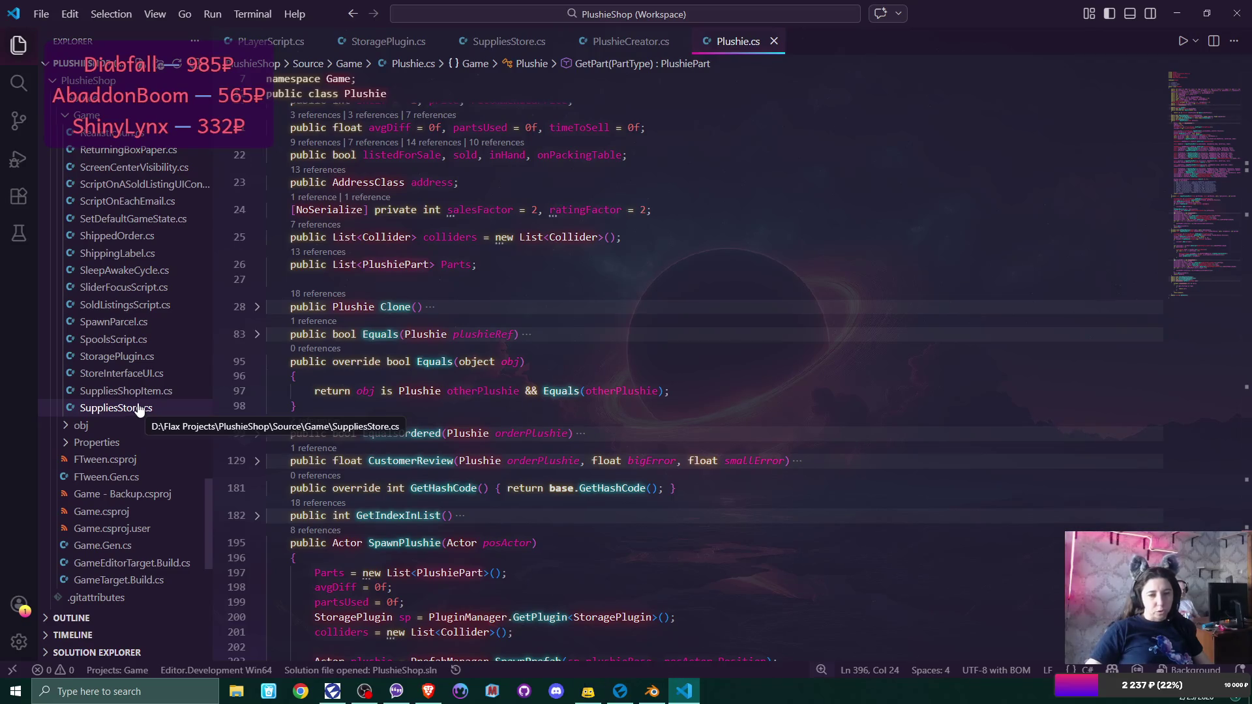
left_click(134, 357)
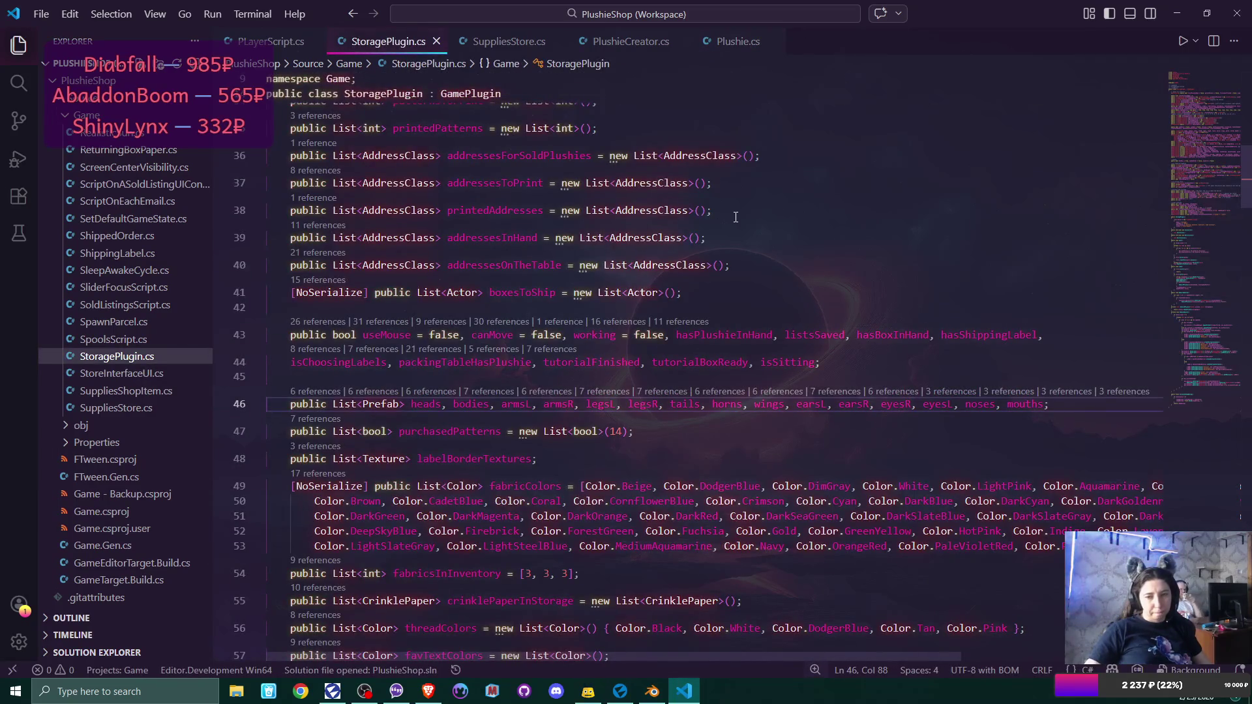
scroll(736, 218, "down", 2)
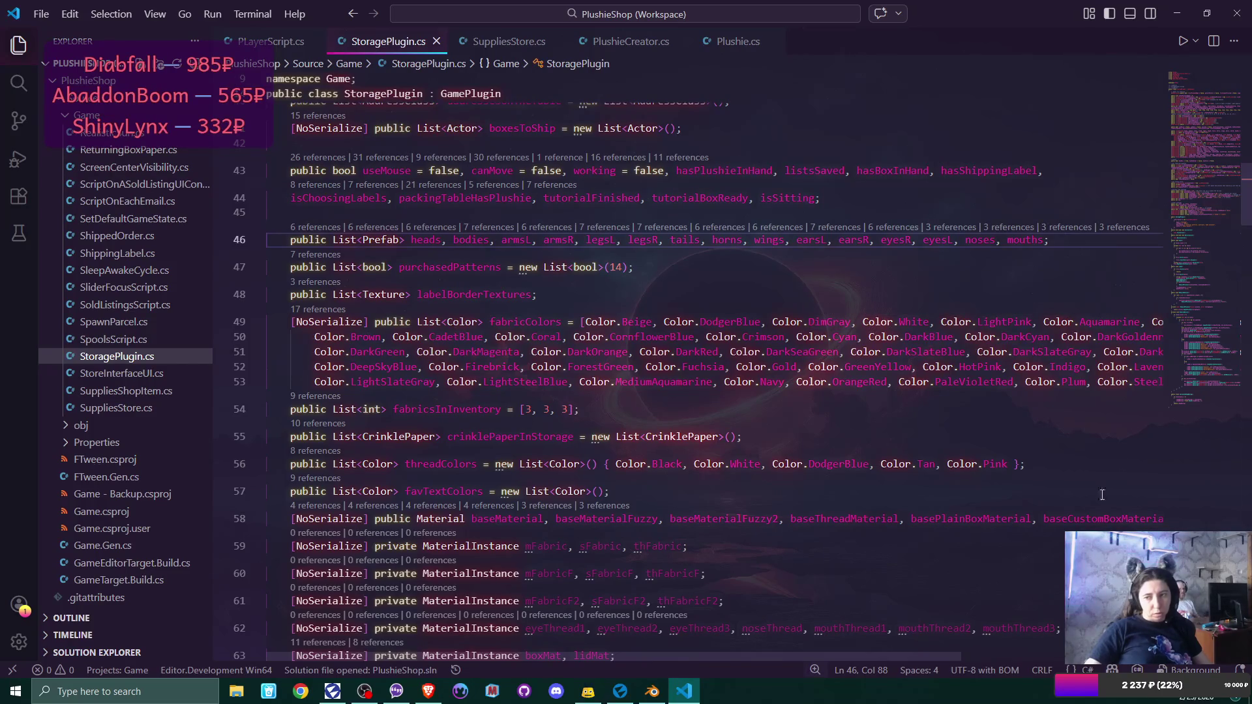
mouse_move(777, 658)
left_mouse_down()
mouse_move(1031, 652)
mouse_move(710, 686)
left_mouse_up()
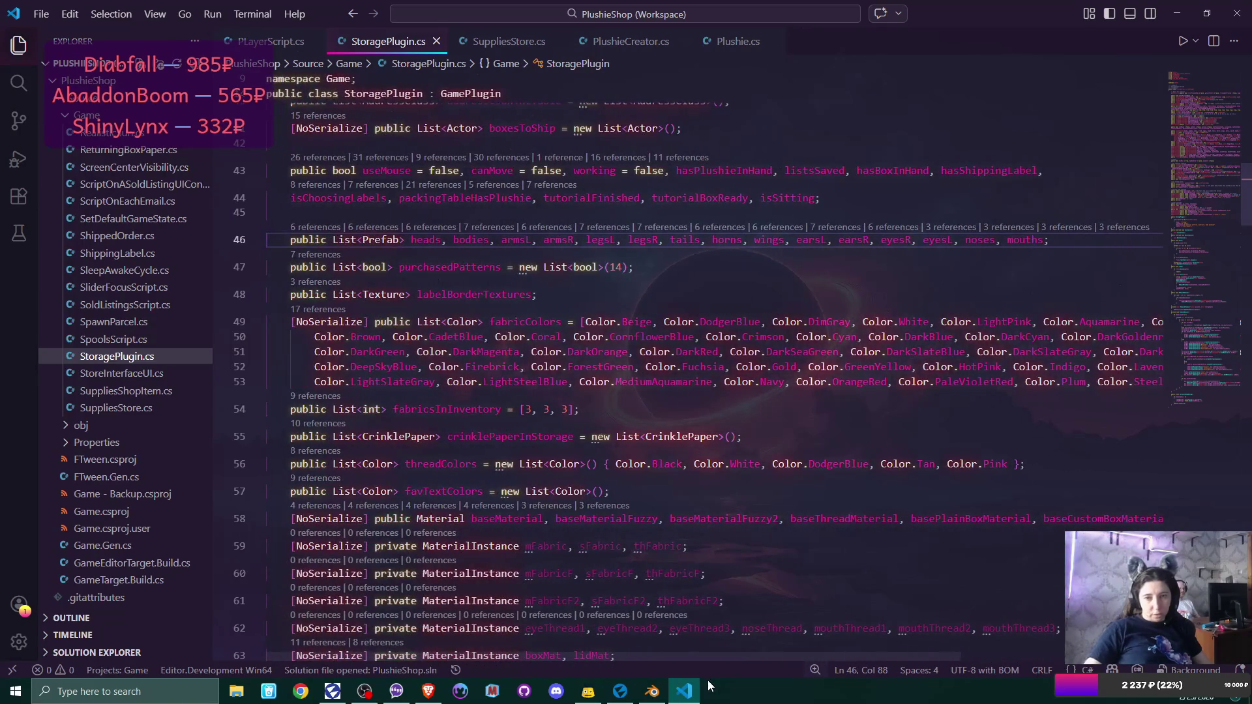
left_click_drag(708, 686, 846, 697)
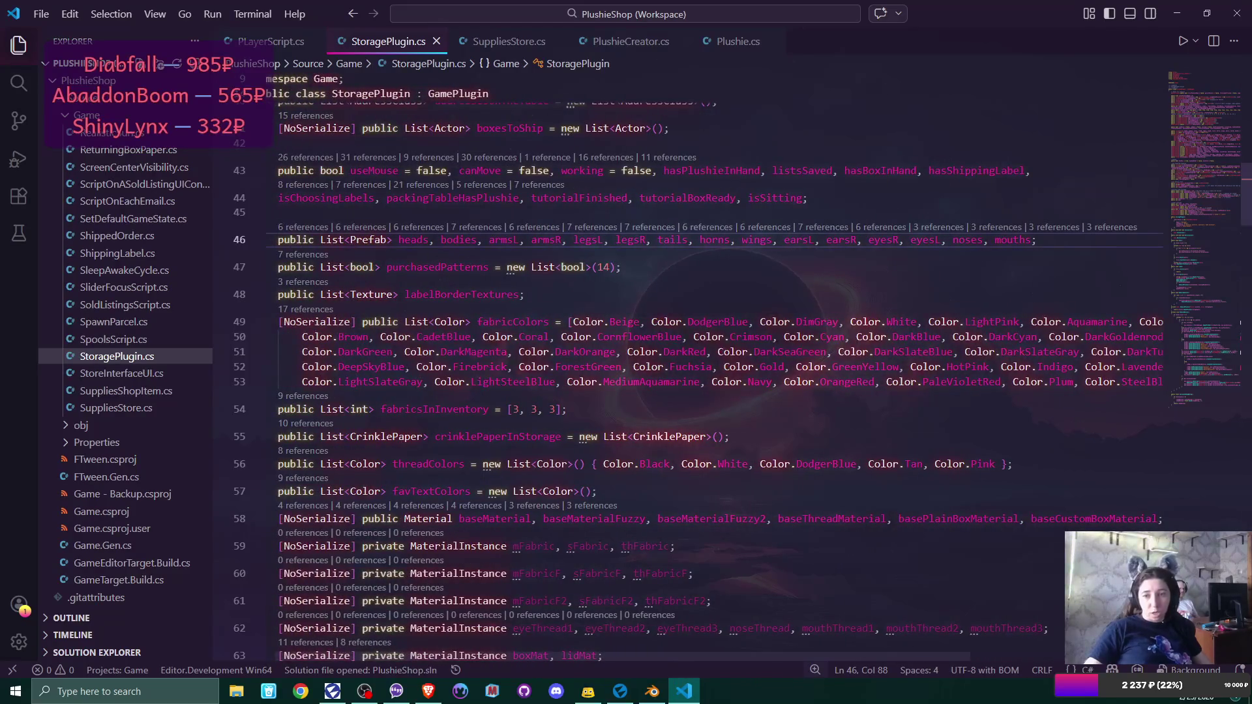
scroll(715, 368, "right", 1)
scroll(715, 368, "left", 2)
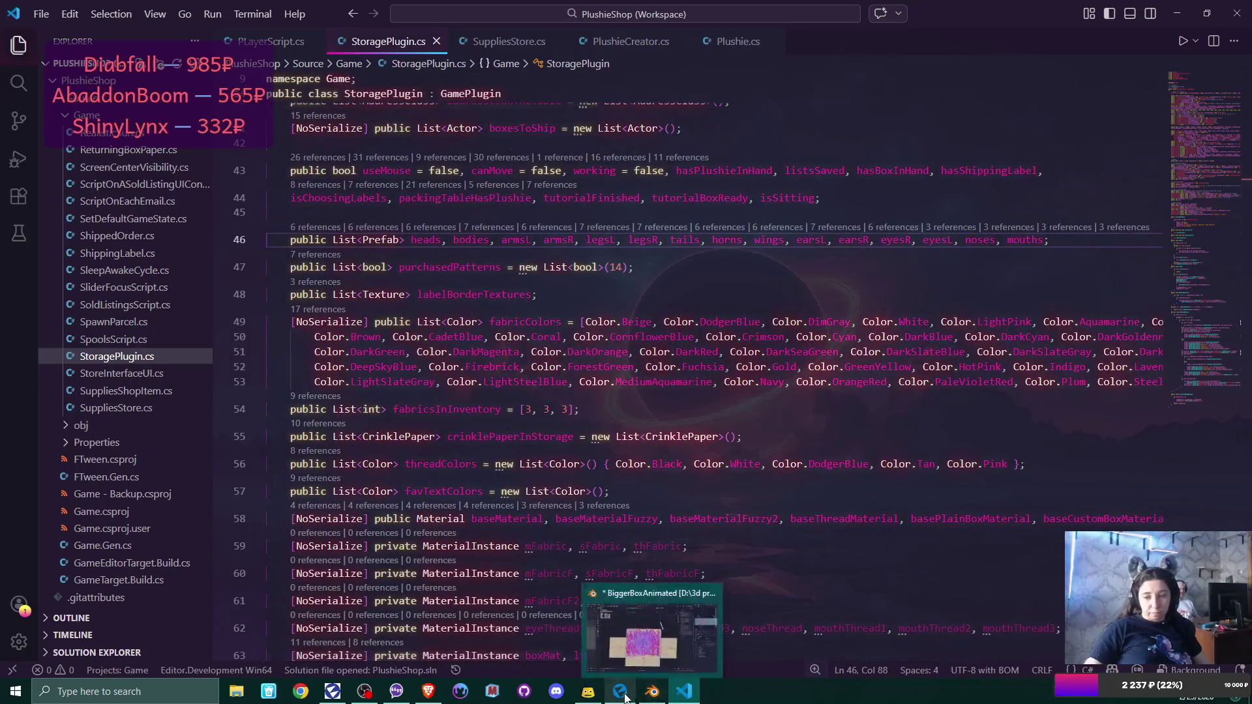
left_click(653, 693)
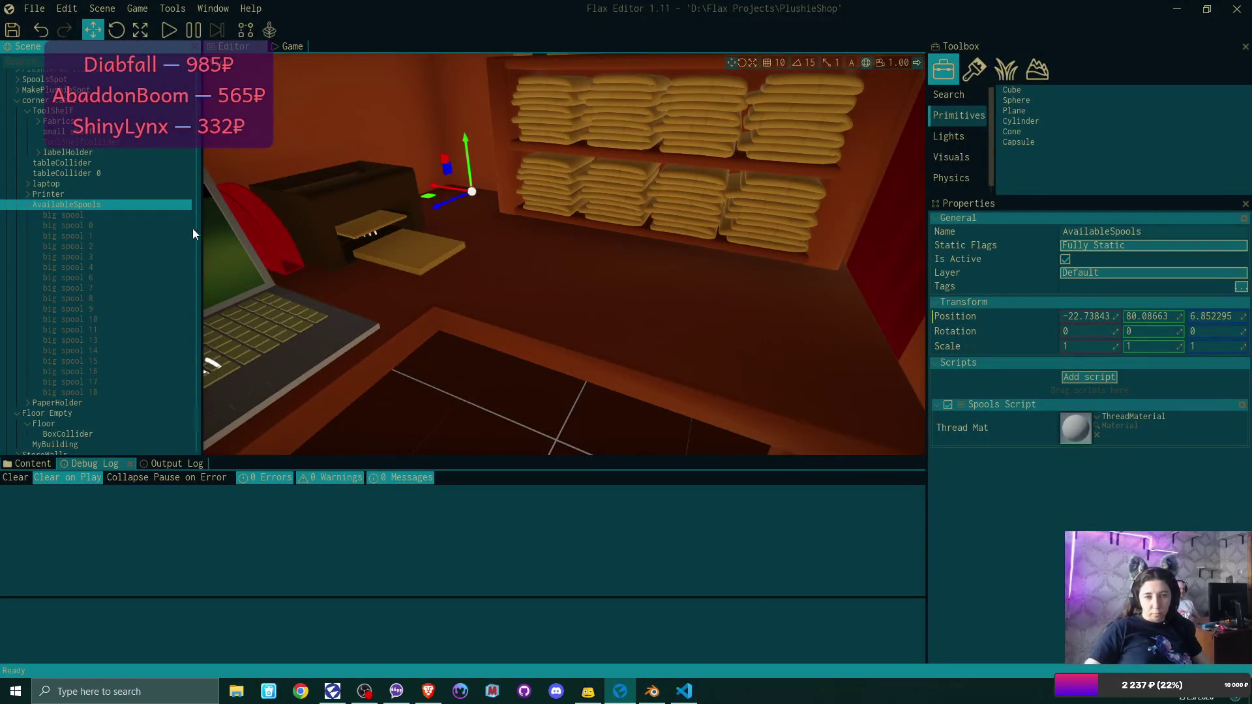
Duplicate big spool through big spool 18 and lift the copies along Y onto the originals.
left_click(98, 214)
left_click(118, 371, "ctrl")
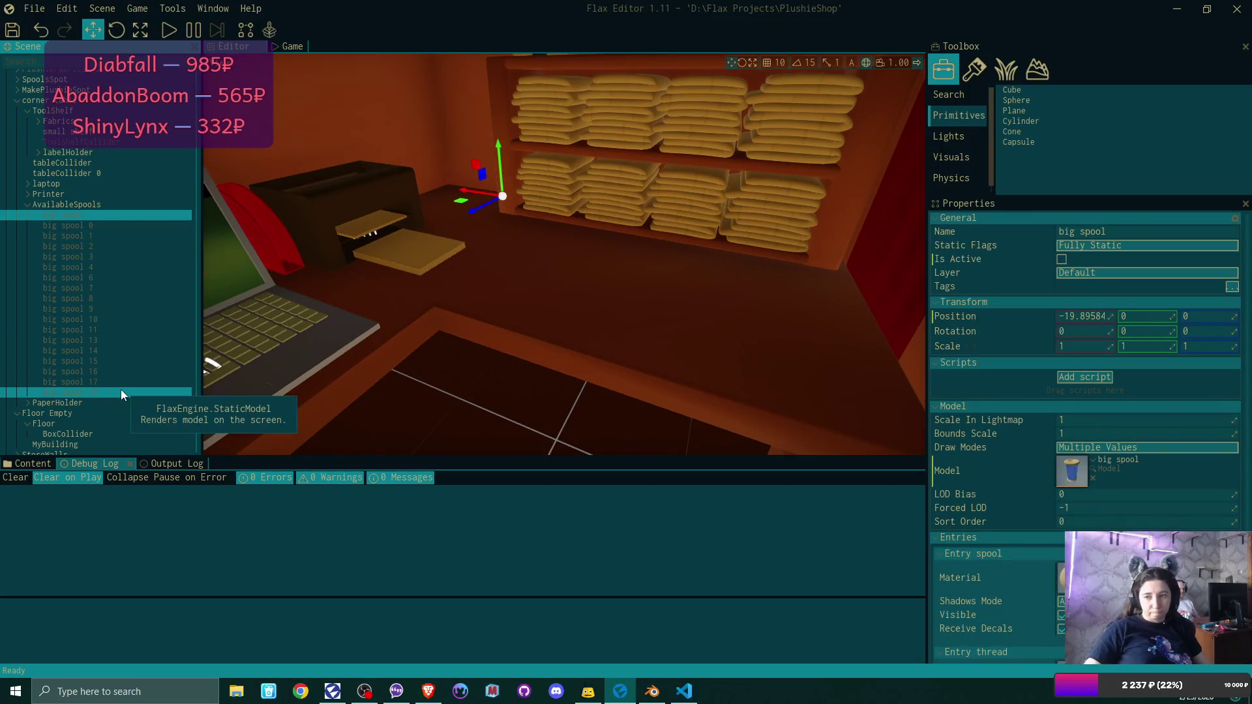
left_click(121, 391, "shift")
key("f")
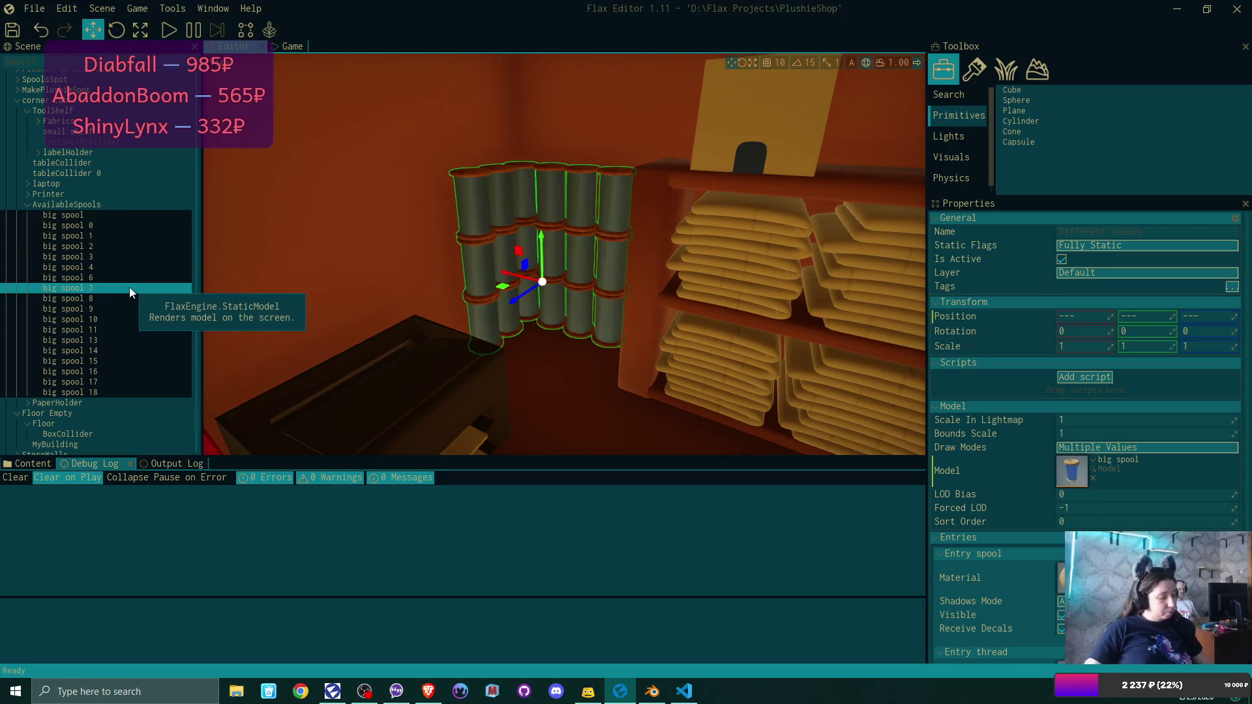
key("ctrl+d")
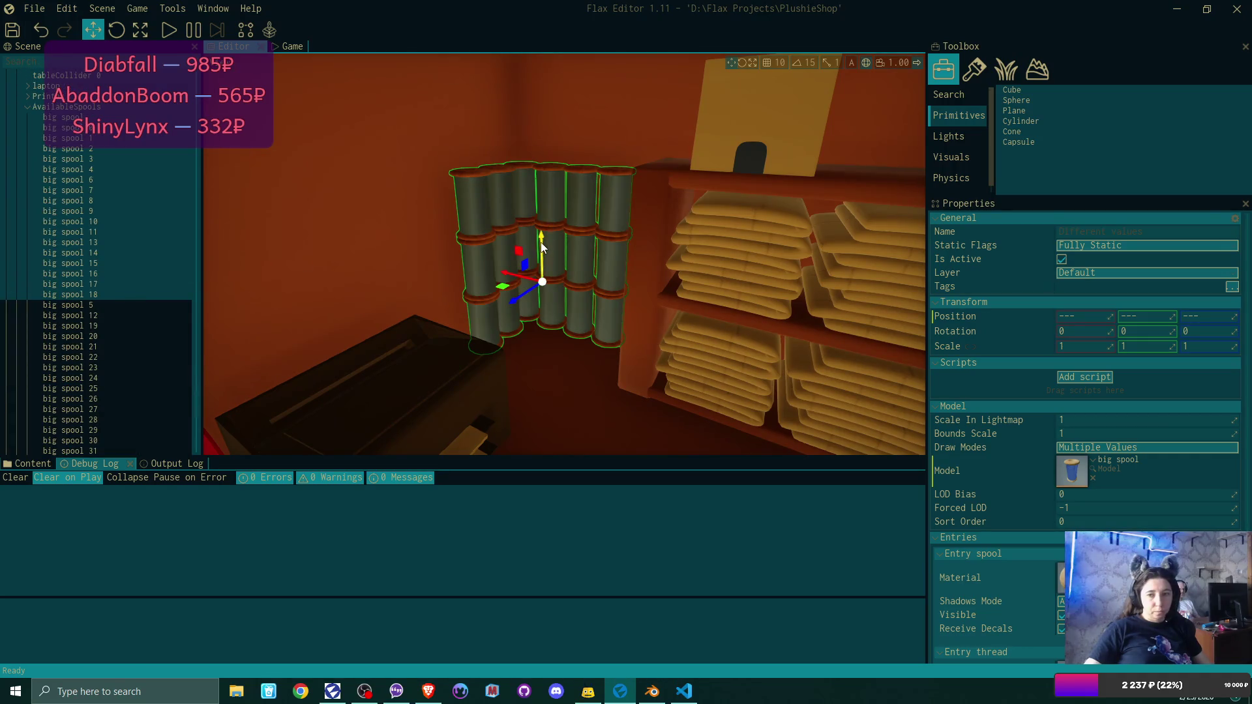
left_click_drag(542, 248, 542, 34)
key("f")
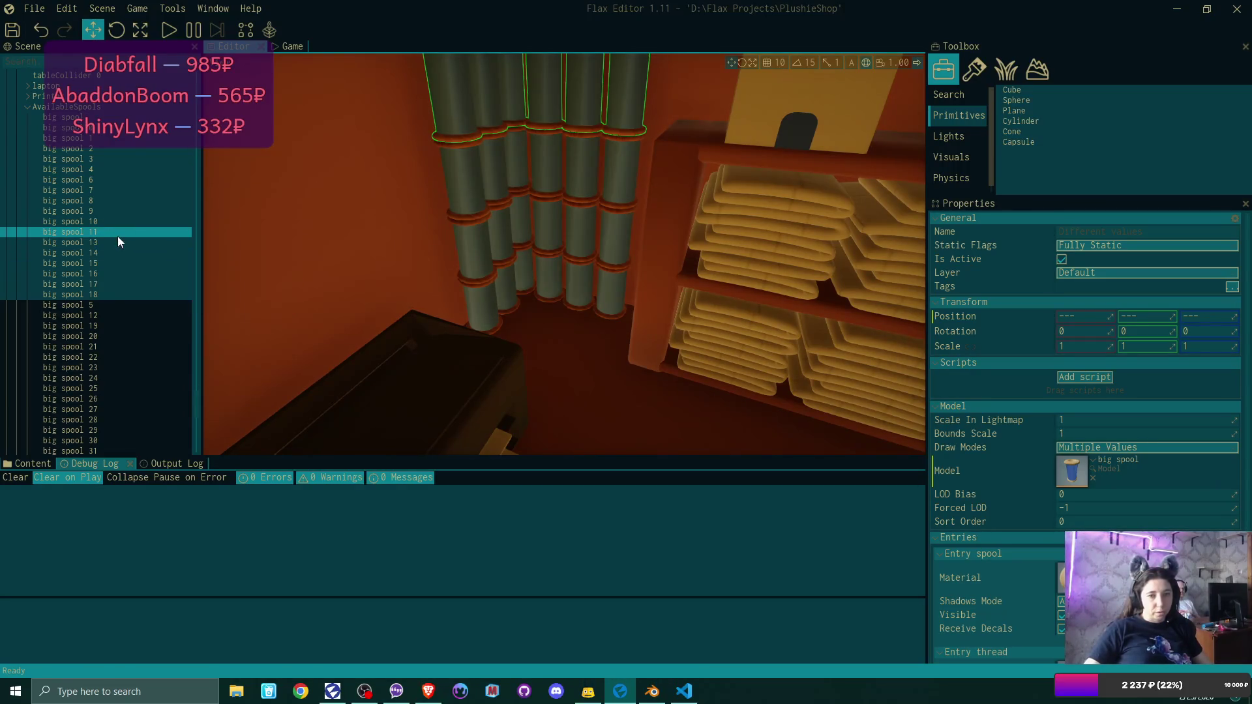
Select big spool 23 through big spool 34 in the Scene tree.
scroll(471, 238, "down", 3)
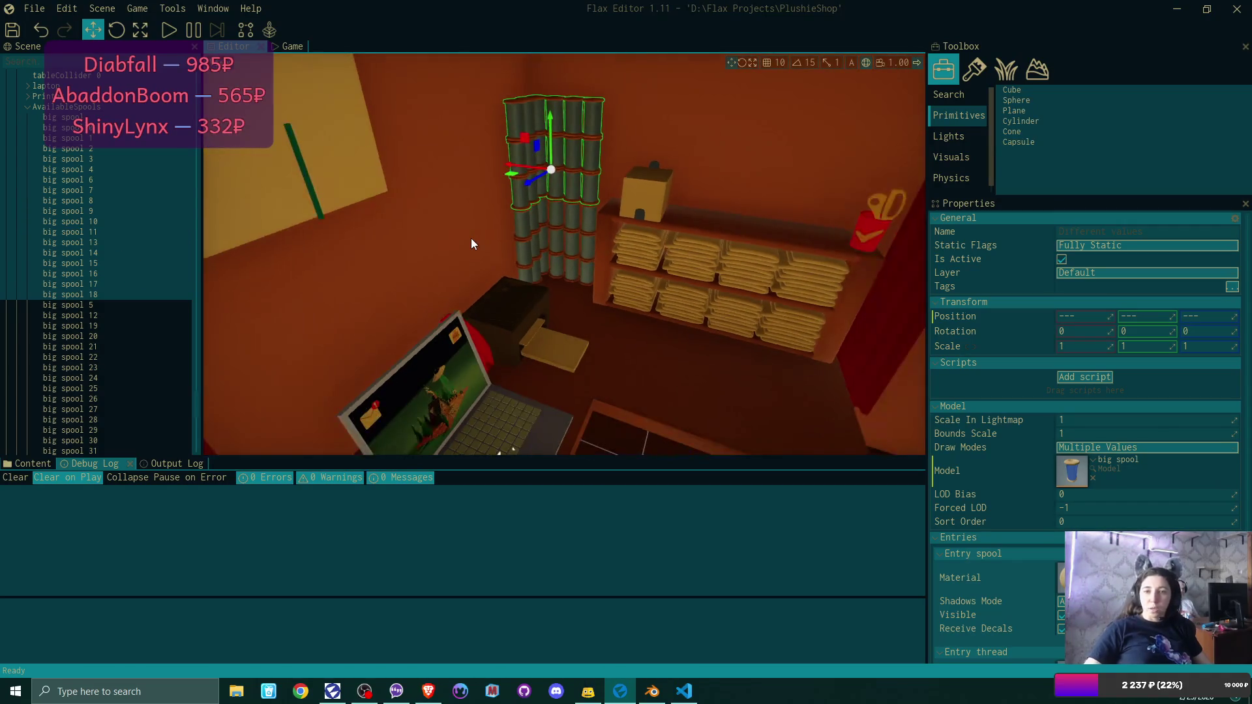
mouse_move(471, 238)
left_mouse_down()
mouse_move(485, 455)
mouse_move(504, 438)
left_mouse_up()
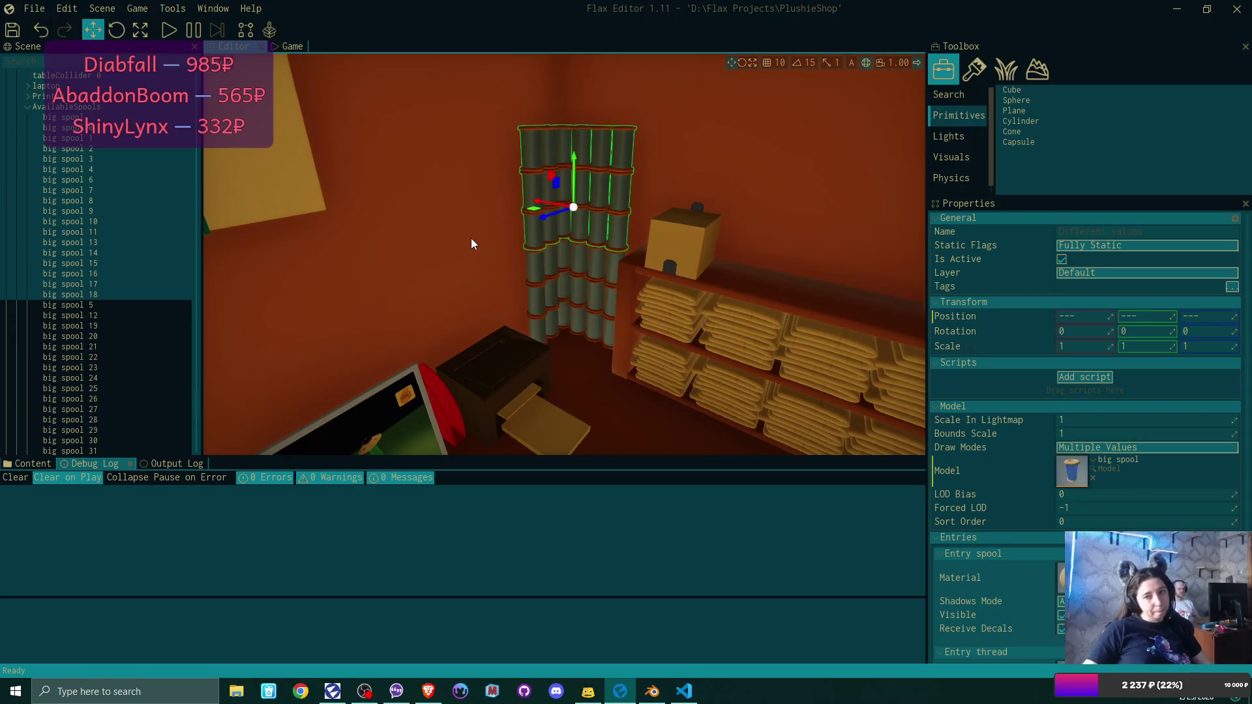
scroll(126, 279, "down", 5)
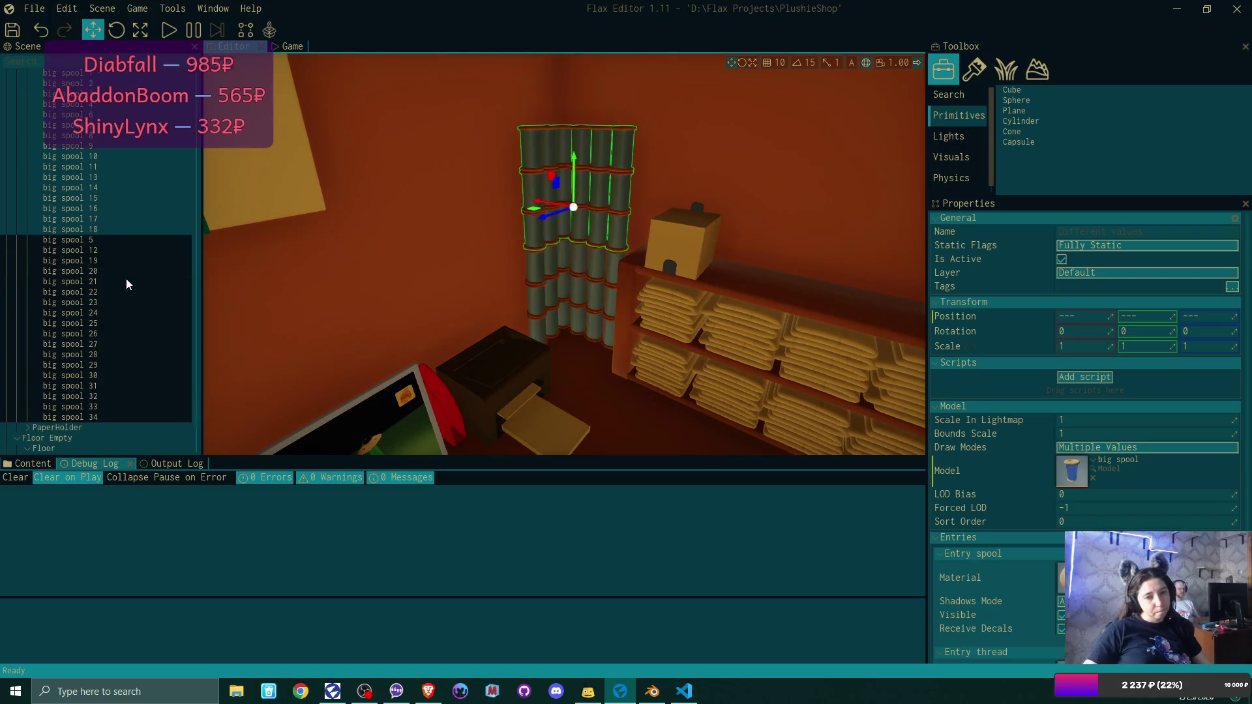
left_click(102, 352)
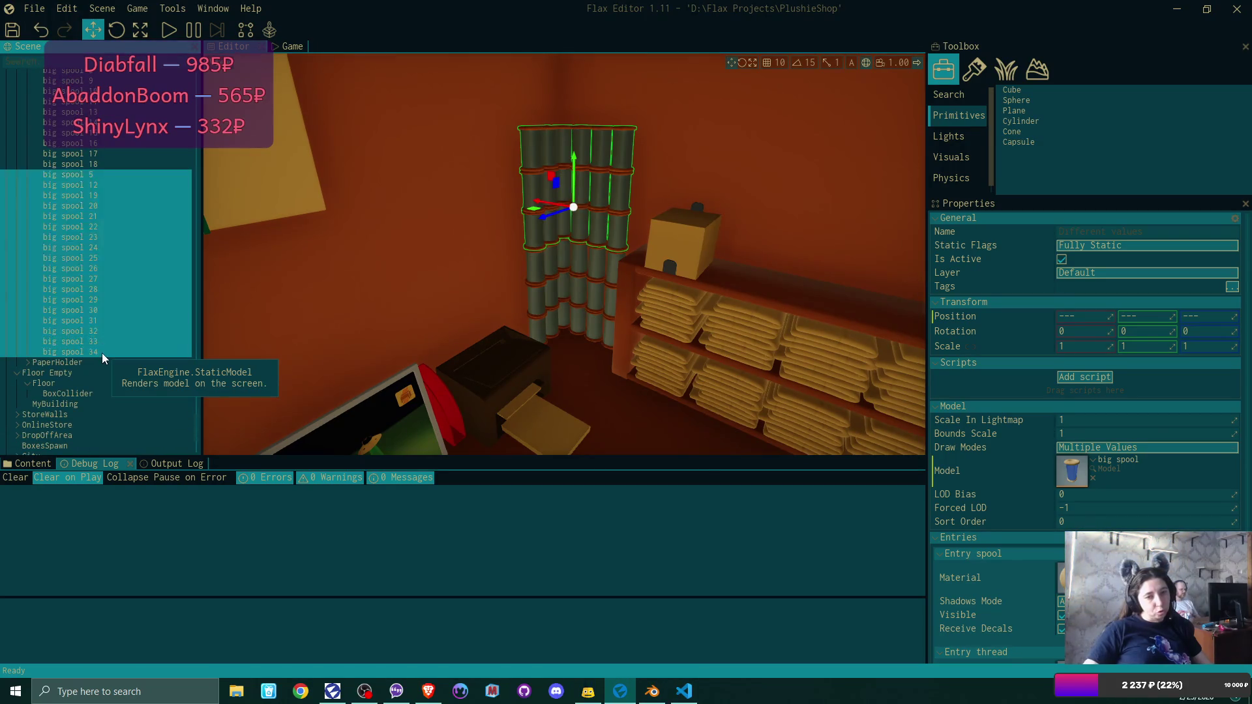
left_click(103, 331, "shift")
left_click(103, 310, "shift")
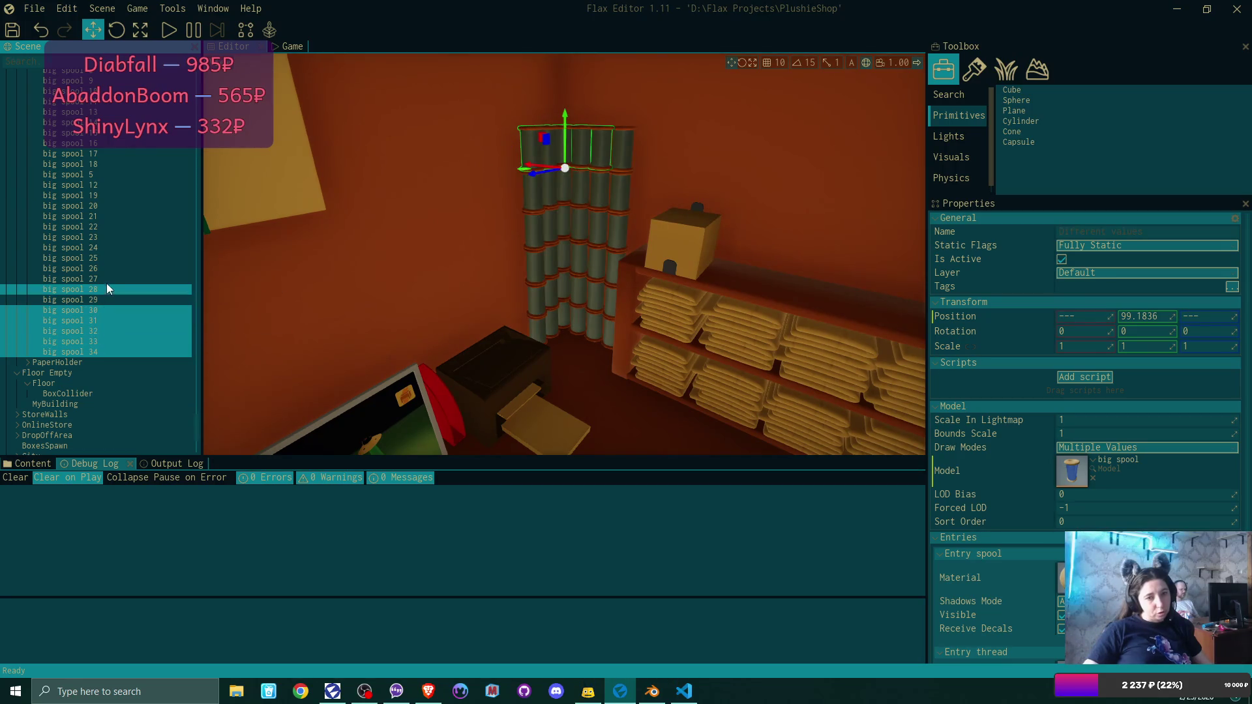
left_click(112, 257, "shift")
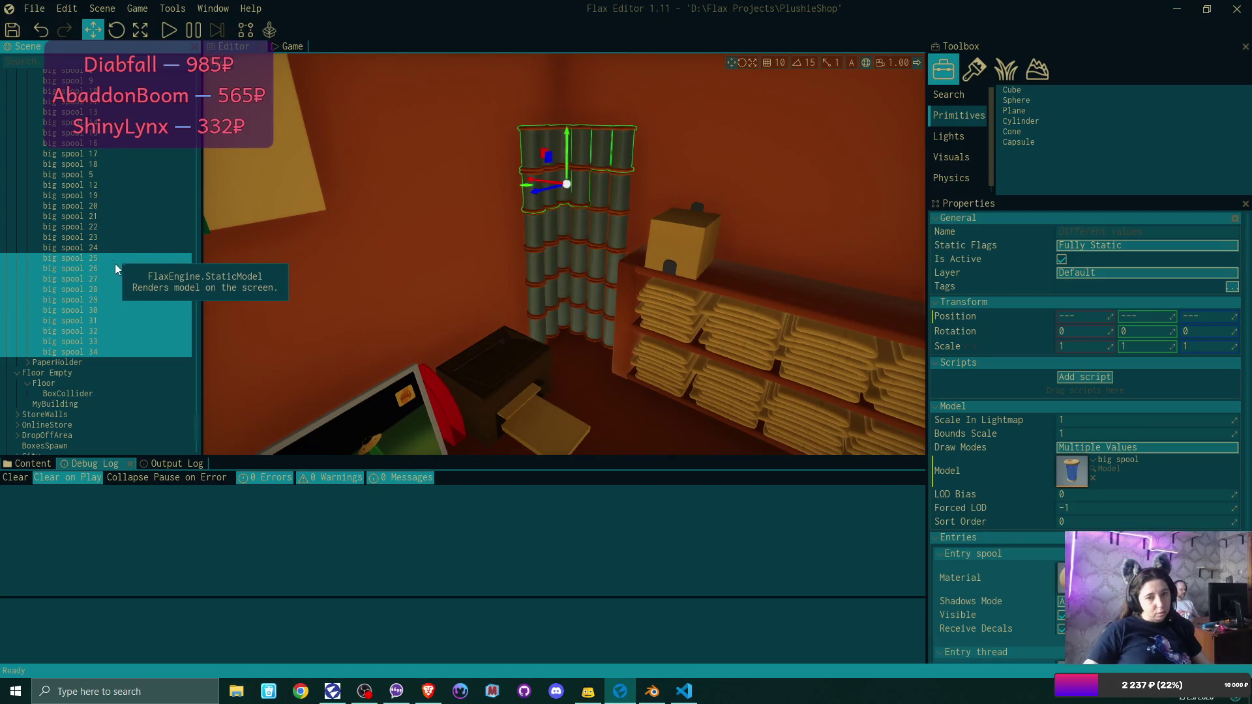
left_click(111, 237, "shift")
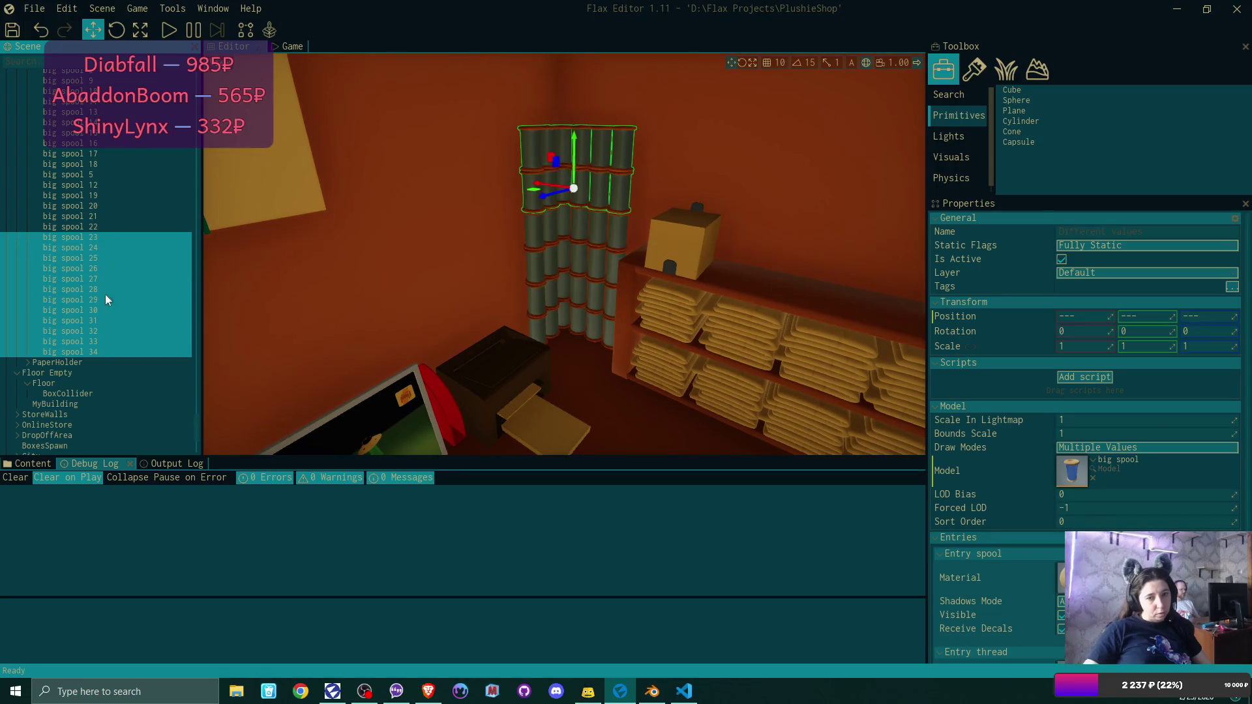
left_click(102, 239)
left_click(99, 332, "shift")
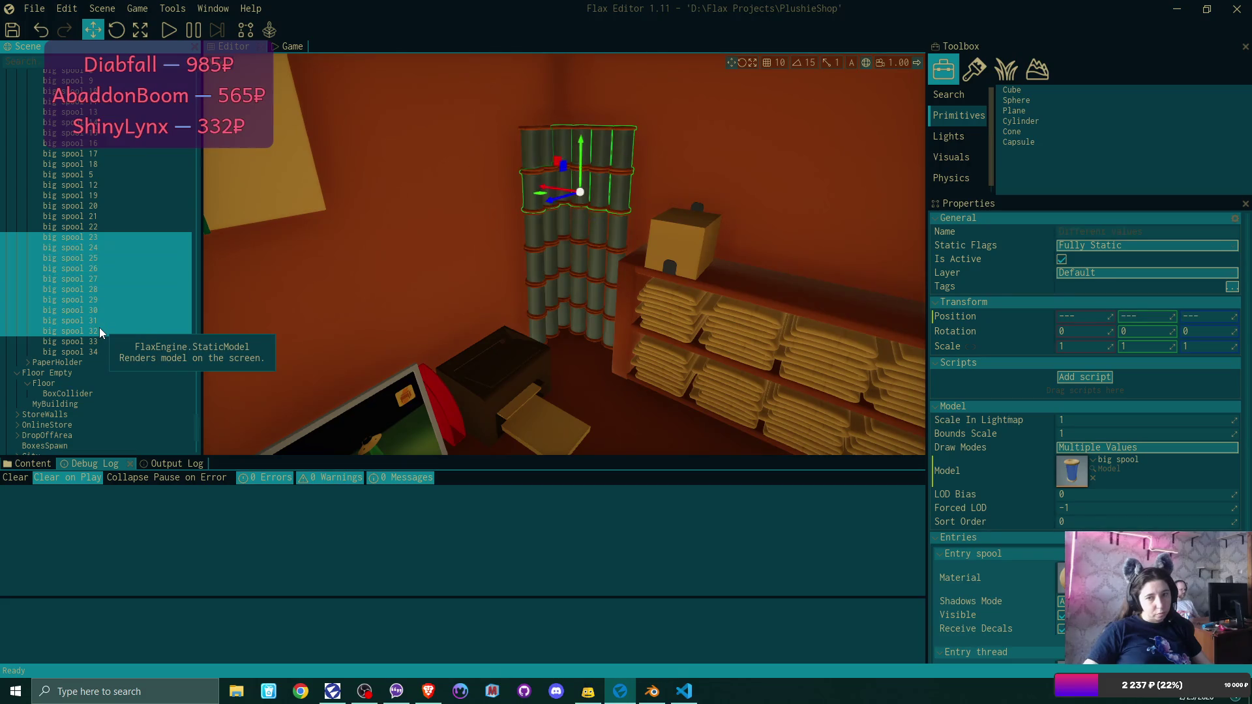
scroll(621, 186, "down", 5)
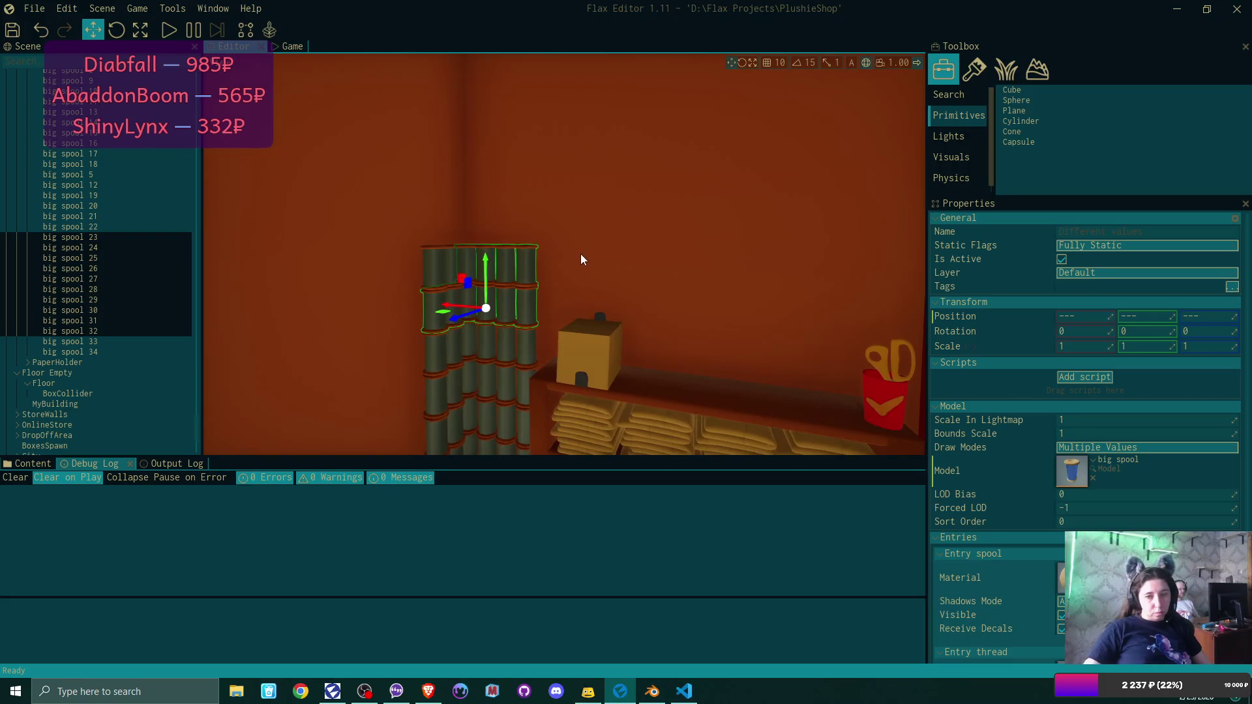
left_click_drag(581, 259, 366, 335)
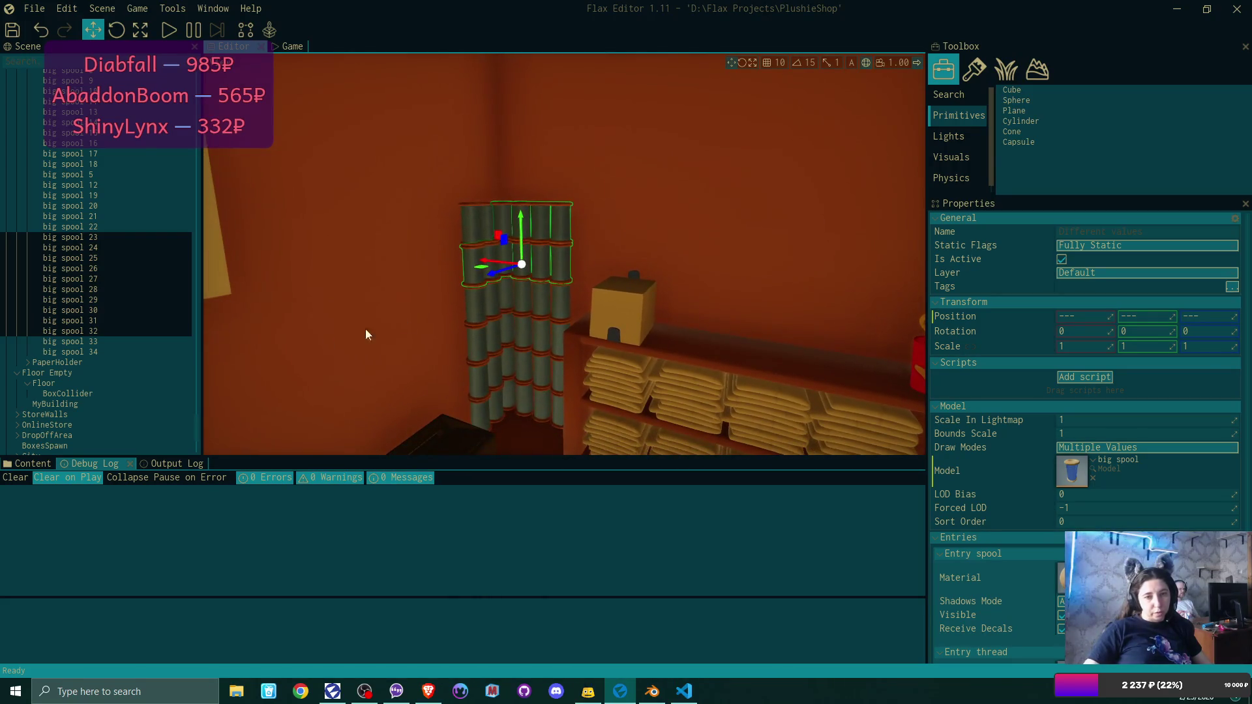
left_click(112, 341, "shift")
left_click(108, 351, "shift")
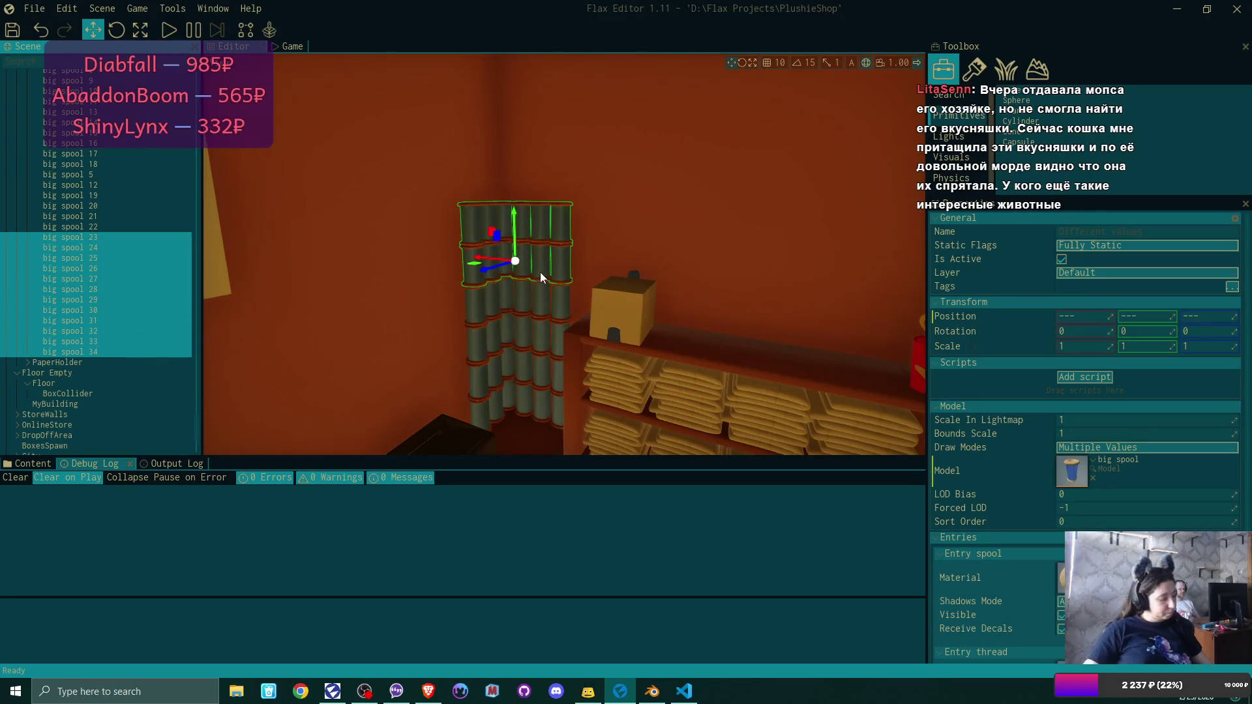
Duplicate them and raise the copies, big spool 35–46, on top of the column.
key("ctrl+d")
left_click_drag(516, 198, 511, 129)
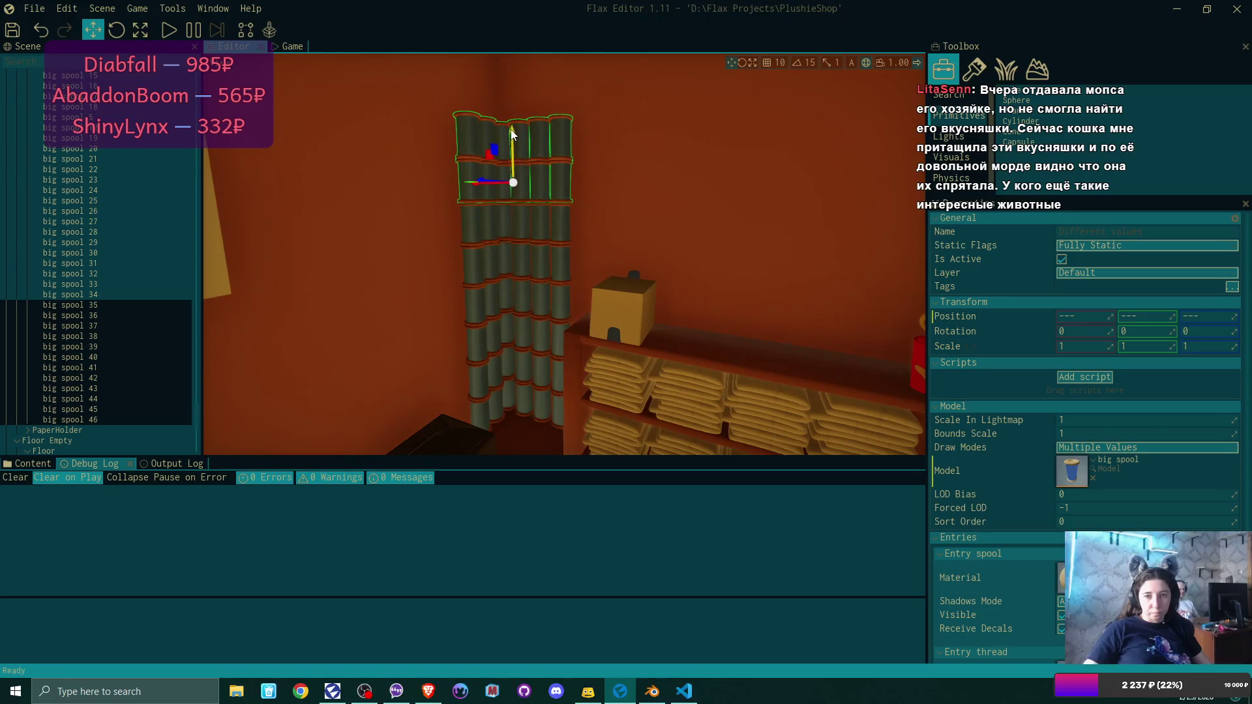
scroll(511, 129, "up", 3)
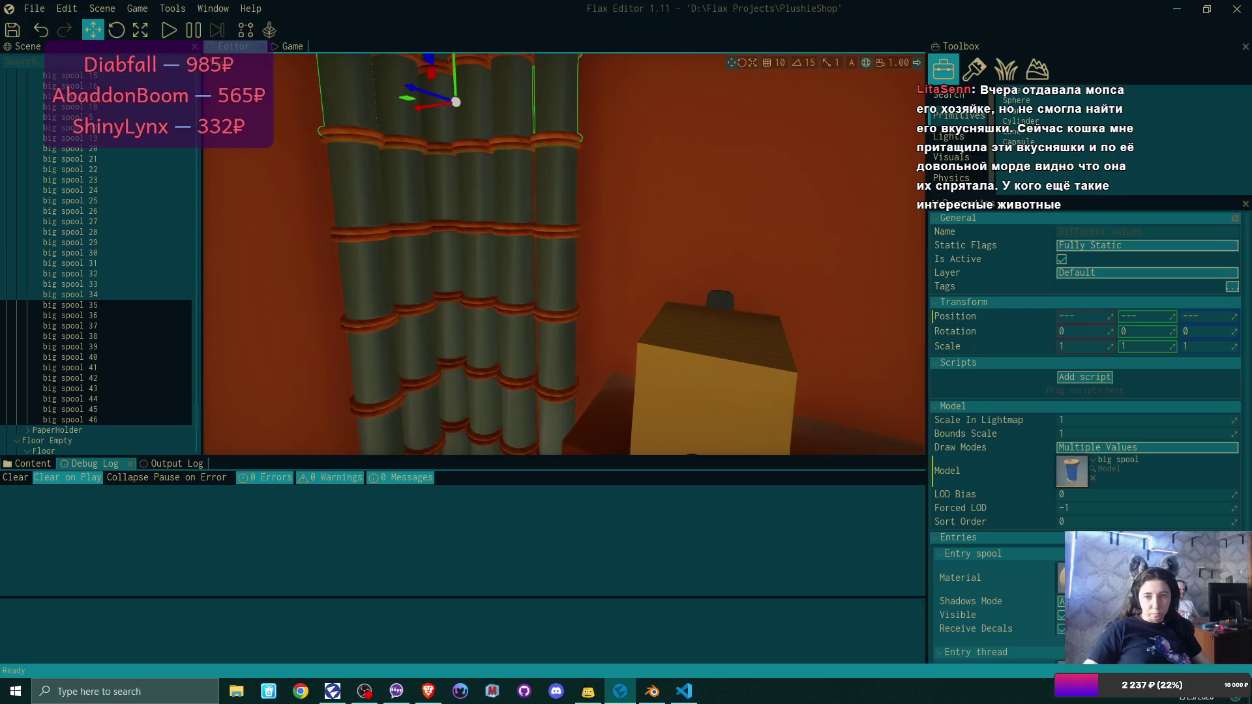
scroll(565, 254, "down", 6)
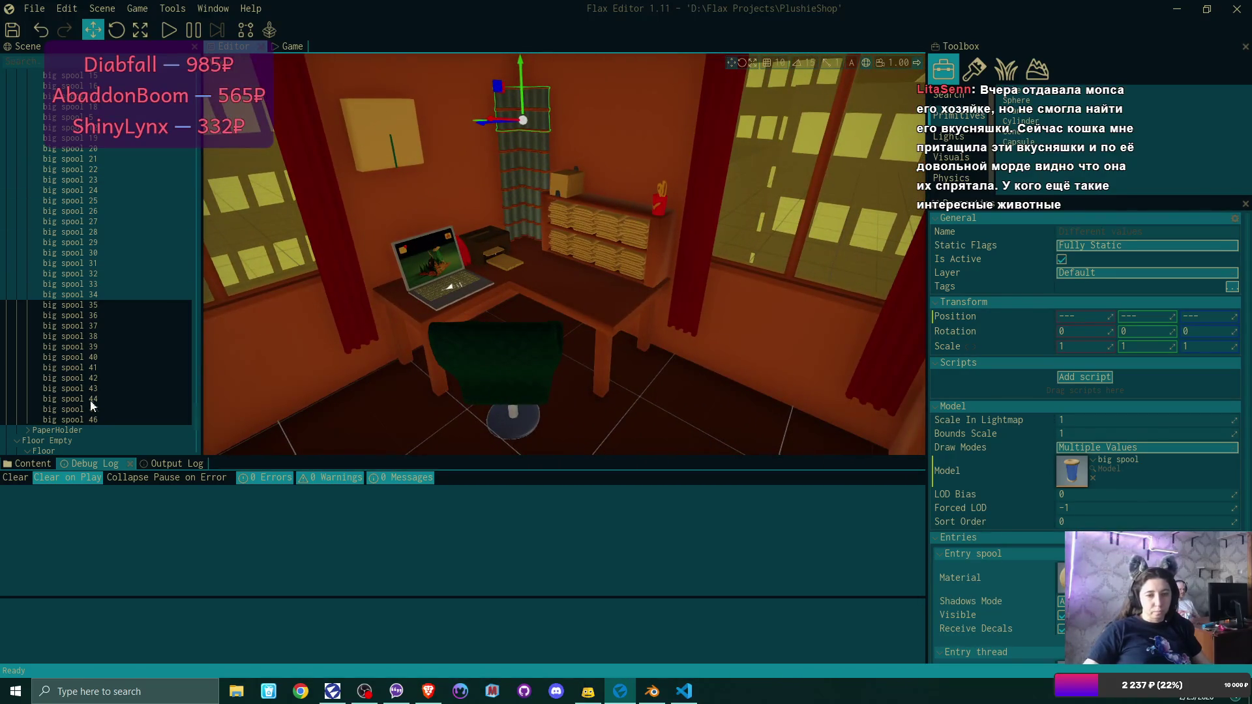
Select every spool under AvailableSpools and untick Is Active.
left_click(96, 418)
scroll(134, 206, "up", 5)
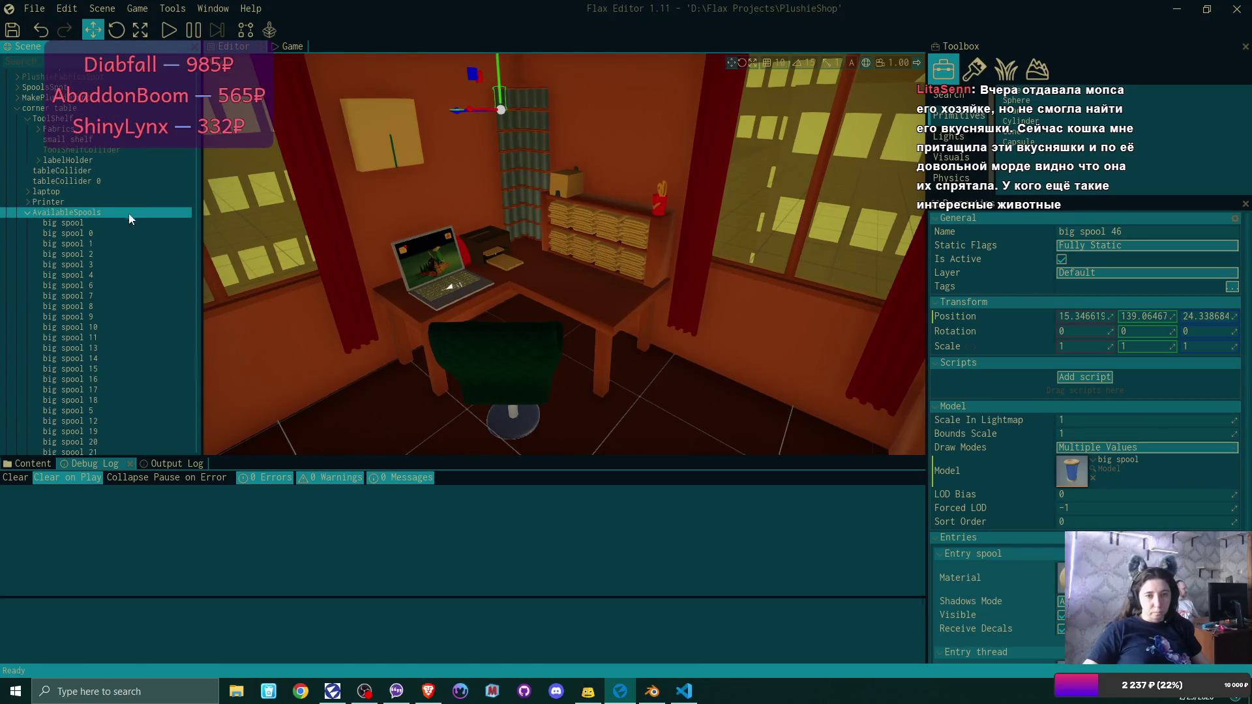
left_click(121, 222, "shift")
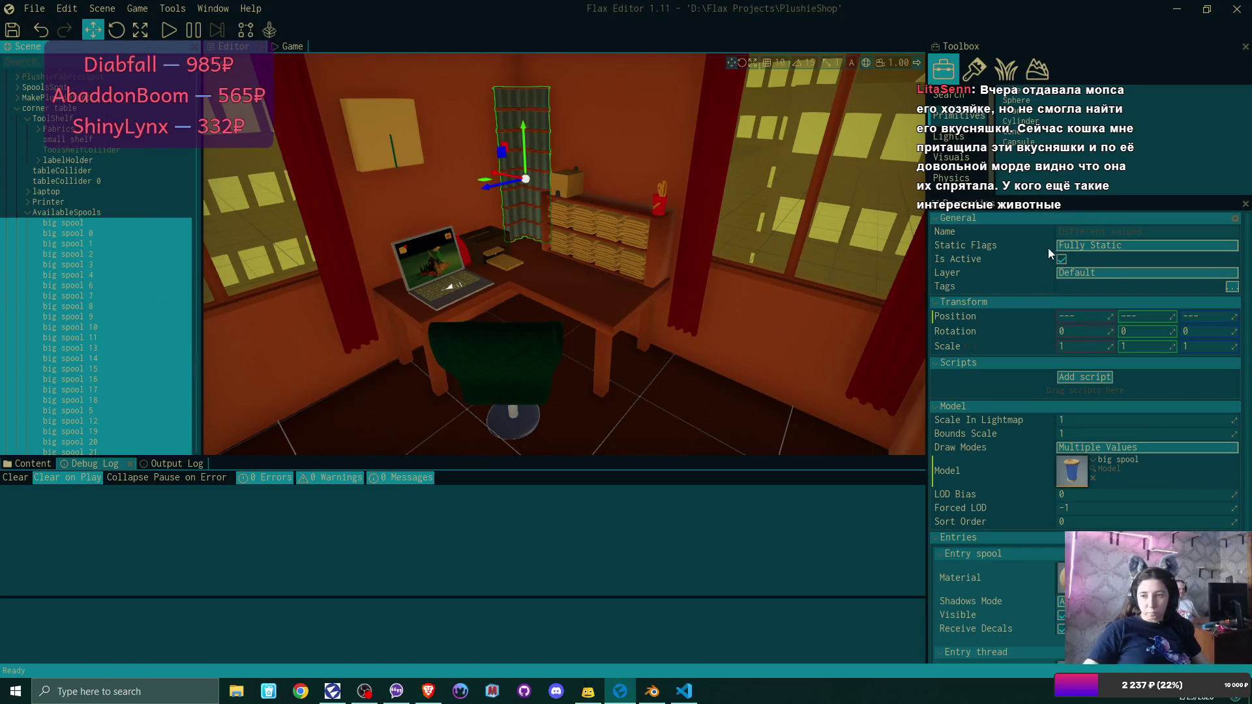
left_click(1062, 259)
Focus the view on big spool 3 and collapse the AvailableSpools group.
left_click(80, 265)
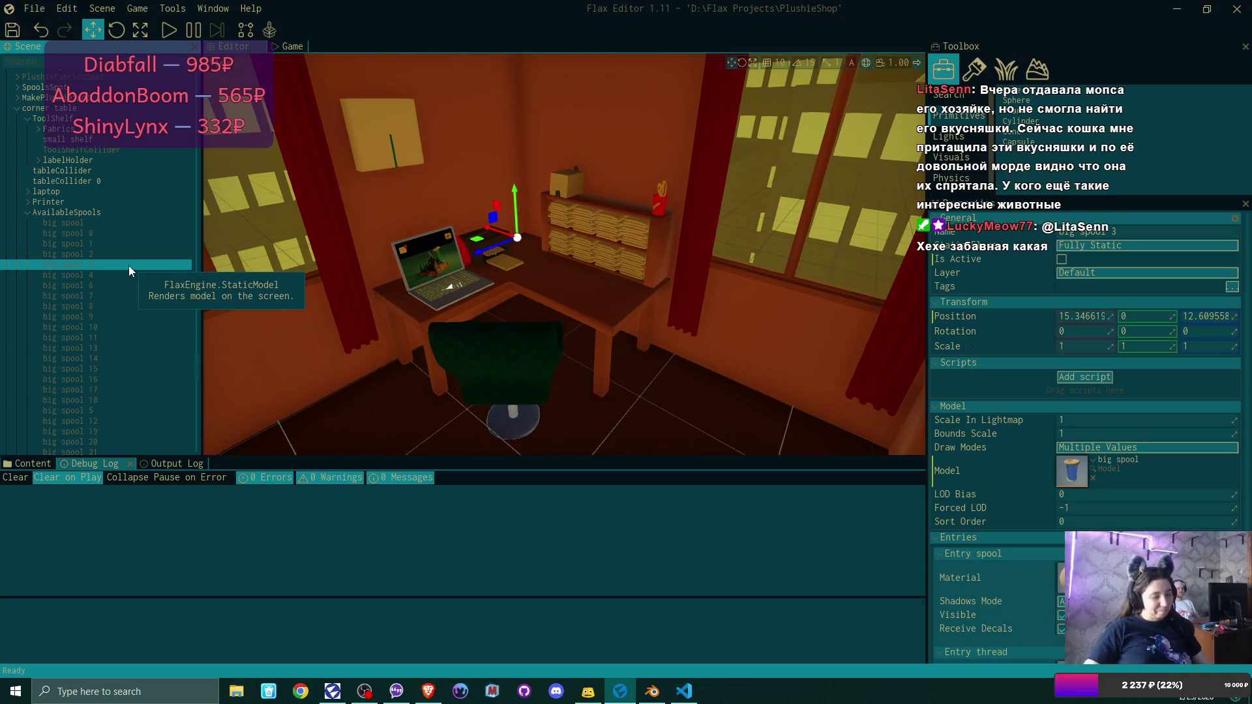
double_click(128, 265)
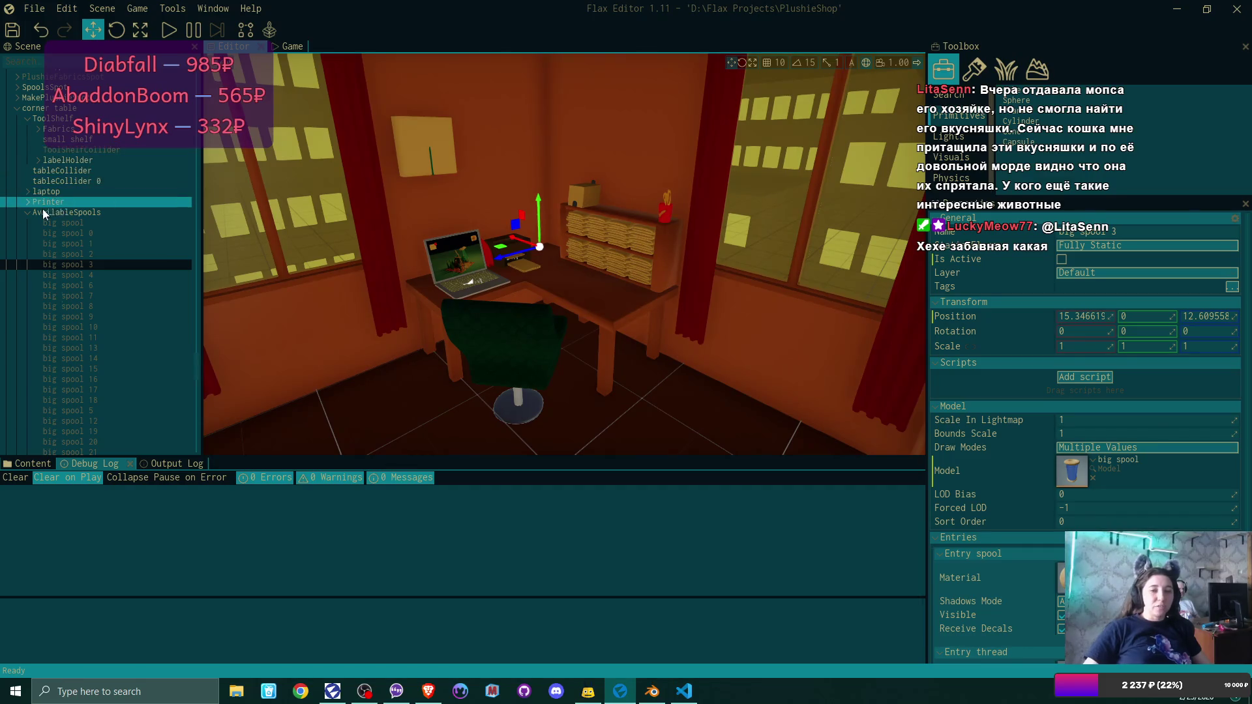
left_click(28, 212)
scroll(65, 196, "up", 3)
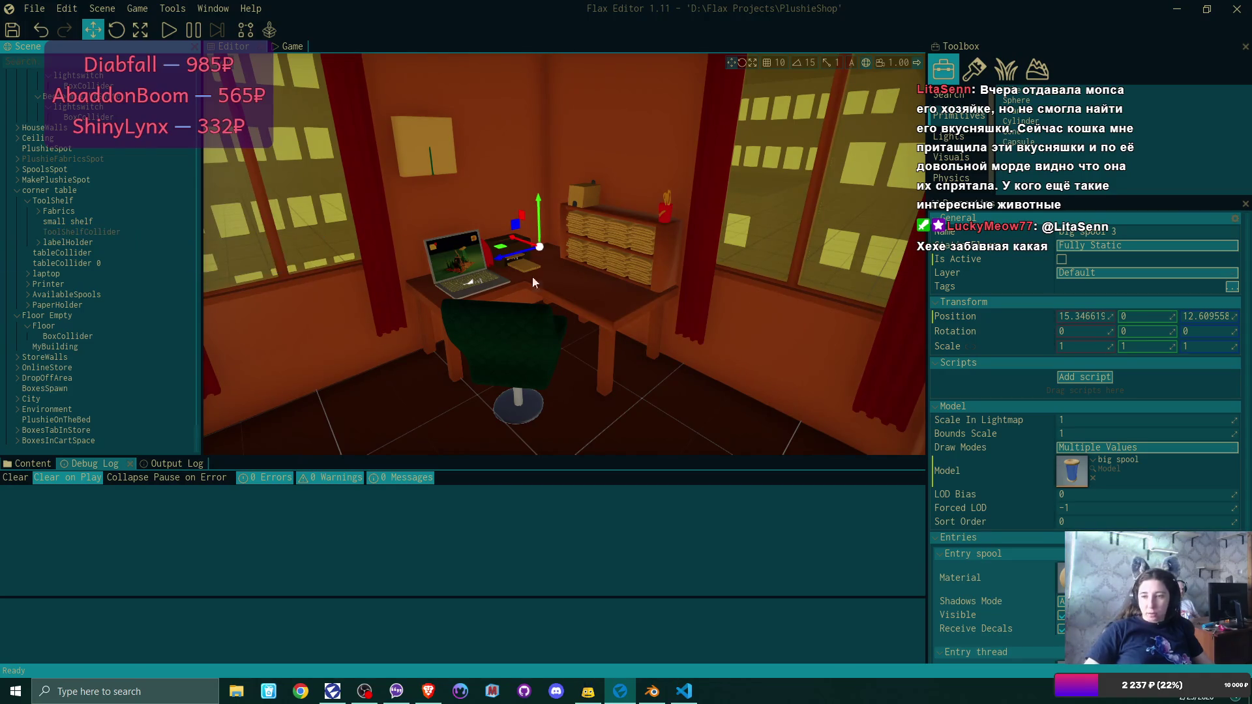
scroll(128, 161, "up", 5)
Add mouth 1, mouth 2 and another mouth prefab to new slots in the scene root's Noses list.
scroll(128, 162, "up", 10)
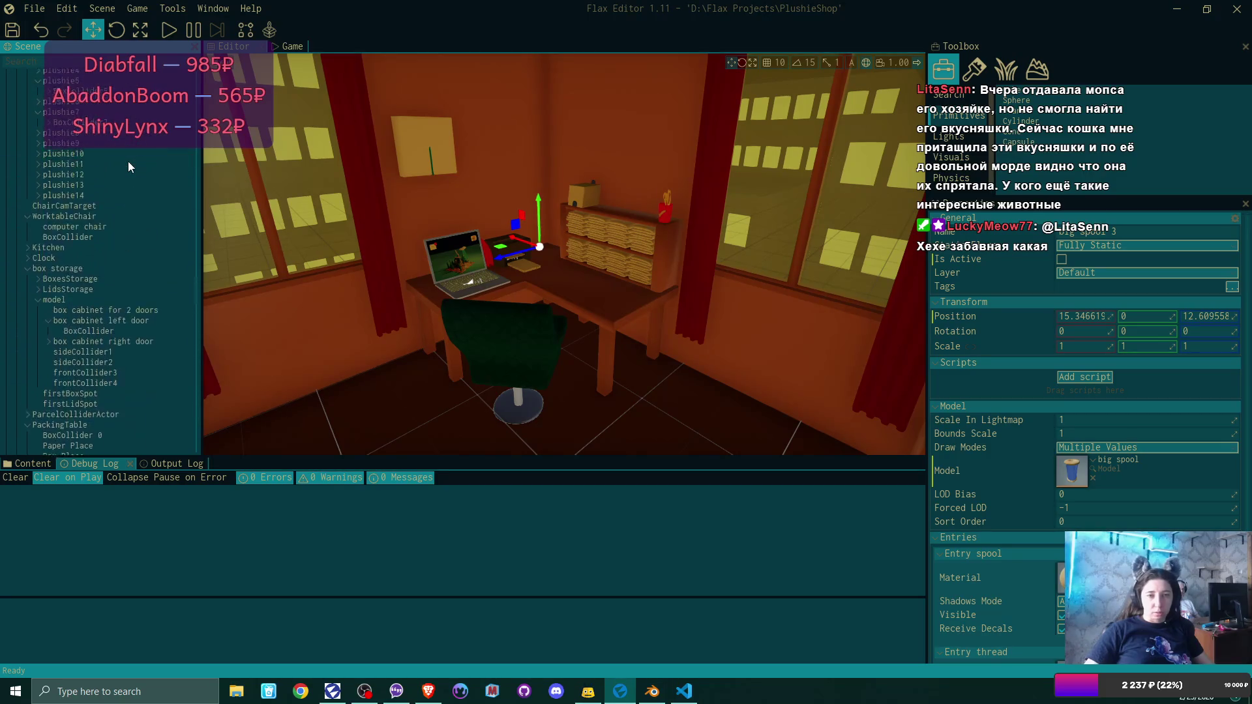
scroll(128, 162, "up", 10)
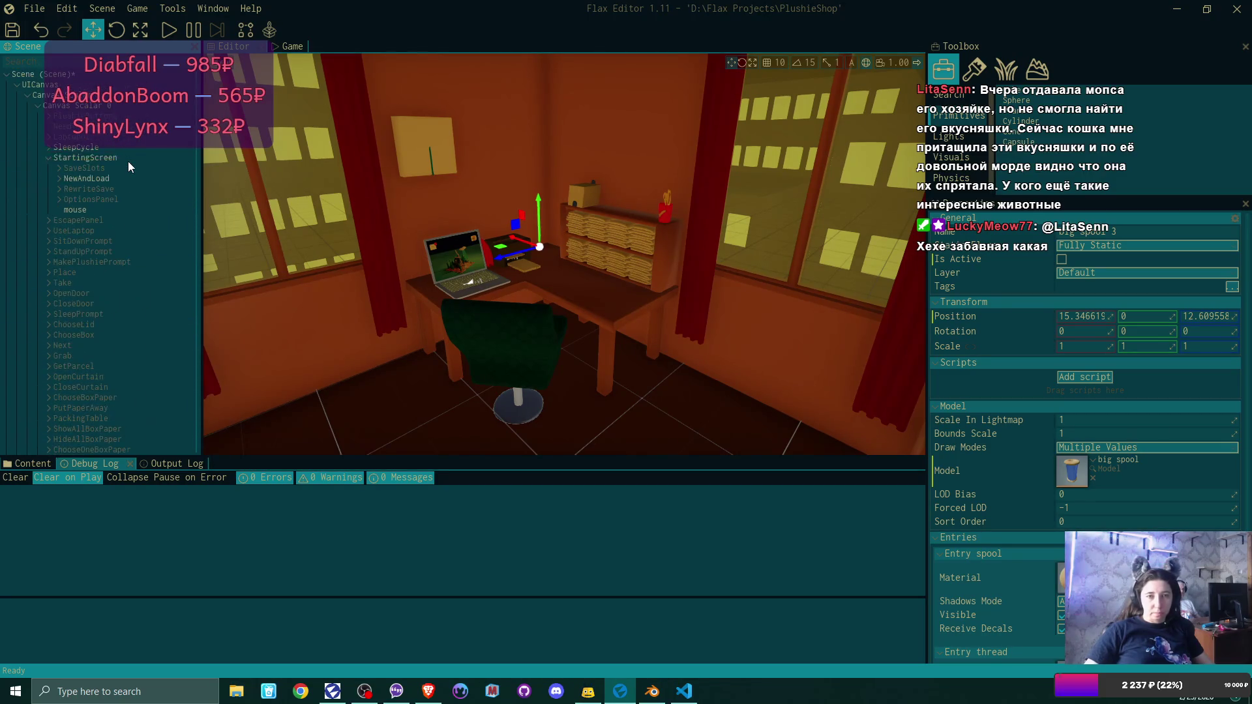
left_click(51, 75)
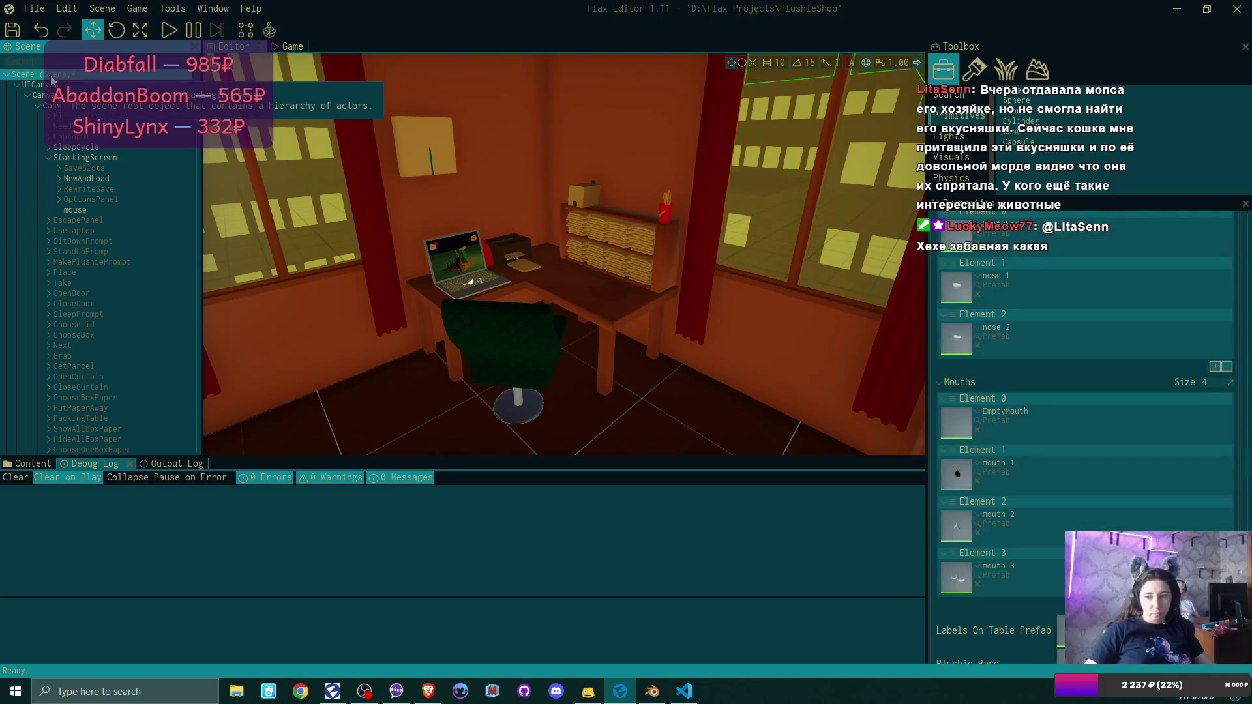
scroll(1152, 403, "up", 1)
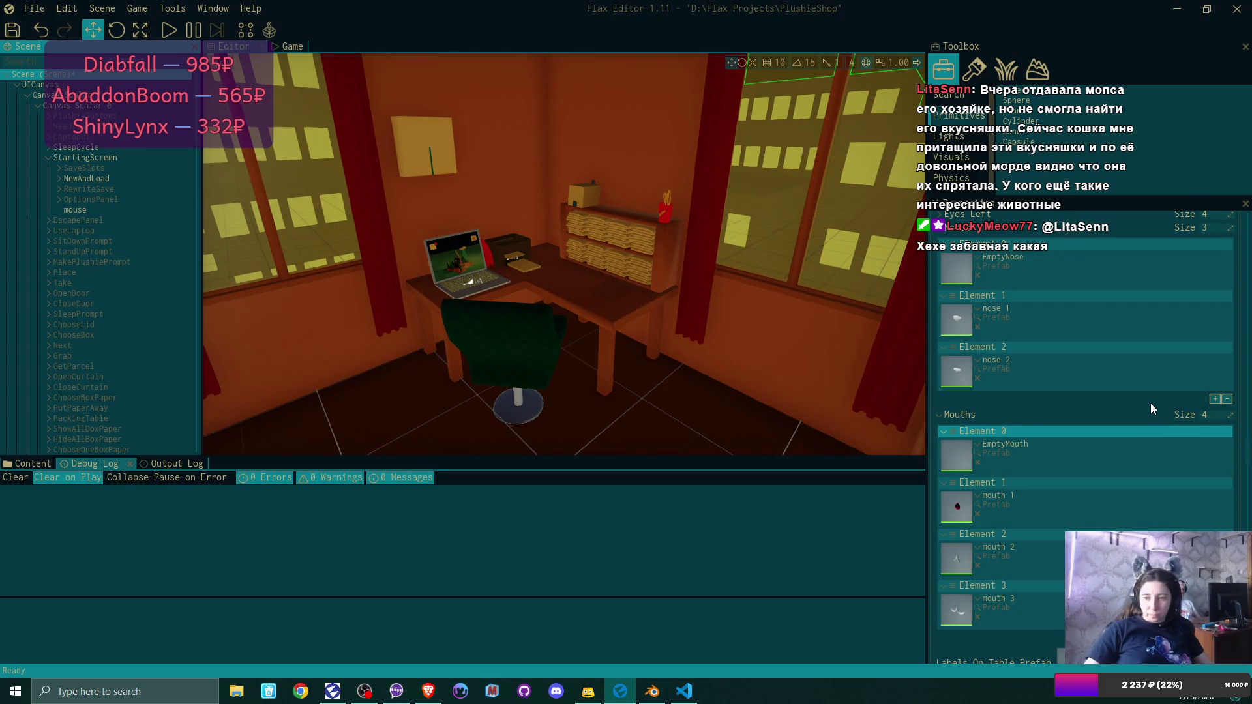
left_click(1214, 398)
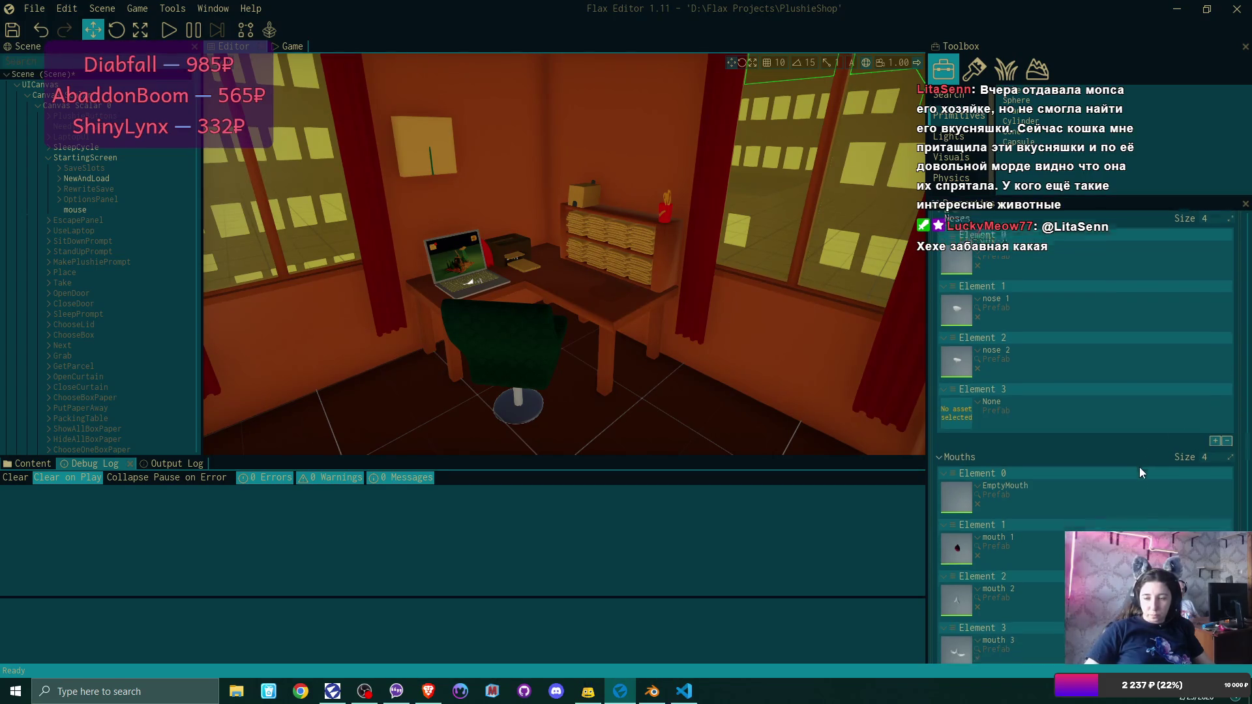
scroll(1141, 467, "down", 3)
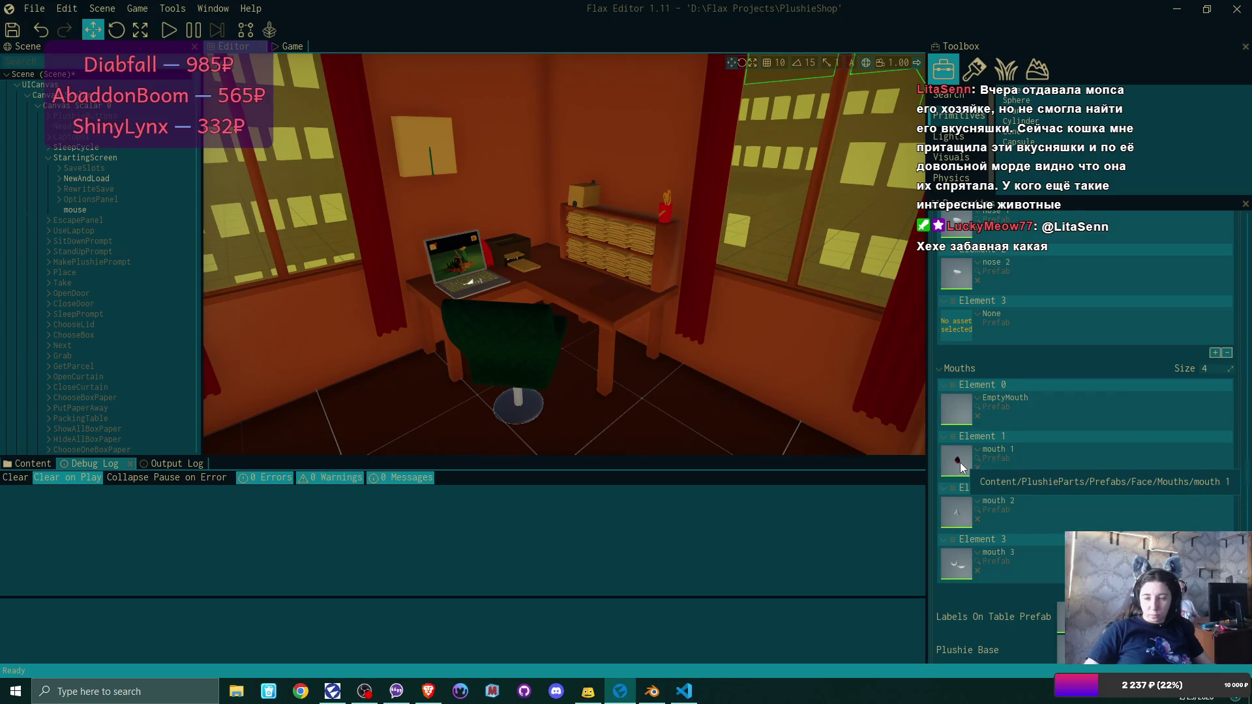
left_click_drag(960, 463, 951, 324)
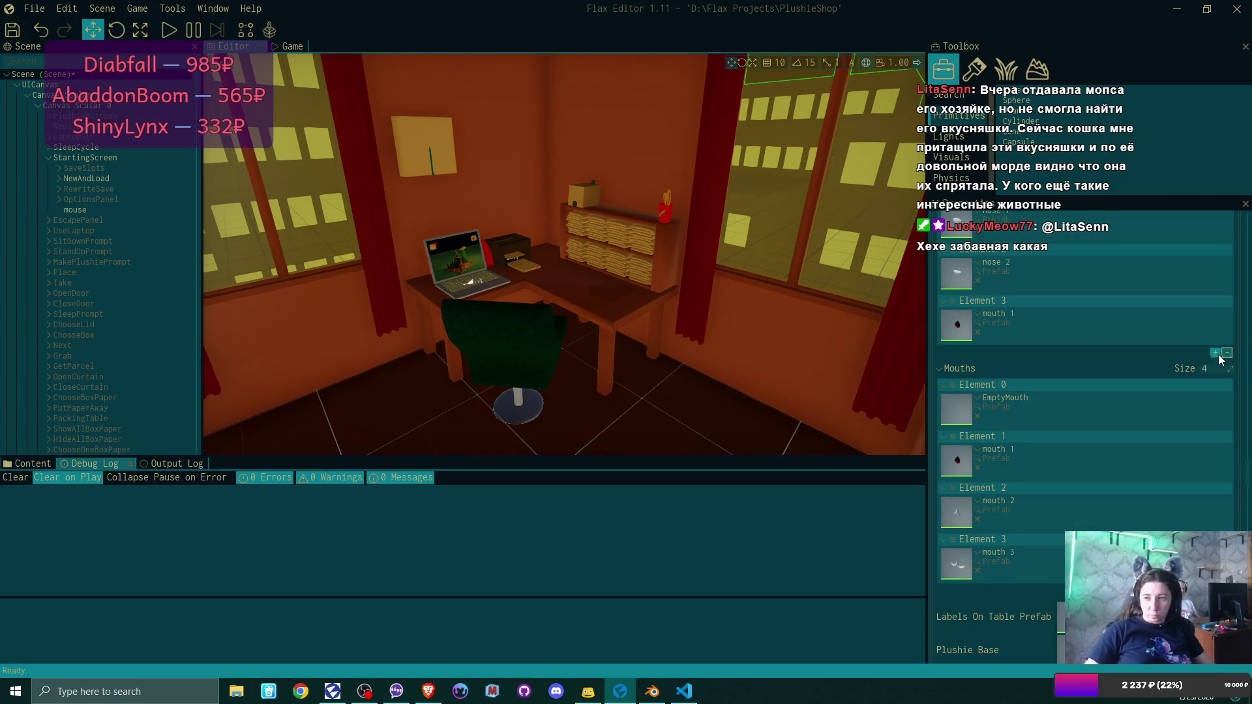
left_click(1215, 353)
left_click_drag(955, 567, 957, 376)
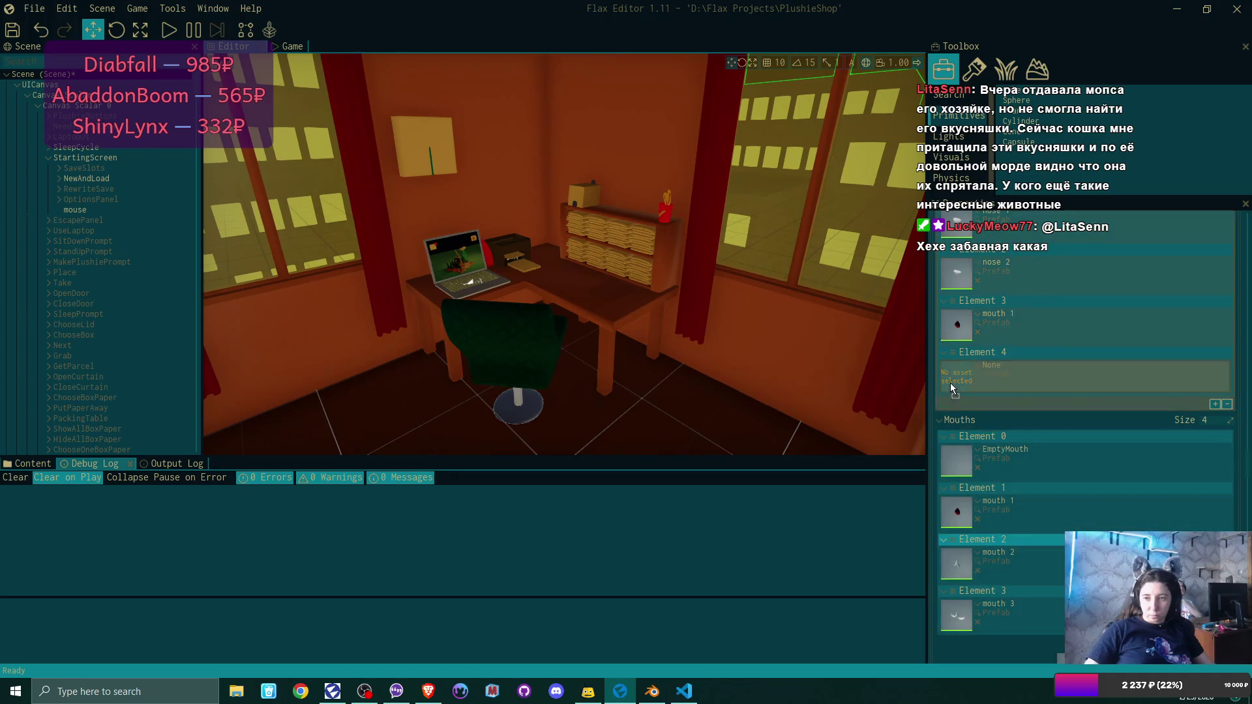
left_click(1215, 404)
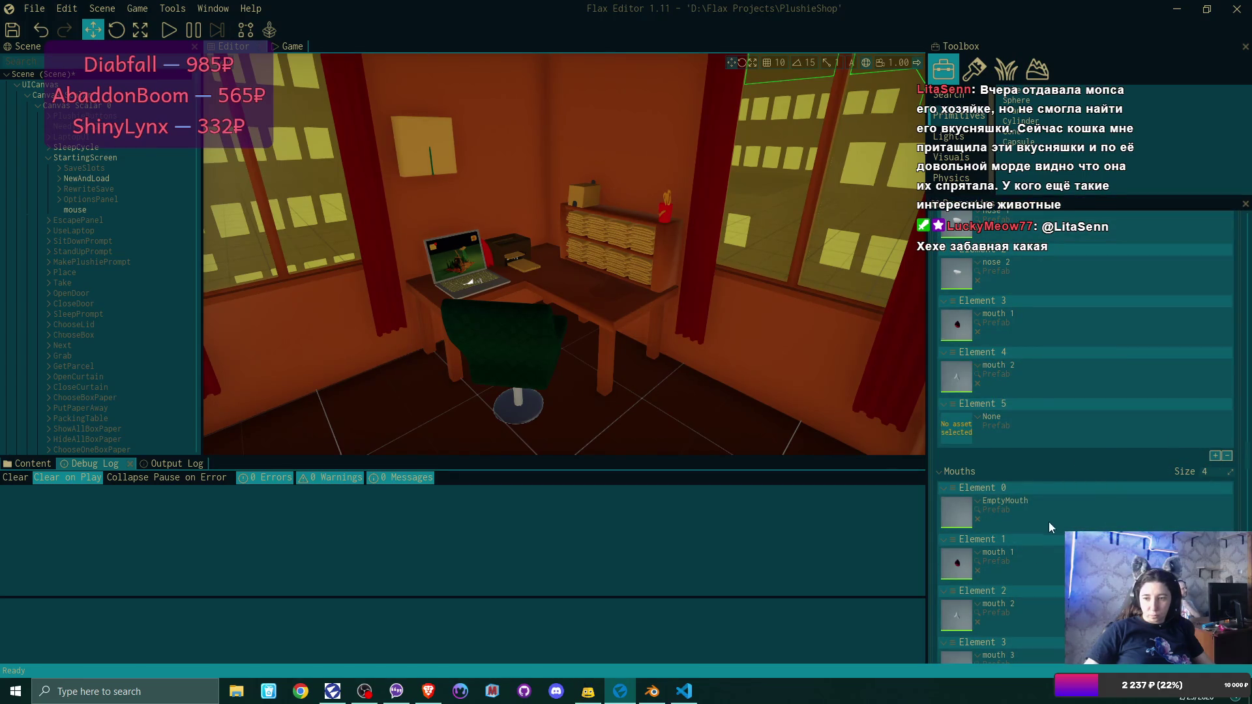
scroll(961, 615, "down", 1)
mouse_move(956, 582)
left_mouse_down()
mouse_move(930, 404)
mouse_move(957, 394)
left_mouse_up()
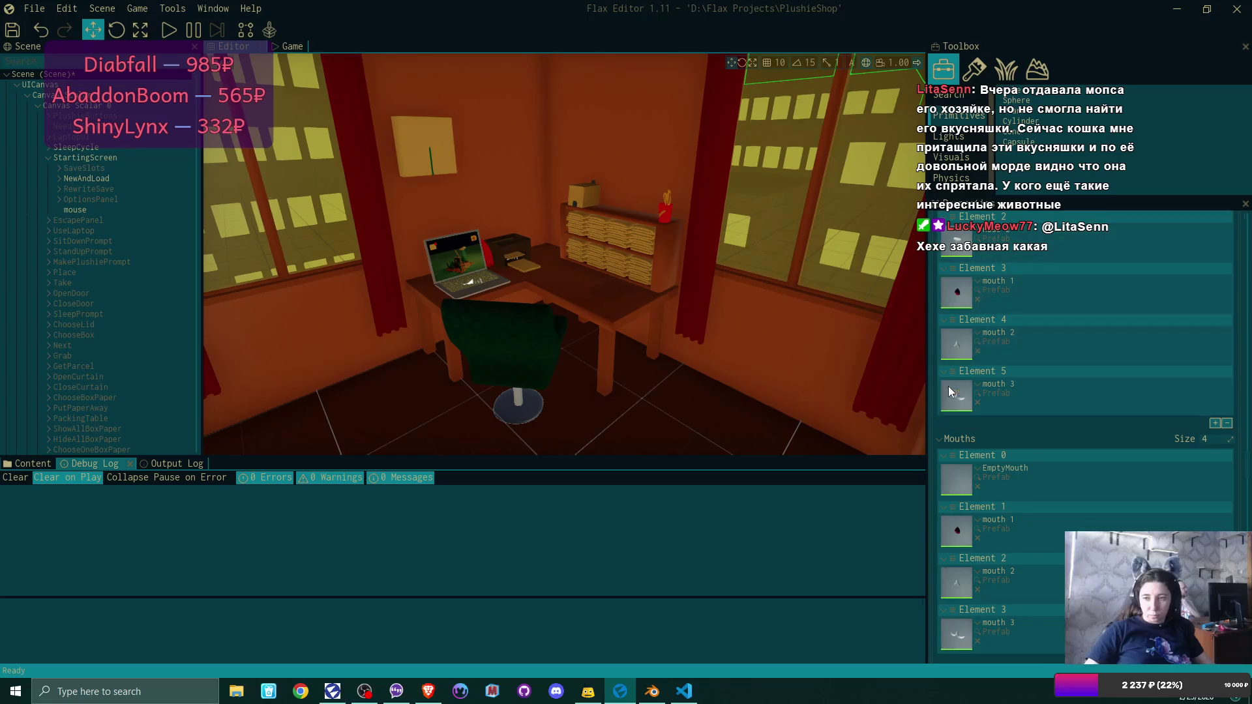
Collapse the Noses and Mouths lists in Properties.
scroll(1109, 454, "up", 5)
scroll(1110, 460, "up", 8)
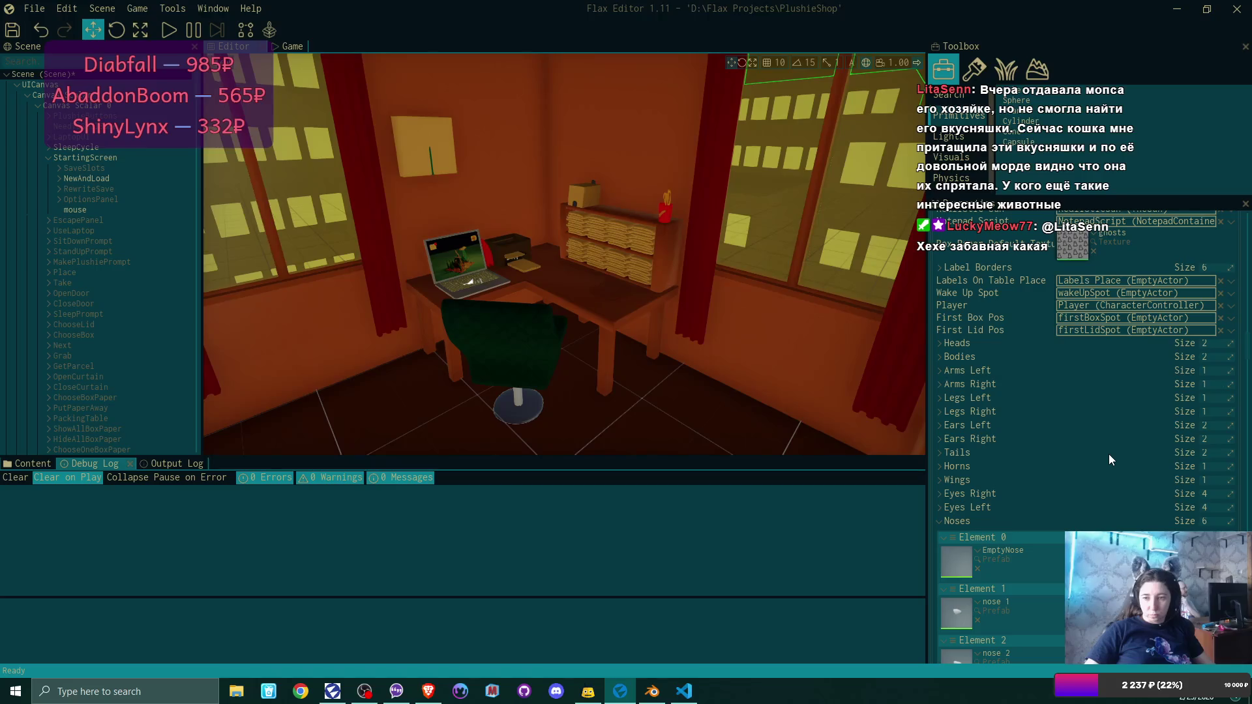
scroll(1109, 454, "down", 3)
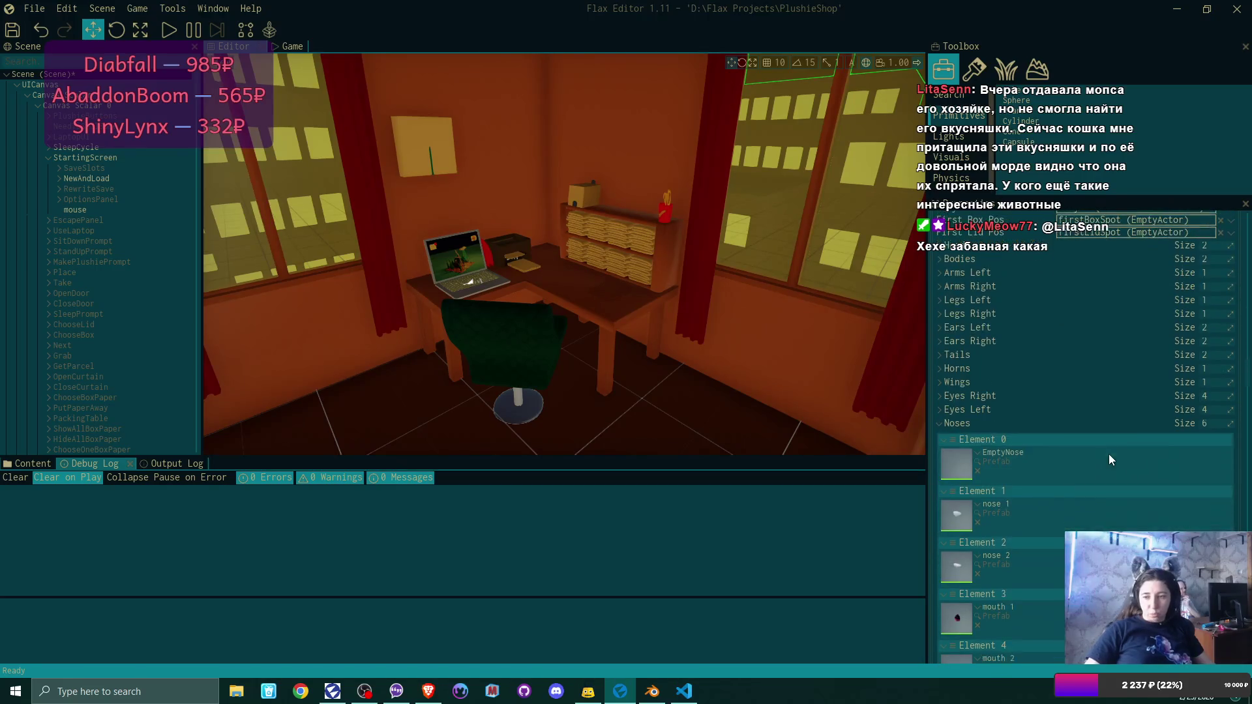
left_click(940, 424)
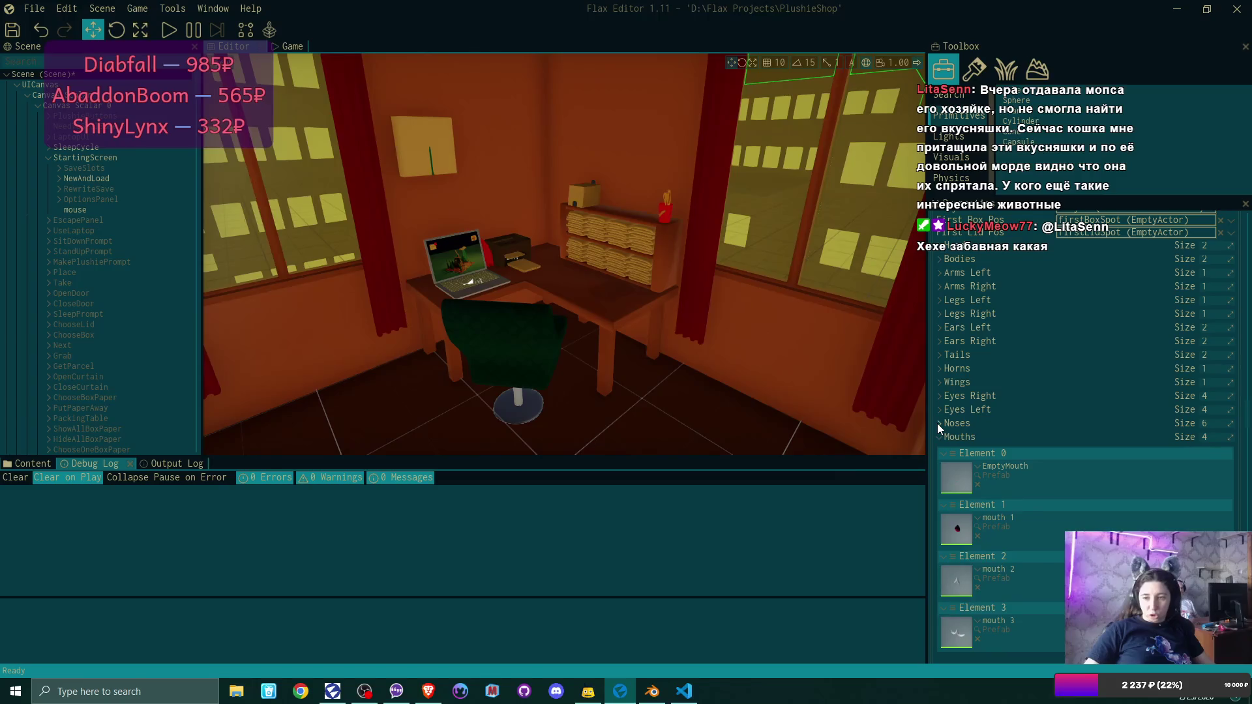
left_click(940, 437)
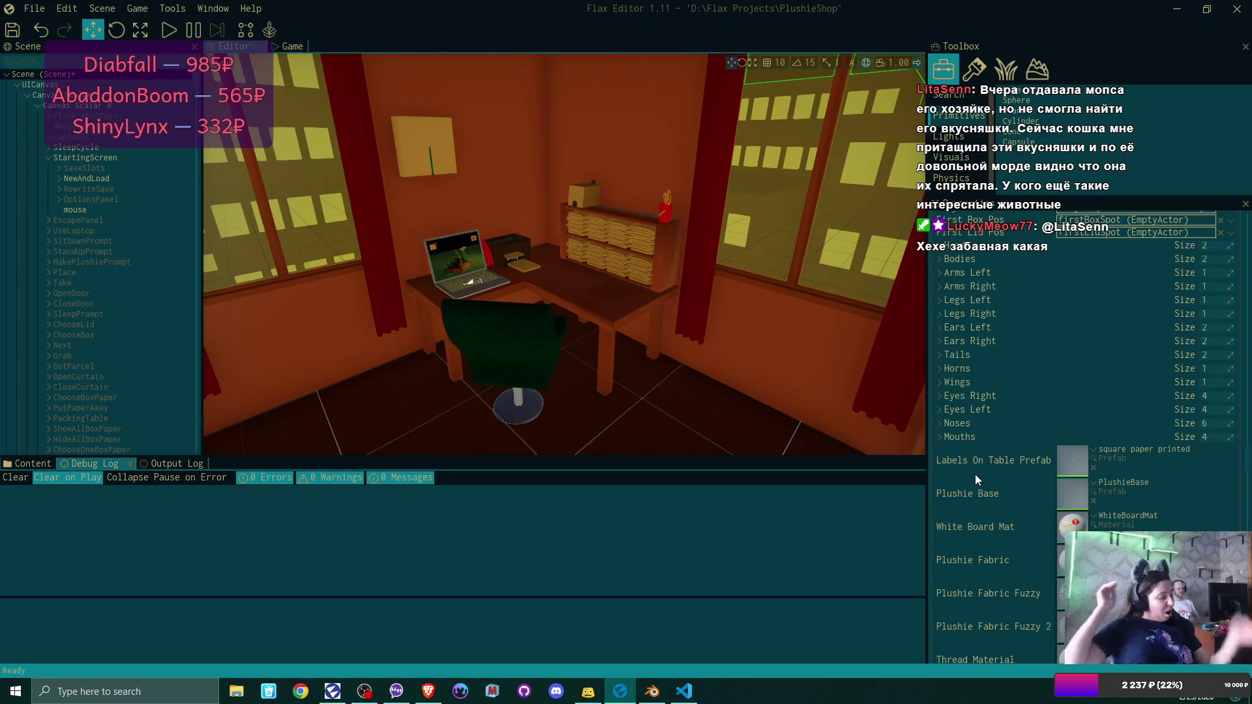
left_click_drag(645, 299, 518, 288)
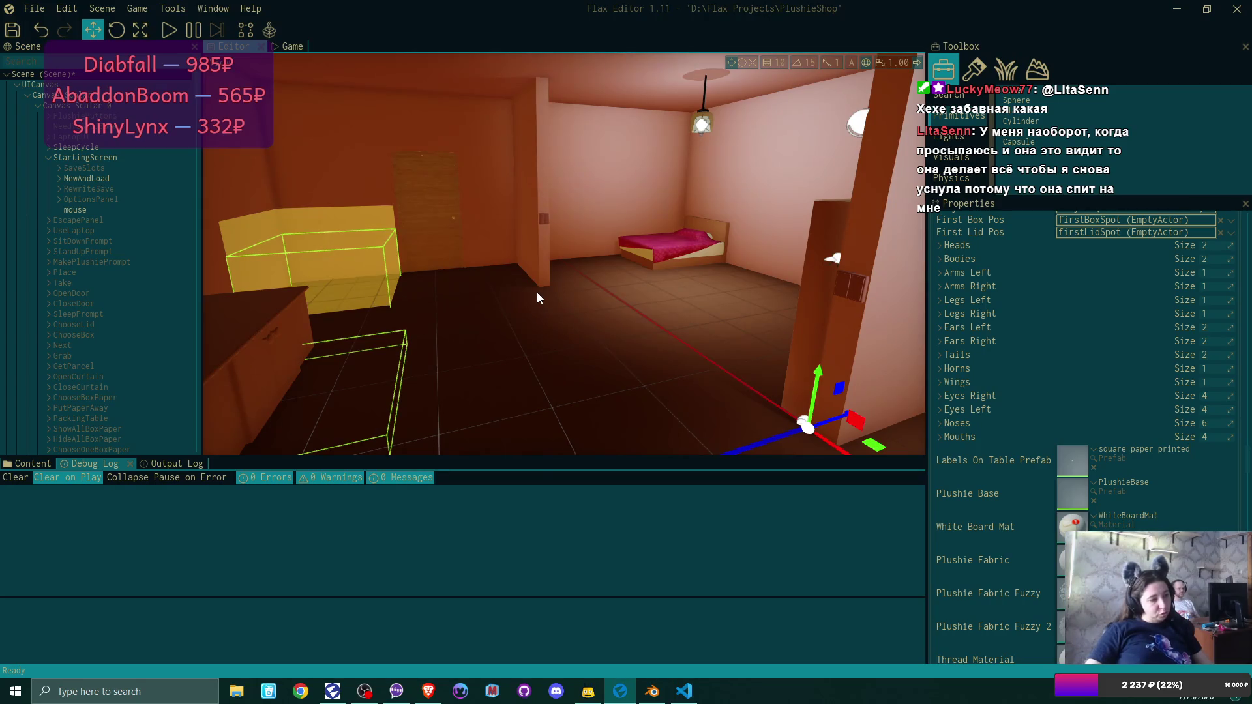
mouse_move(537, 292)
left_mouse_down()
mouse_move(411, 287)
mouse_move(440, 287)
left_mouse_up()
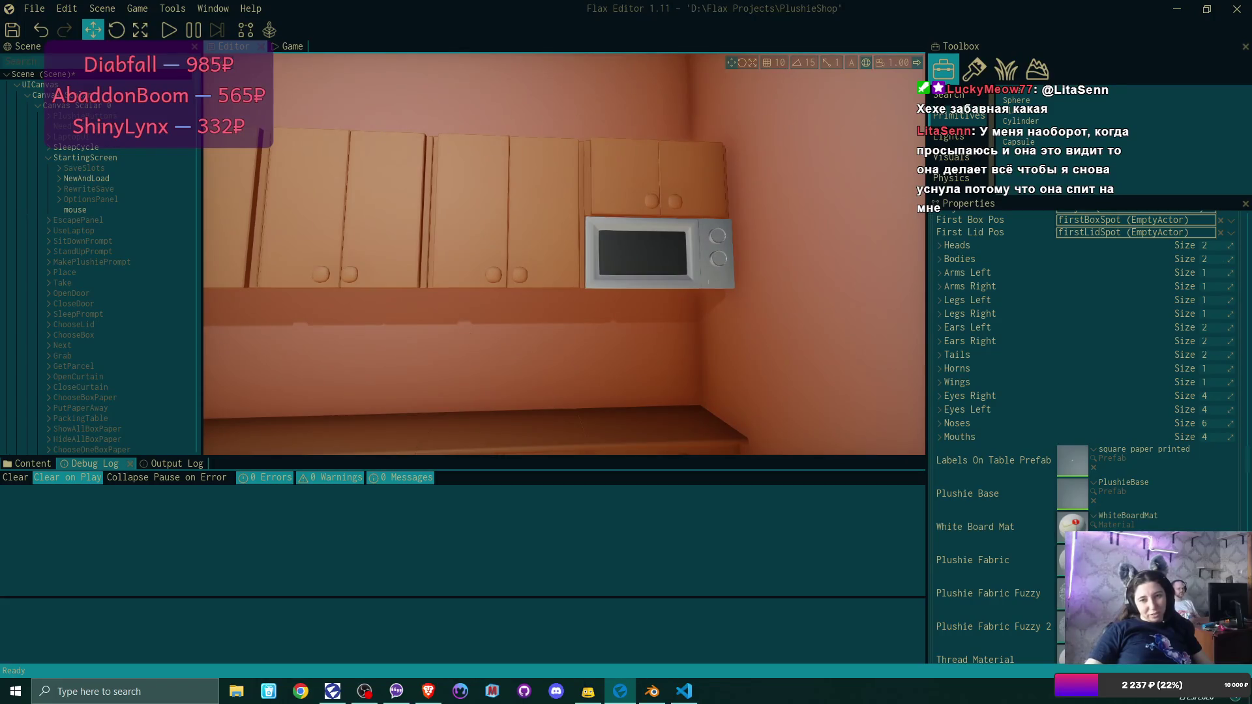
left_click_drag(440, 287, 199, 291)
mouse_move(525, 311)
left_mouse_down()
mouse_move(507, 310)
mouse_move(525, 311)
left_mouse_up()
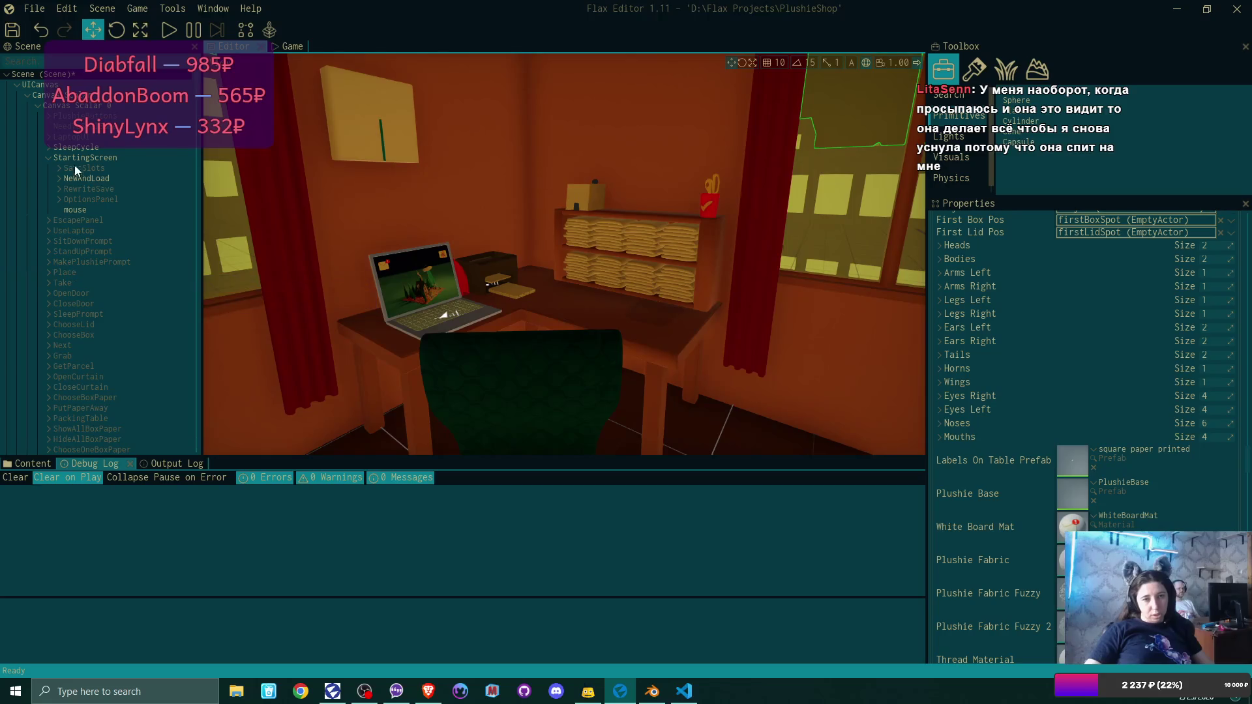
left_click(50, 157)
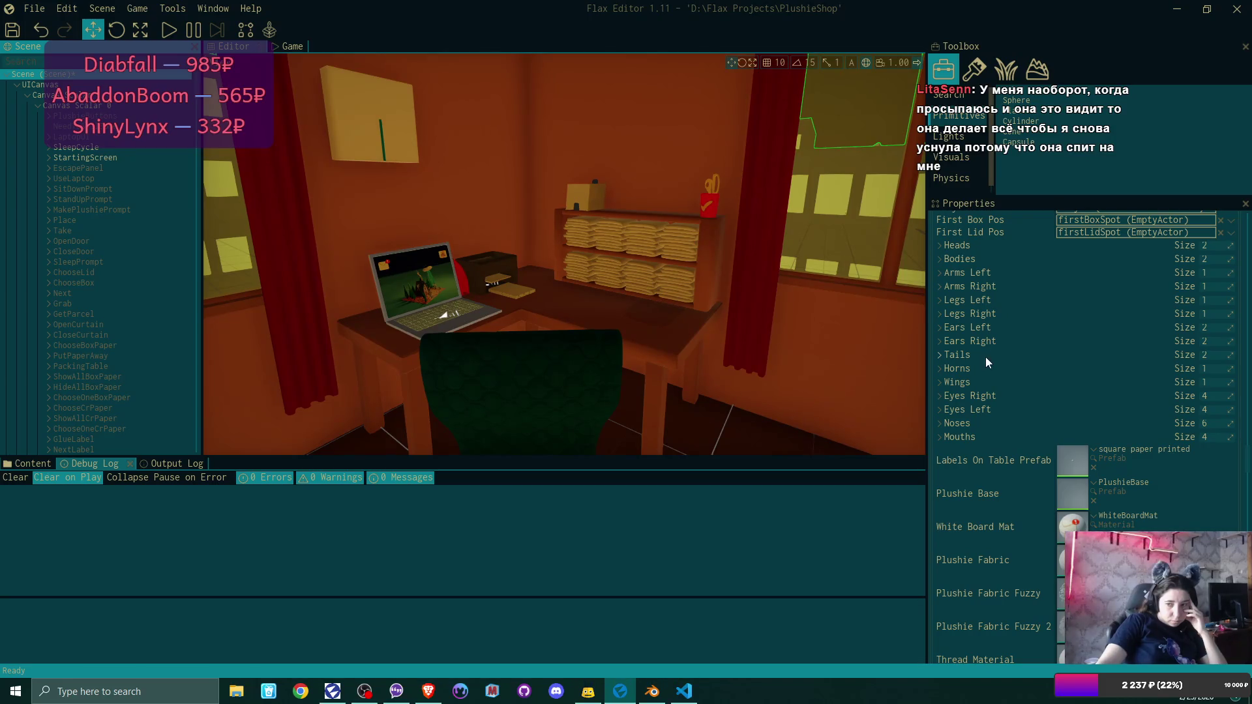
Expand Ears Left to show bear_ear_L and bunny_ear_L, then switch to the Content browser.
left_click(938, 329)
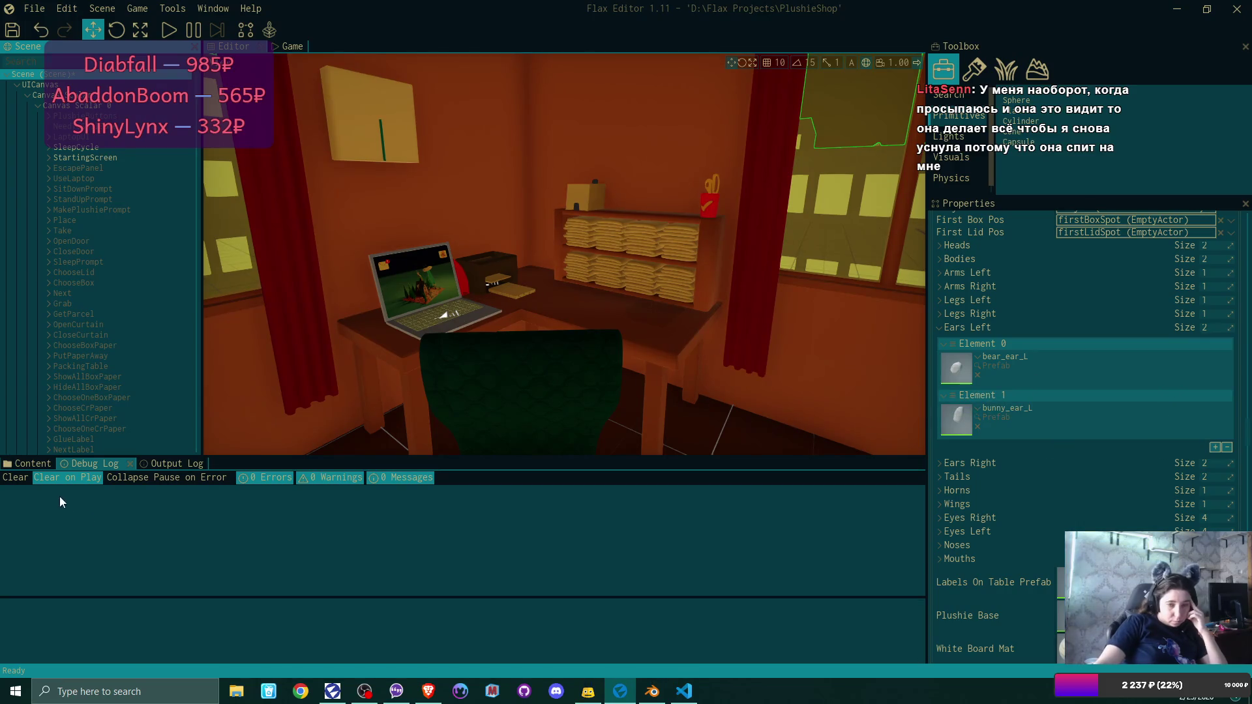
left_click(30, 463)
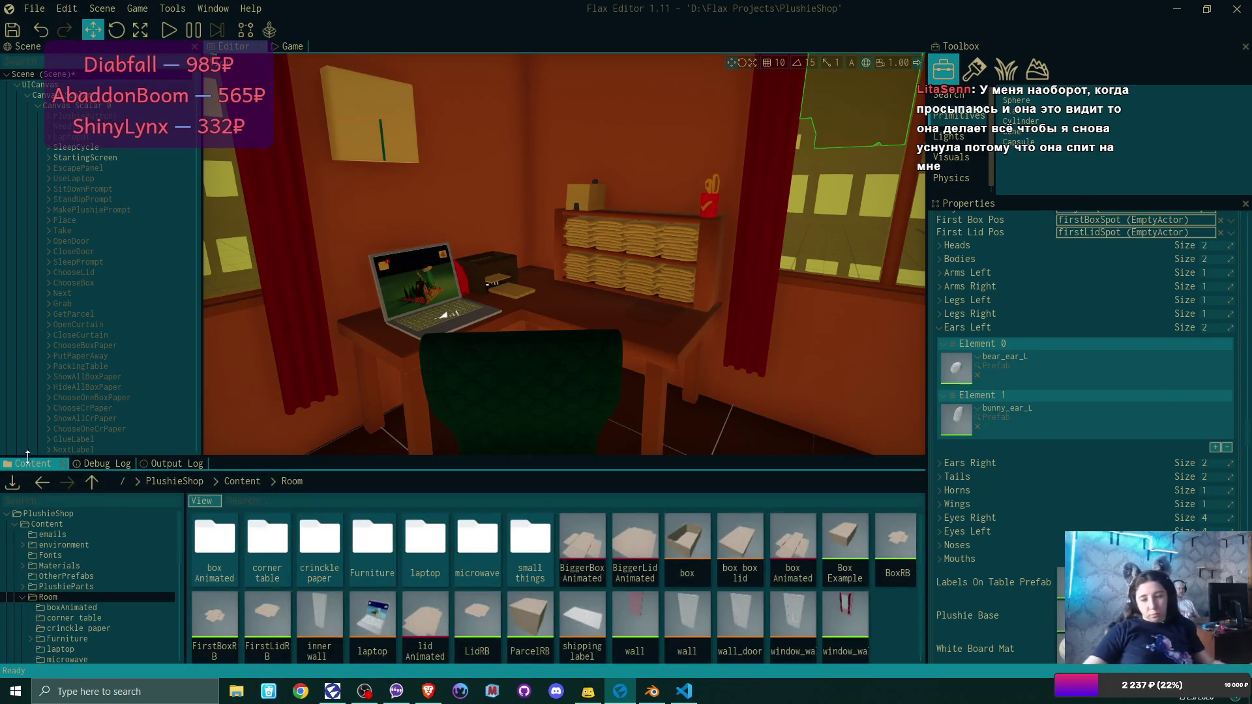
Browse Content > PlushieParts > Prefabs, look into Ears, then open the Horns folder.
left_click(241, 482)
double_click(464, 548)
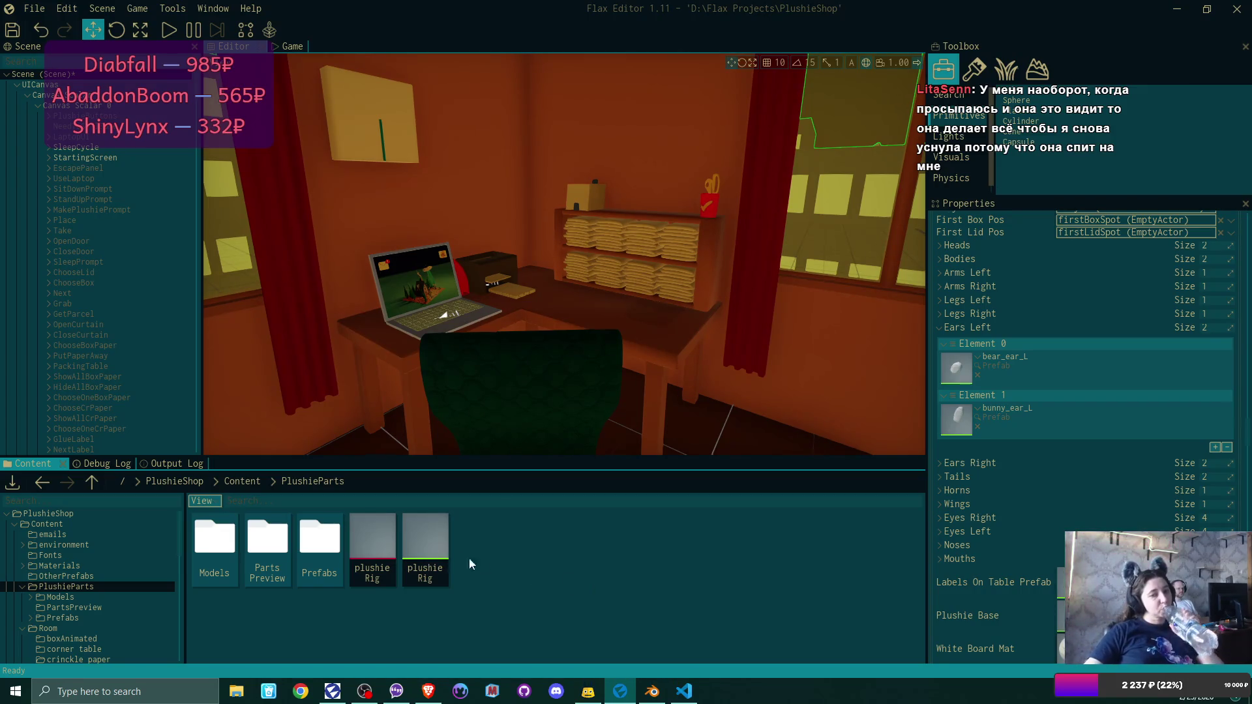
double_click(322, 541)
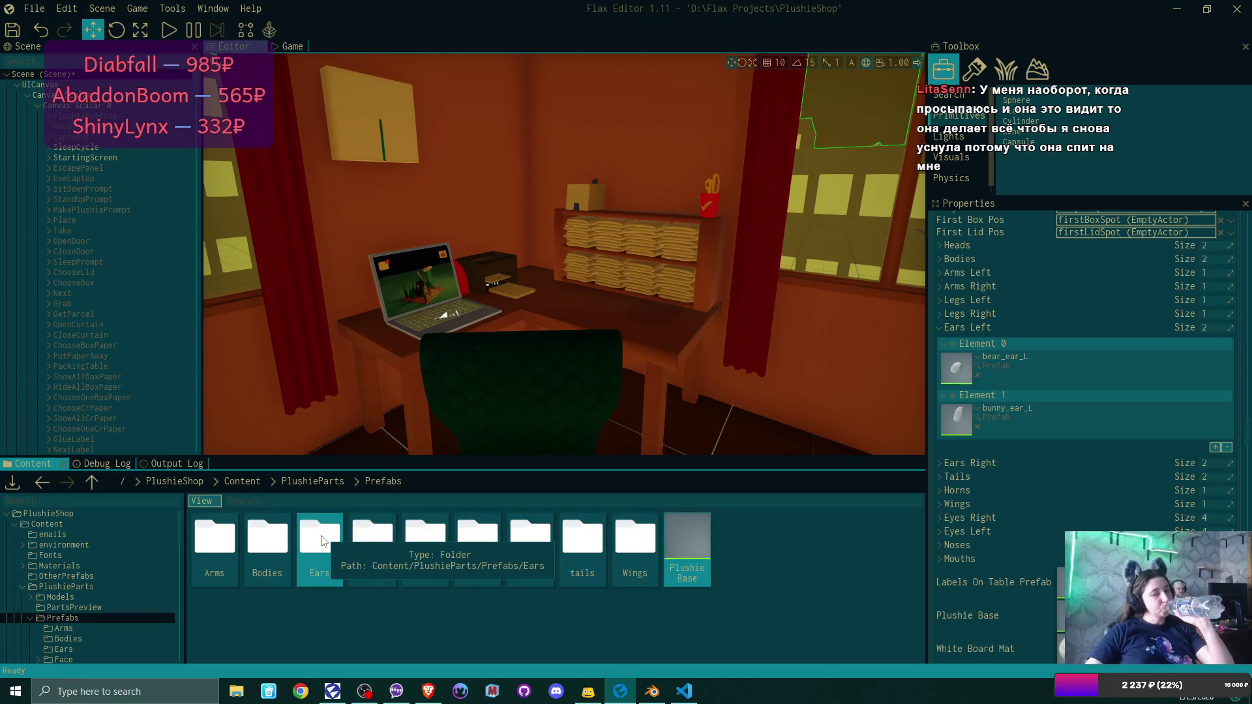
double_click(322, 541)
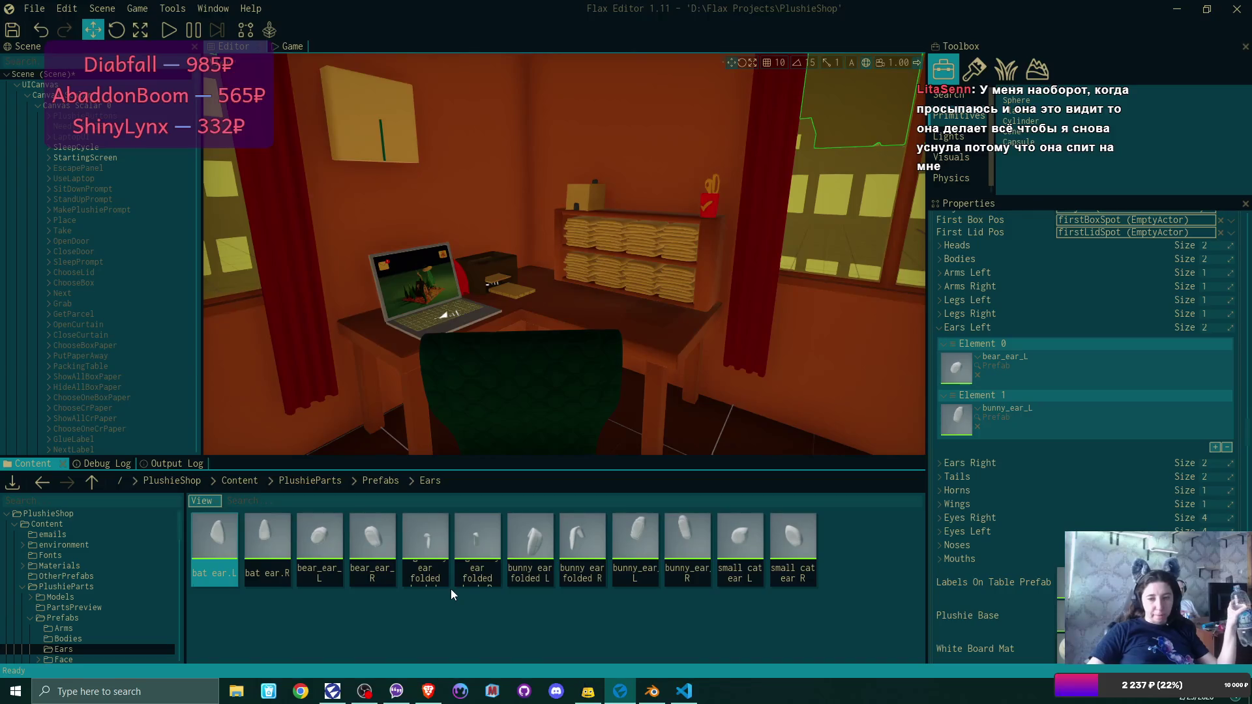
left_click(391, 480)
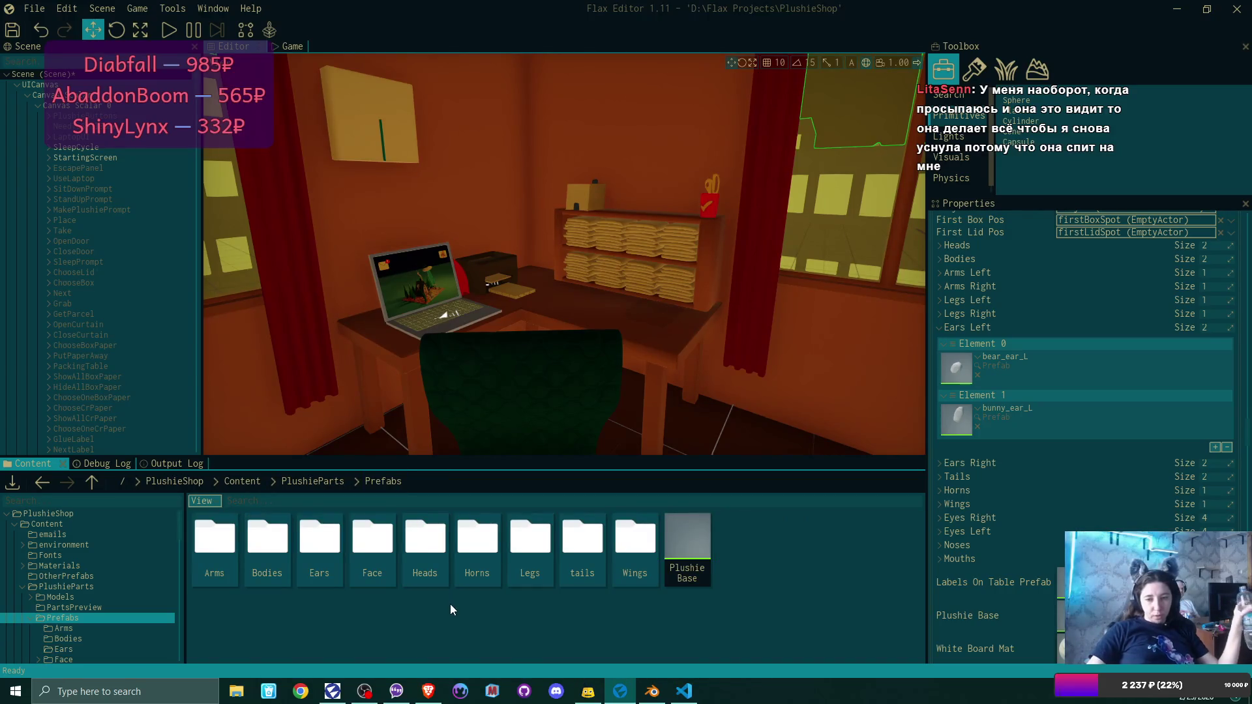
double_click(491, 550)
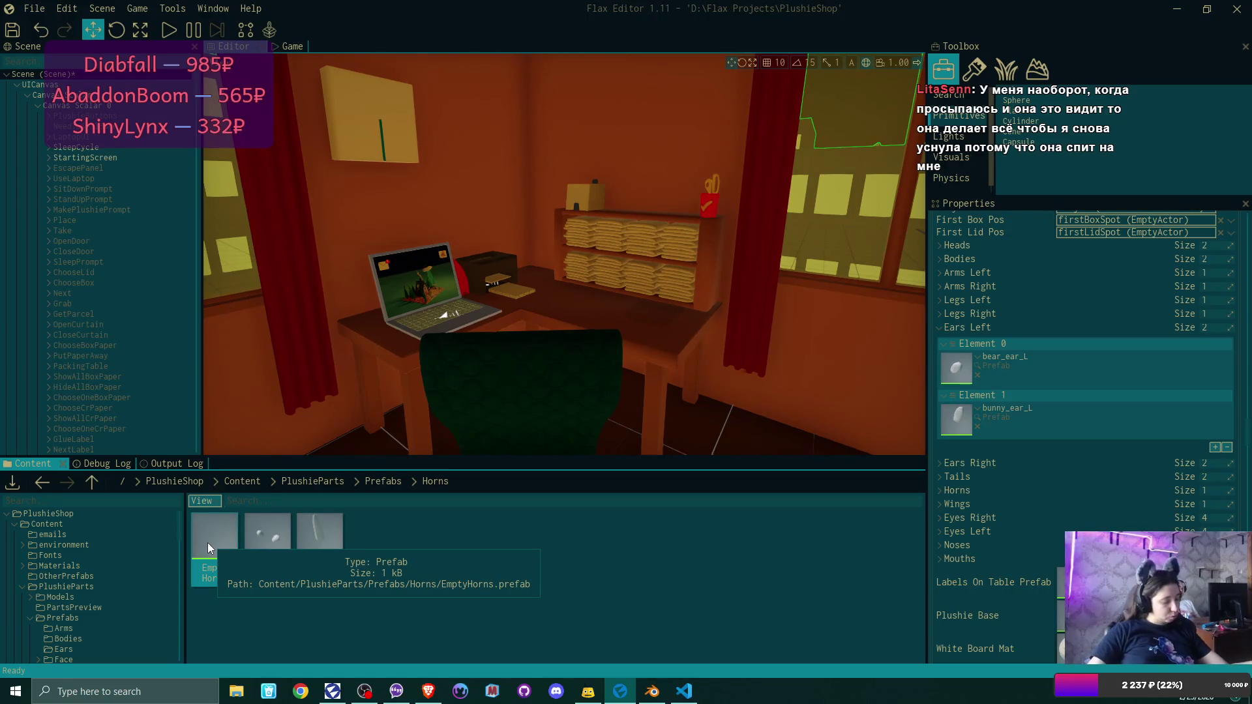
Duplicate the Empty Horns prefab and rename the copy EmptyEar.
key("ctrl+d")
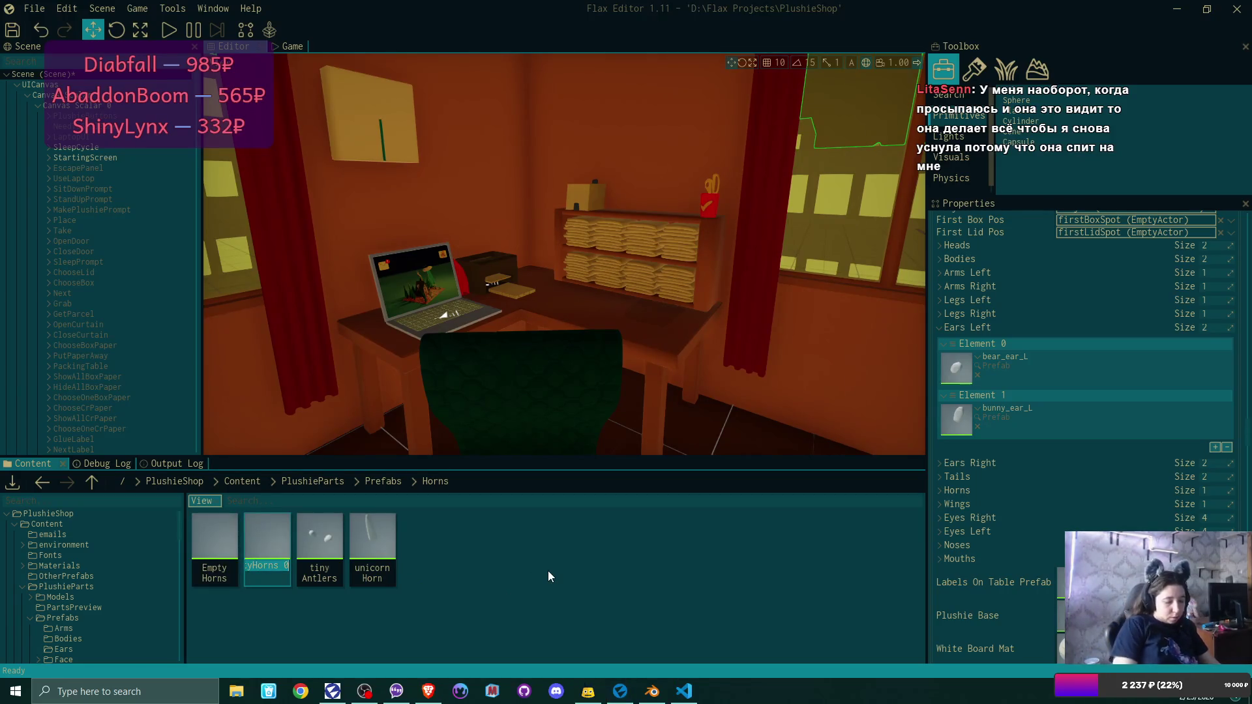
key("BackSpace")
key("BackSpace")
key("BackSpace")
key("BackSpace")
key("BackSpace")
key("BackSpace")
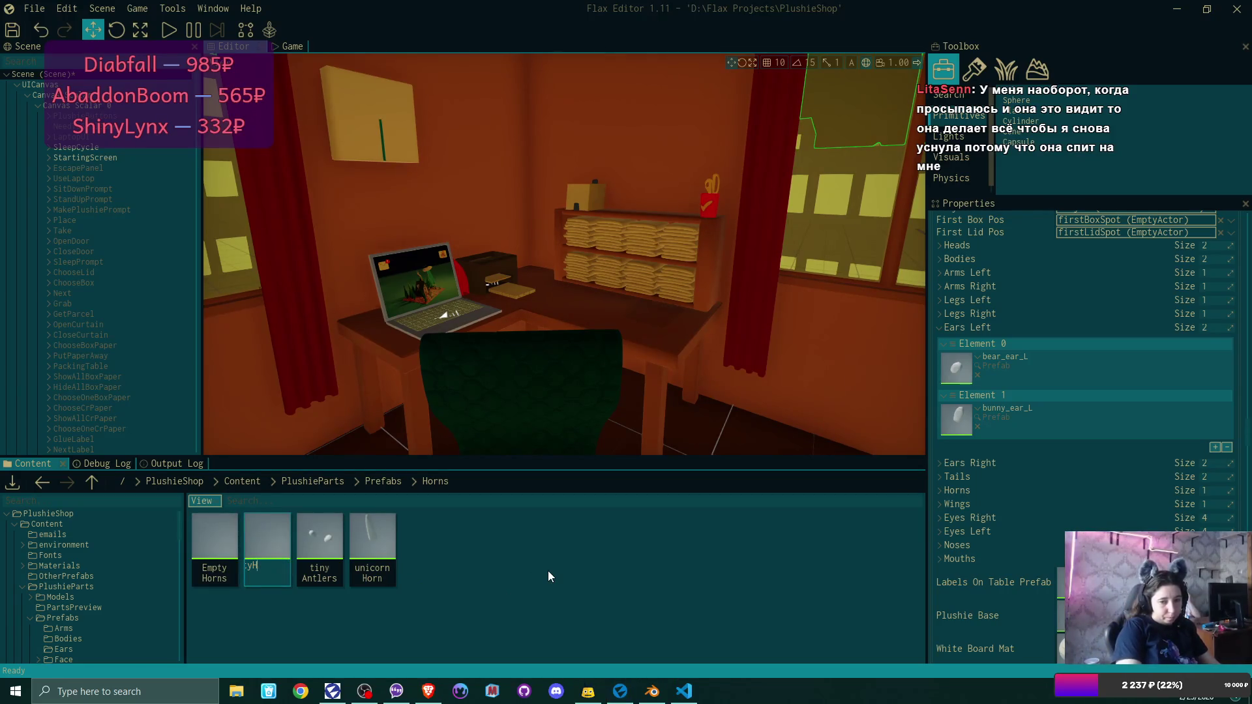
type("Ear")
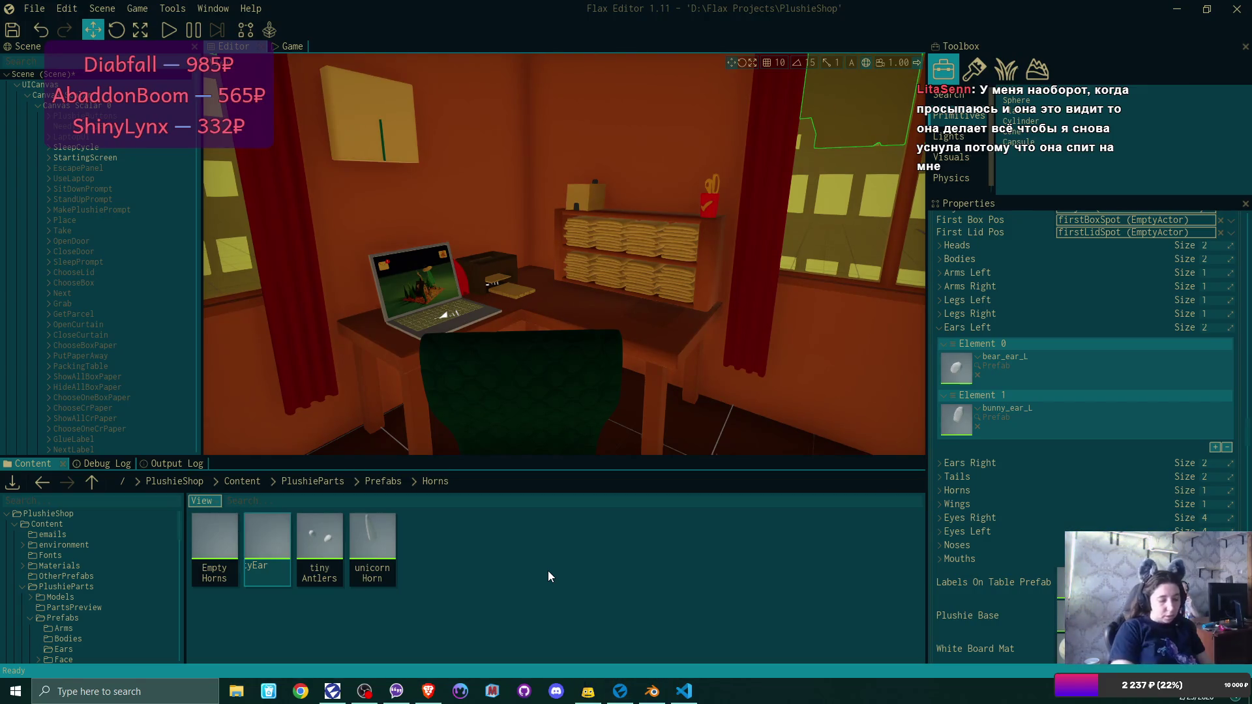
key("Return")
Move EmptyEar into the Ears prefab folder and open that folder.
left_click_drag(224, 528, 381, 485)
left_click(382, 483)
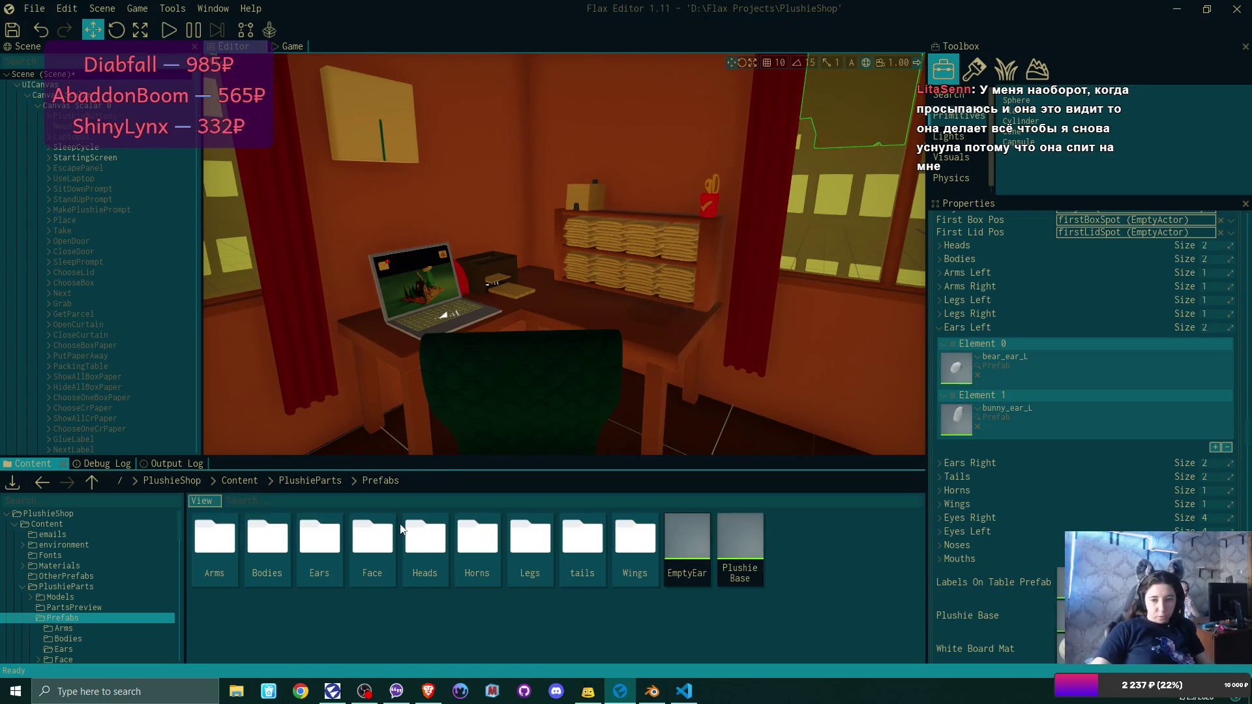
left_click_drag(690, 535, 321, 542)
double_click(319, 539)
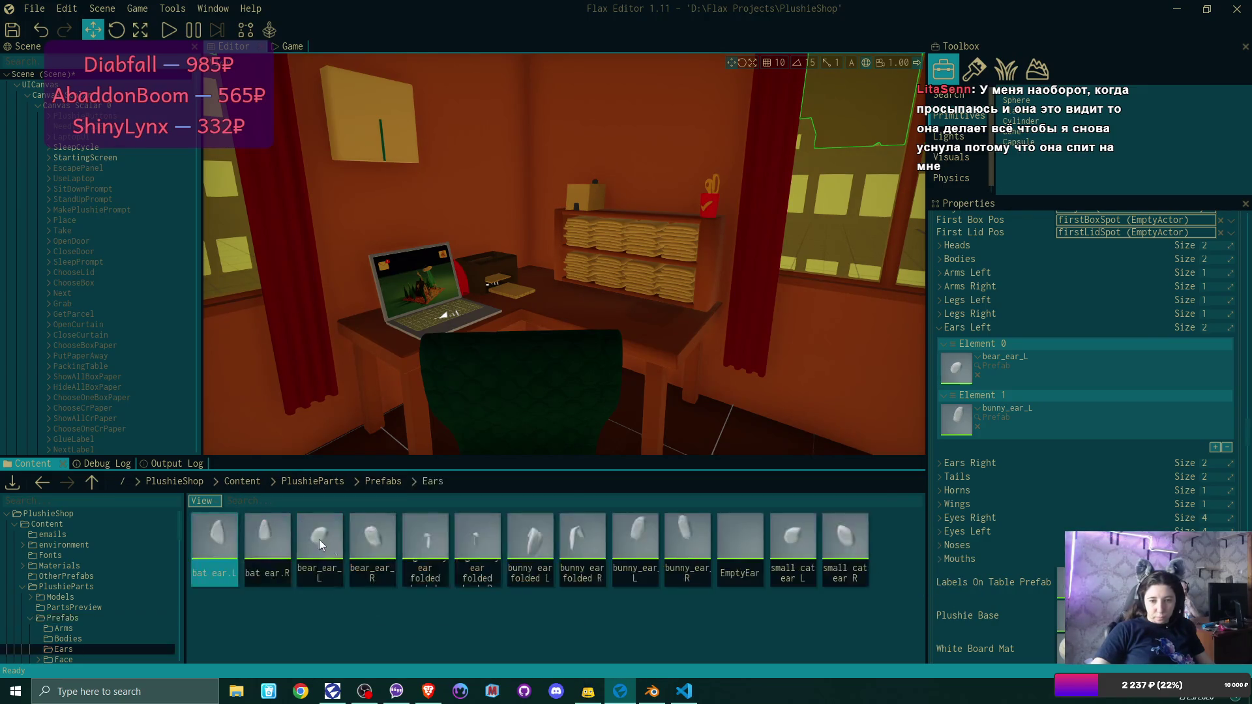
double_click(224, 539)
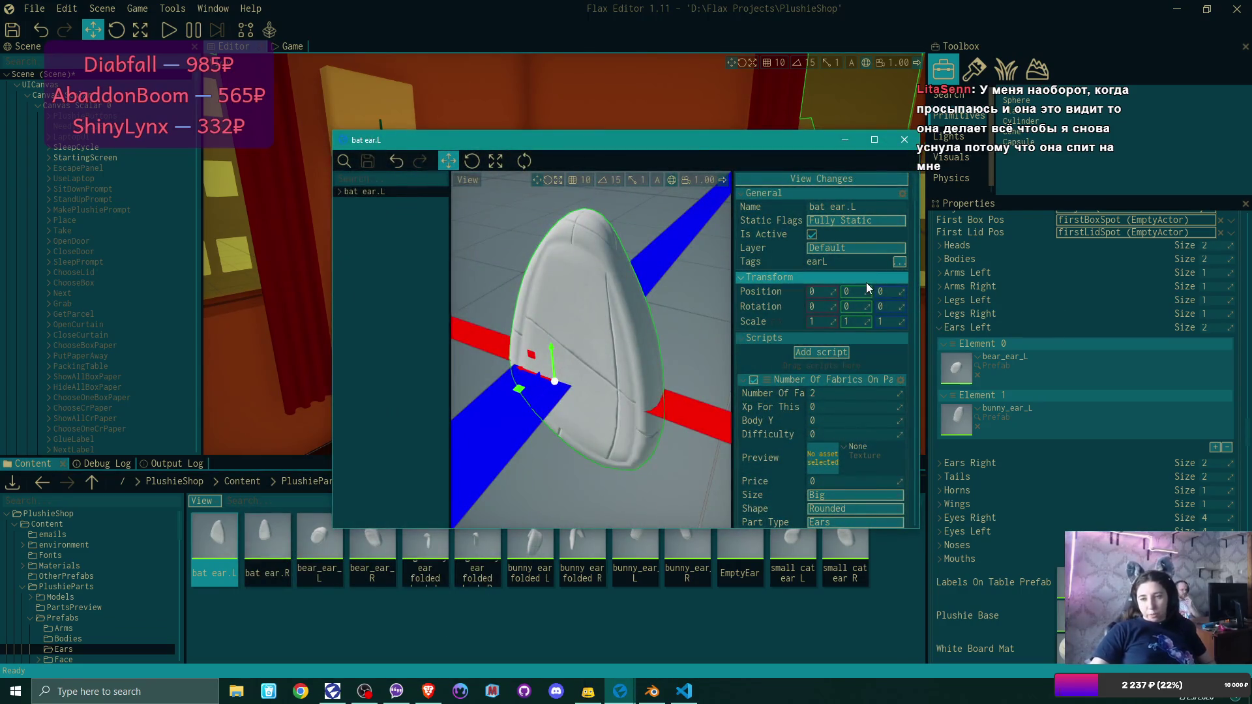
left_click(341, 192)
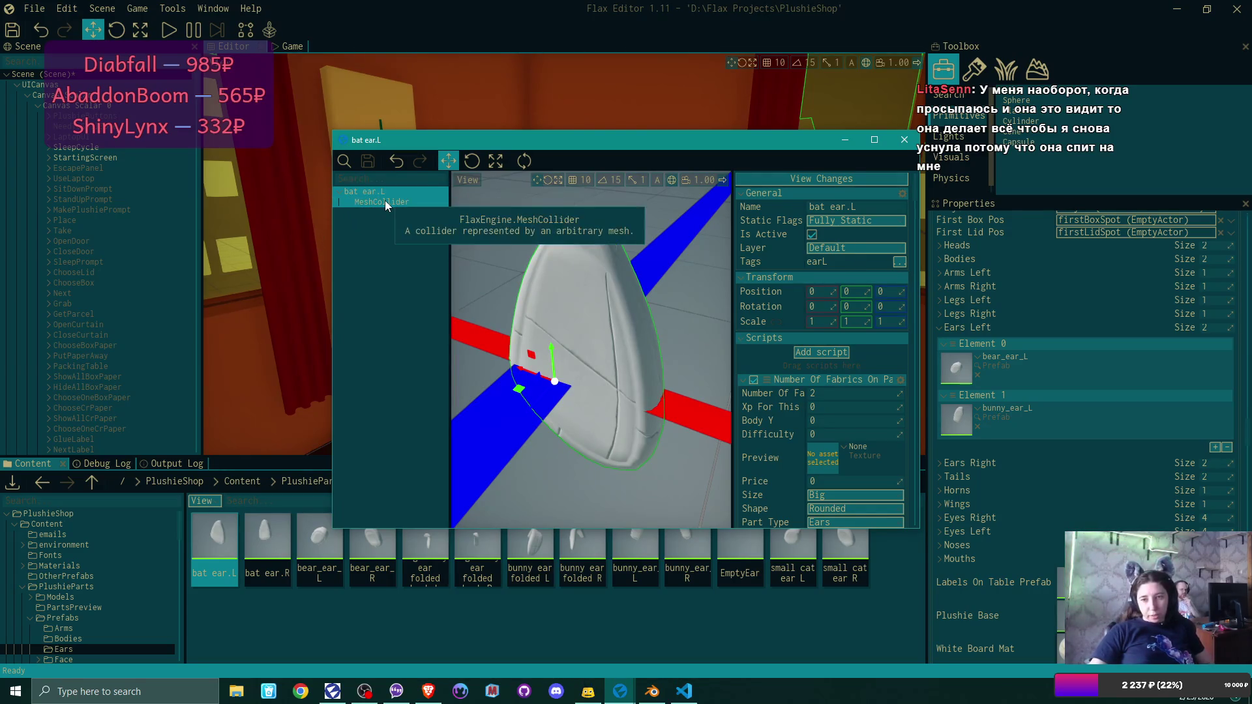
left_click(385, 201)
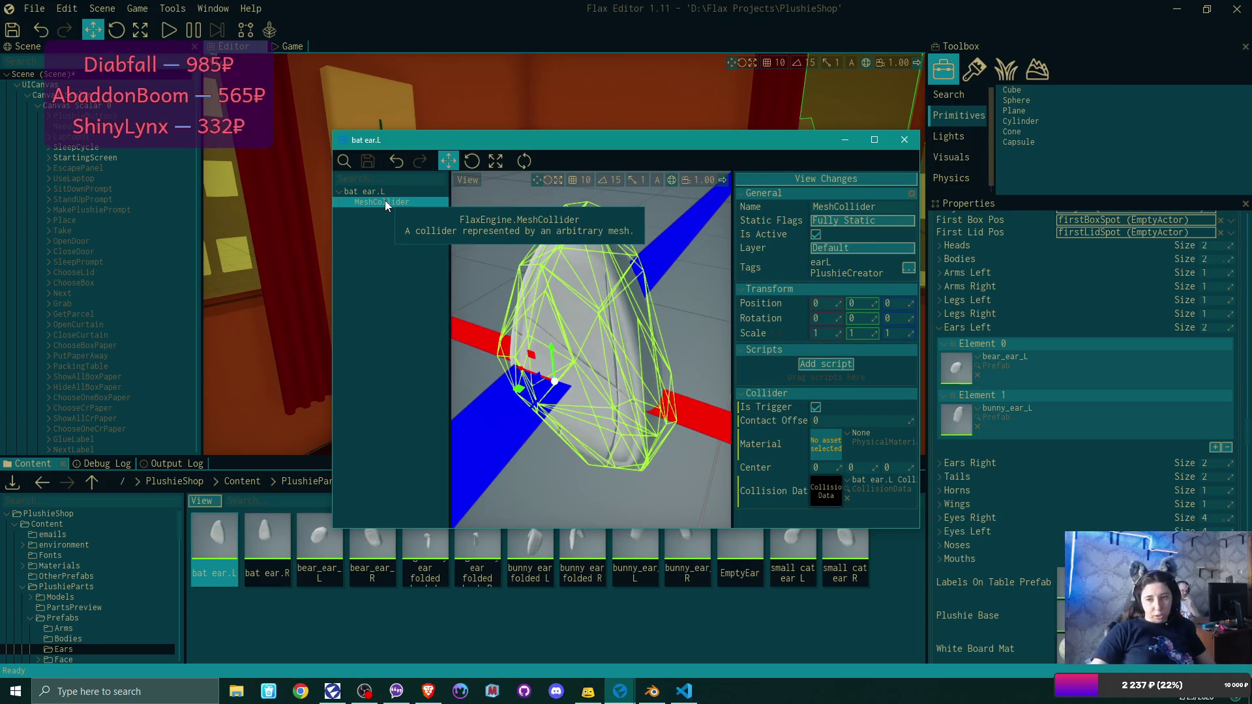
left_click(905, 140)
left_click(744, 547)
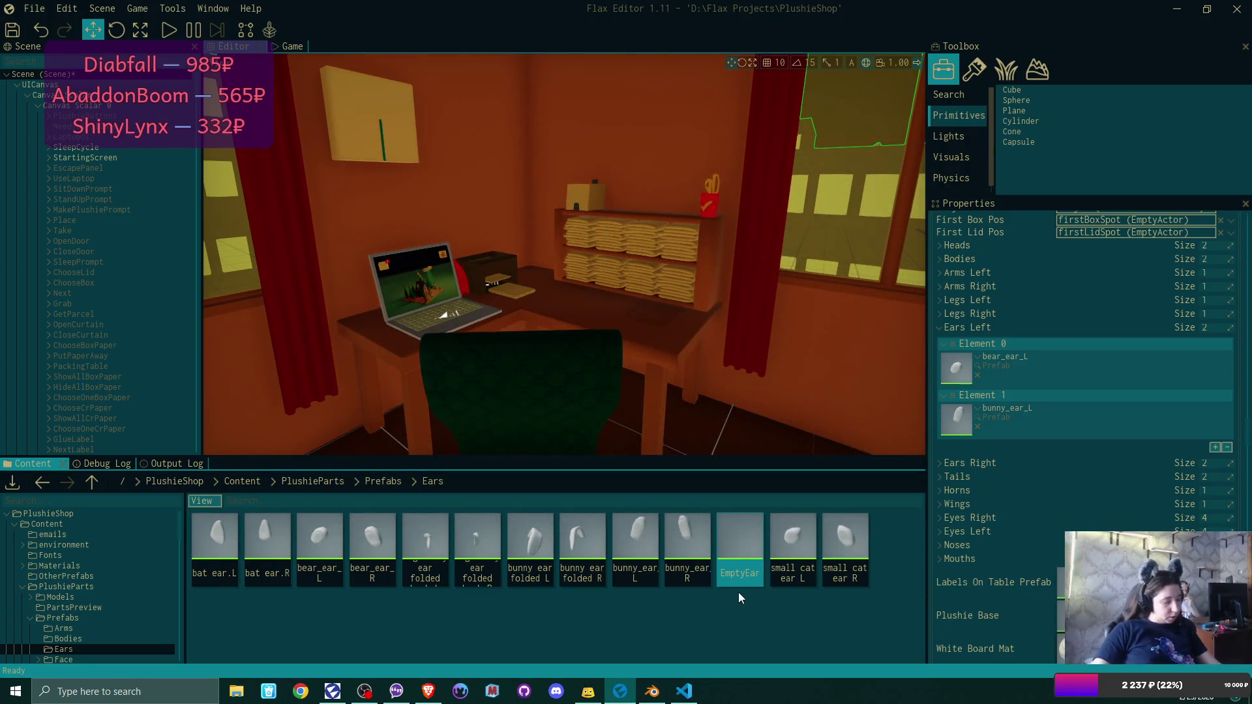
Rename the EmptyEar prefab in the Ears folder to EmptyEarL.
key("F2")
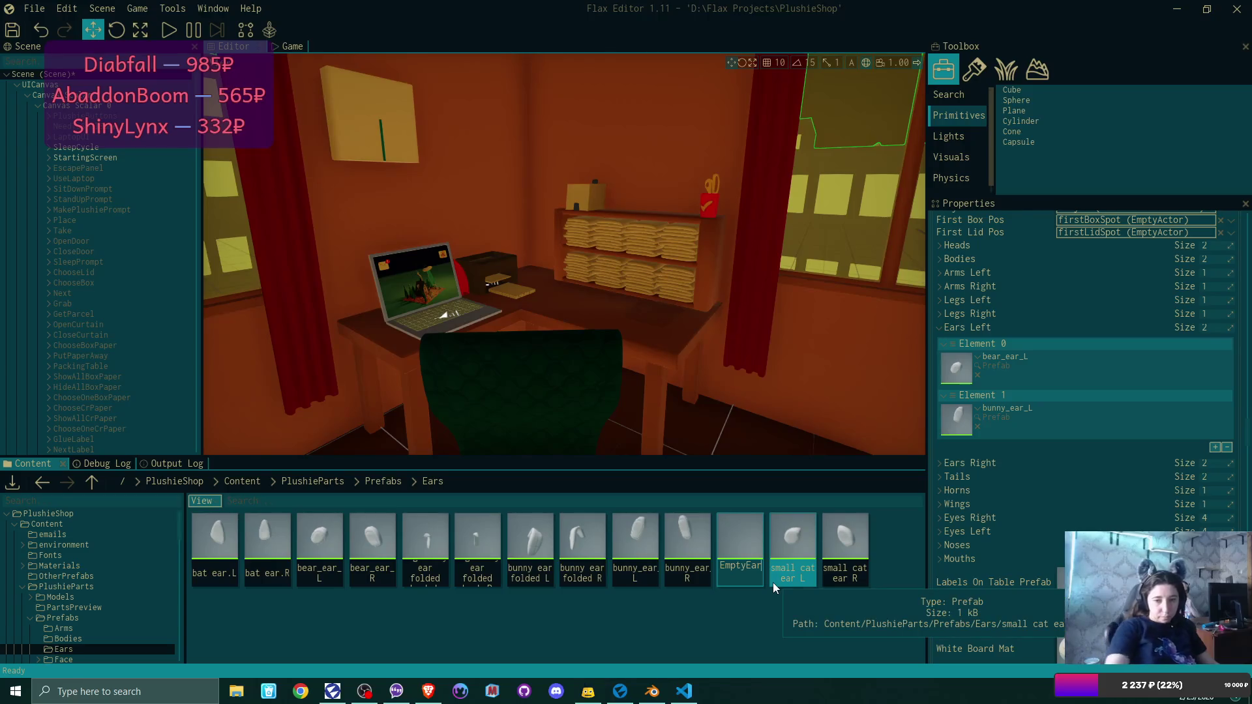
type(".L")
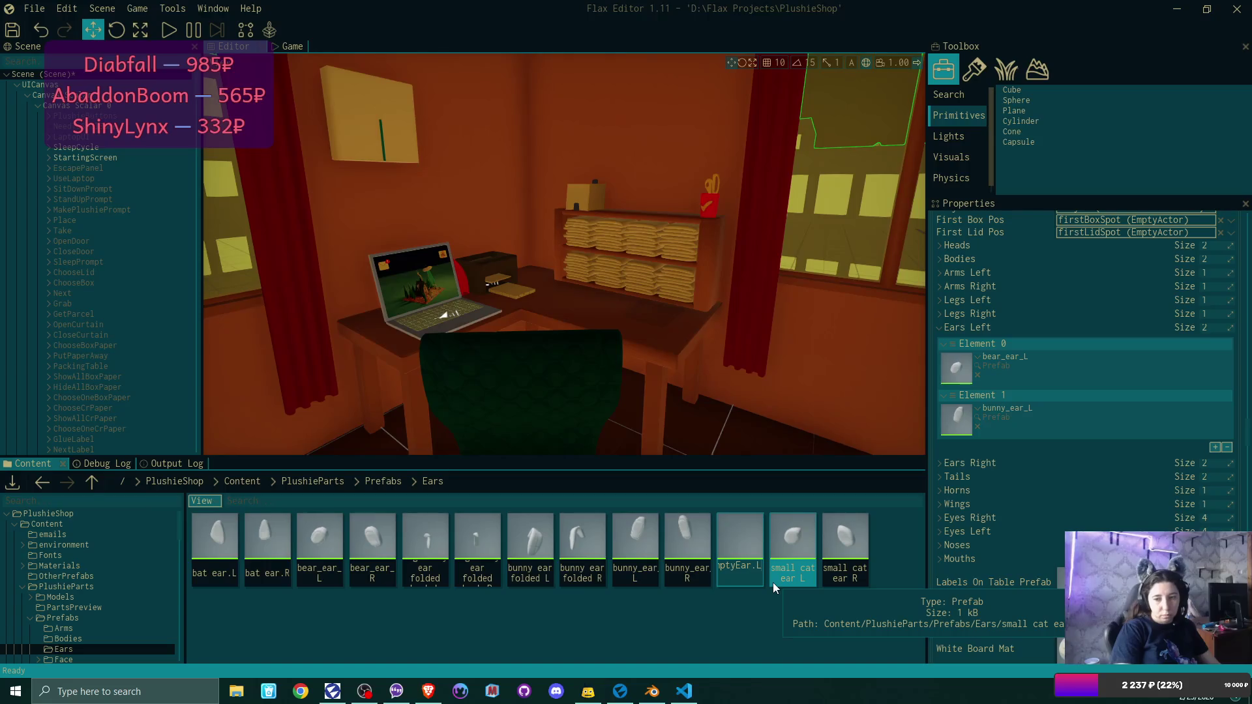
key("Return")
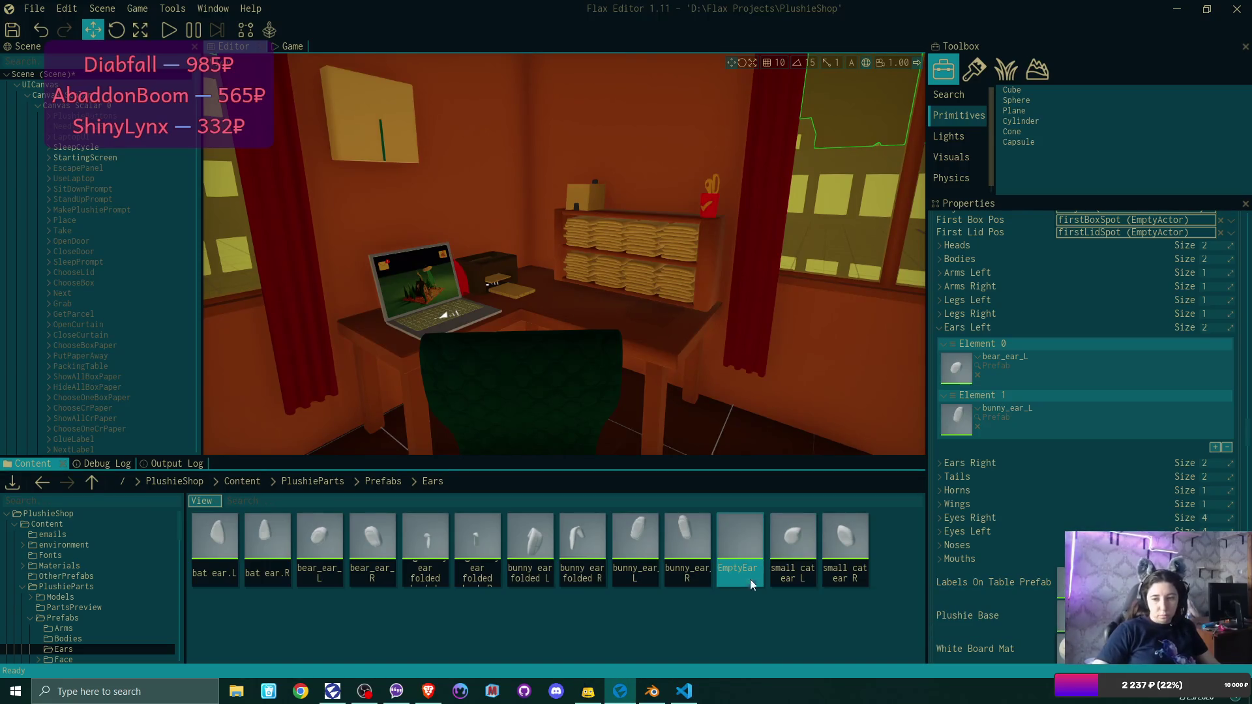
key("F2")
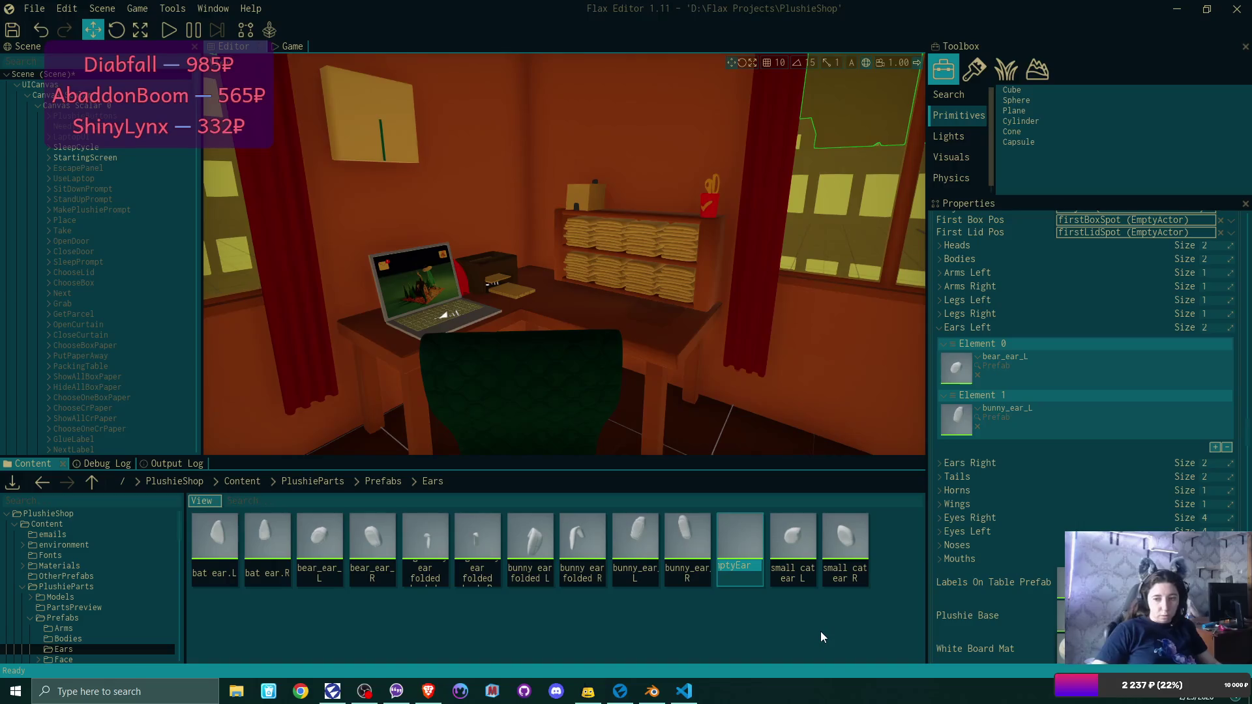
key("BackSpace")
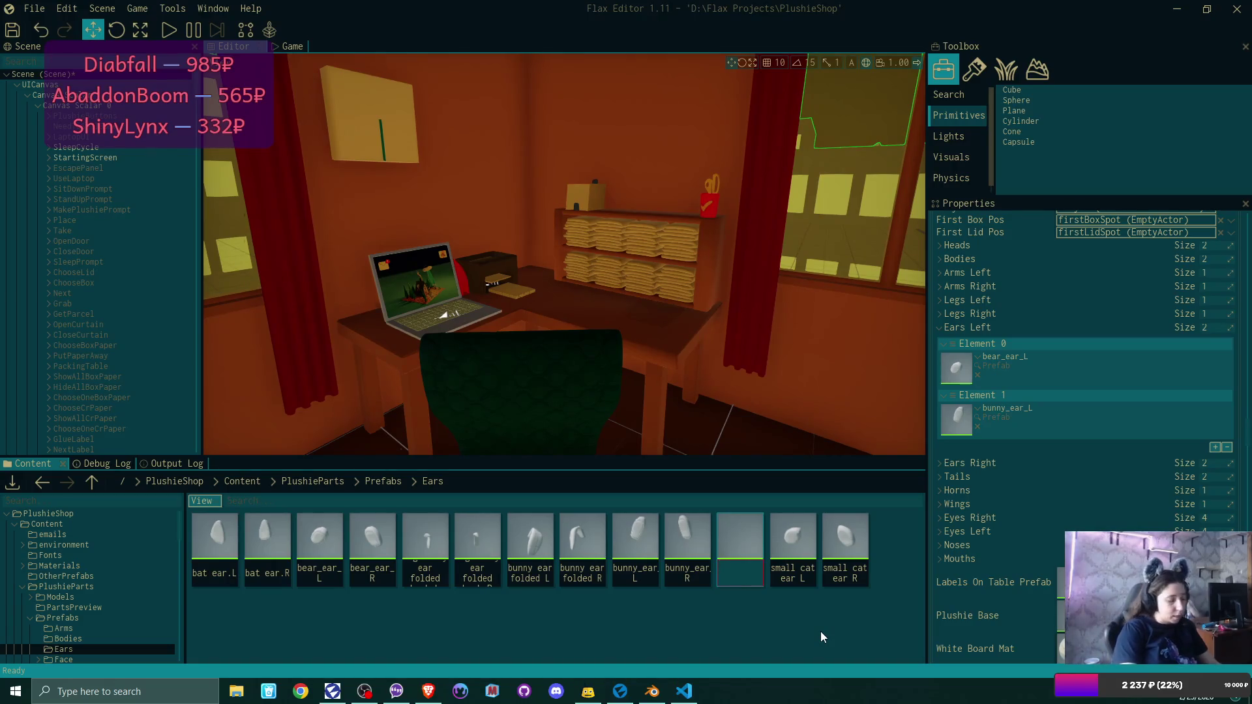
key("Escape")
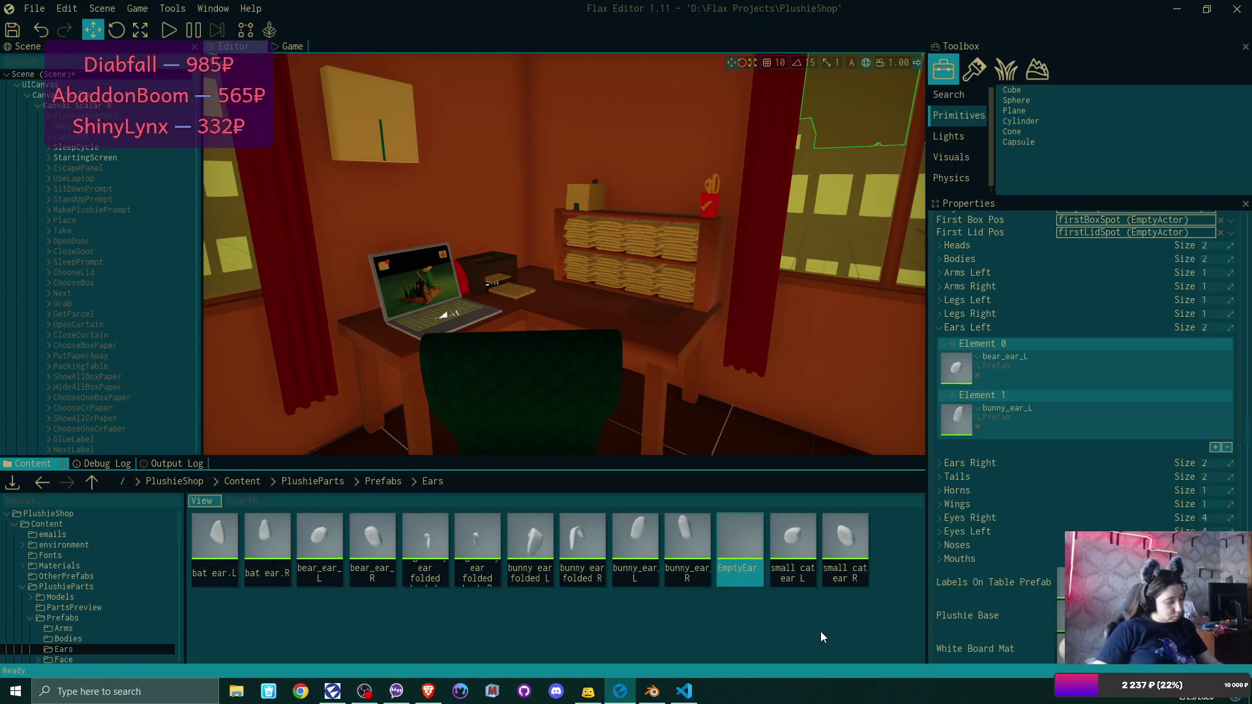
key("F2")
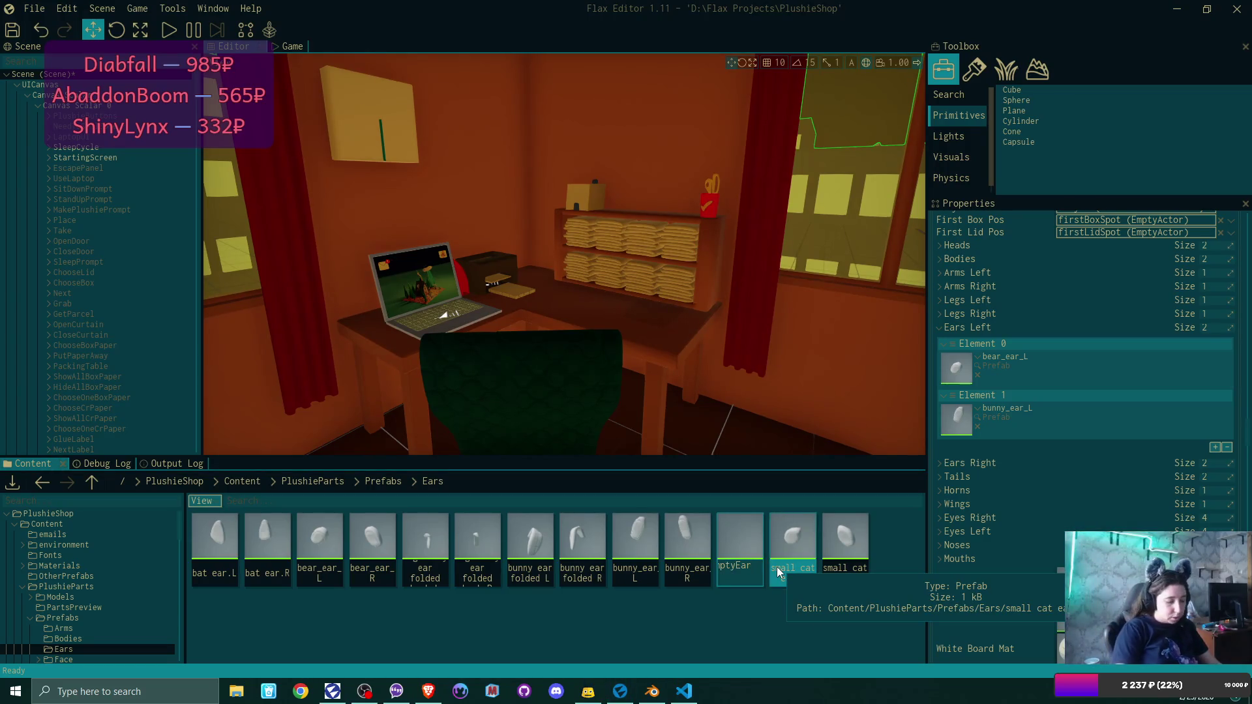
key("Return")
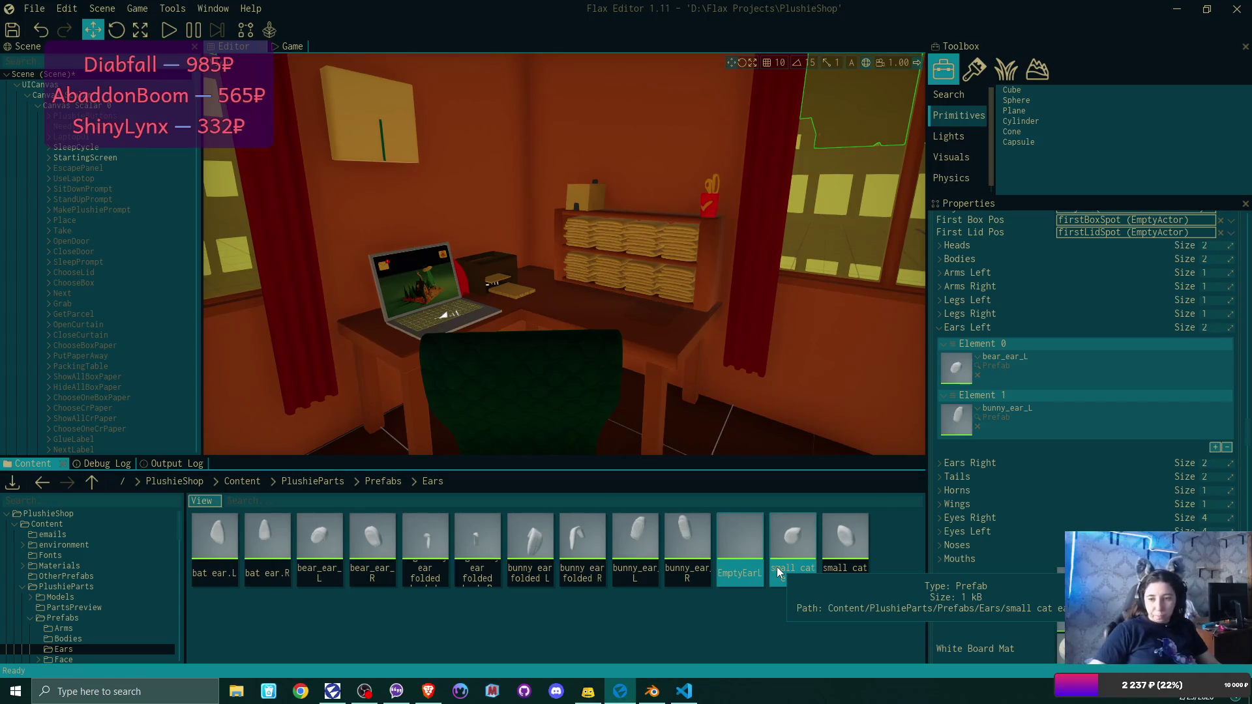
Open EmptyEarL and change its root actor's tag from horns to earL.
double_click(745, 534)
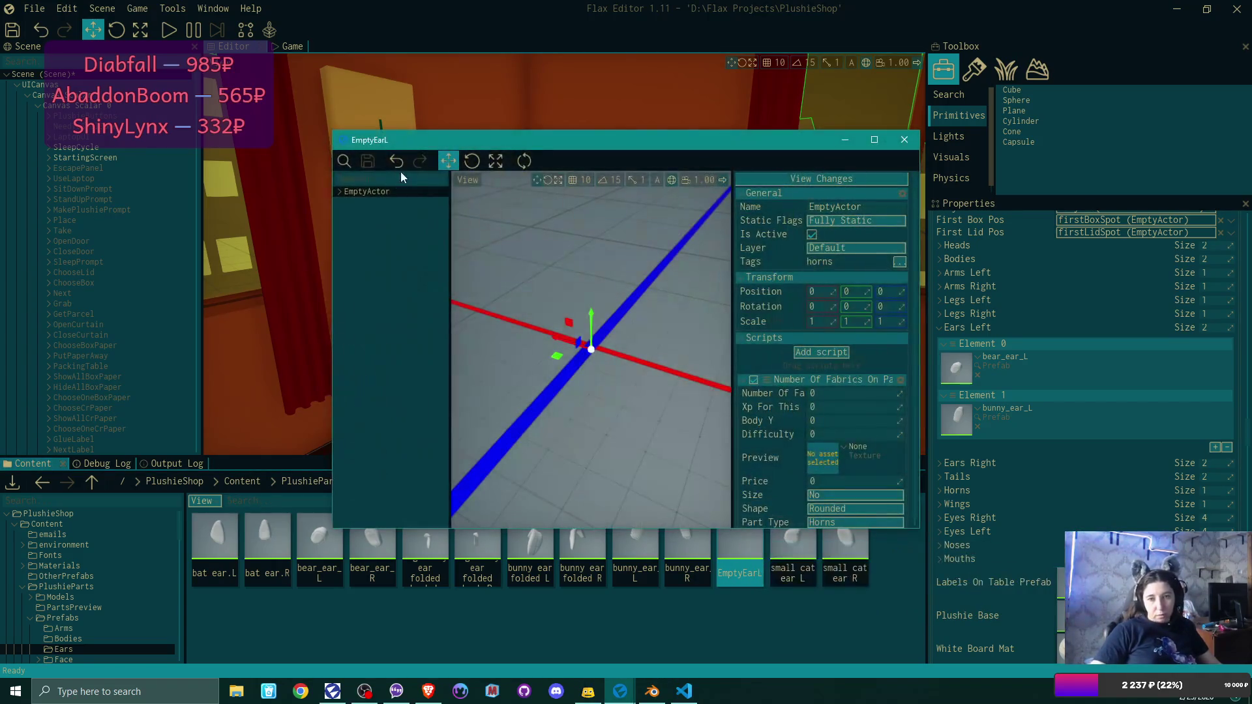
left_click(900, 262)
scroll(883, 314, "down", 5)
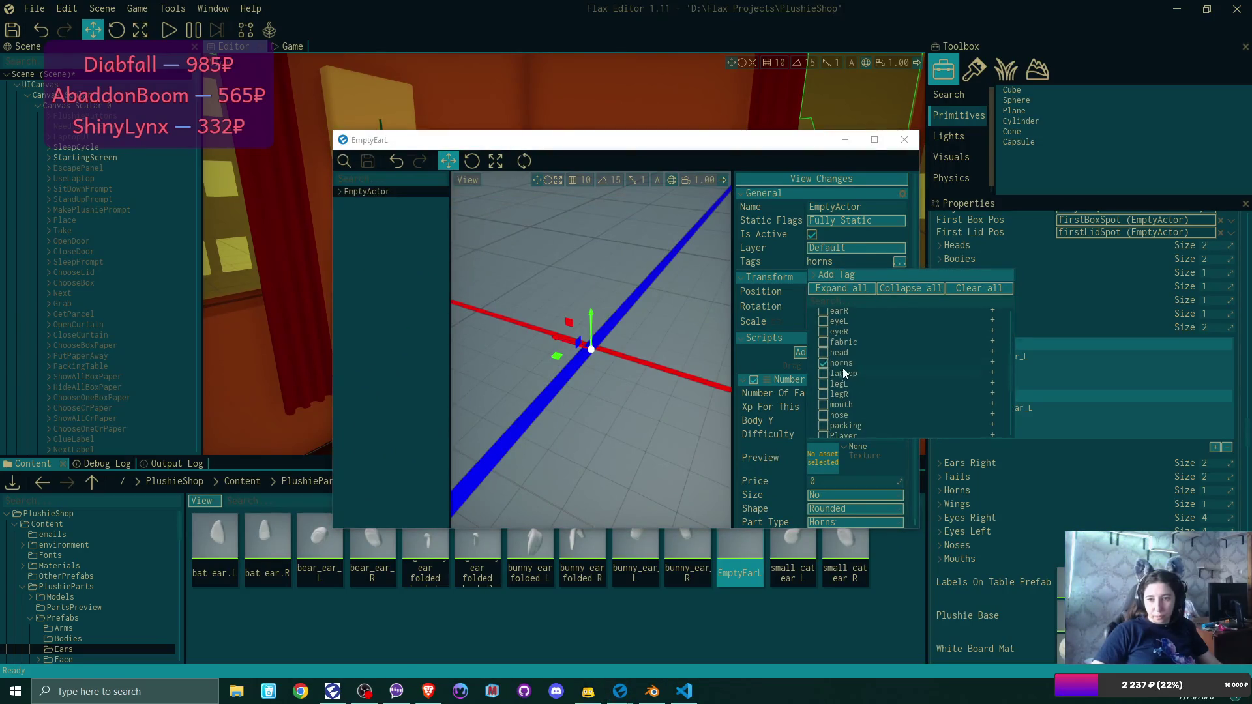
left_click(824, 364)
scroll(911, 374, "up", 3)
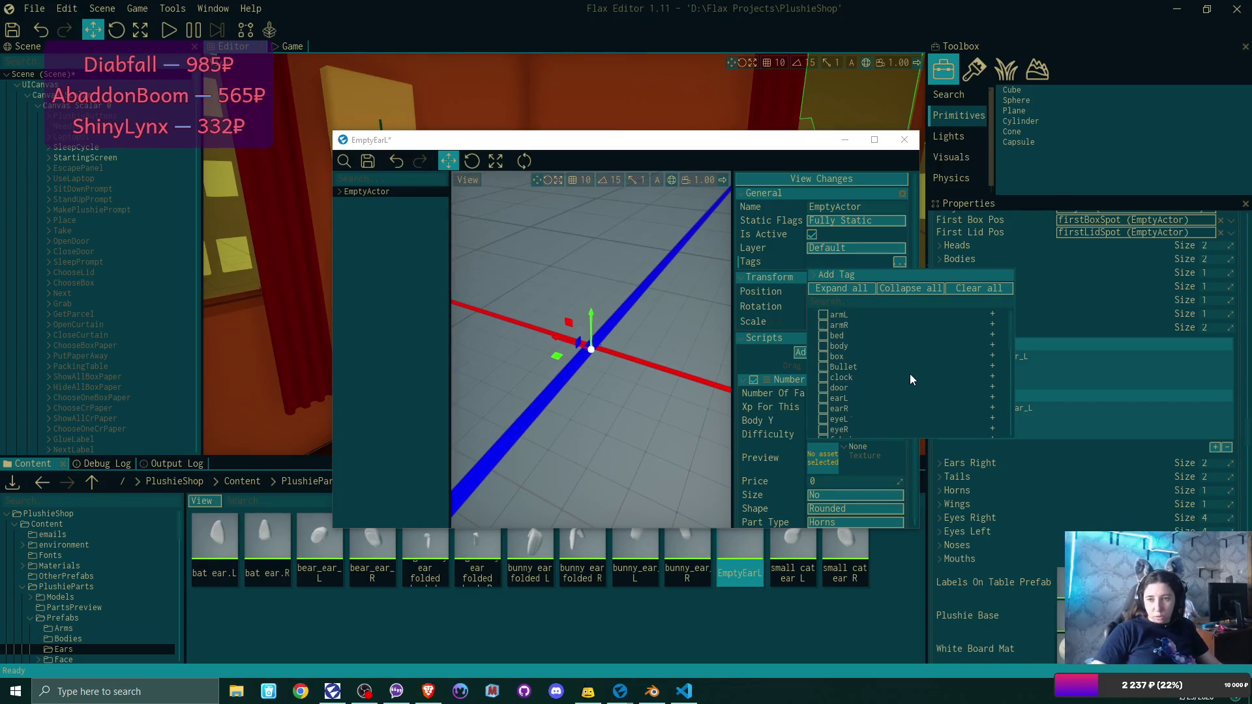
left_click(824, 399)
Retag the SphereCollider from horns to earL, then save and close the prefab.
left_click(342, 190)
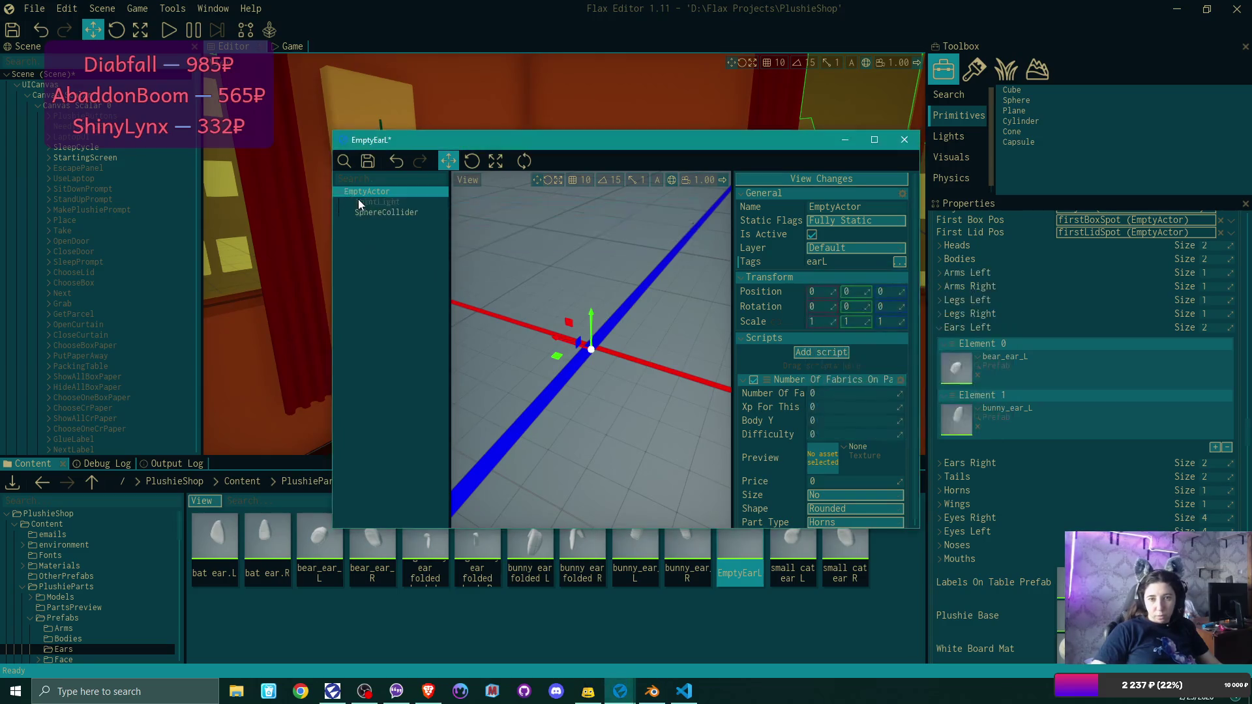
left_click(387, 213)
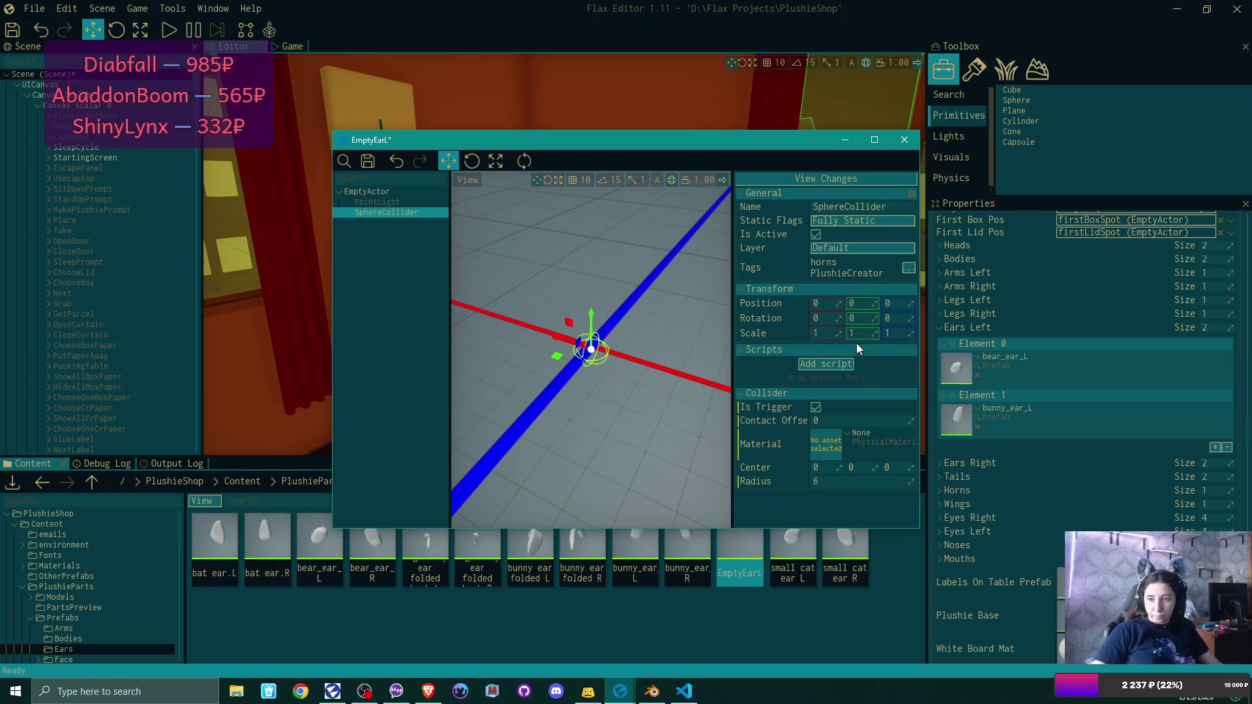
left_click(909, 268)
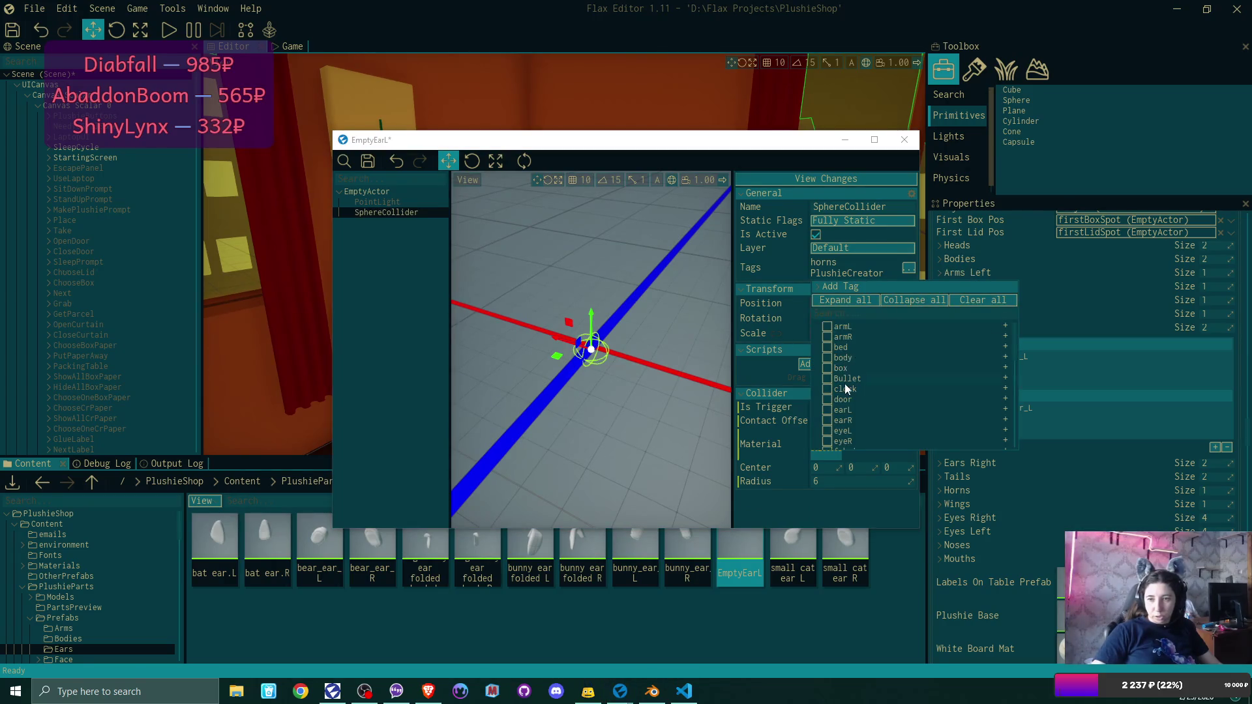
left_click(828, 409)
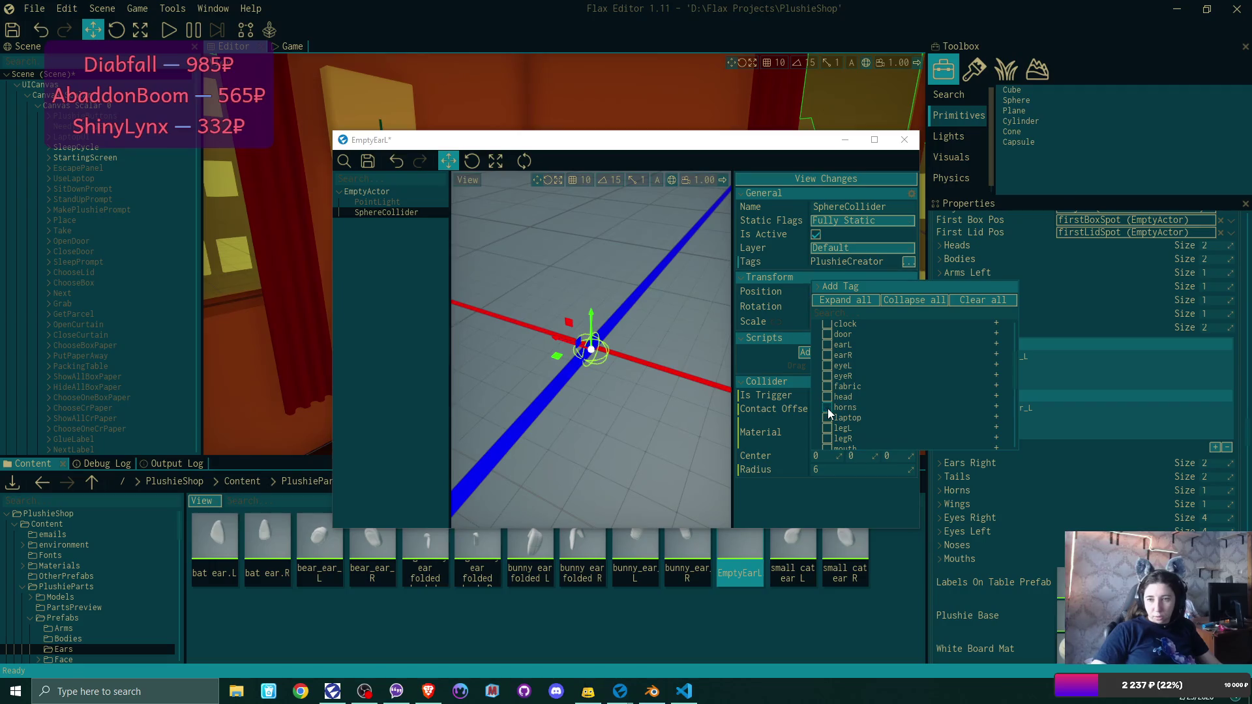
left_click(828, 344)
left_click(779, 271)
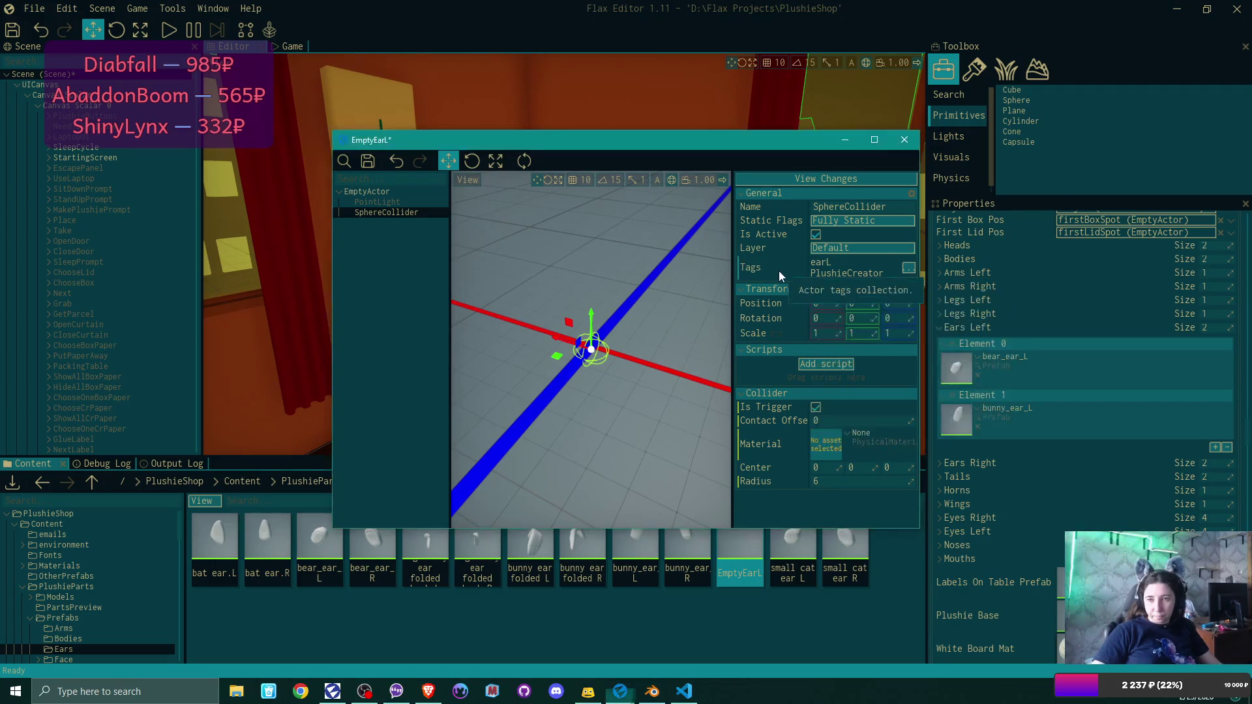
left_click(369, 161)
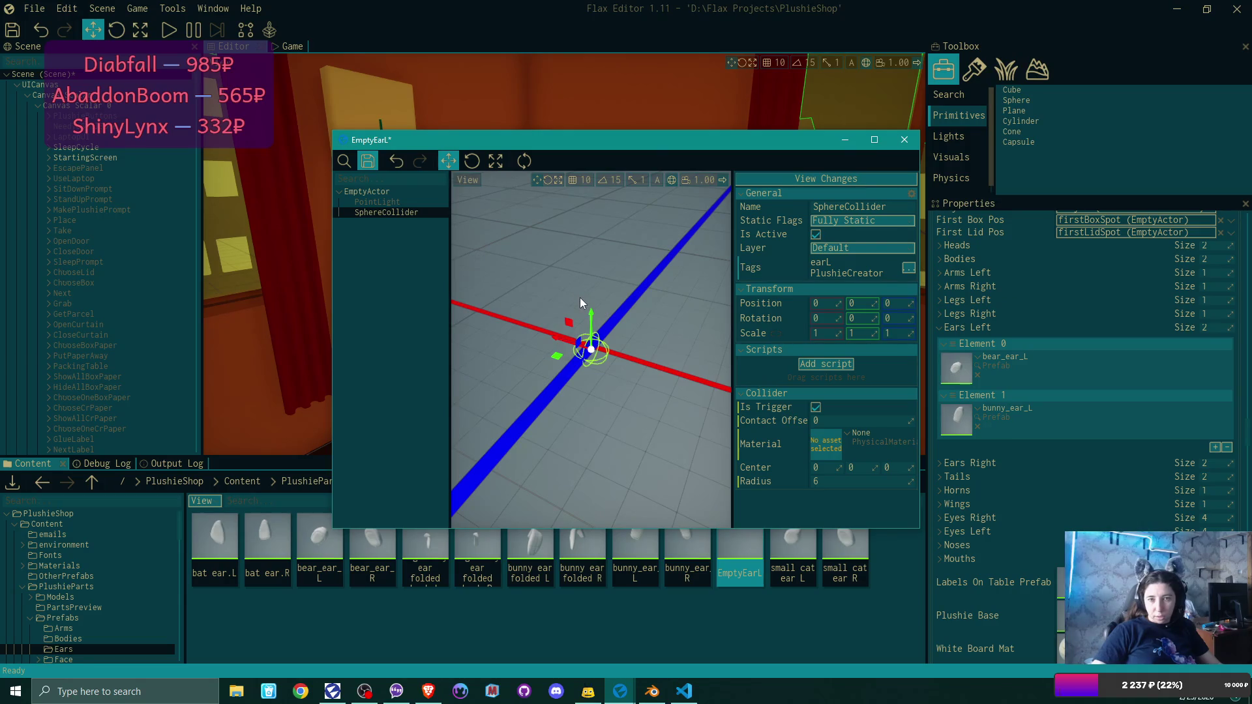
left_click(912, 142)
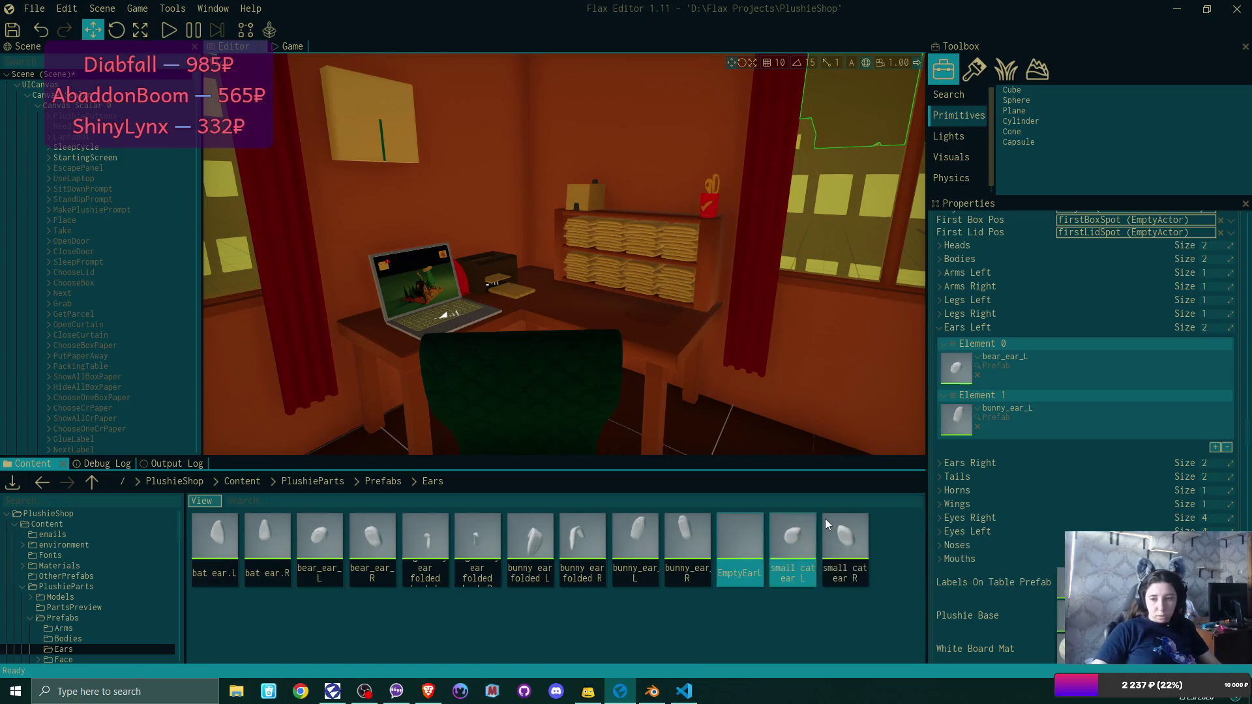
Duplicate EmptyEarL and name the copy EmptyEarR.
key("ctrl+d")
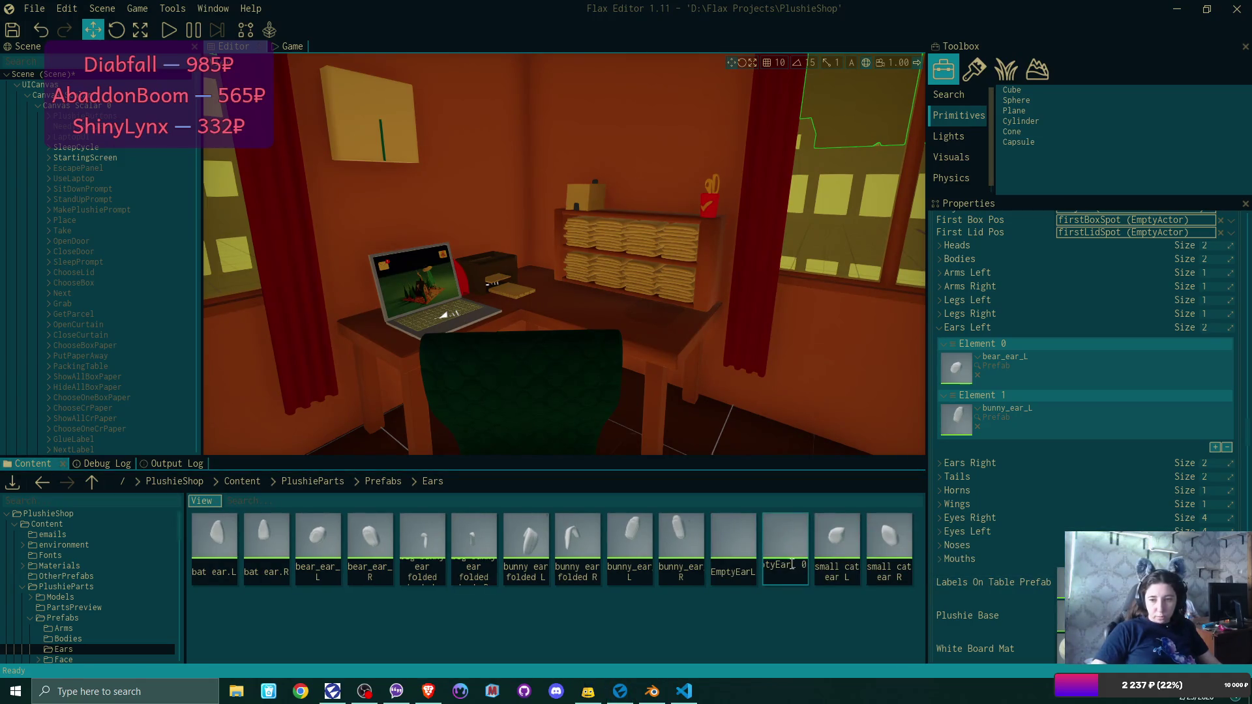
key("BackSpace")
key("BackSpace")
key("BackSpace")
type("R")
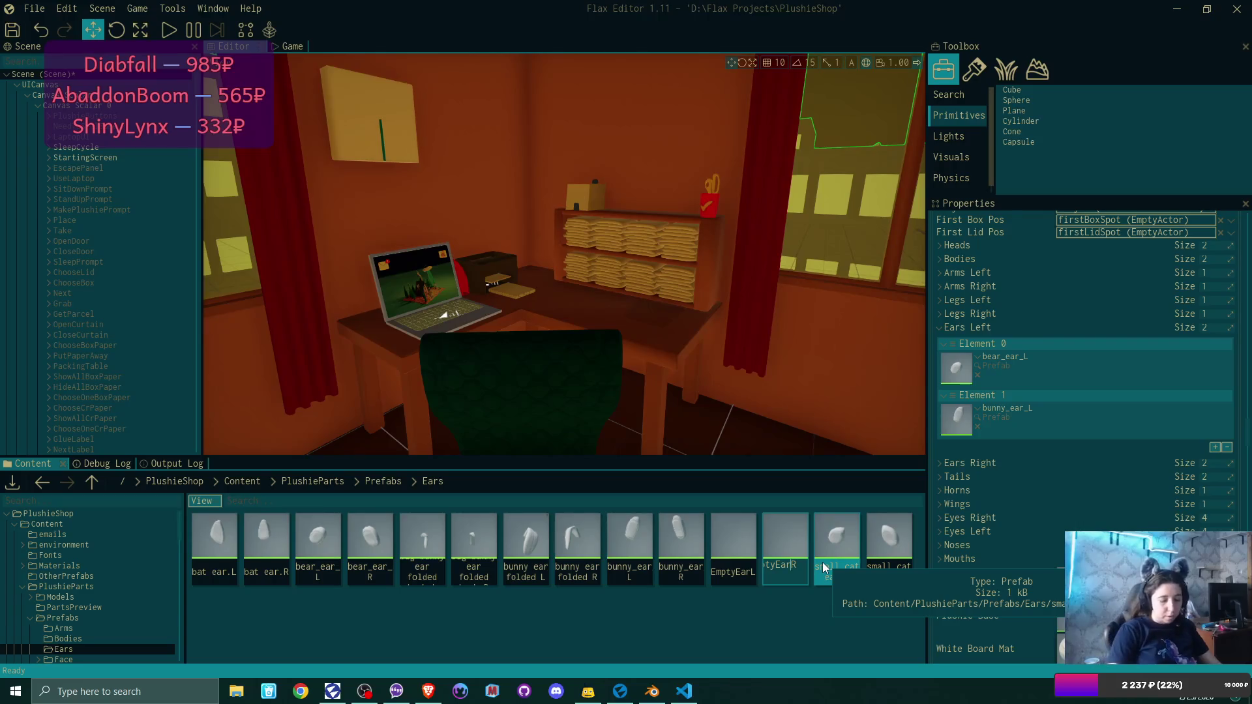
key("Return")
Open EmptyEarR and swap its root actor's earL tag for earR.
double_click(801, 533)
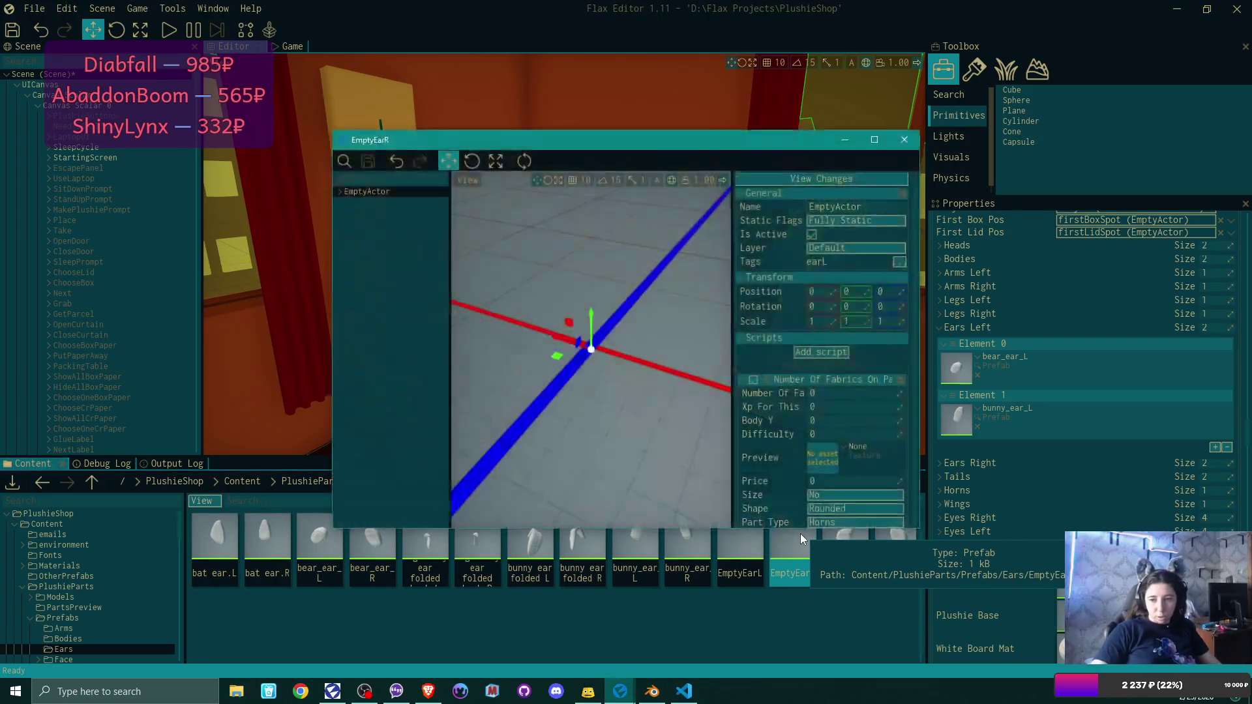
left_click(899, 262)
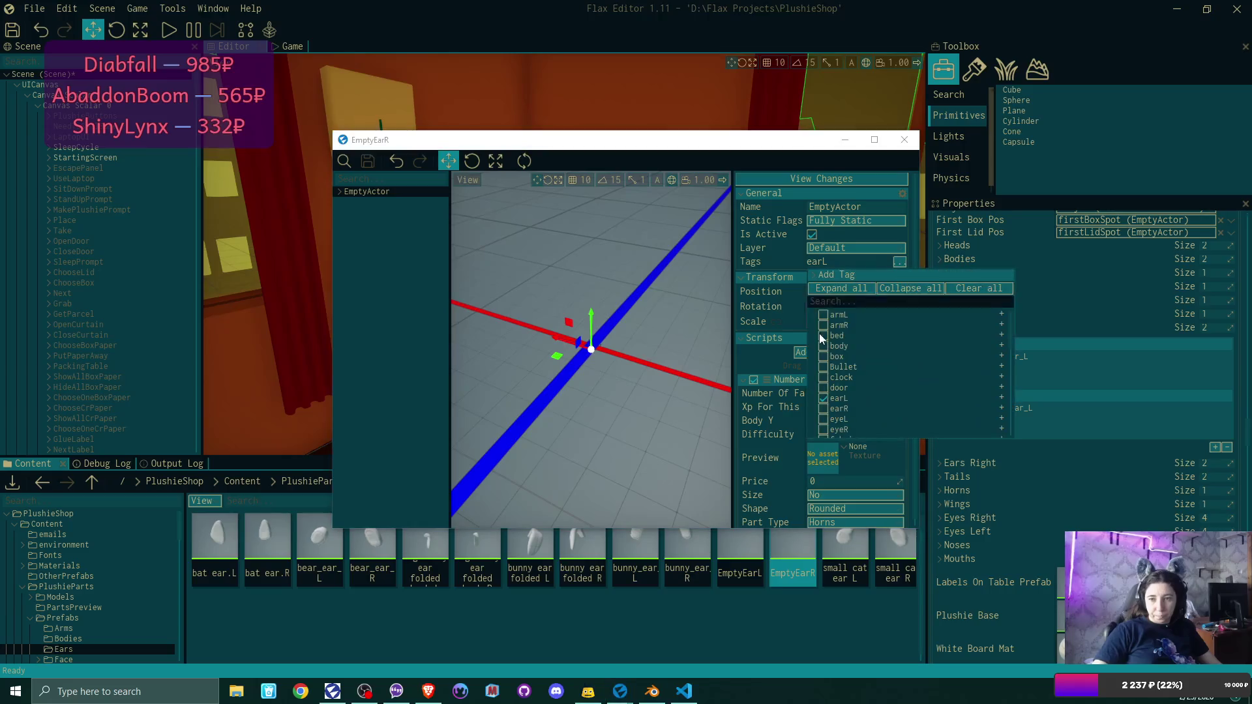
left_click(823, 398)
left_click(822, 409)
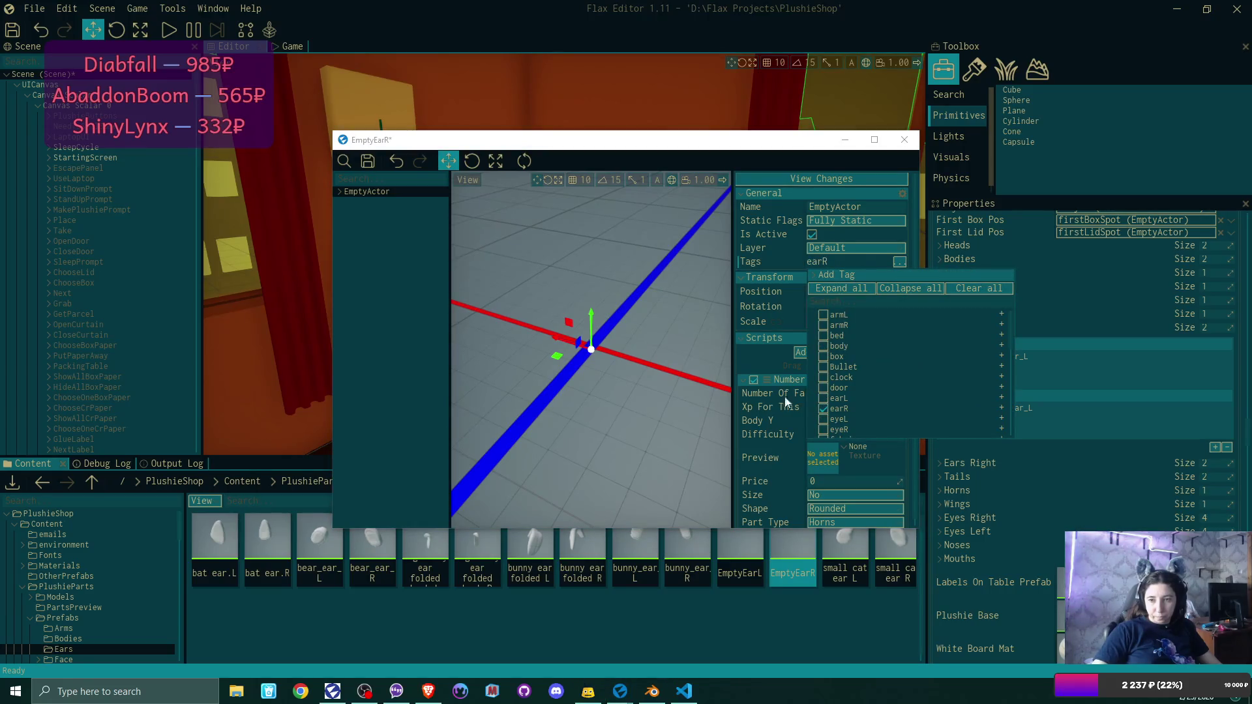
left_click(788, 260)
Swap the SphereCollider's earL tag for earR, then save and close the prefab.
left_click(339, 191)
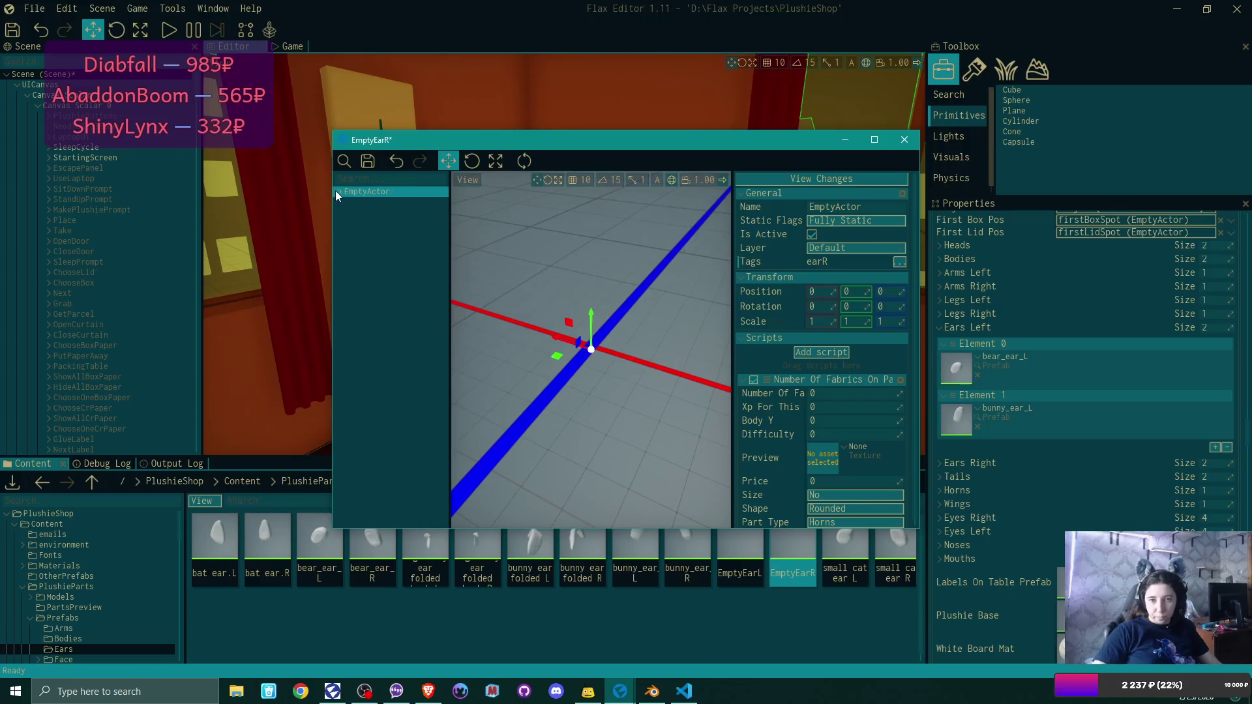
left_click(390, 212)
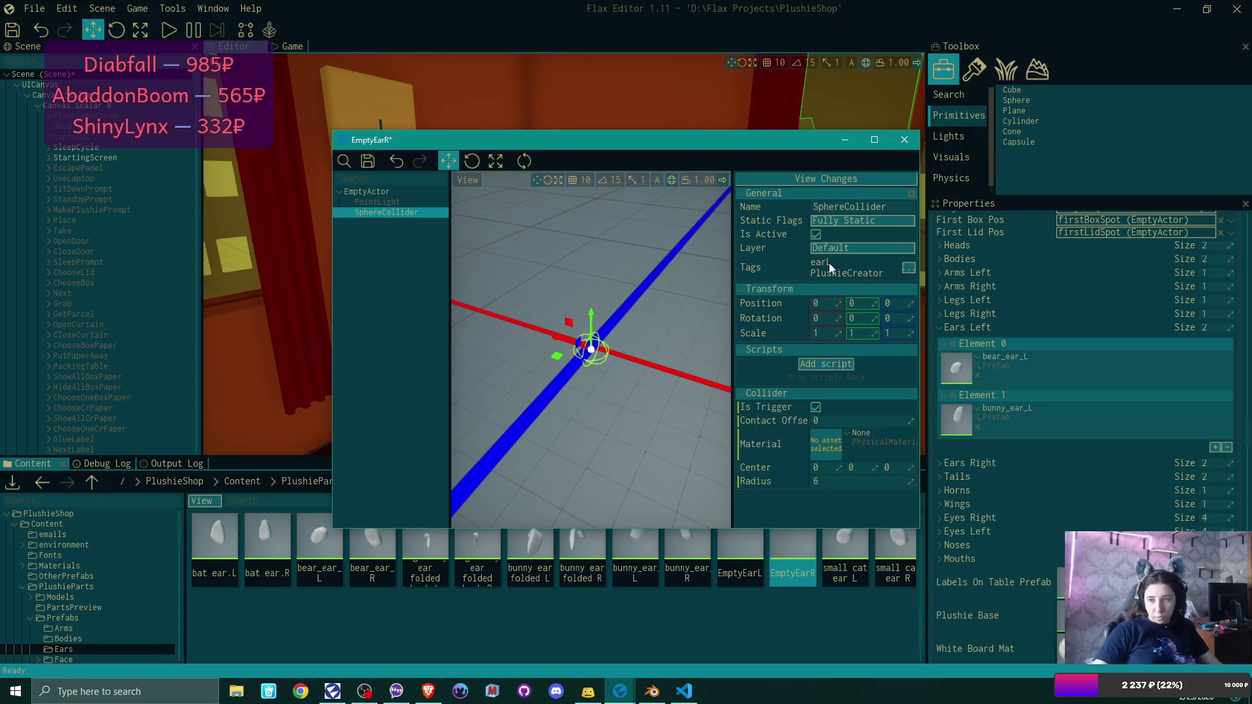
left_click(909, 268)
left_click(827, 410)
left_click(827, 421)
key("ctrl+s")
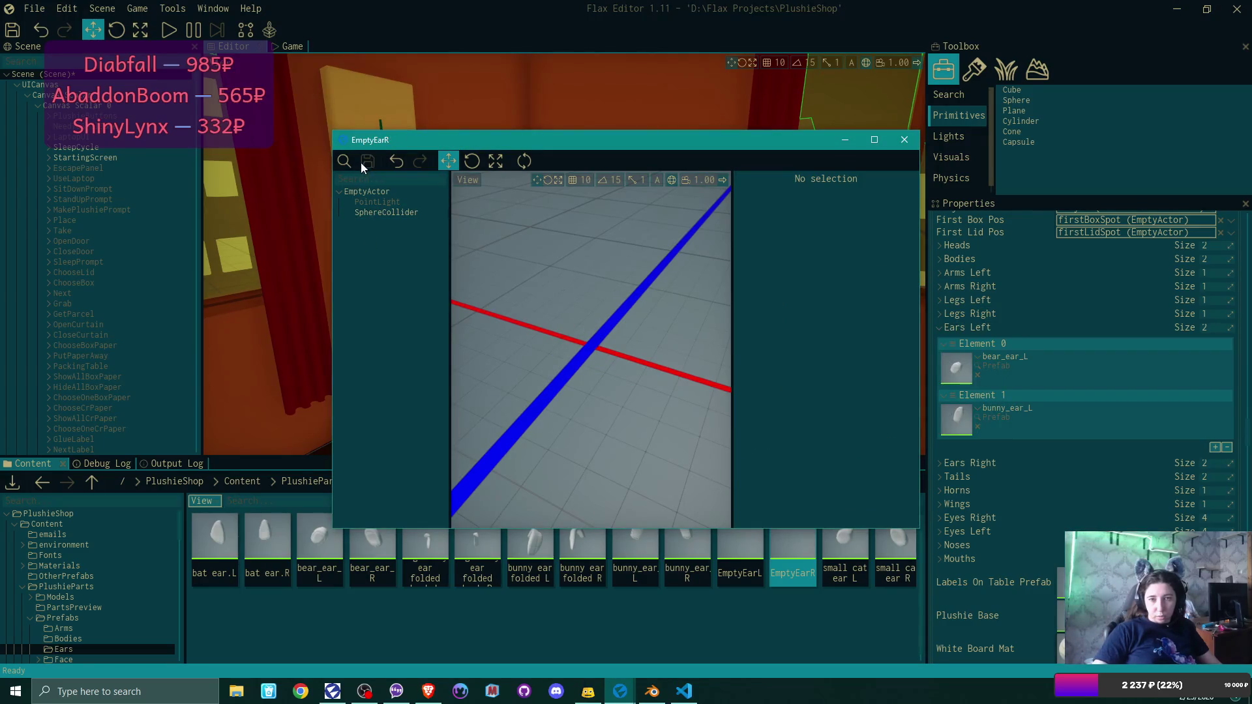
left_click(905, 140)
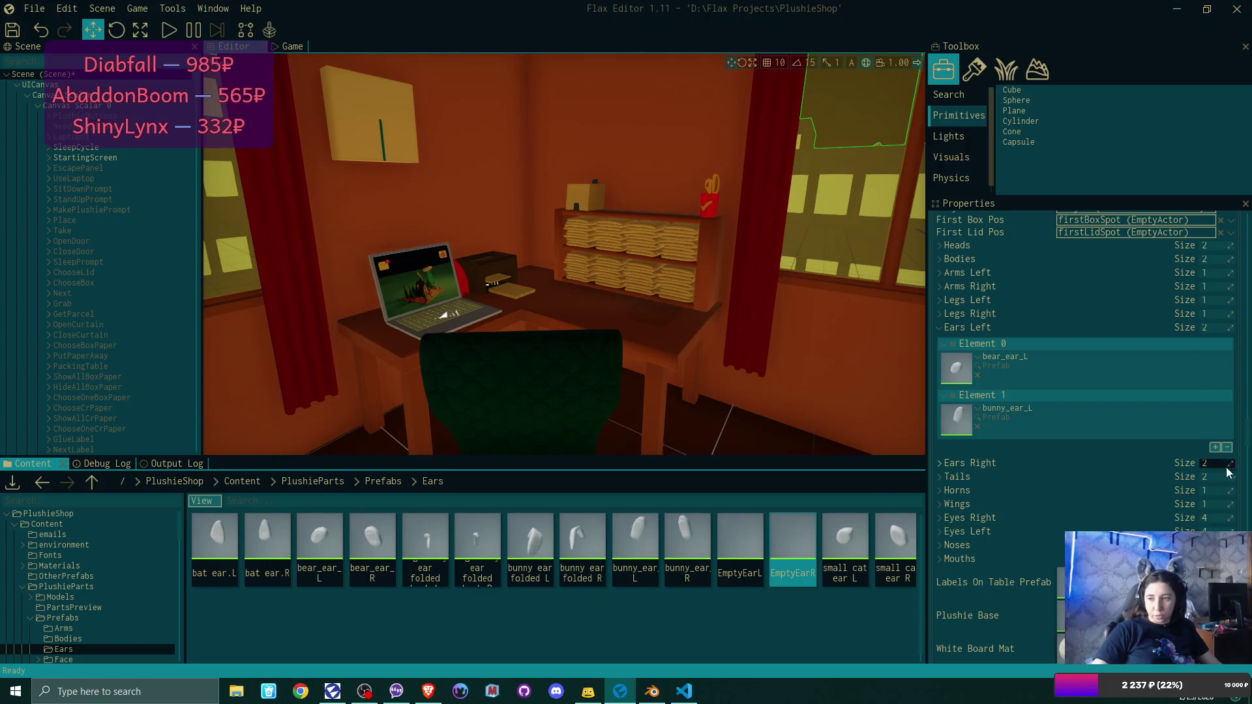
Add EmptyEarL to Ears Left Element 2 and EmptyEarR to Ears Right Element 2.
left_click(1216, 448)
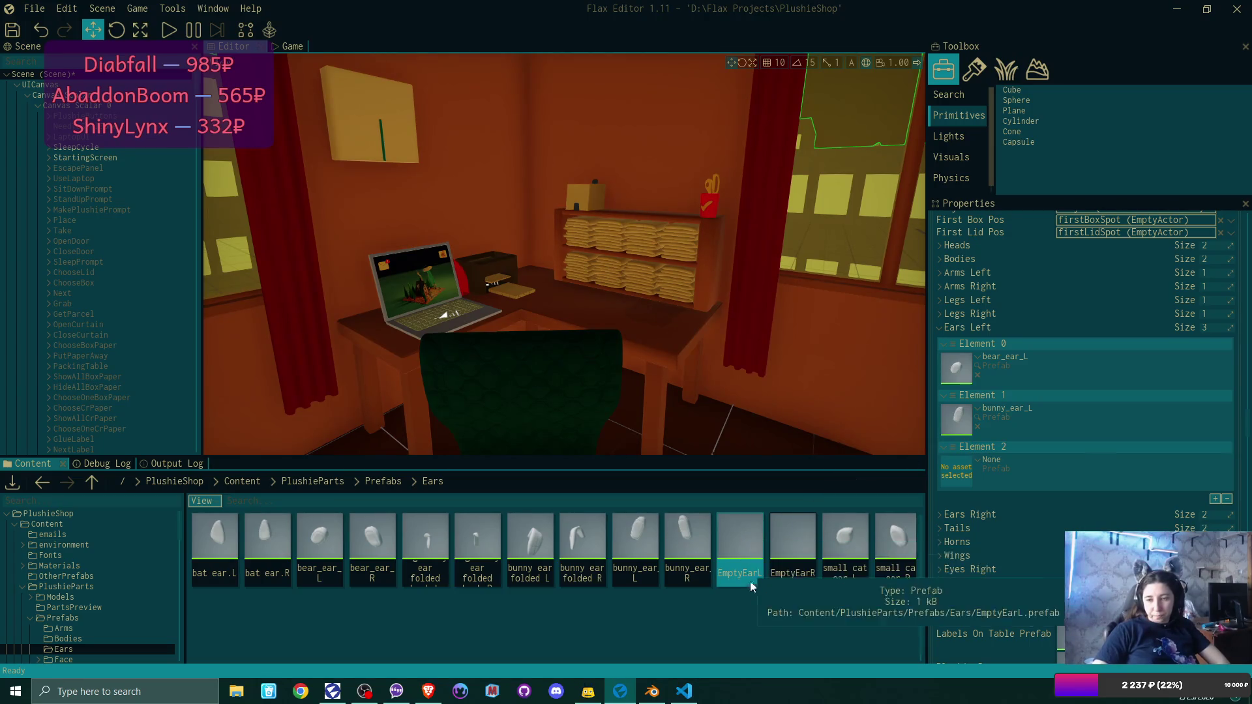
mouse_move(741, 542)
left_mouse_down()
mouse_move(952, 464)
mouse_move(968, 469)
left_mouse_up()
left_click(1200, 516)
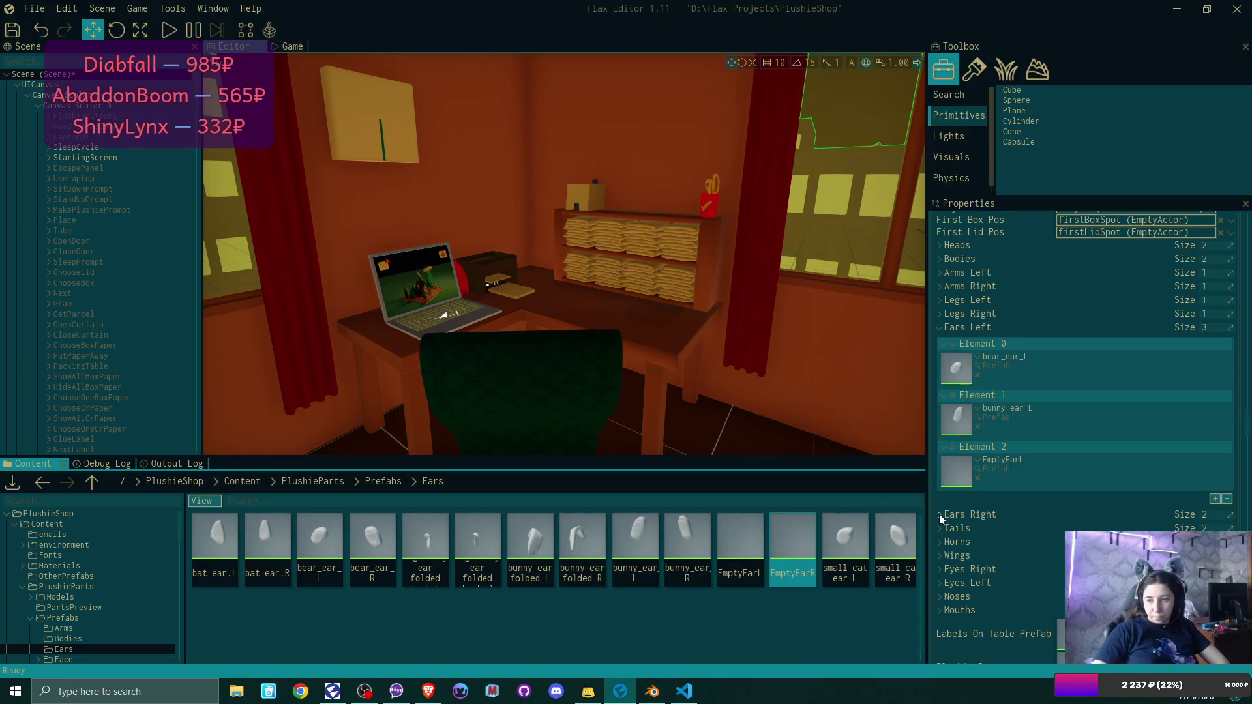
left_click(1215, 635)
scroll(1102, 507, "down", 3)
left_click_drag(788, 533, 959, 504)
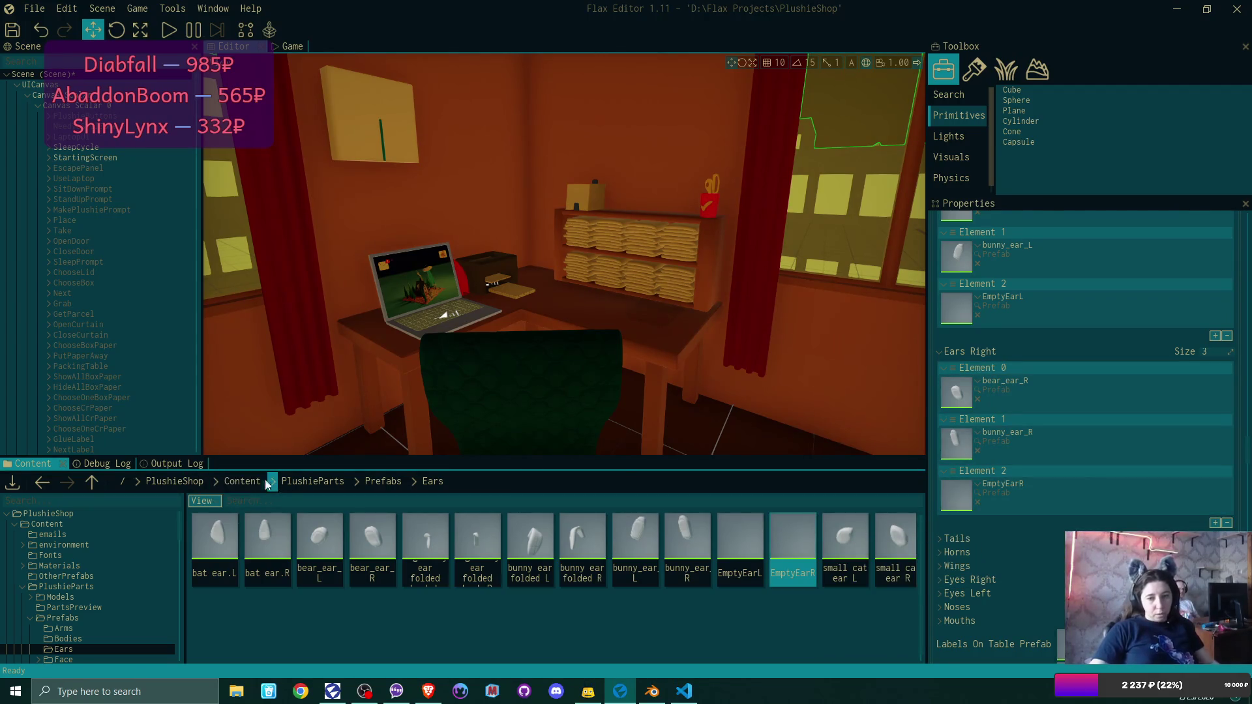
left_click(110, 462)
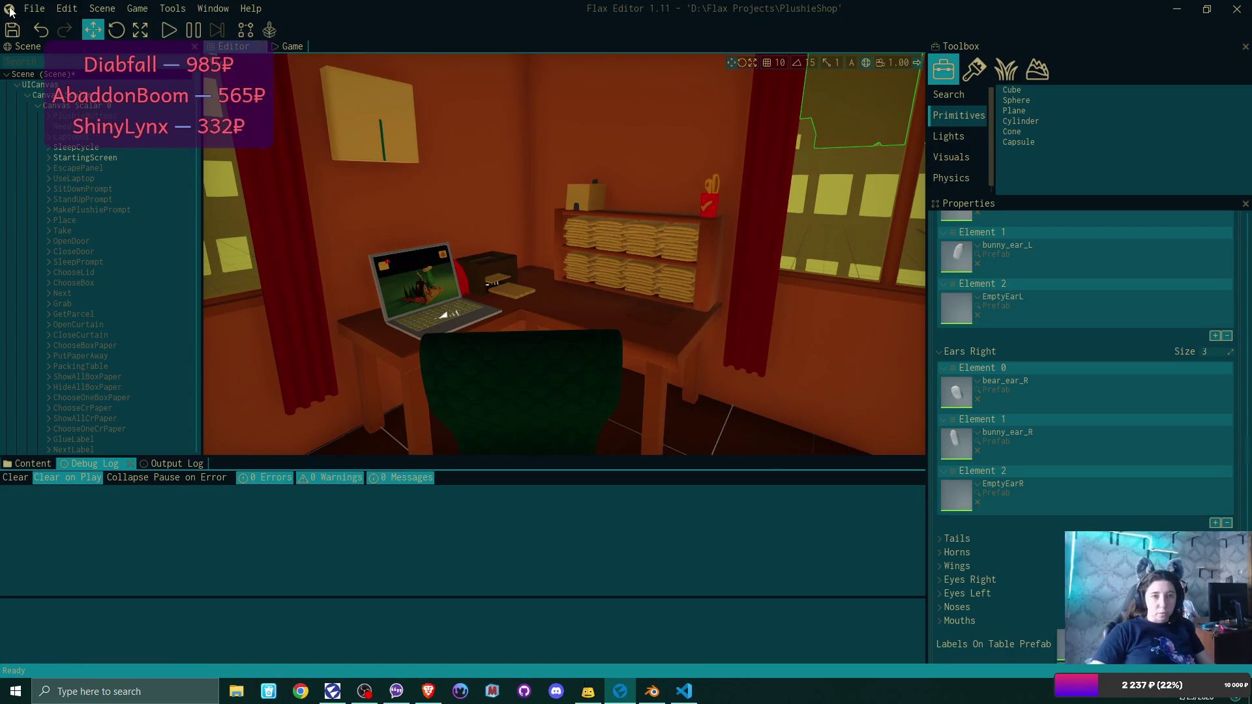
Recompile the game scripts and start a new play-test game, overwriting the existing save.
left_click(34, 7)
left_click(64, 124)
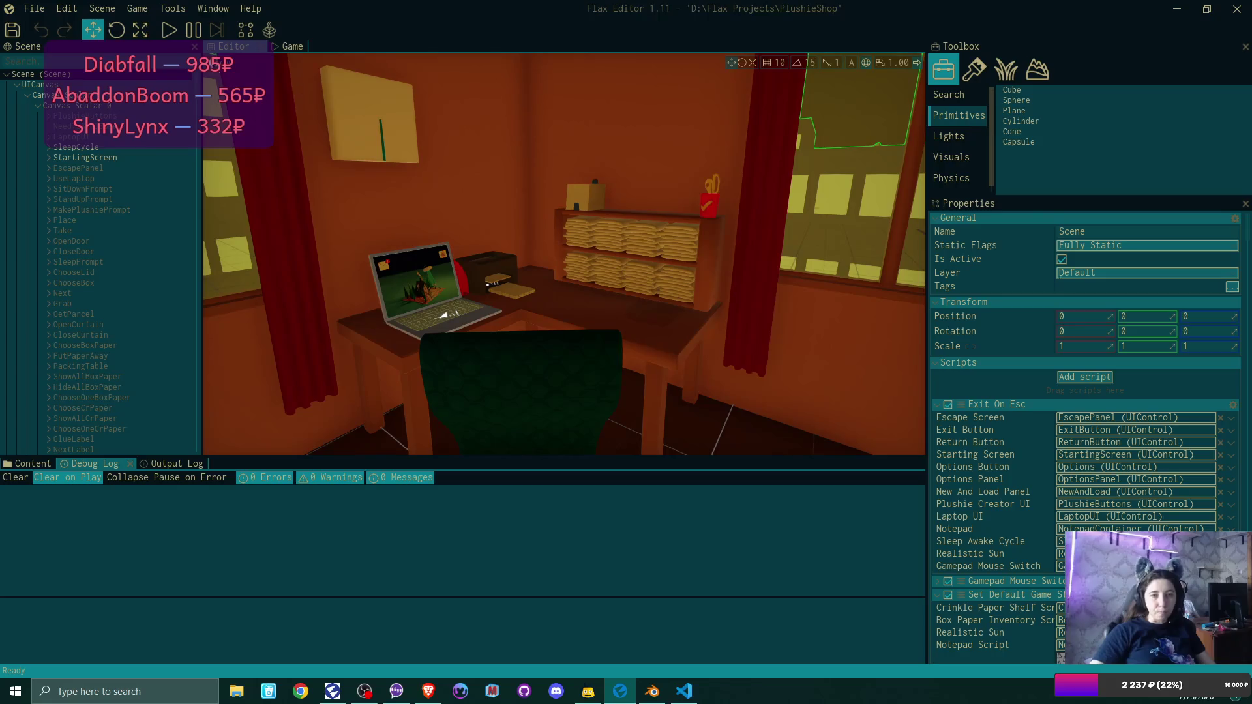
left_click(170, 30)
left_click(608, 232)
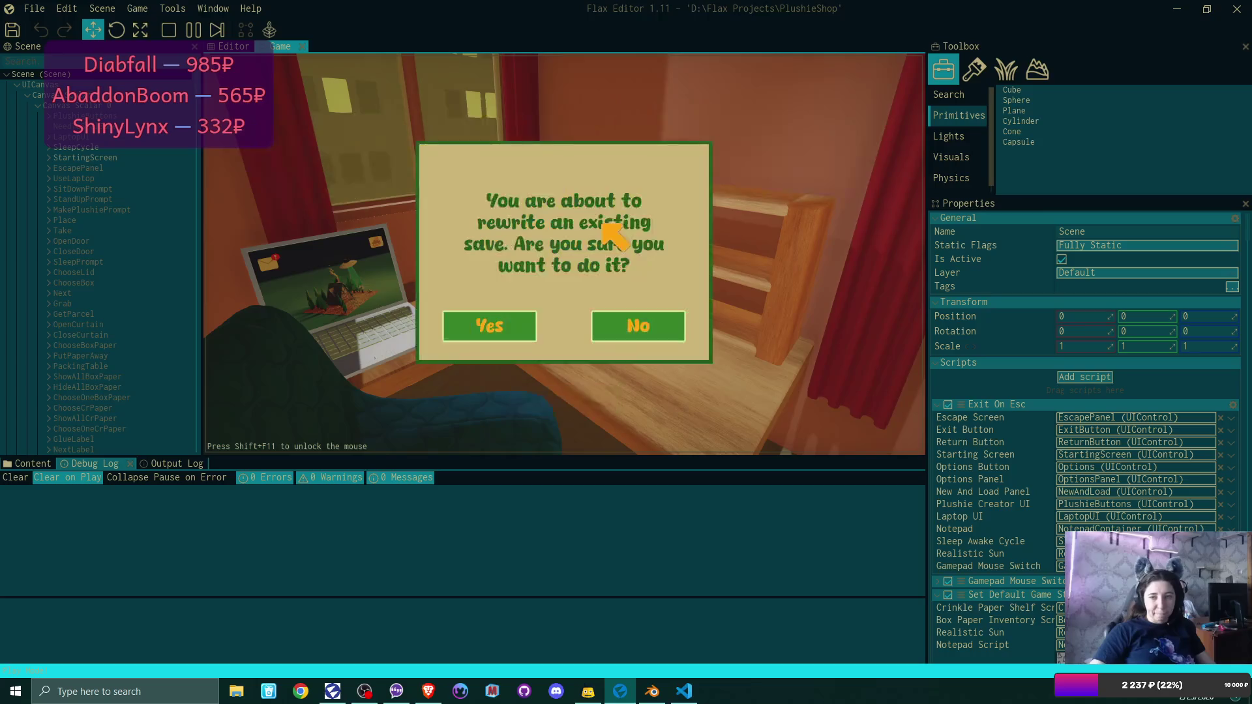
left_click(530, 320)
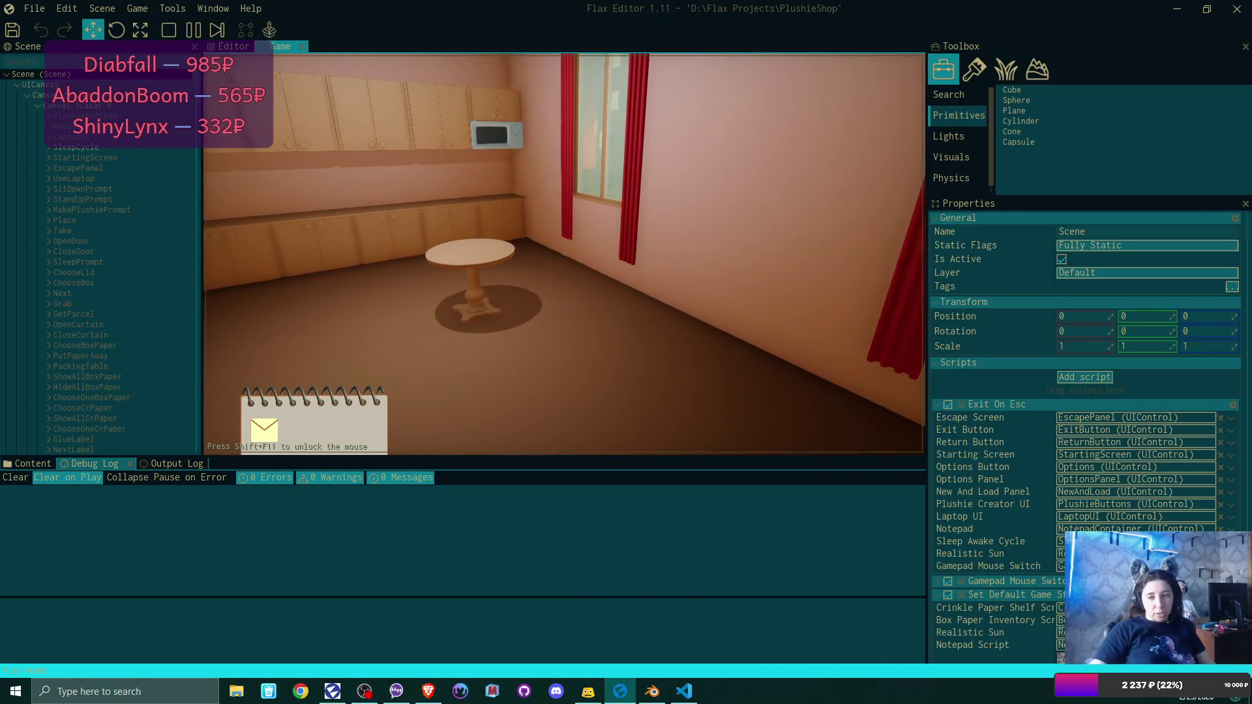
At the in-game laptop, read the Congrats email and its pattern attachment, then close the mail.
key("e")
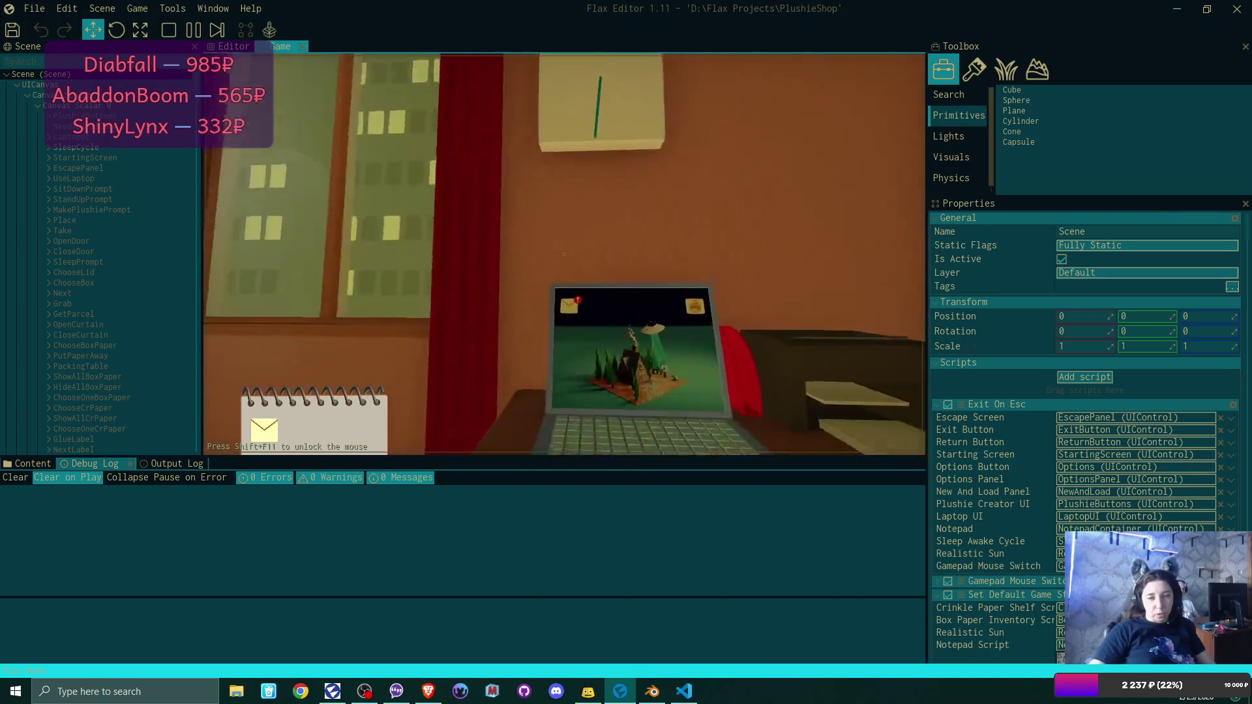
left_click(326, 127)
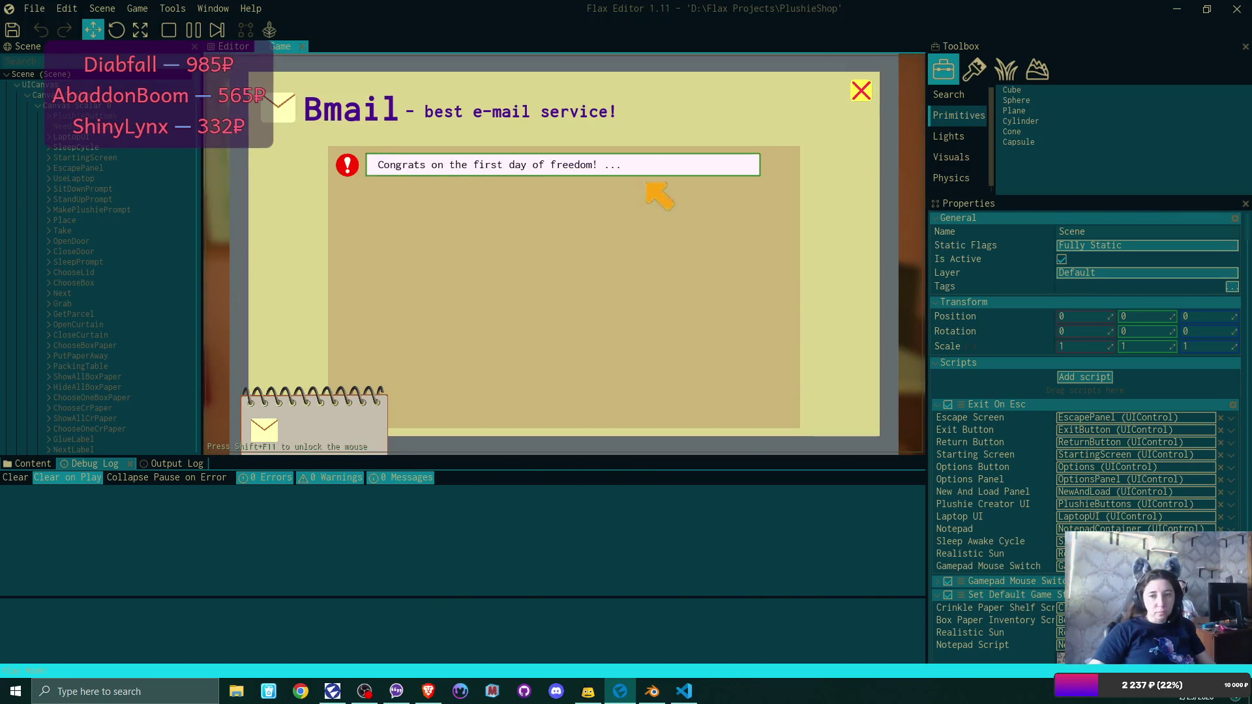
left_click(653, 171)
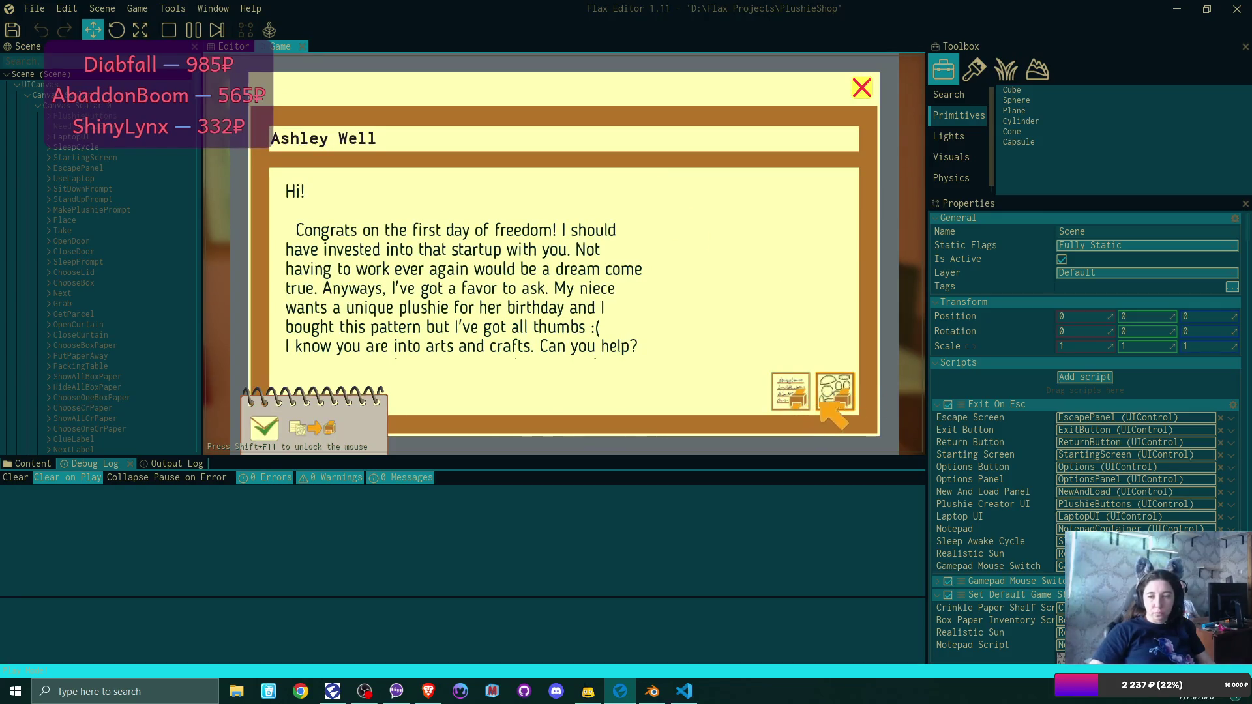
left_click(820, 404)
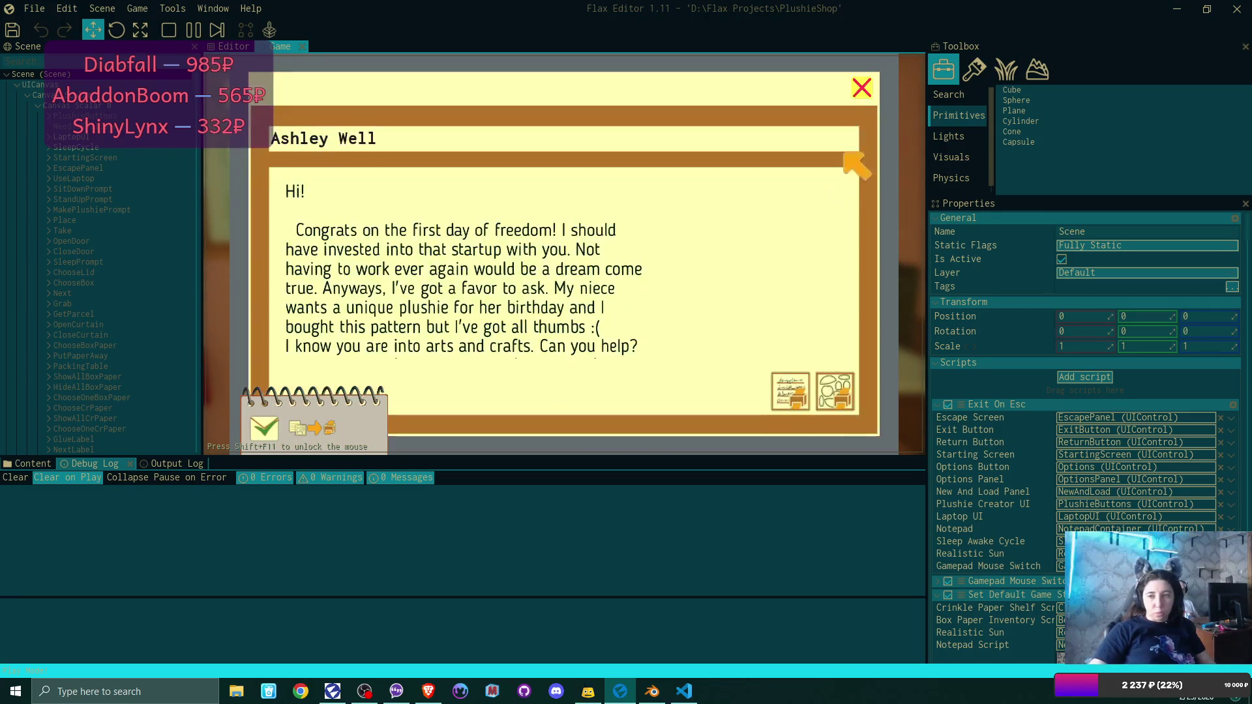
left_click(859, 88)
left_click(867, 93)
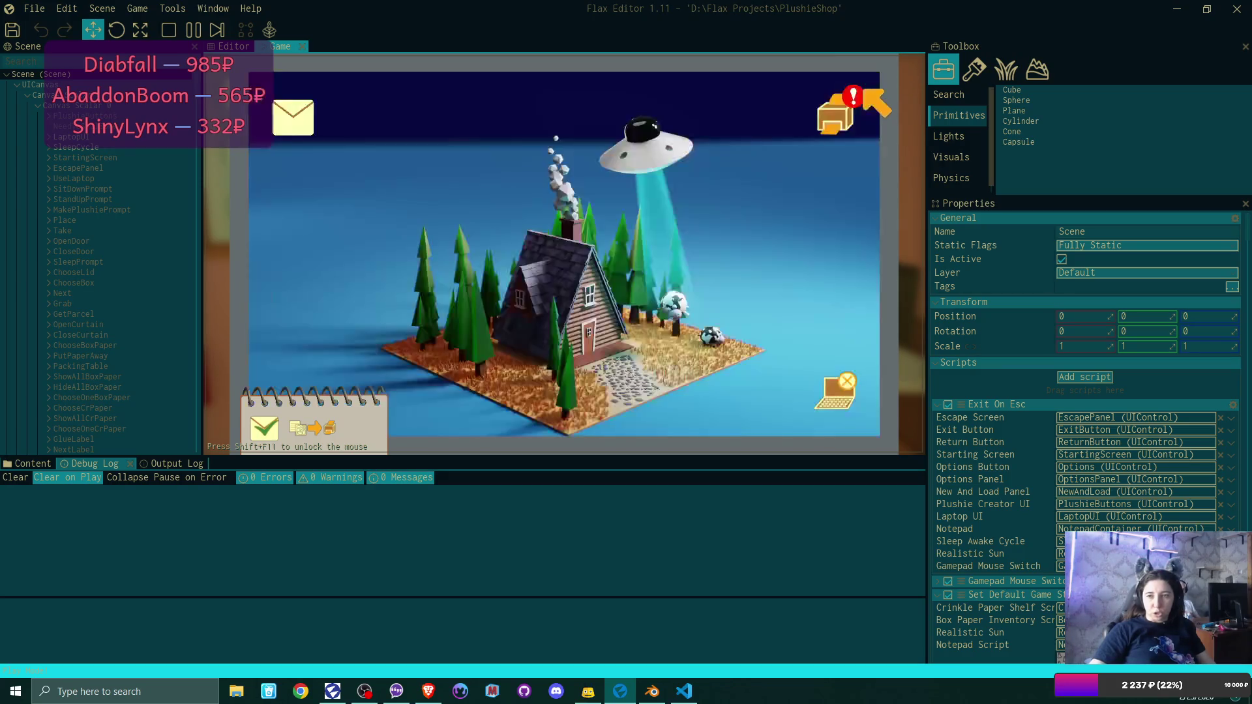
Pack only the address card in the parcel, removing the bear and bunny plushies.
left_click(837, 115)
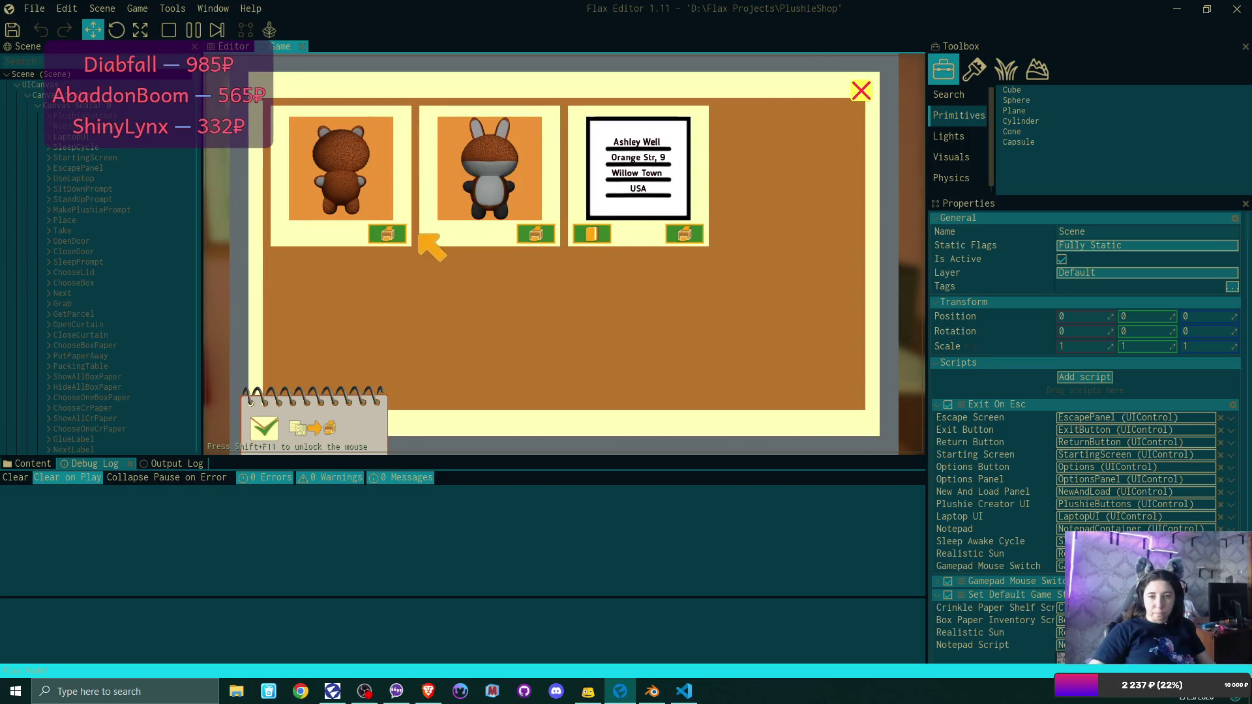
left_click(398, 235)
left_click(397, 235)
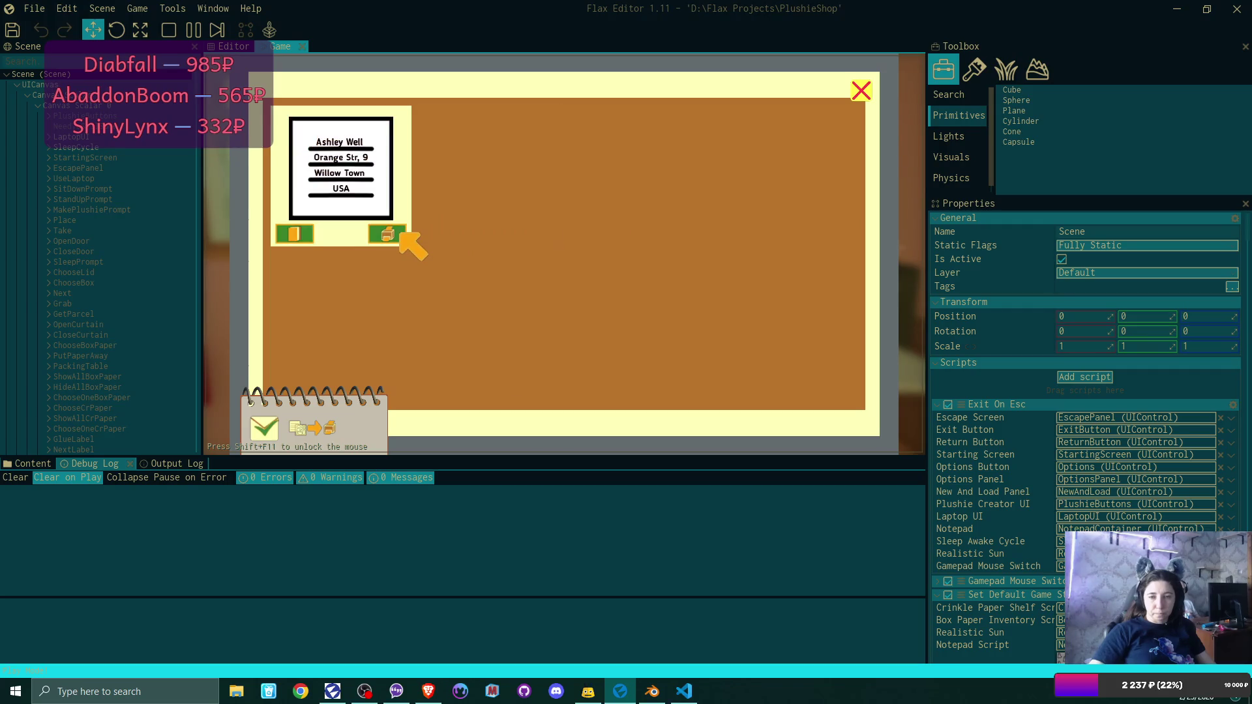
left_click(400, 233)
left_click(861, 91)
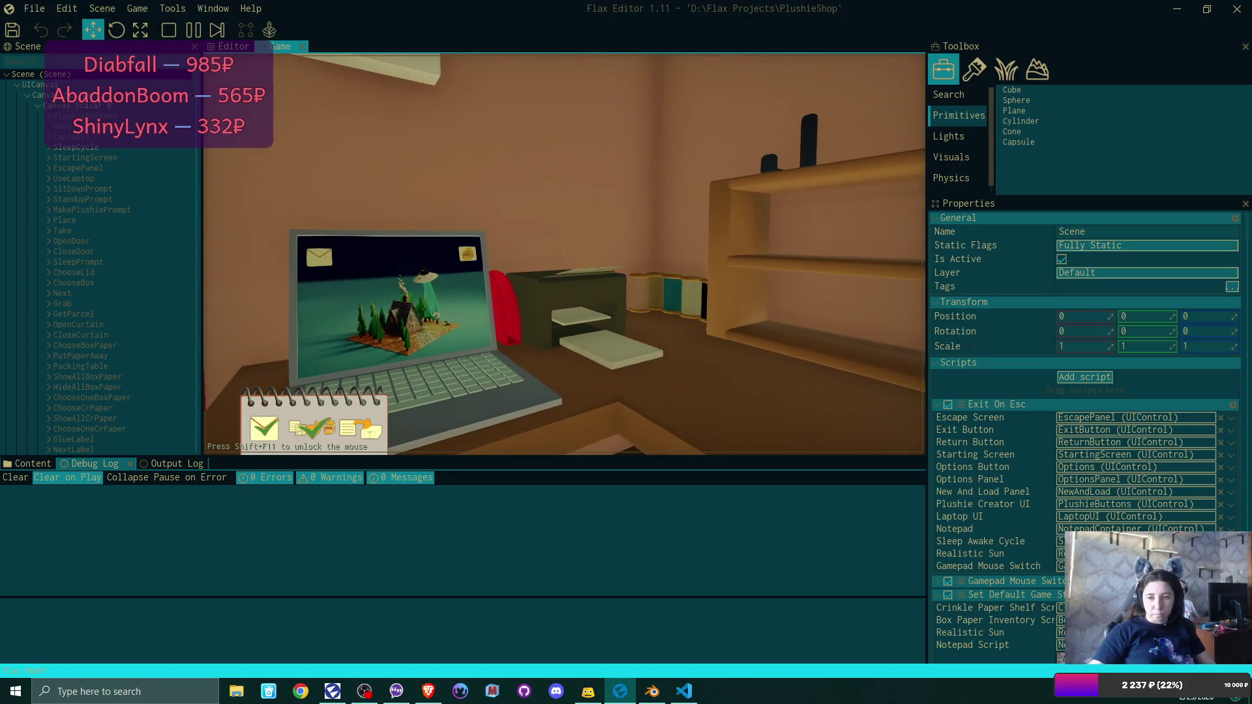
Pick up the address label, cycle through the ear options, and apply dark green fabric.
left_click(564, 254)
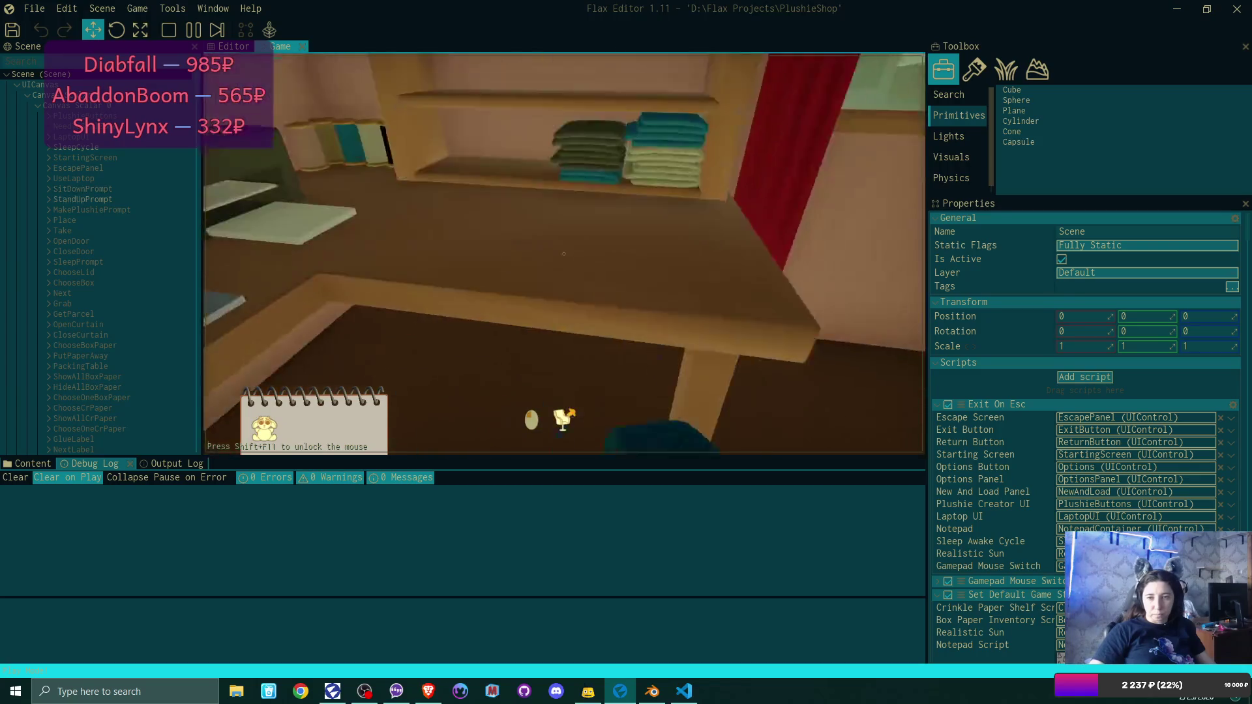
left_click(601, 157)
left_click(601, 158)
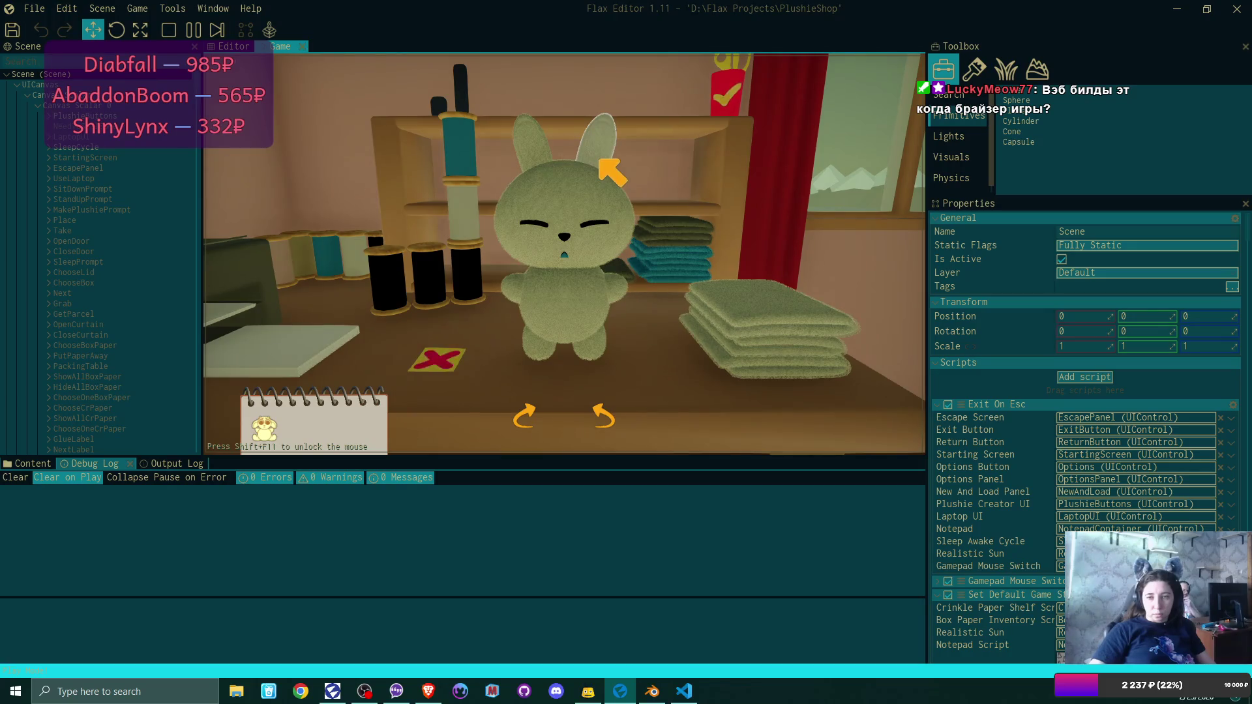
left_click(601, 158)
left_click(600, 158)
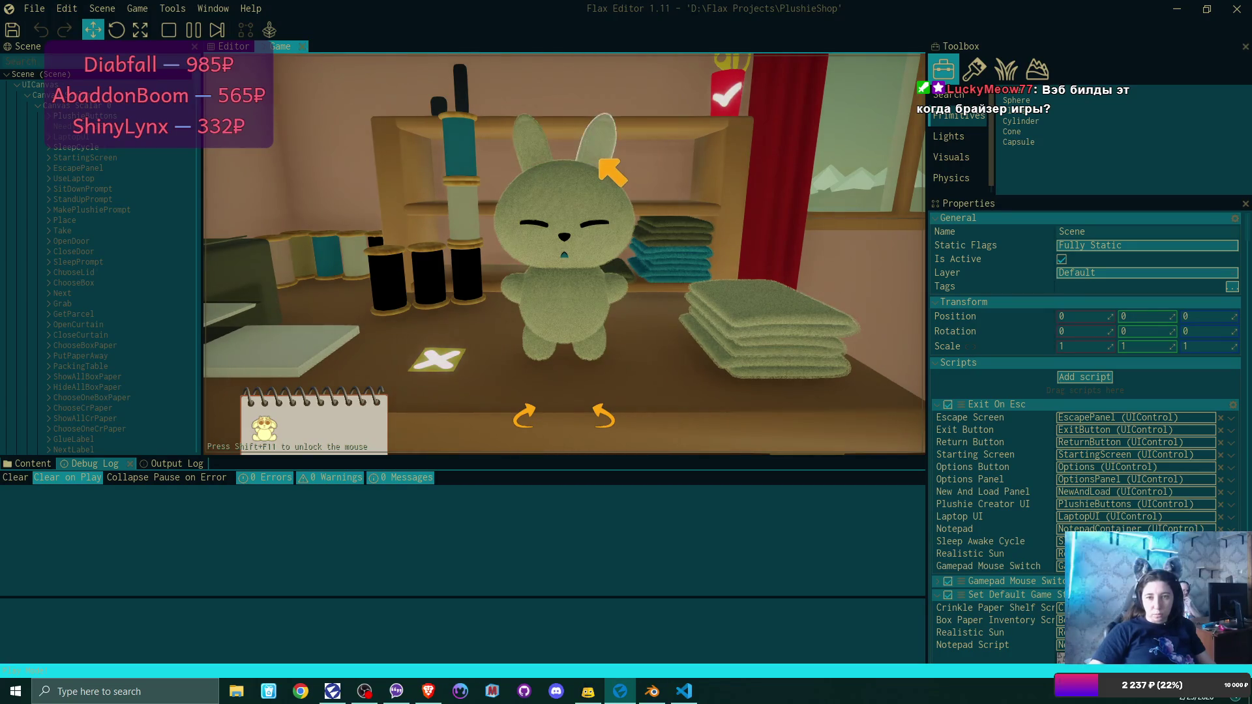
left_click(600, 158)
left_click(768, 300)
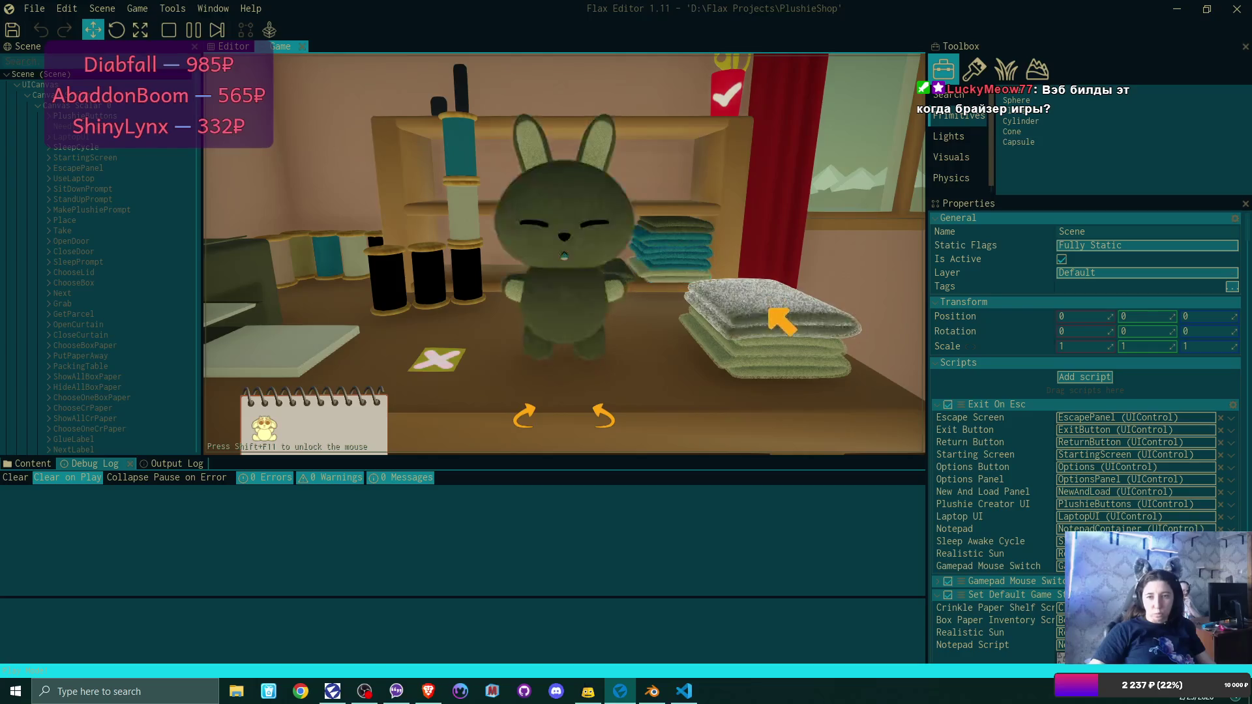
Remove the plushie's ears, add a cat-like mouth, and stop play-testing.
left_click(600, 160)
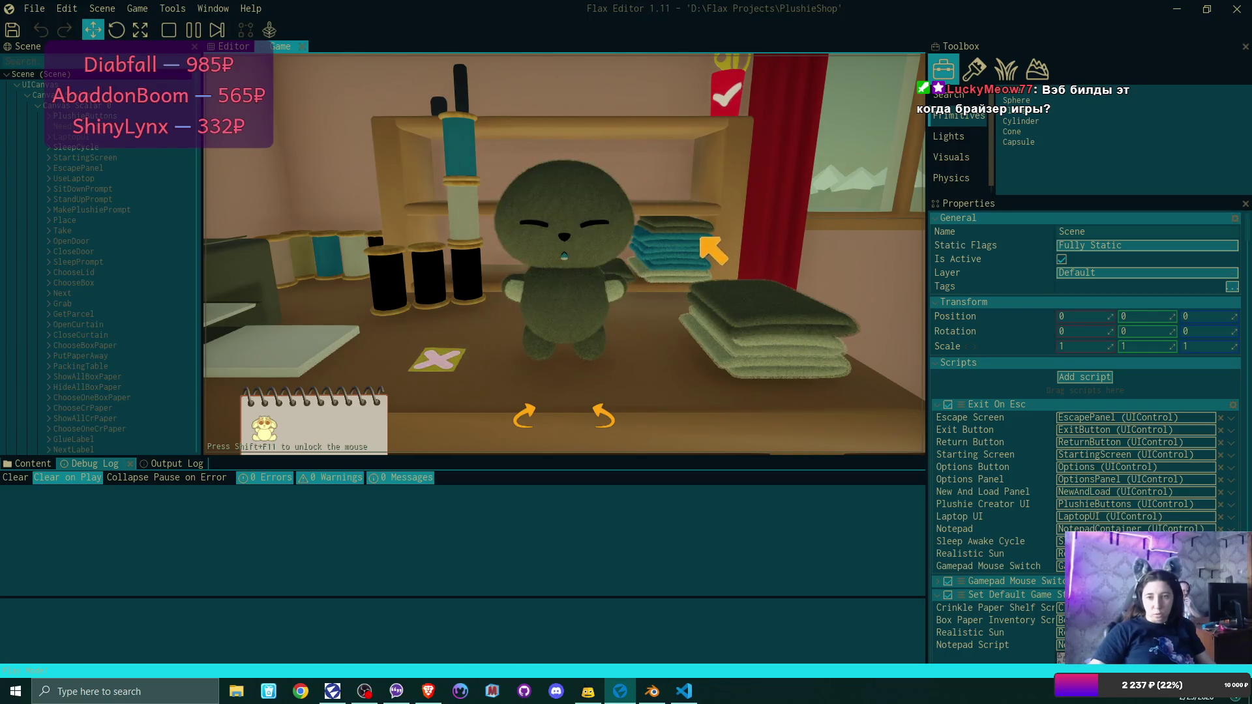
left_click(572, 252)
left_click(569, 264)
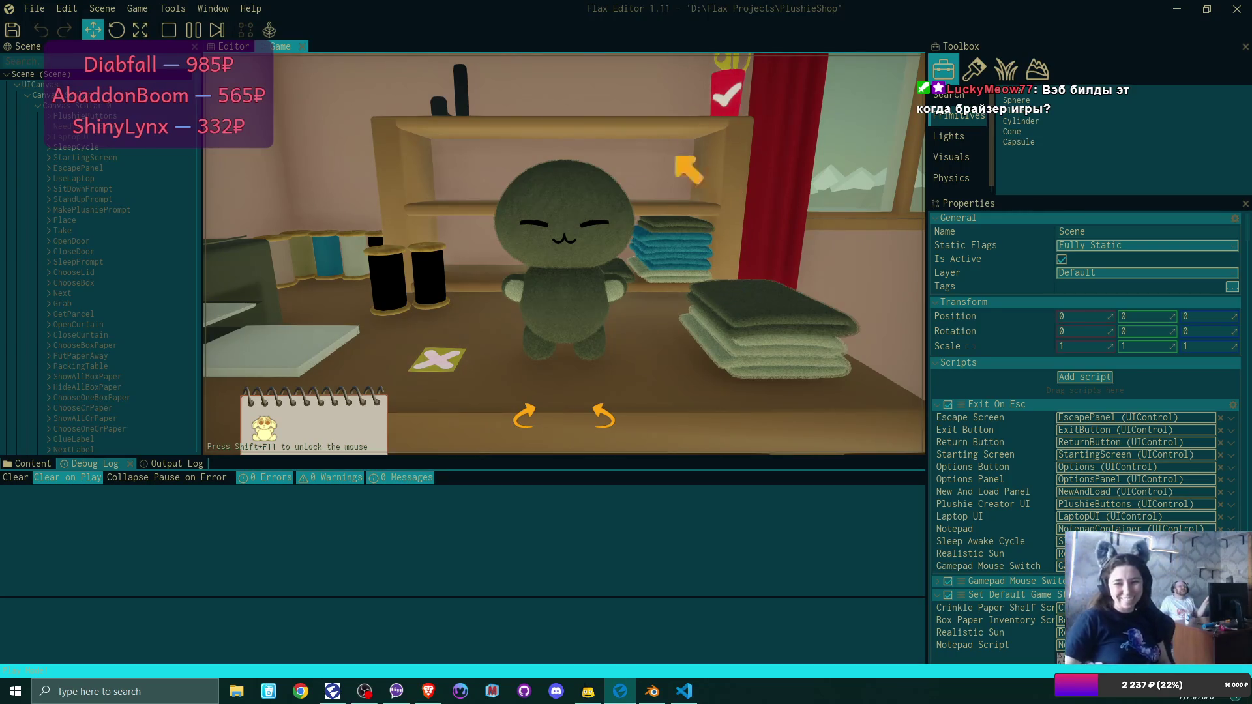
left_click(574, 244)
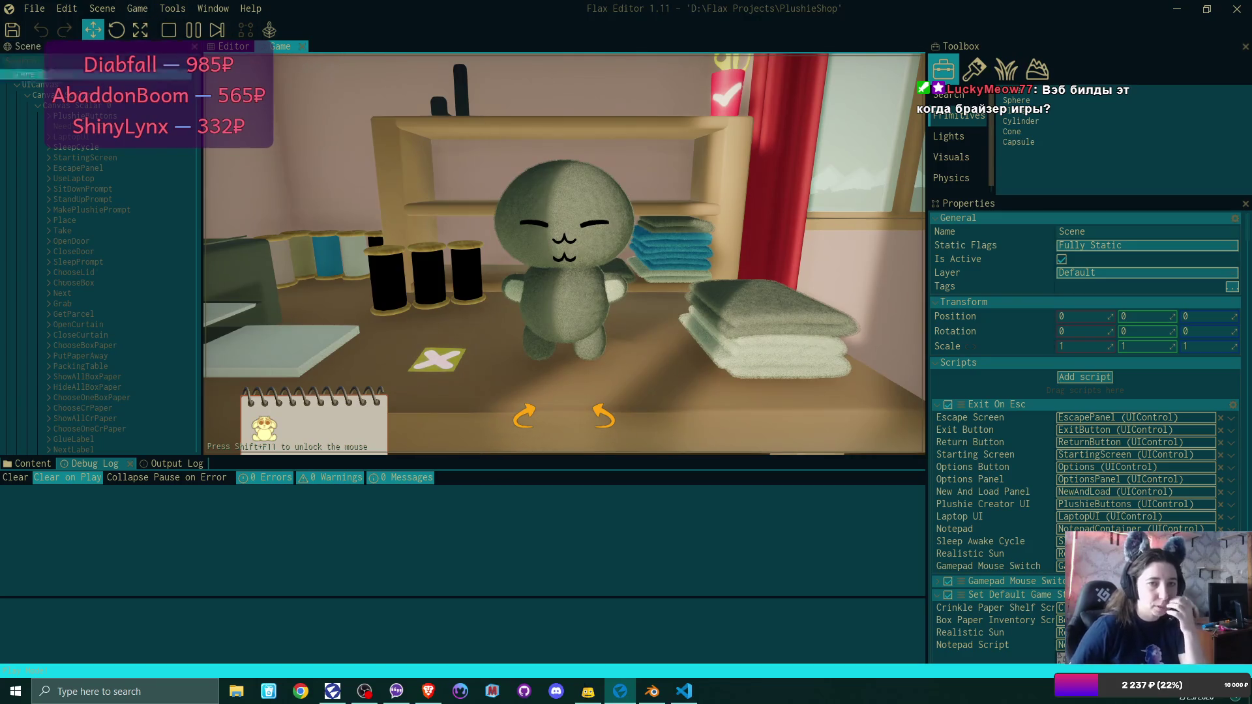
left_click(169, 30)
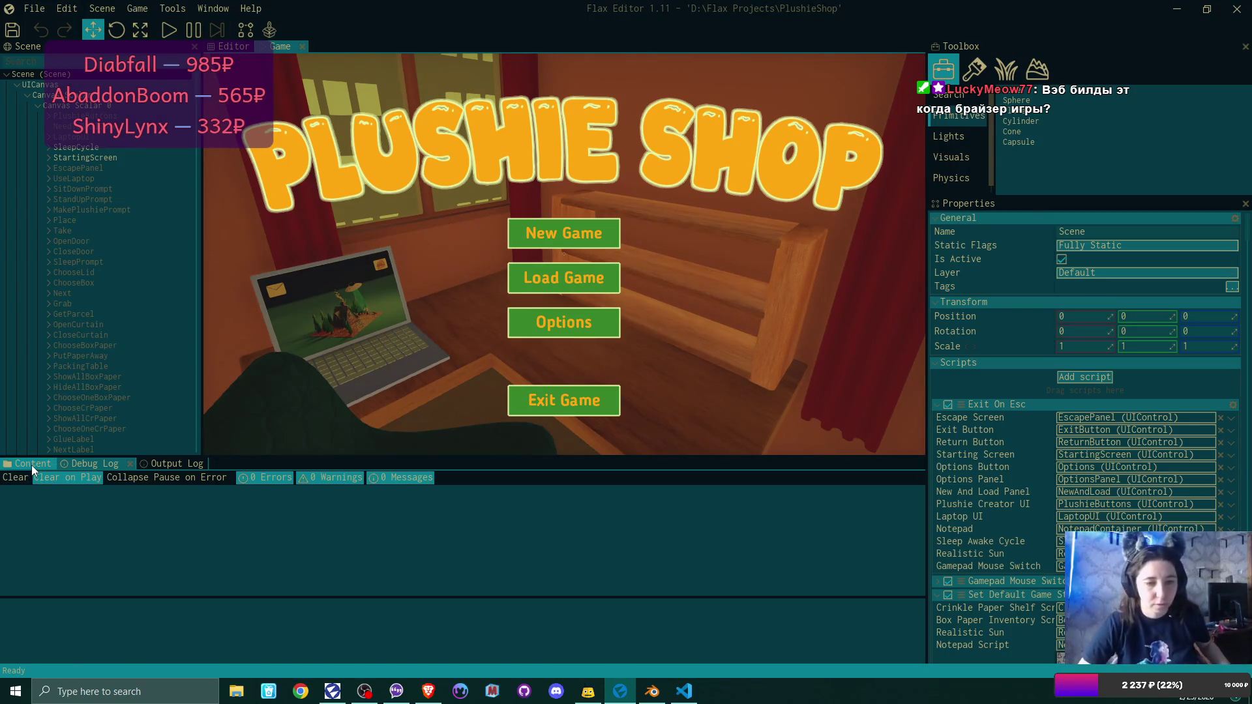
Browse Content to Prefabs/Face/Mouths and select the mouth 1, 2 and 3 prefabs.
left_click(31, 464)
left_click(364, 603)
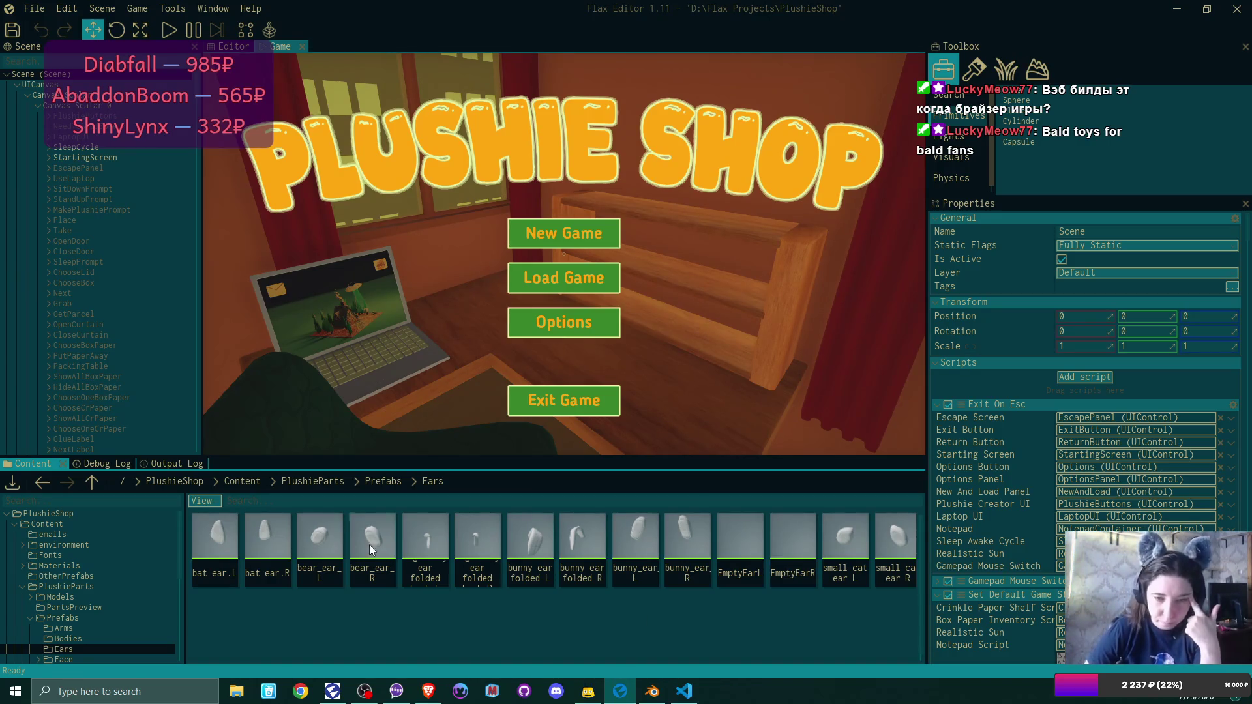
left_click(383, 481)
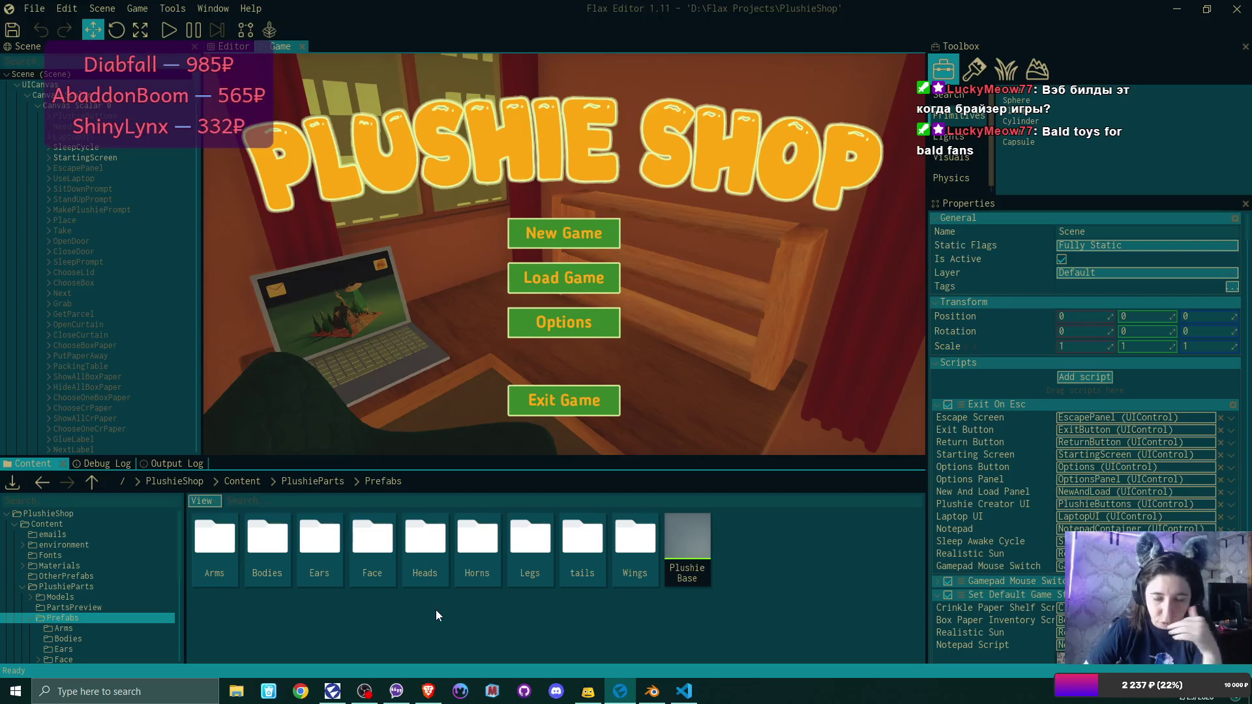
double_click(372, 547)
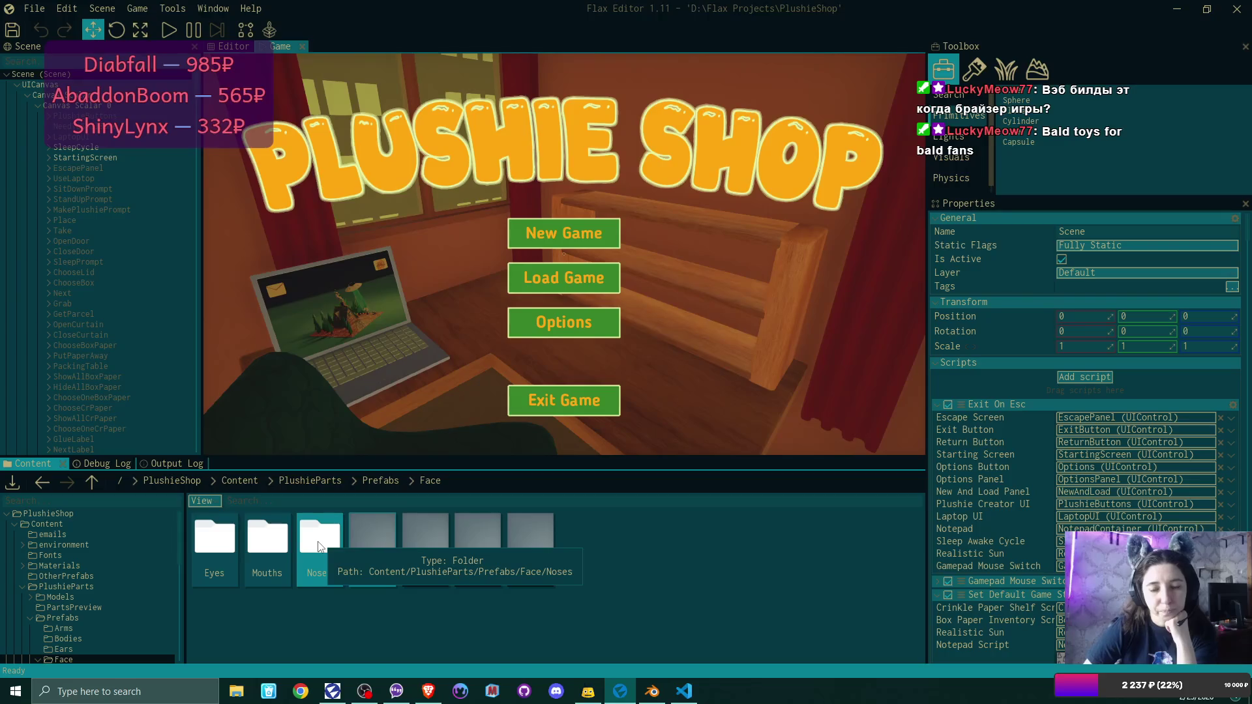
double_click(270, 542)
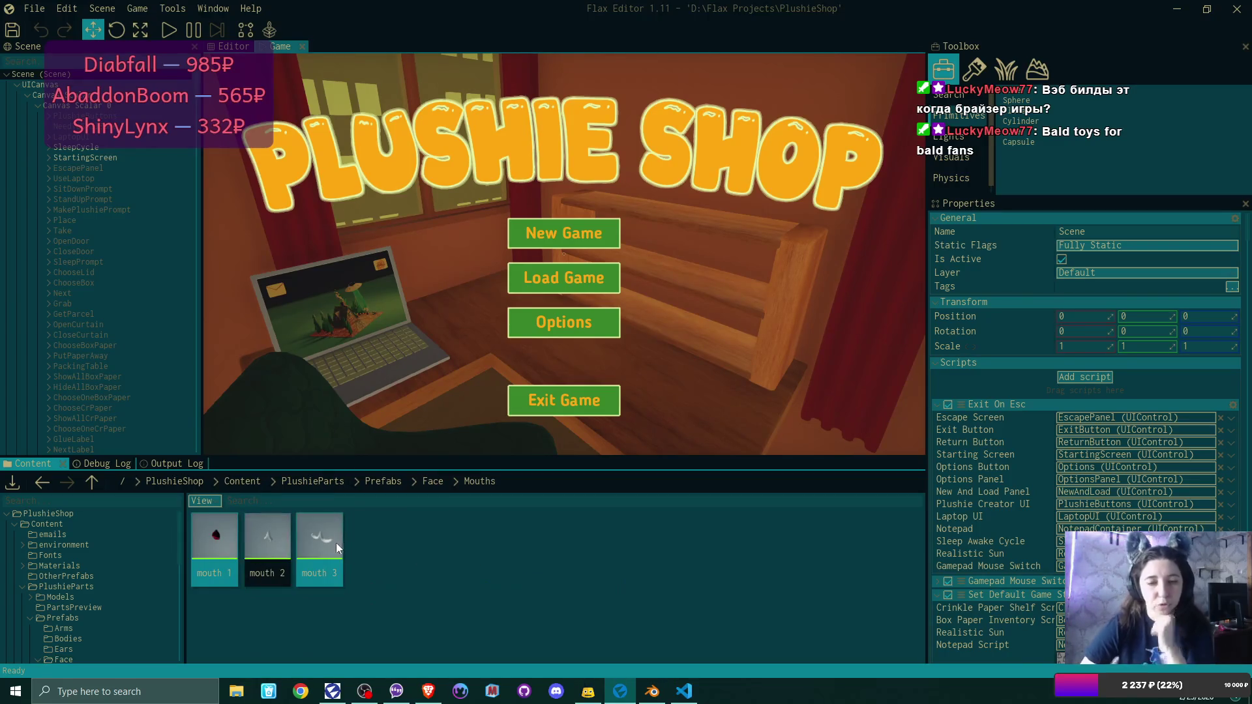
left_click_drag(241, 539, 432, 552)
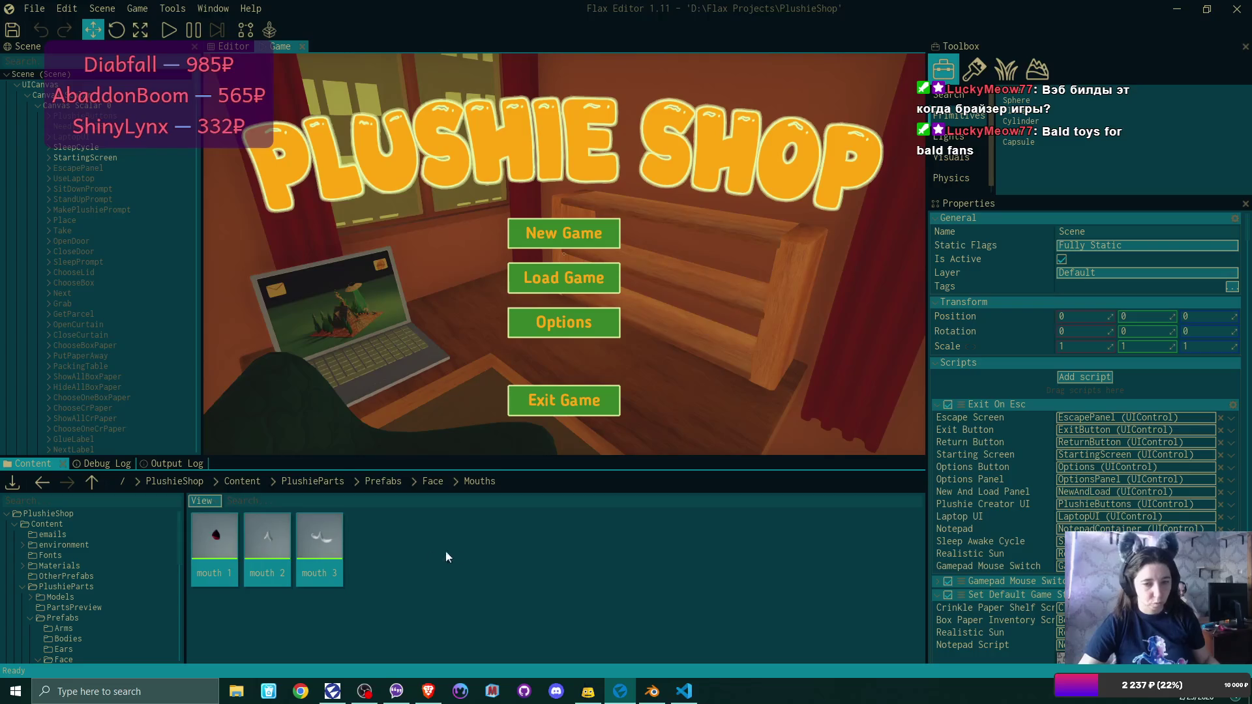
Paste the three mouth prefabs into the Face/Noses folder.
left_click(433, 483)
double_click(315, 550)
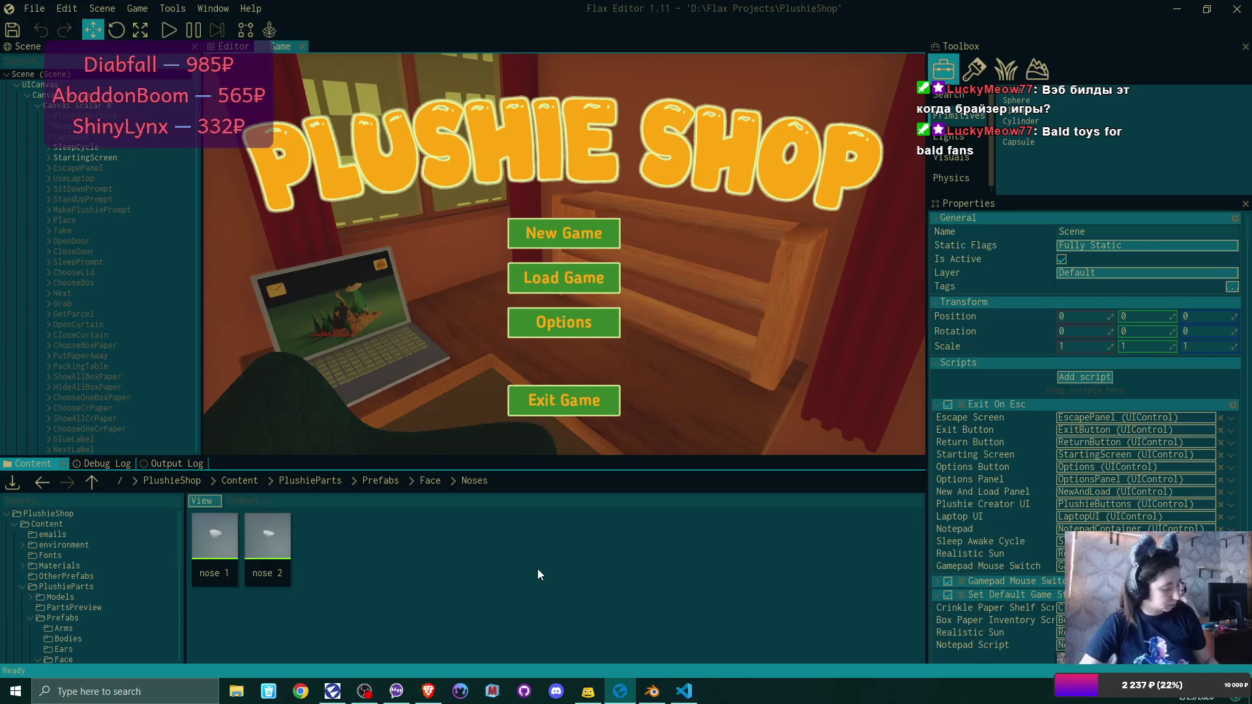
key("ctrl+v")
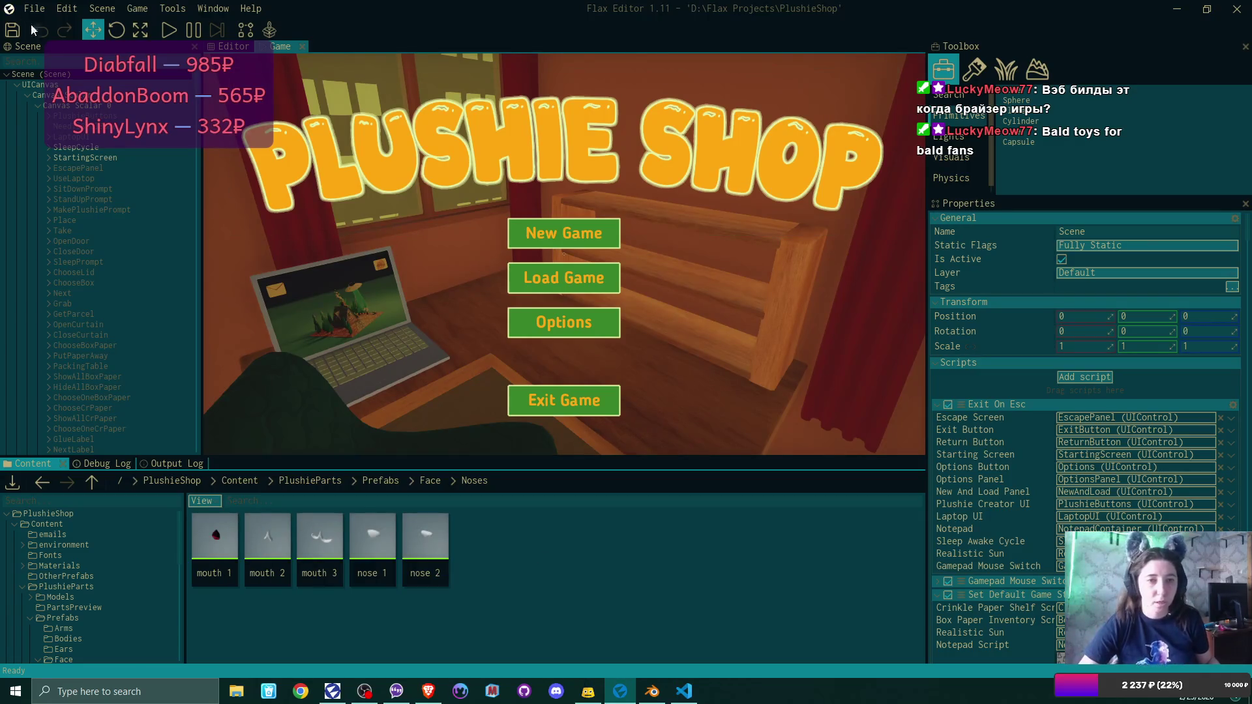
scroll(1085, 388, "down", 5)
scroll(1084, 388, "down", 10)
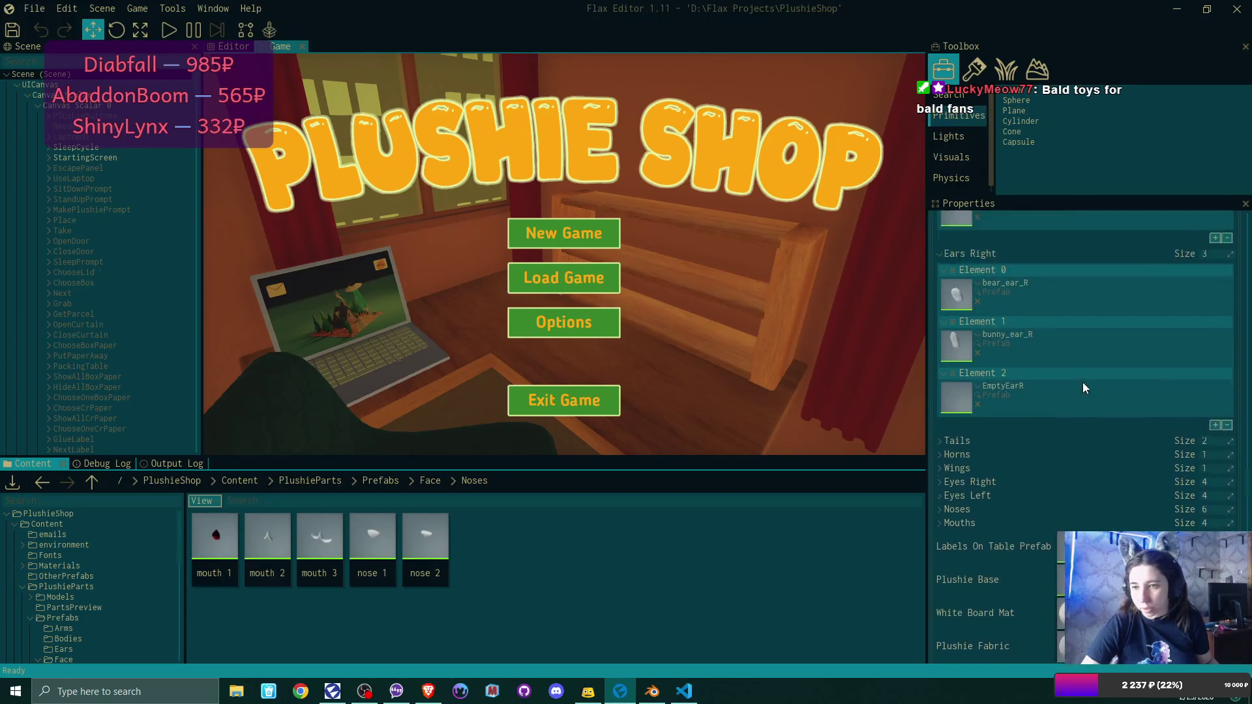
Collapse the Ears Right, Ears Left and Mouths lists after checking the Mouths entries.
scroll(1083, 383, "up", 5)
left_click(941, 382)
scroll(942, 372, "up", 3)
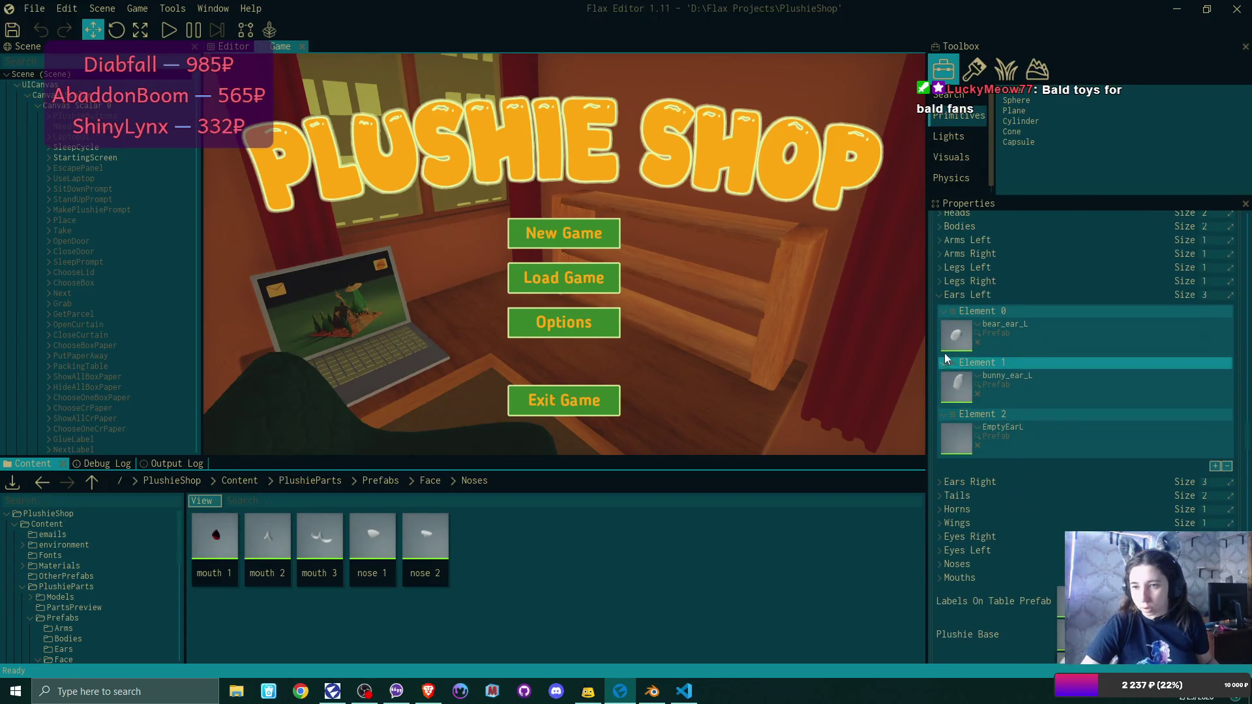
left_click(940, 296)
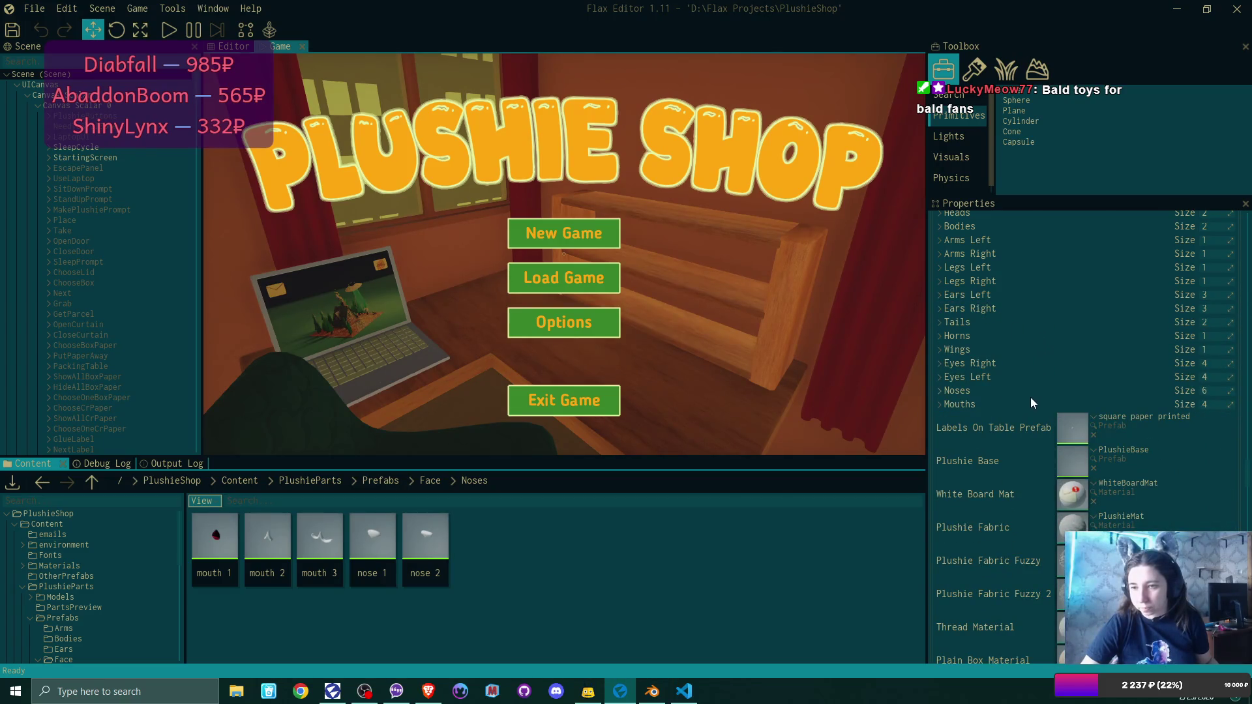
left_click(940, 405)
scroll(972, 359, "down", 3)
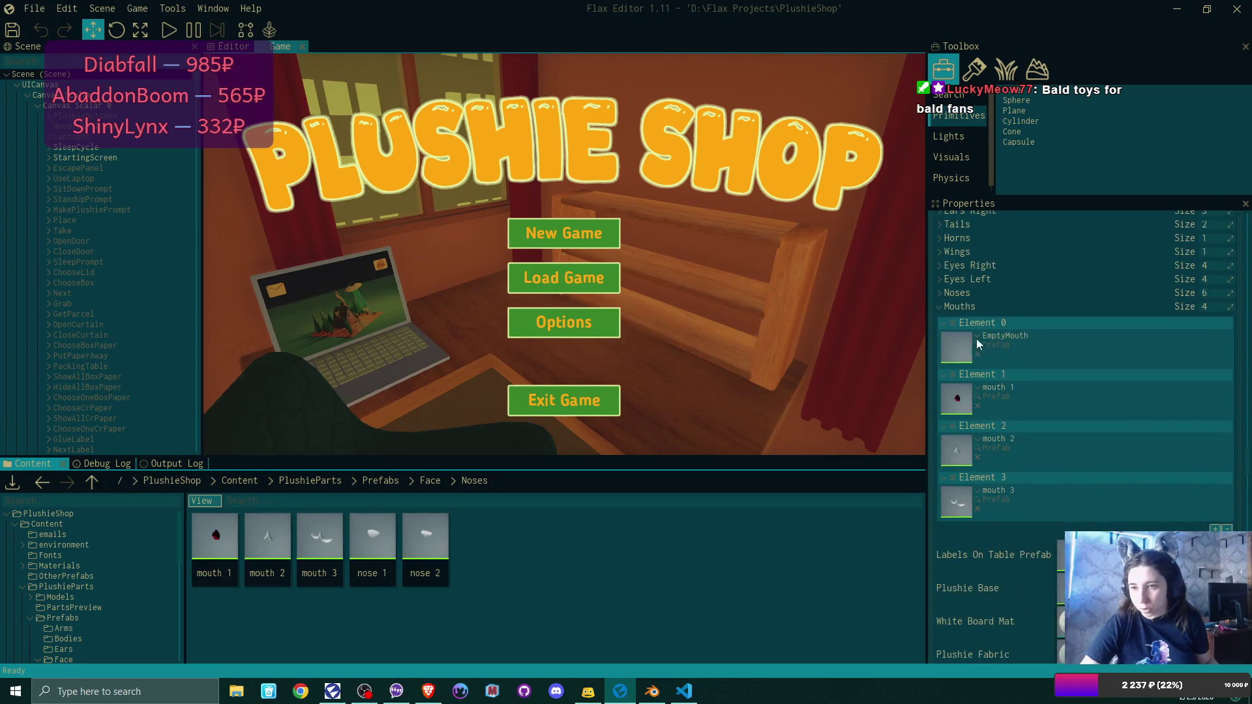
left_click(942, 307)
Clear Noses Elements 3, 4 and 5, removing the mouth 1, 2 and 3 entries.
left_click(940, 295)
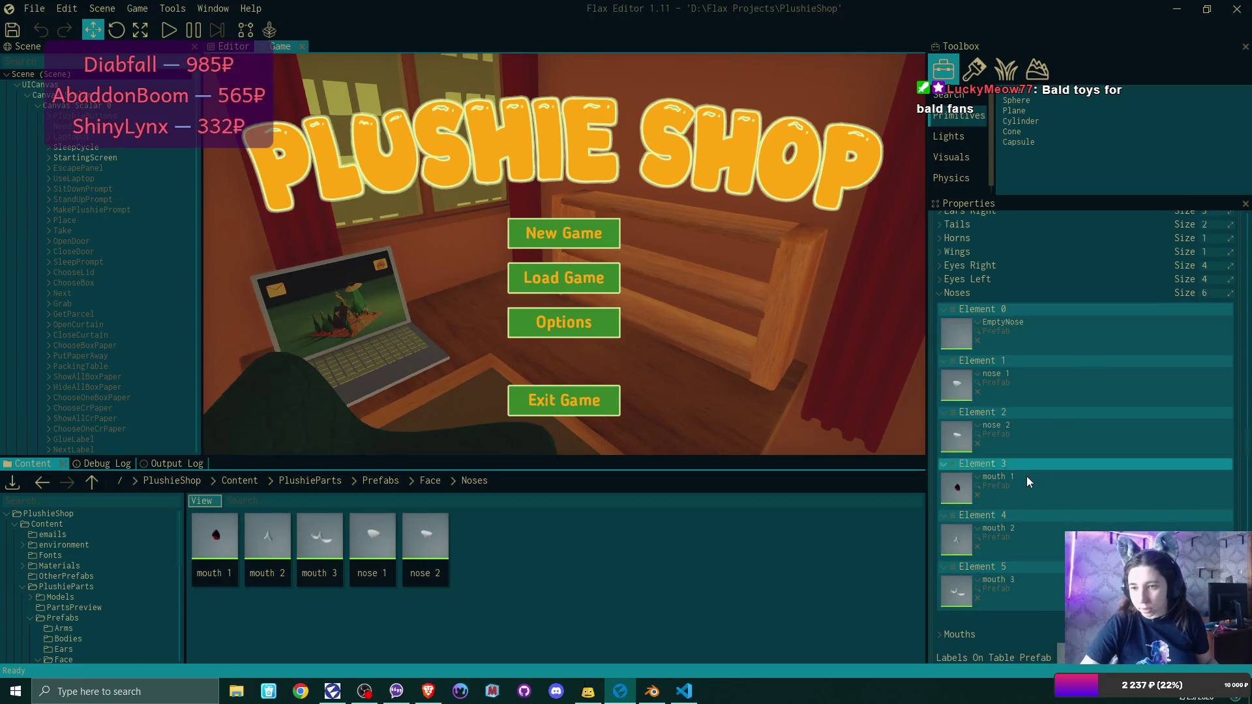
scroll(1021, 456, "down", 2)
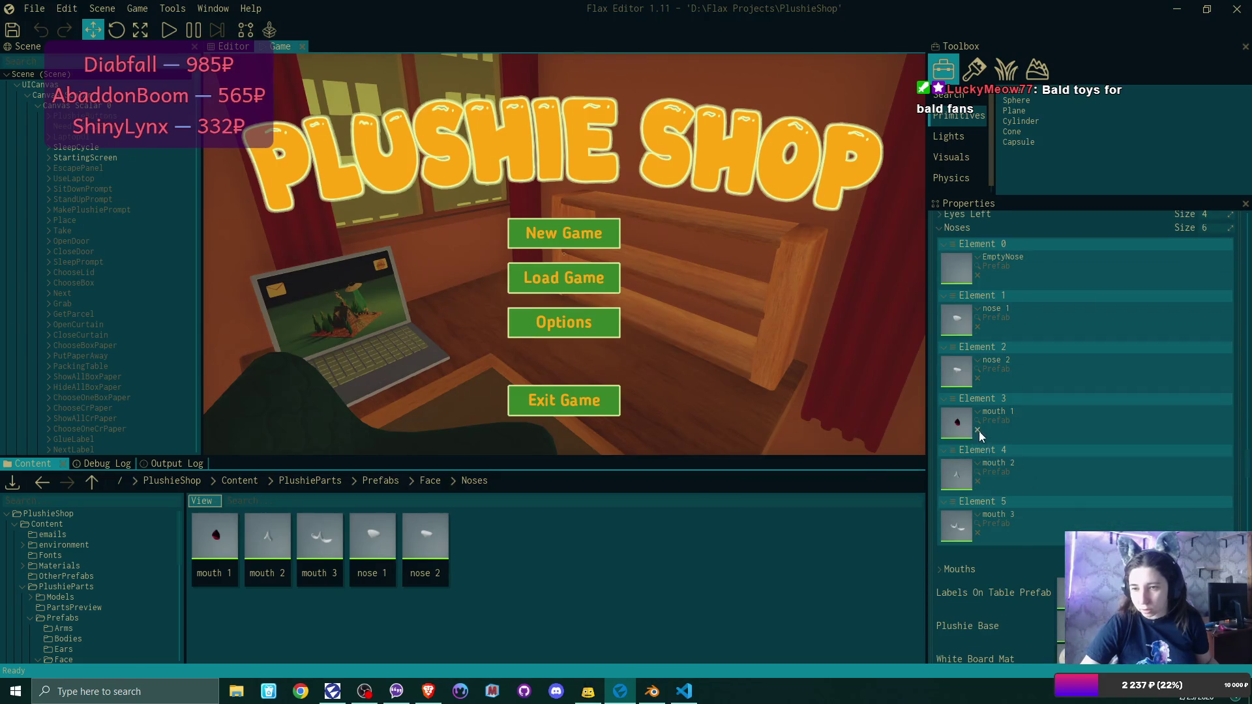
left_click(978, 430)
left_click(980, 483)
left_click(981, 534)
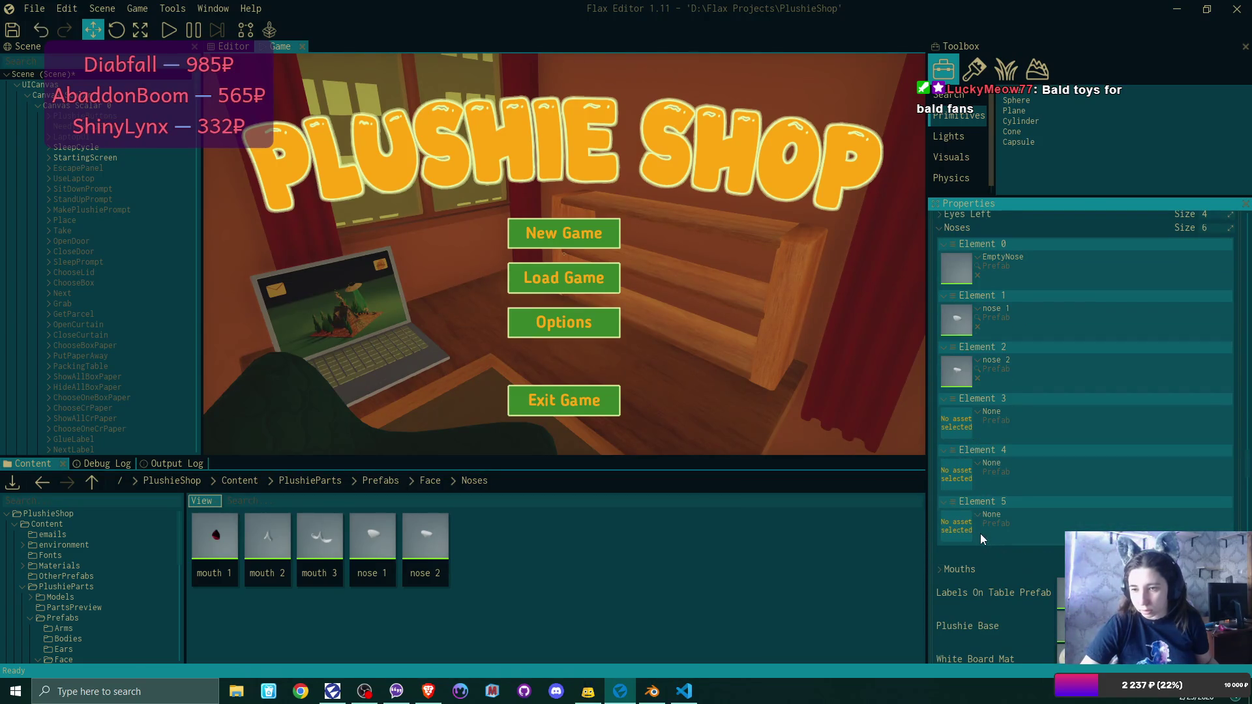
left_click(279, 535)
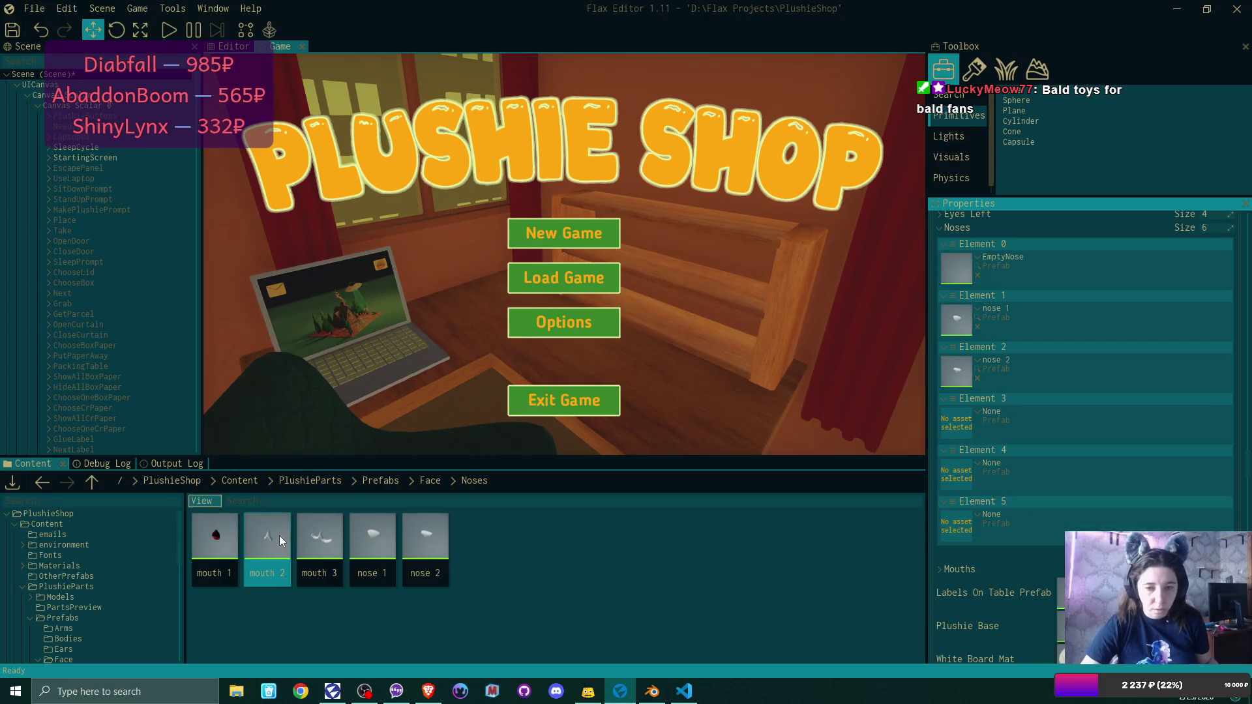
double_click(214, 539)
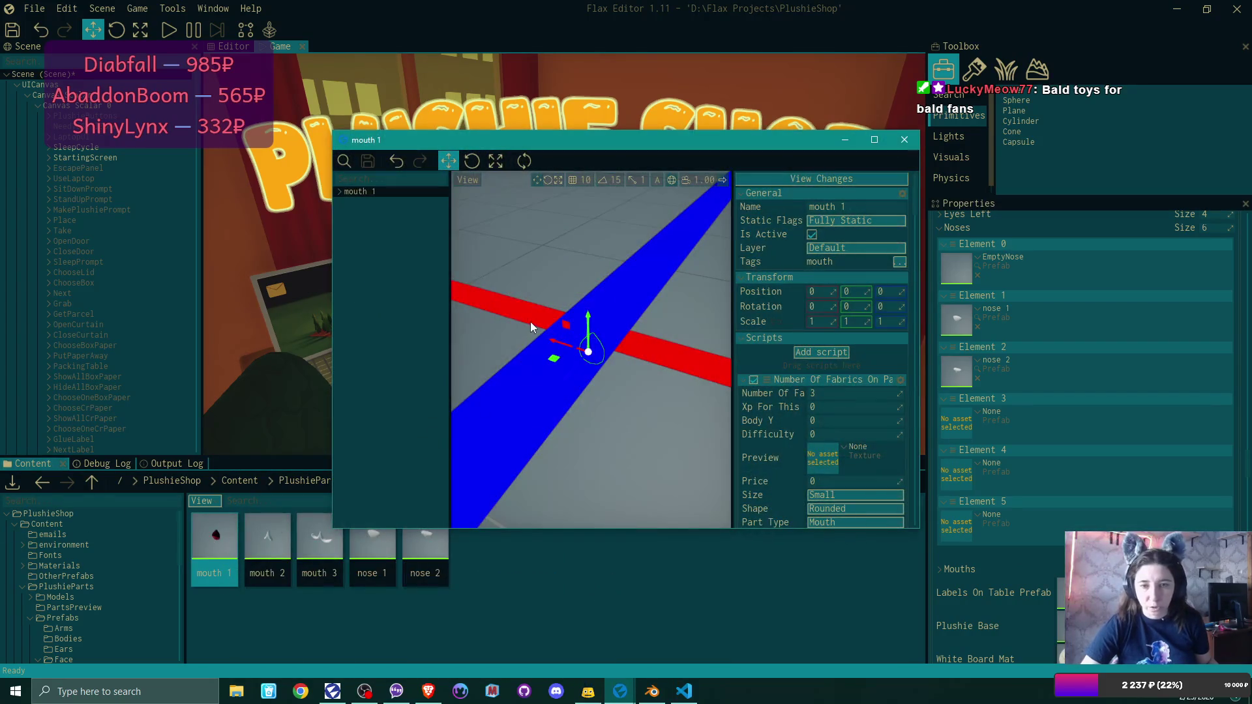
left_click(905, 140)
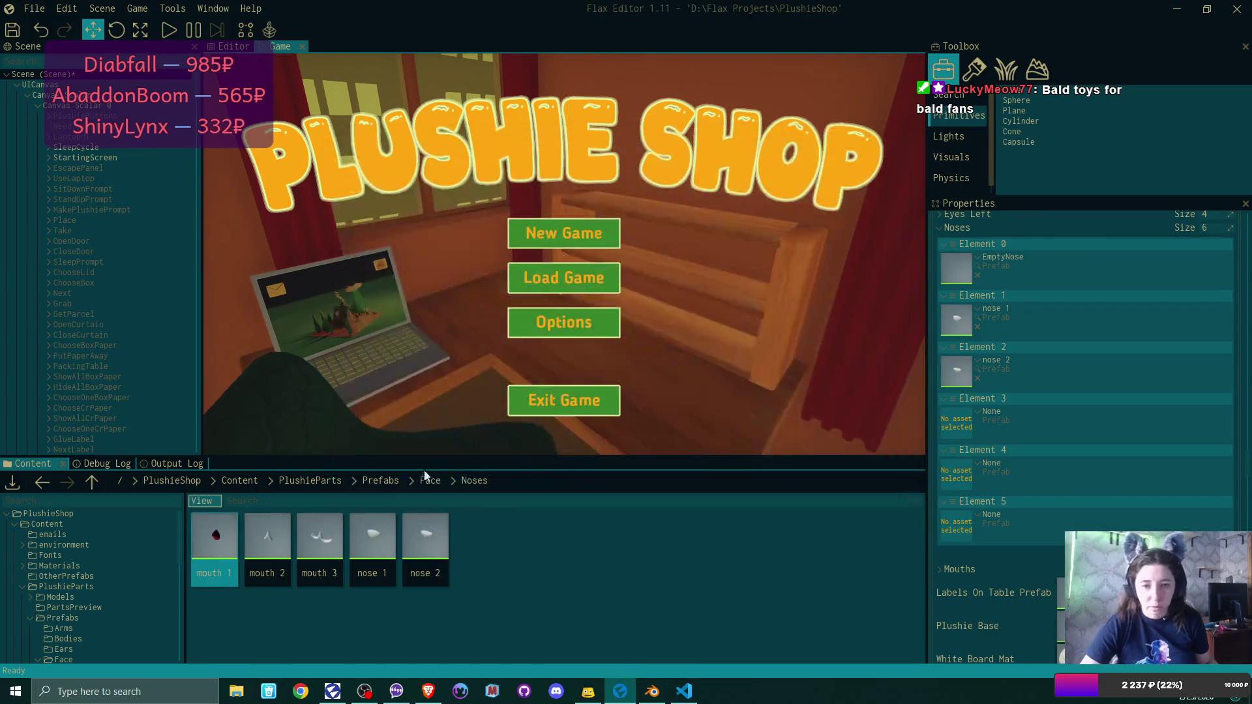
key("F2")
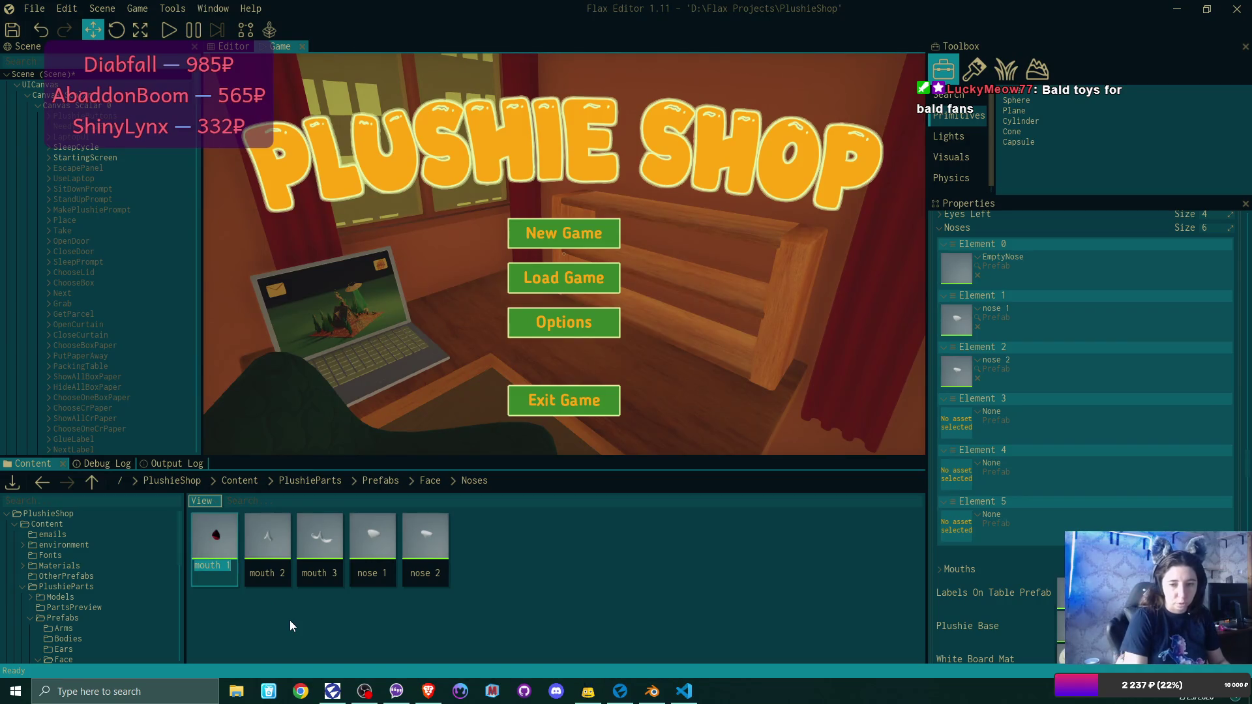
type("n")
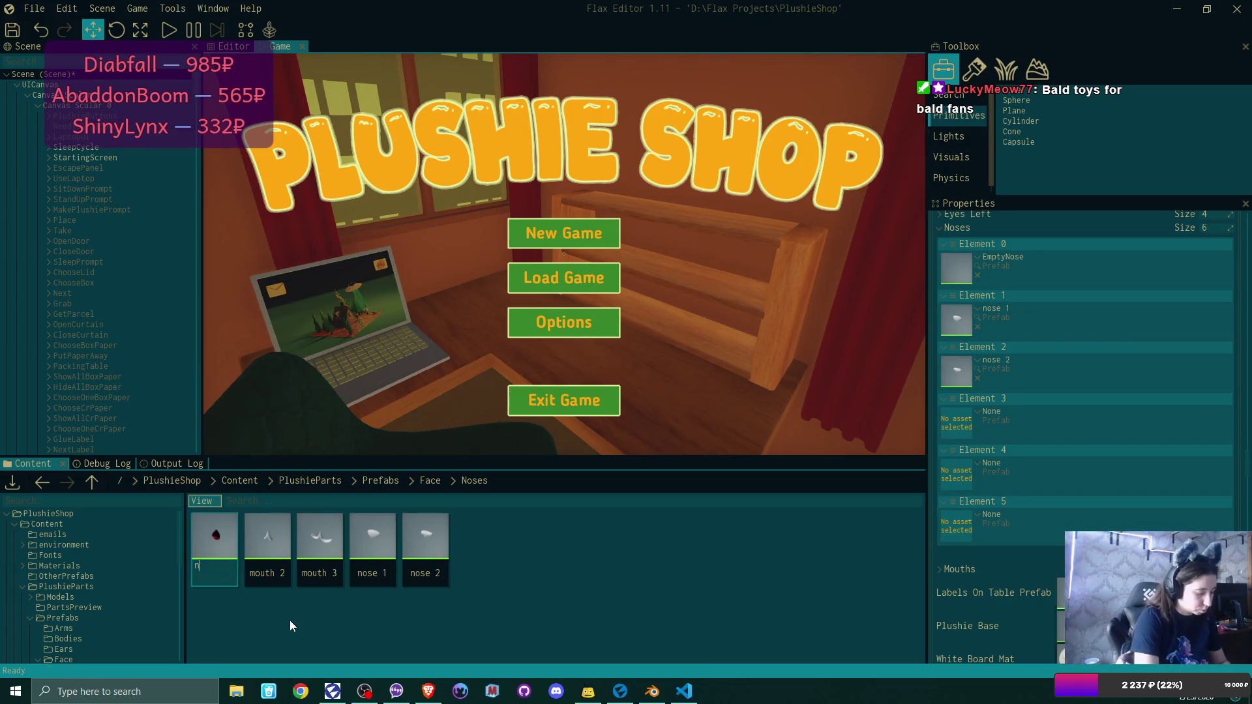
type("ose3")
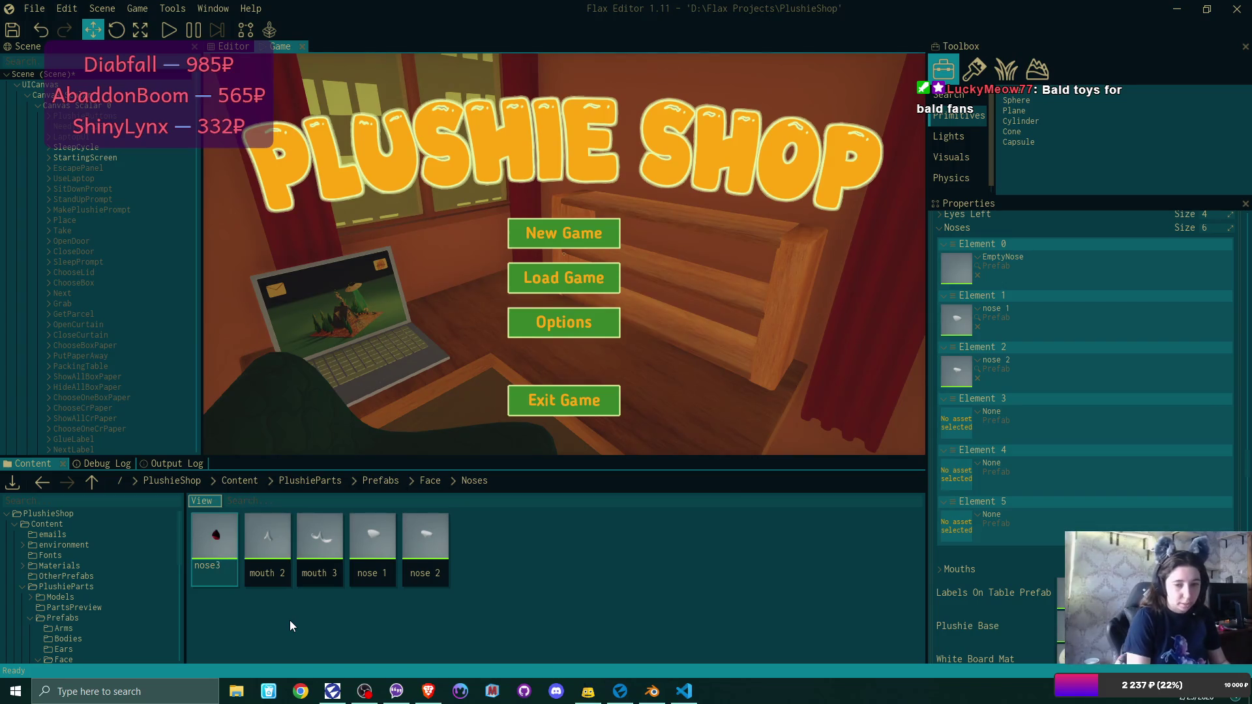
key("Return")
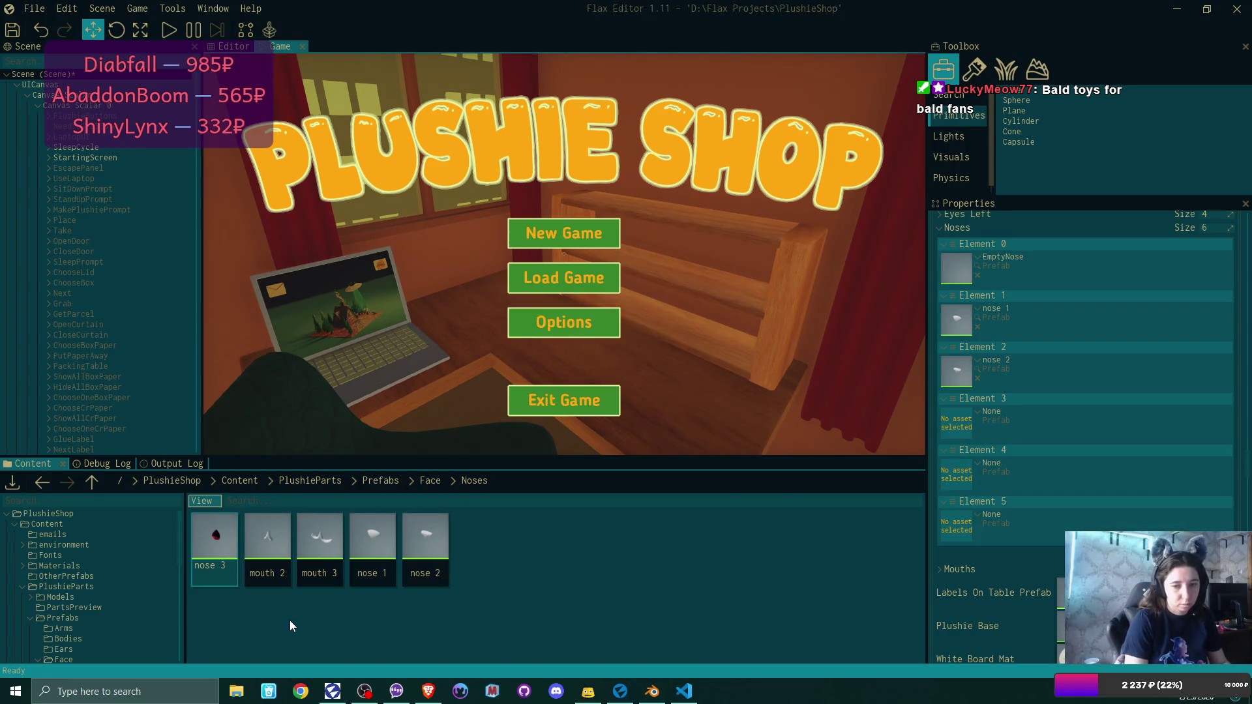
key("Left")
key("Left")
key("Left")
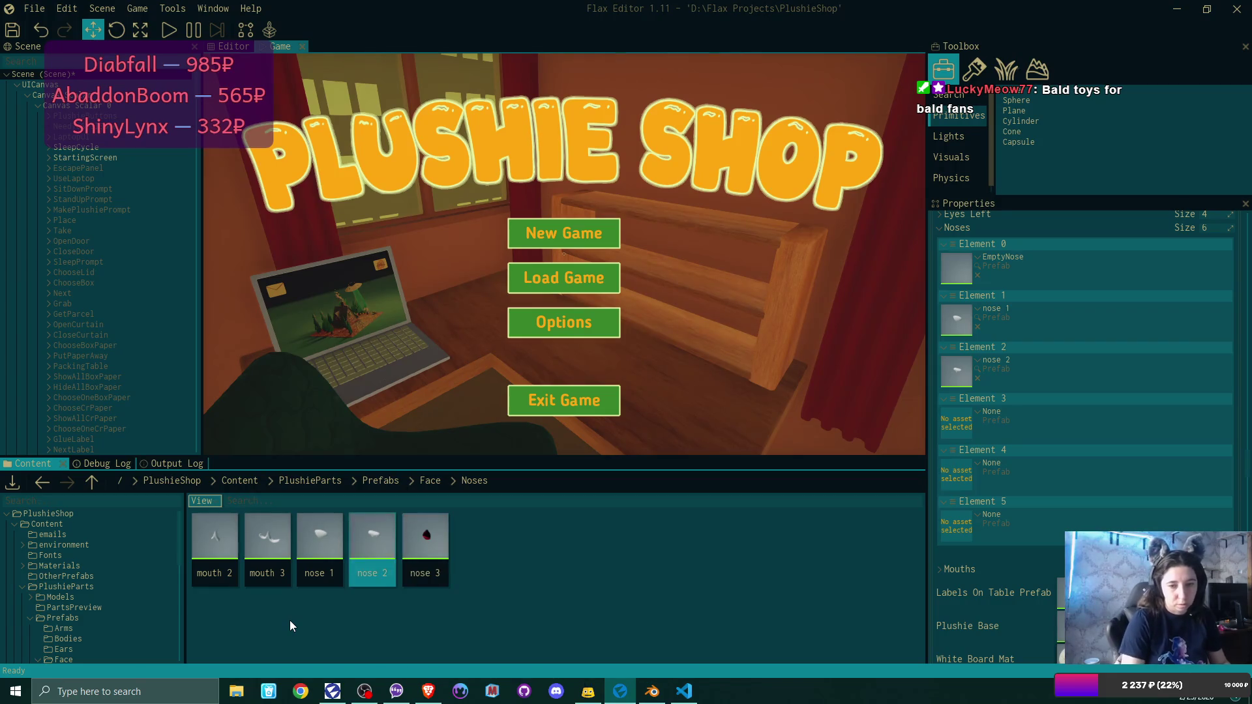
key("F2")
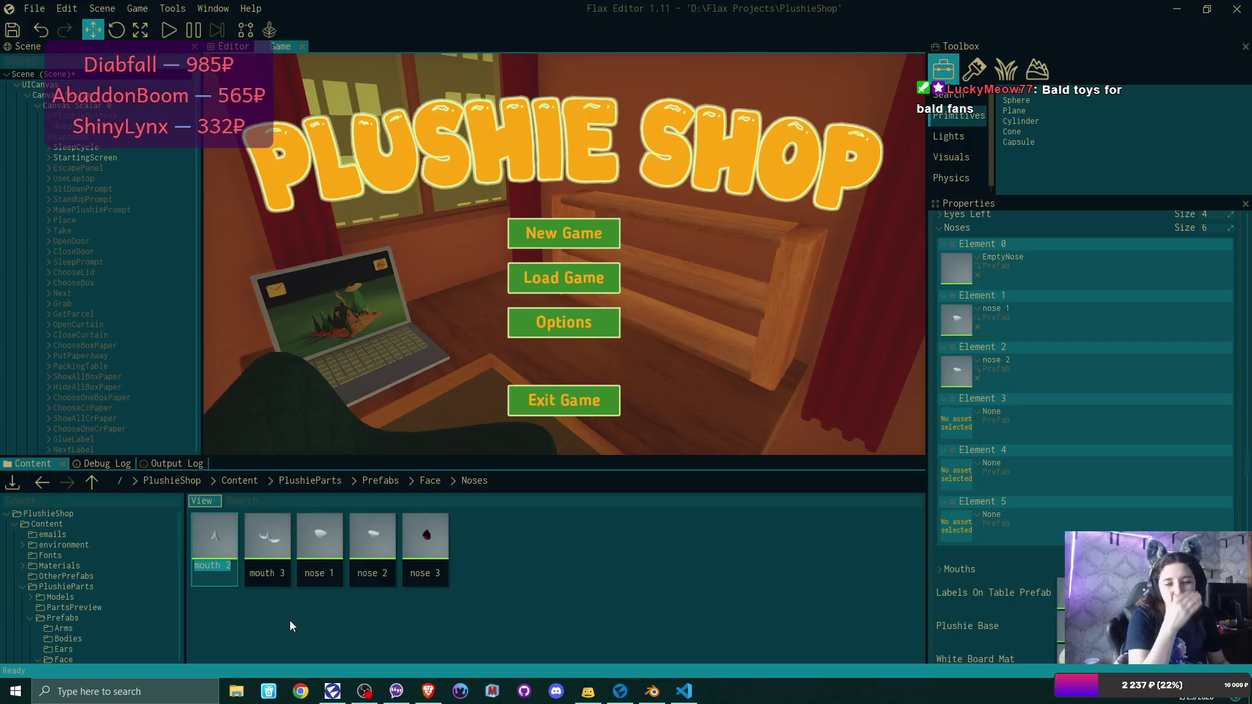
type("nose")
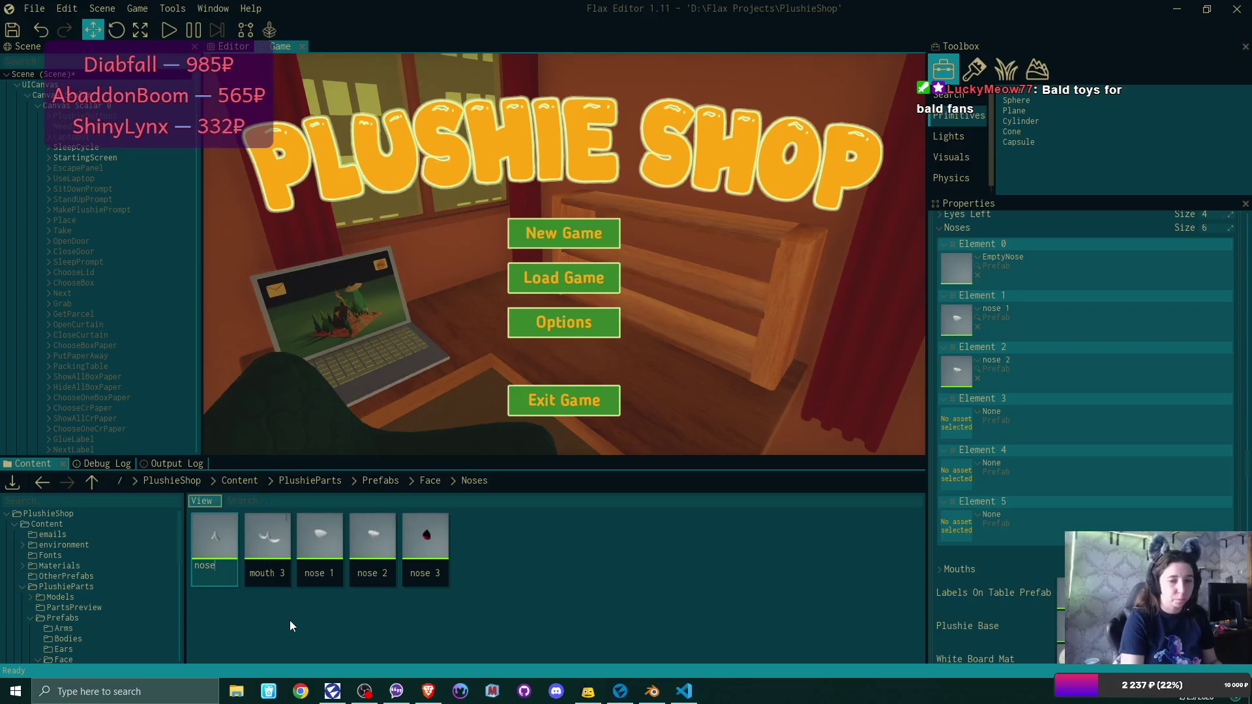
key("Escape")
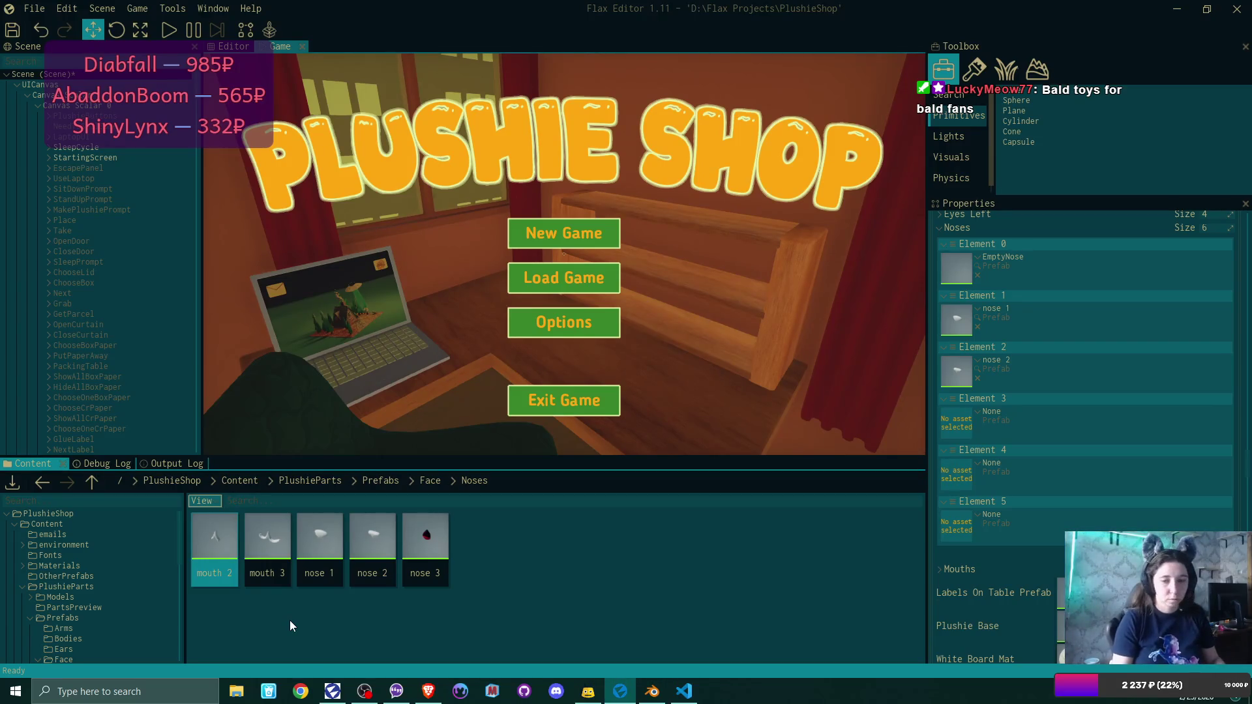
left_click(432, 581)
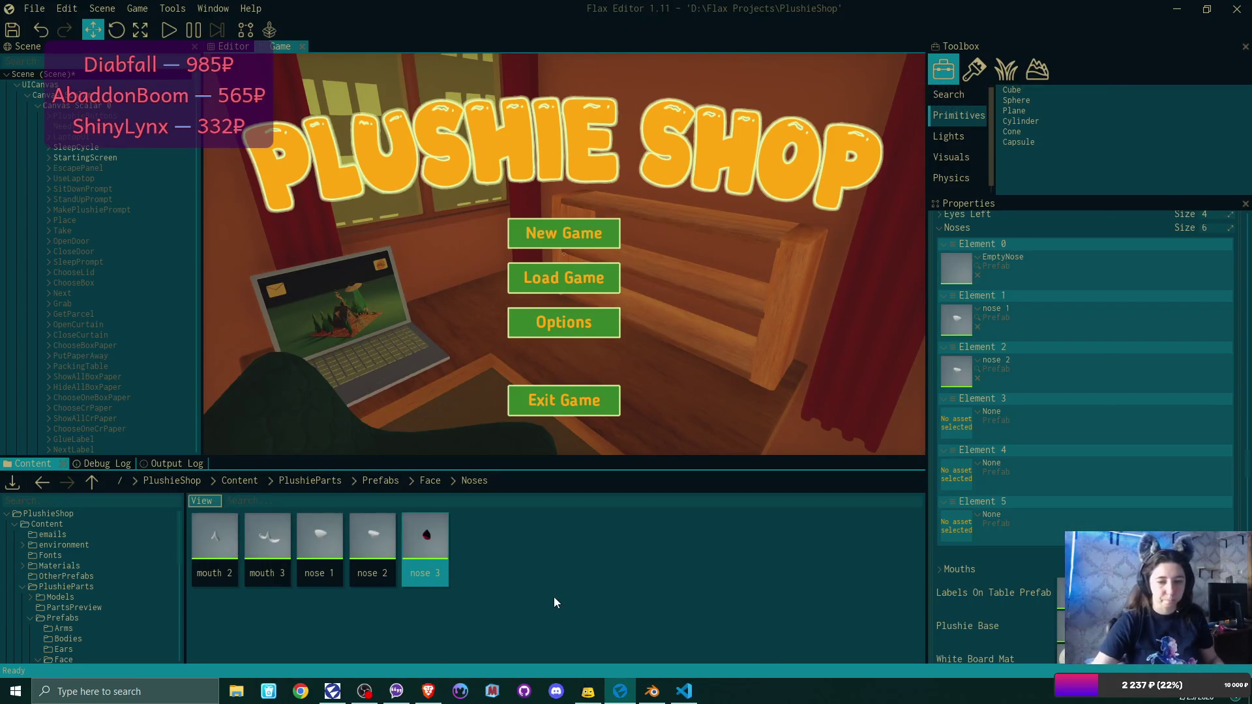
key("F2")
type("mou")
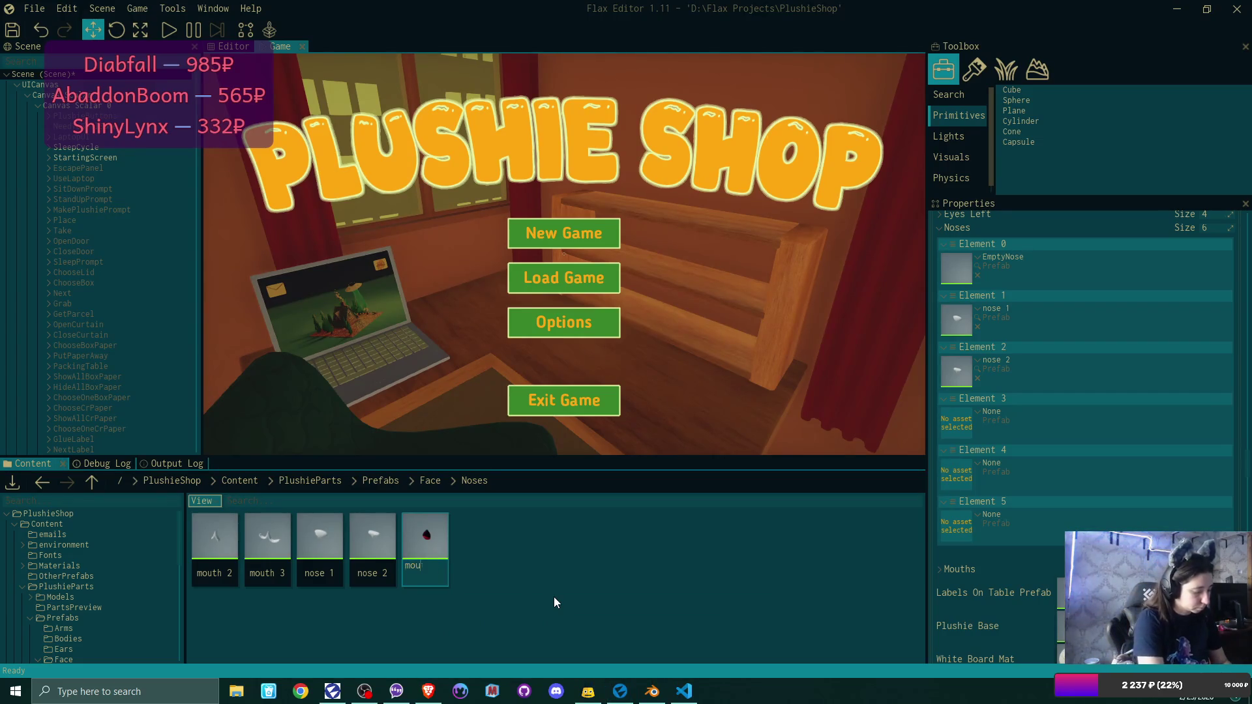
type("th 1")
key("Return")
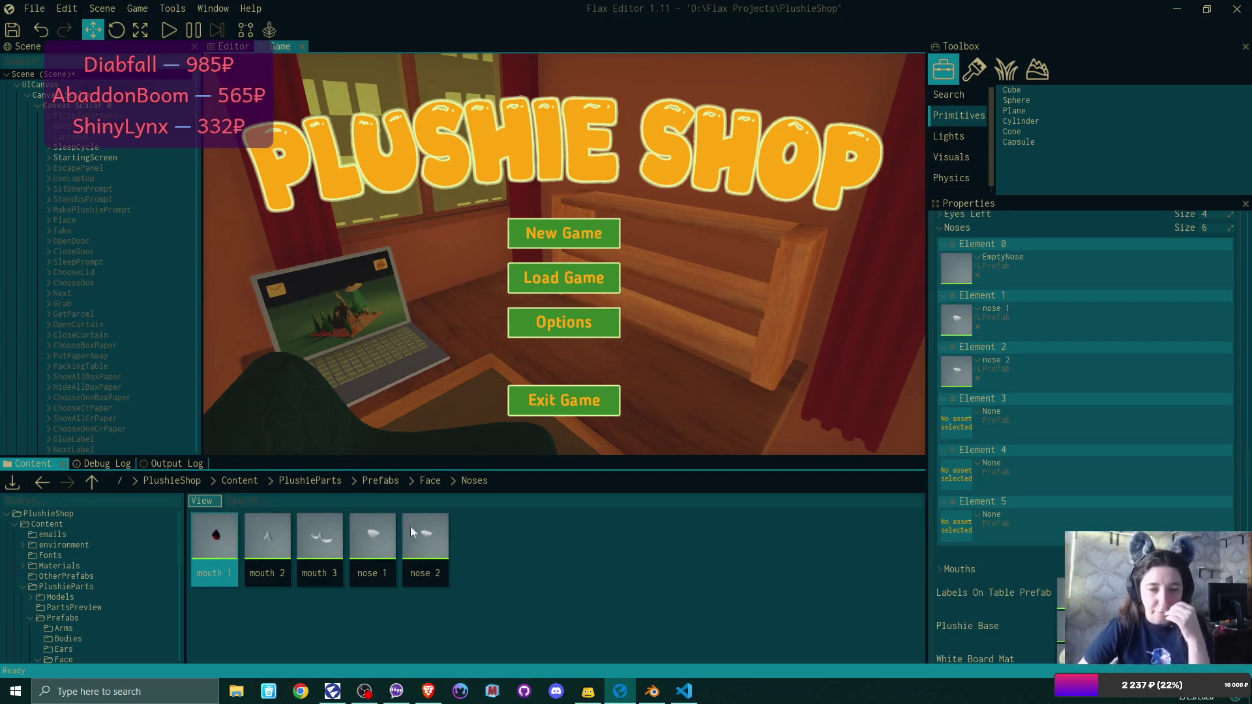
Retag the mouth 3 prefab root from mouth to nose.
double_click(321, 539)
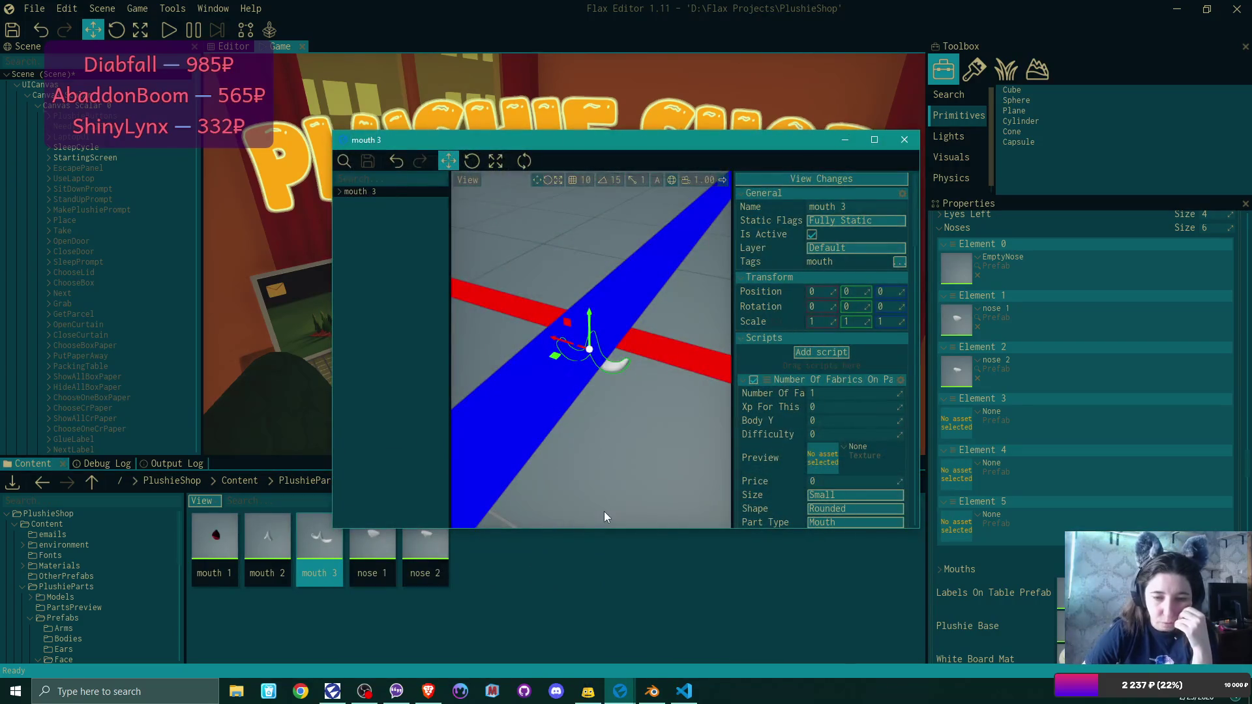
left_click(339, 190)
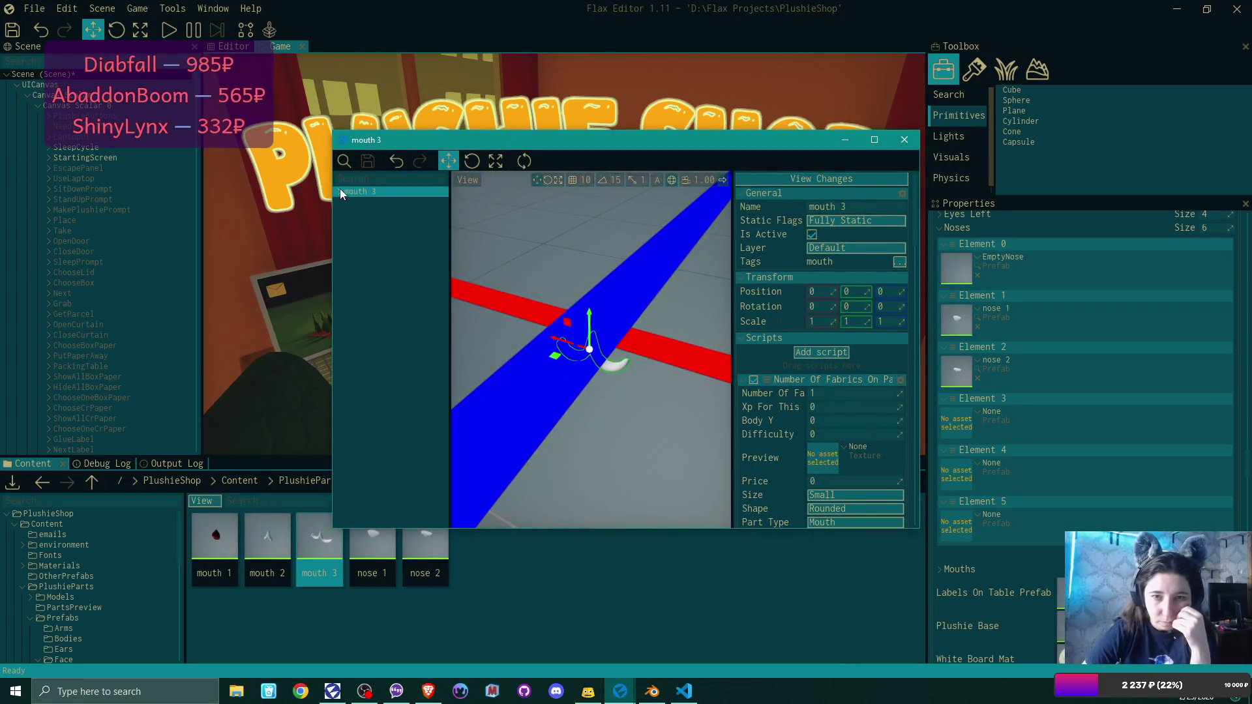
left_click(901, 262)
scroll(888, 384, "down", 3)
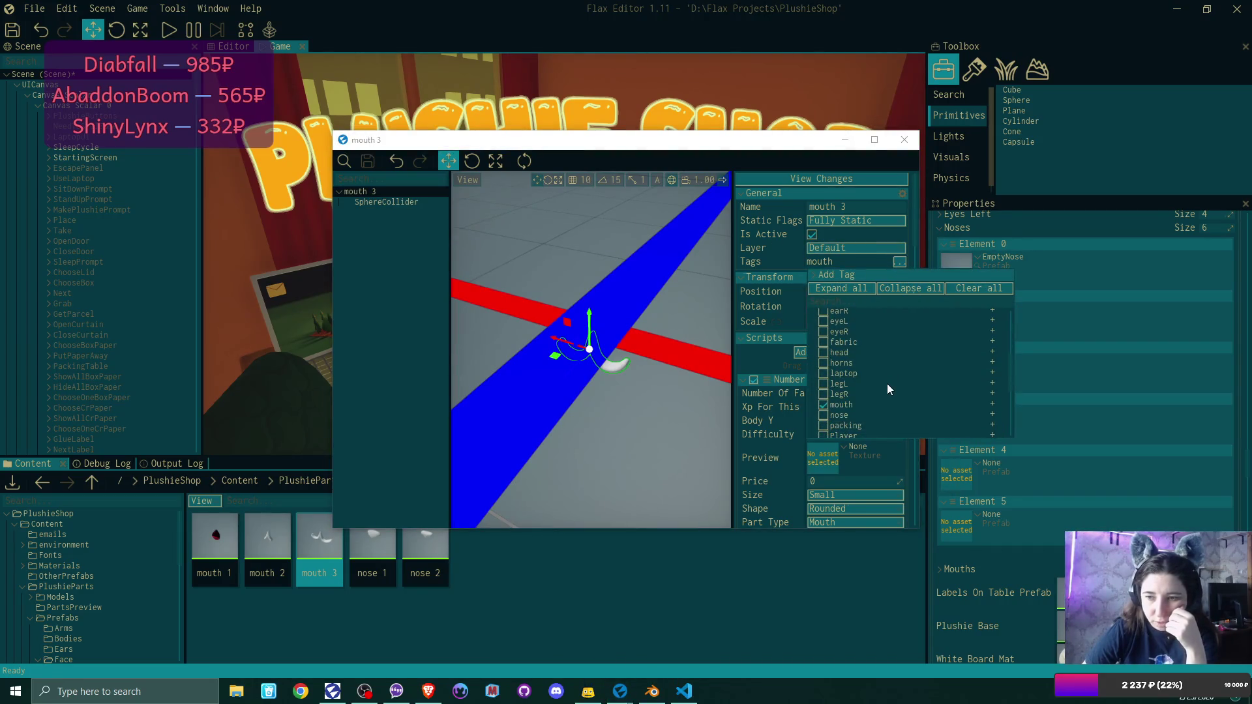
left_click(823, 405)
left_click(823, 415)
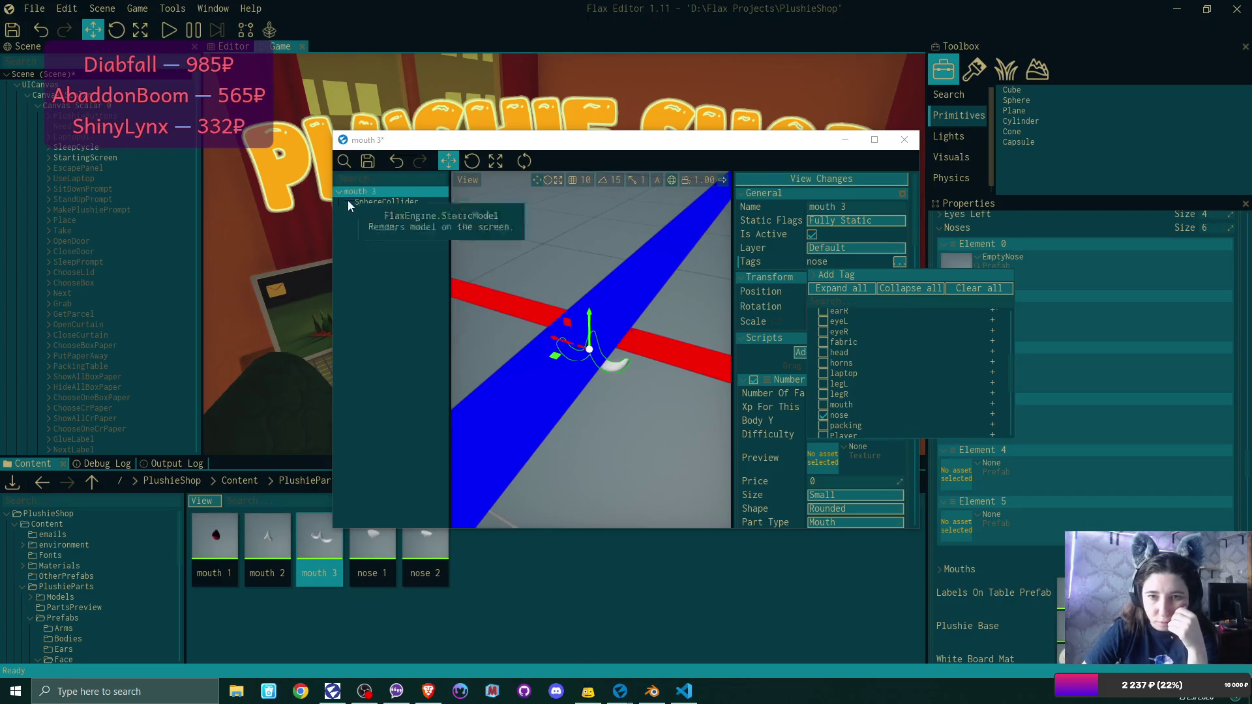
left_click(374, 203)
Retag the mouth 3 SphereCollider as nose and close the prefab.
left_click(374, 202)
left_click(908, 268)
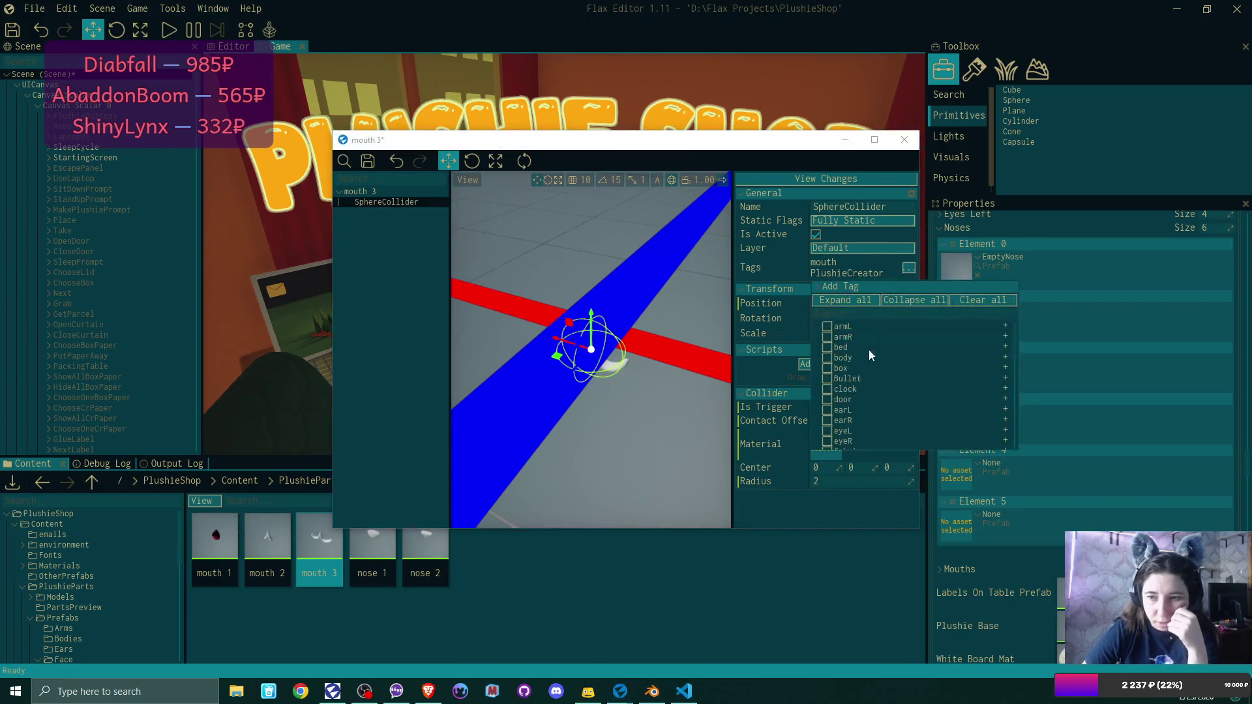
scroll(861, 378, "down", 3)
left_click(838, 416)
left_click(838, 428)
left_click(376, 176)
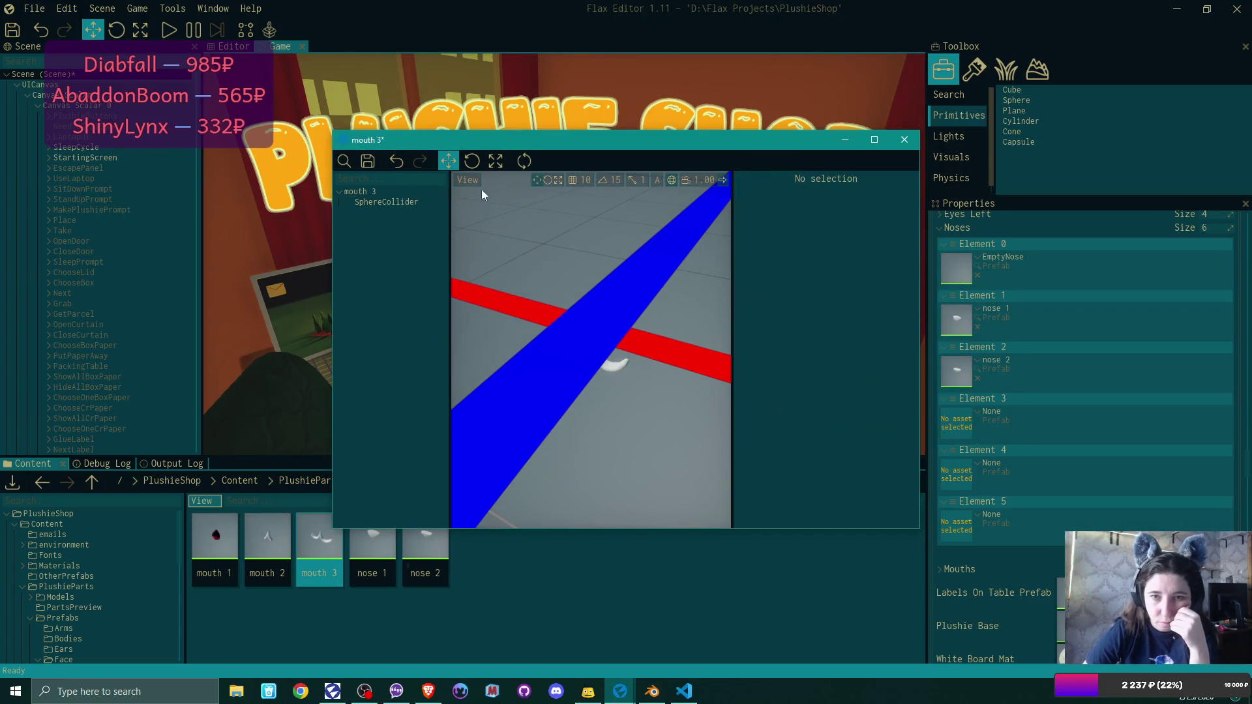
left_click(904, 140)
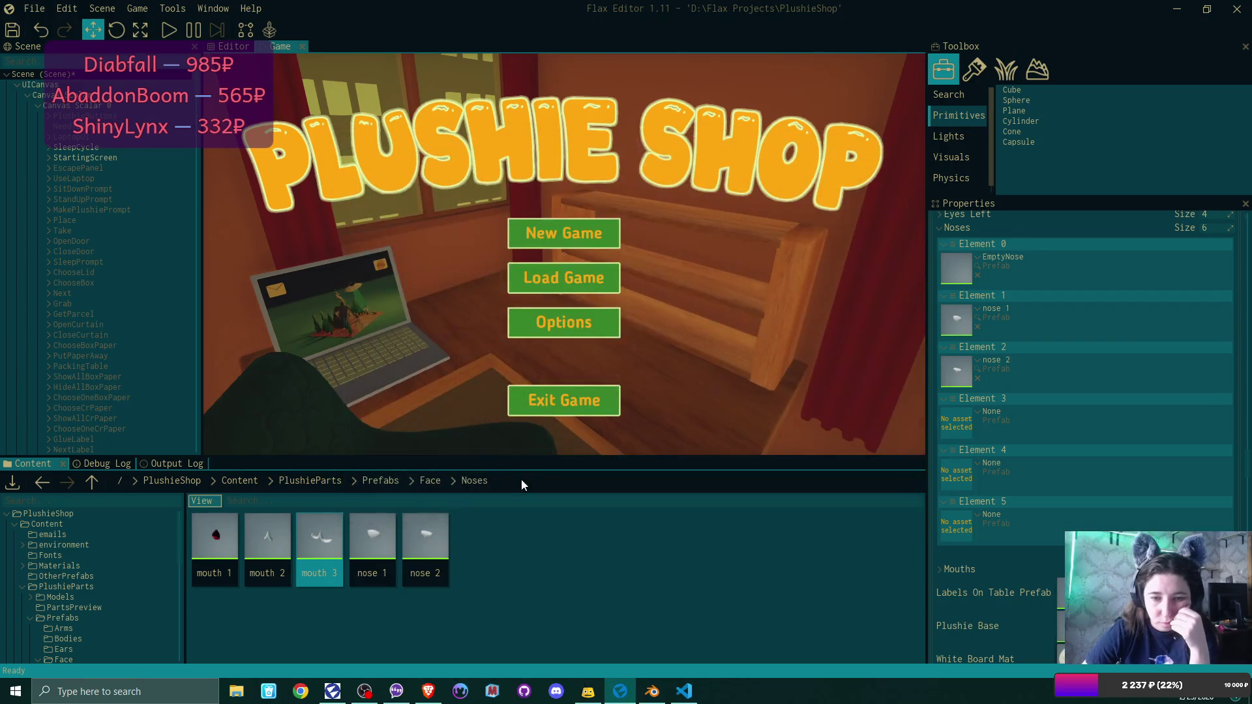
Retag the mouth 1 prefab root from mouth to nose.
double_click(226, 538)
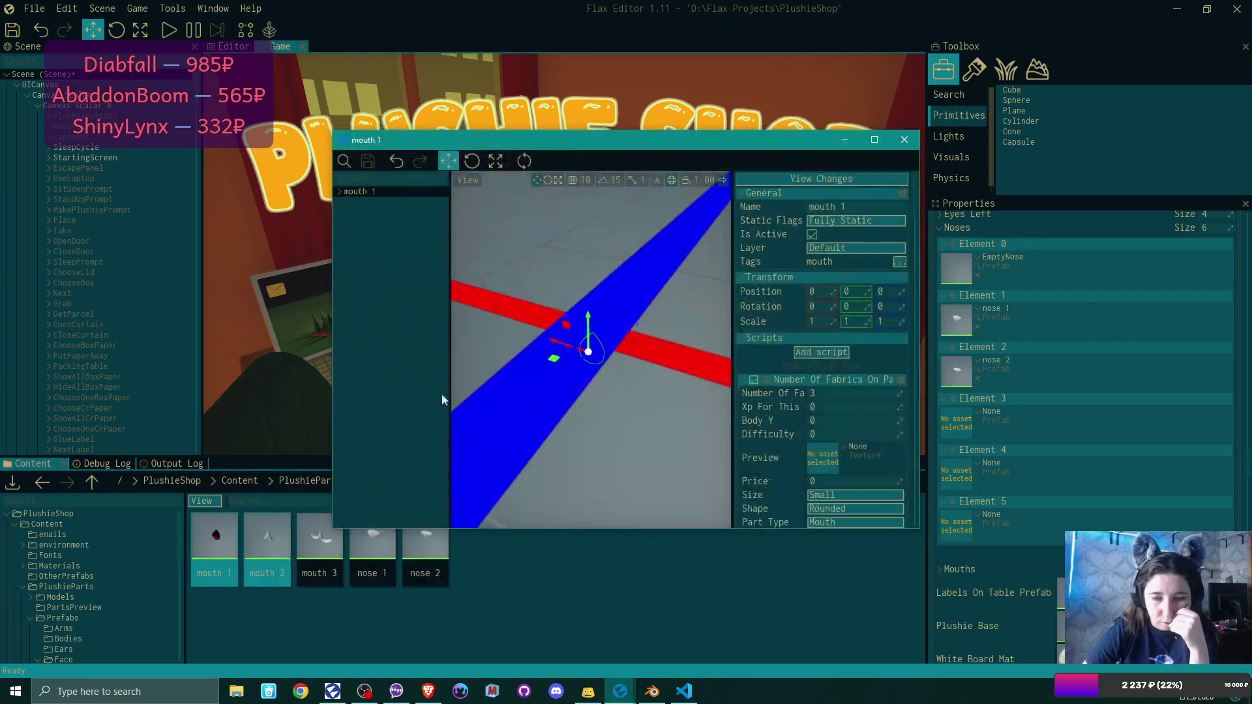
left_click(898, 261)
left_click(825, 405)
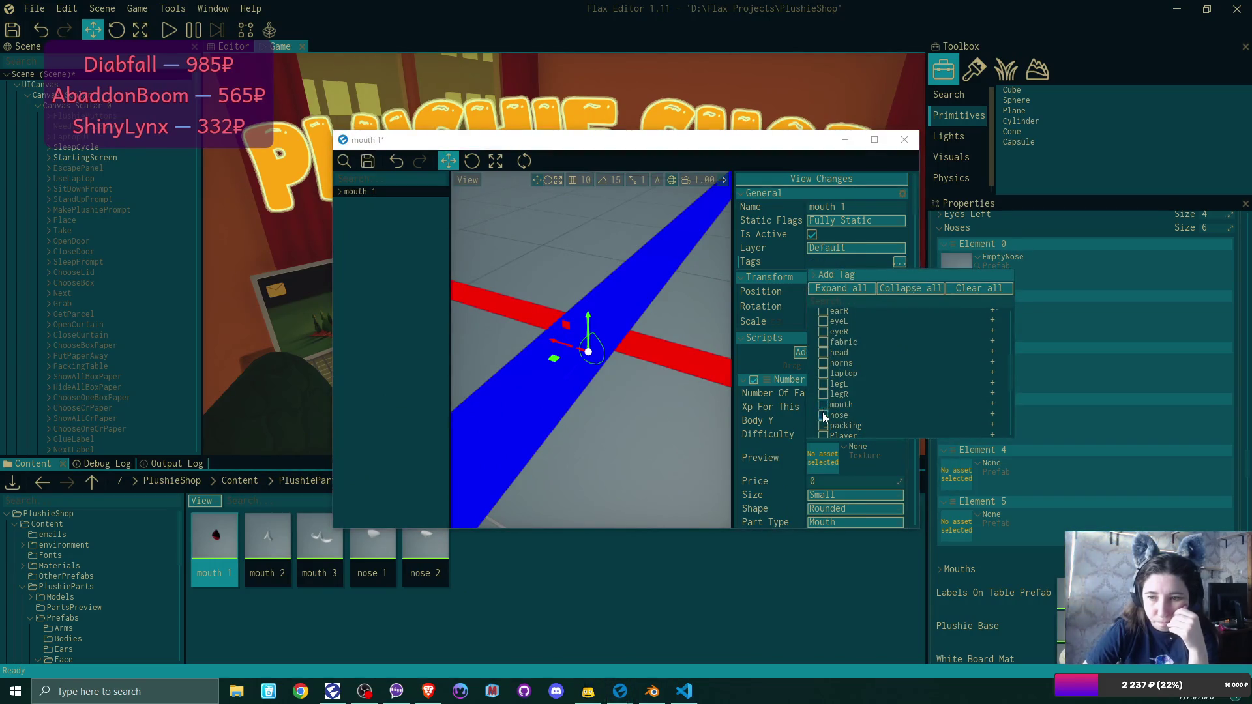
left_click(351, 194)
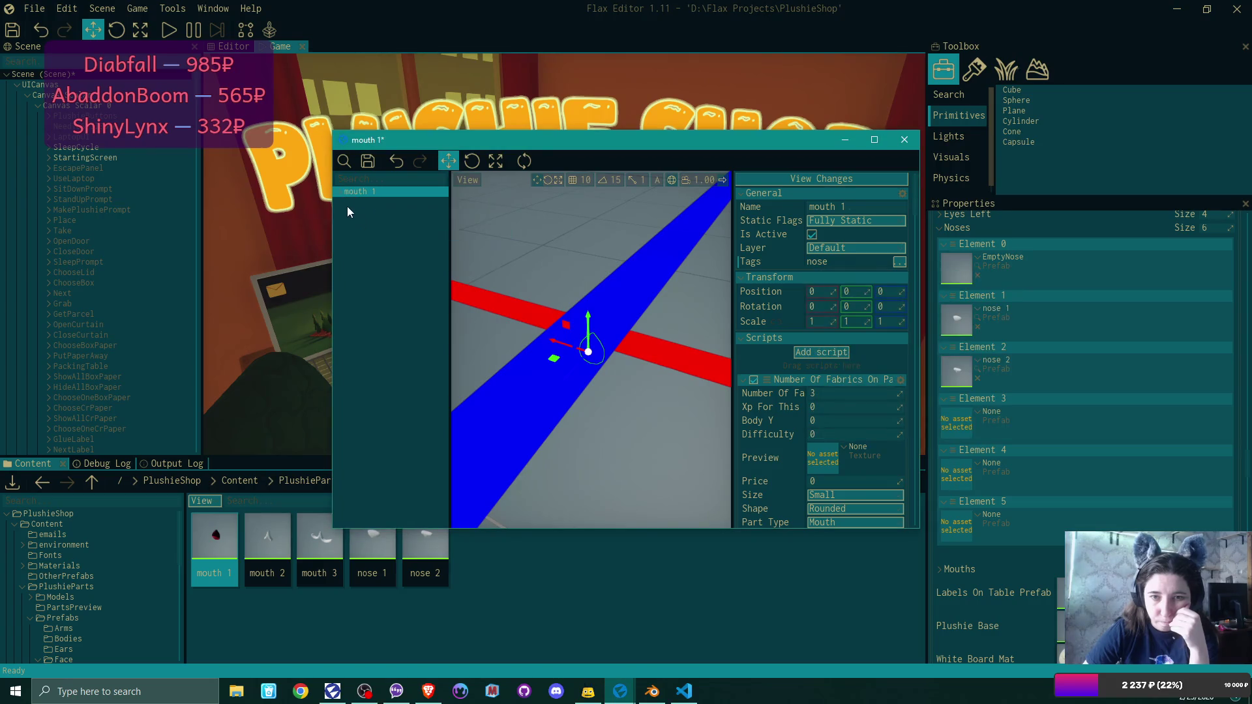
left_click(345, 204)
Retag the mouth 1 SphereCollider as nose and close the prefab.
left_click(339, 193)
left_click(370, 201)
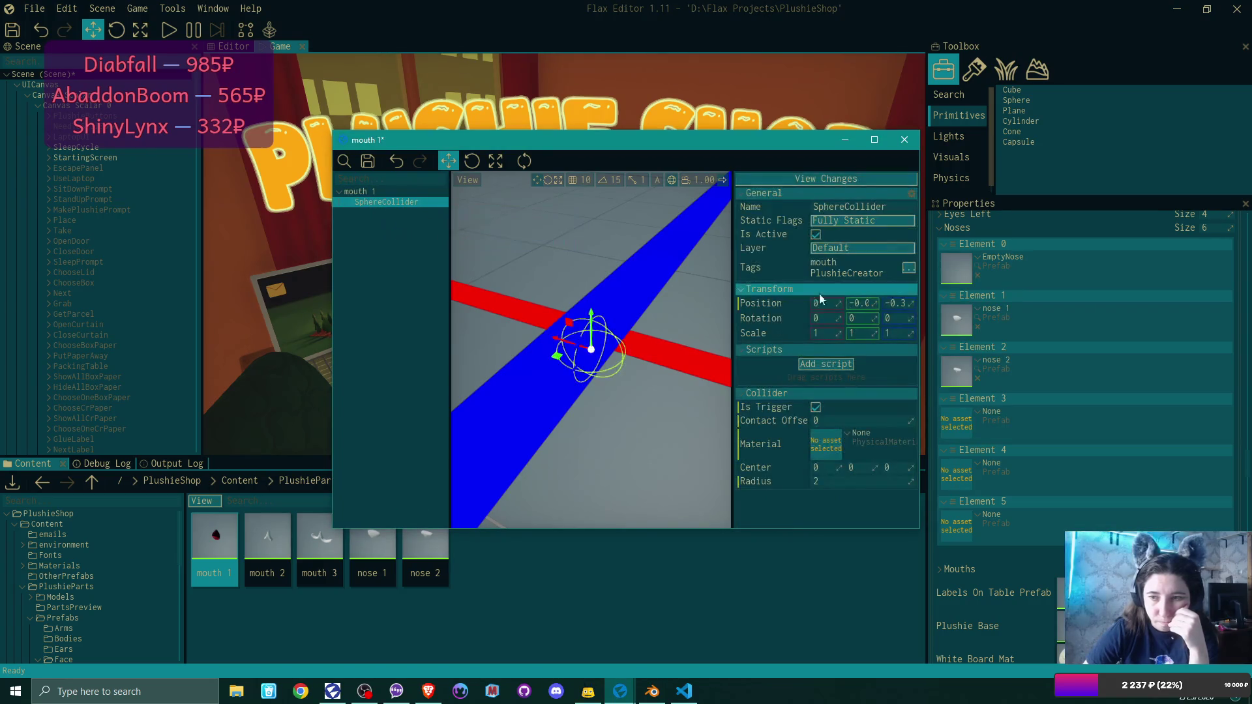
left_click(910, 268)
scroll(872, 402, "down", 5)
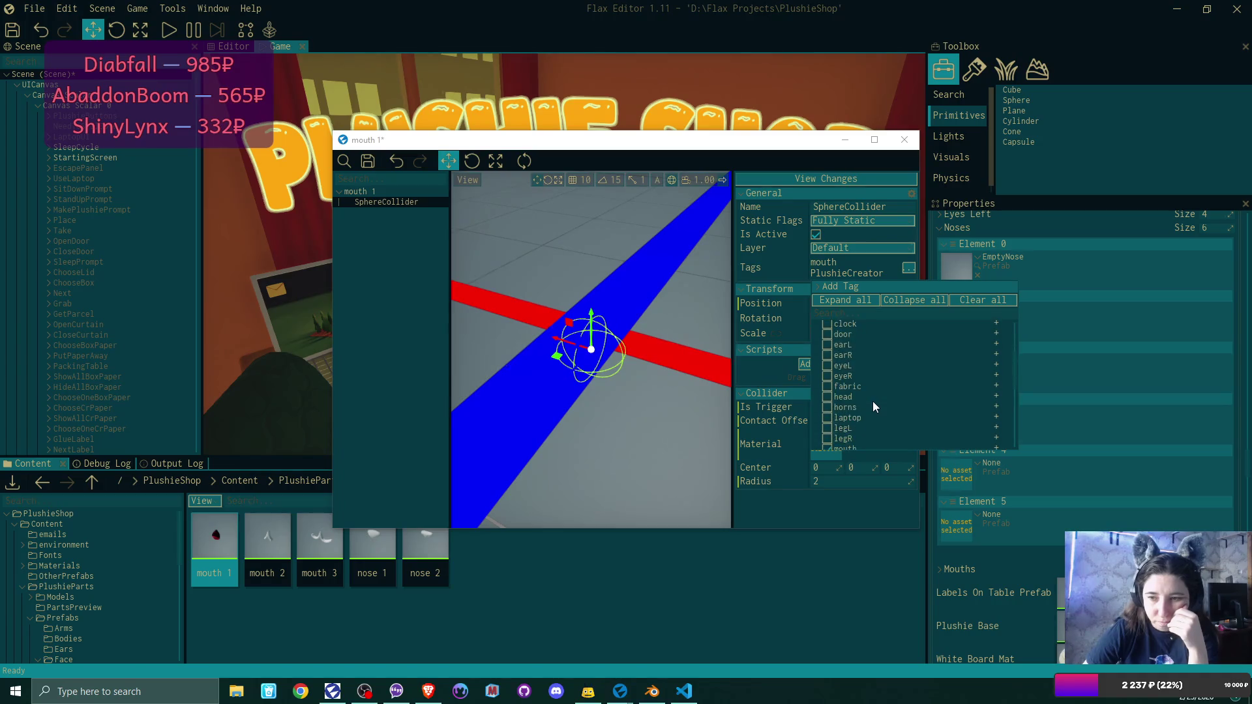
left_click(827, 385)
left_click(827, 385)
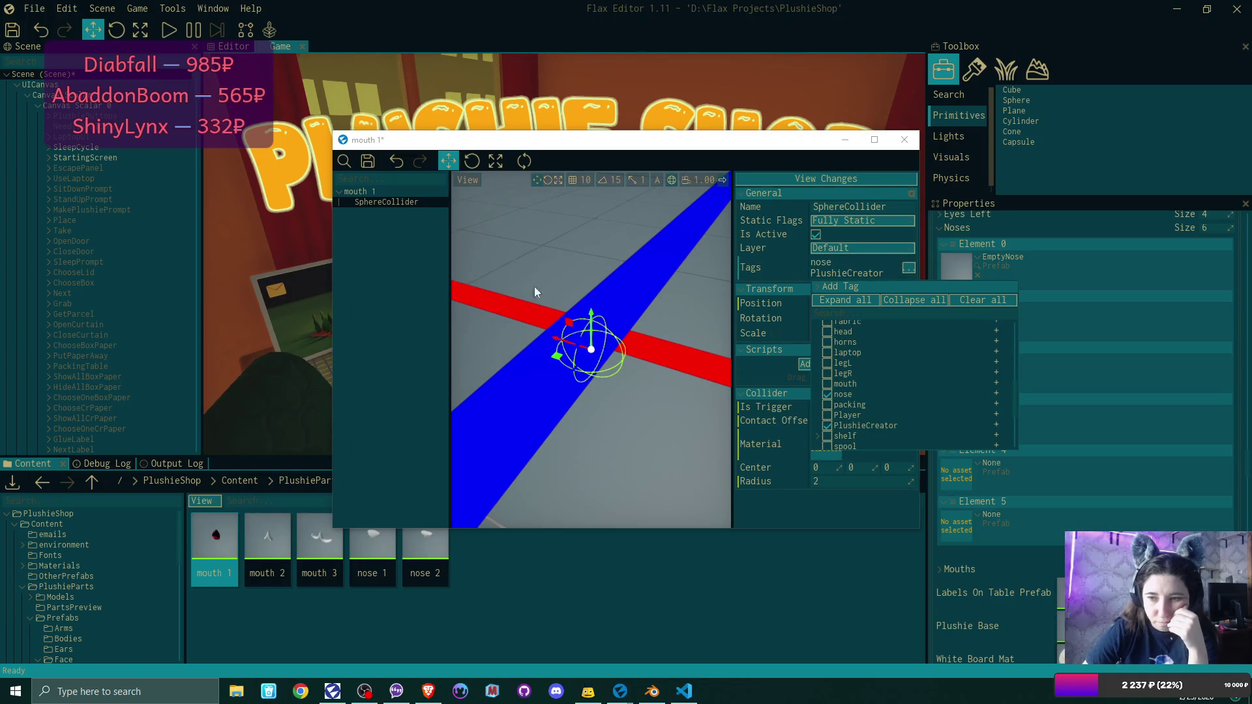
left_click(365, 163)
left_click(905, 139)
Retag mouth 2 and its SphereCollider from mouth to nose, save, and close the prefab.
double_click(272, 541)
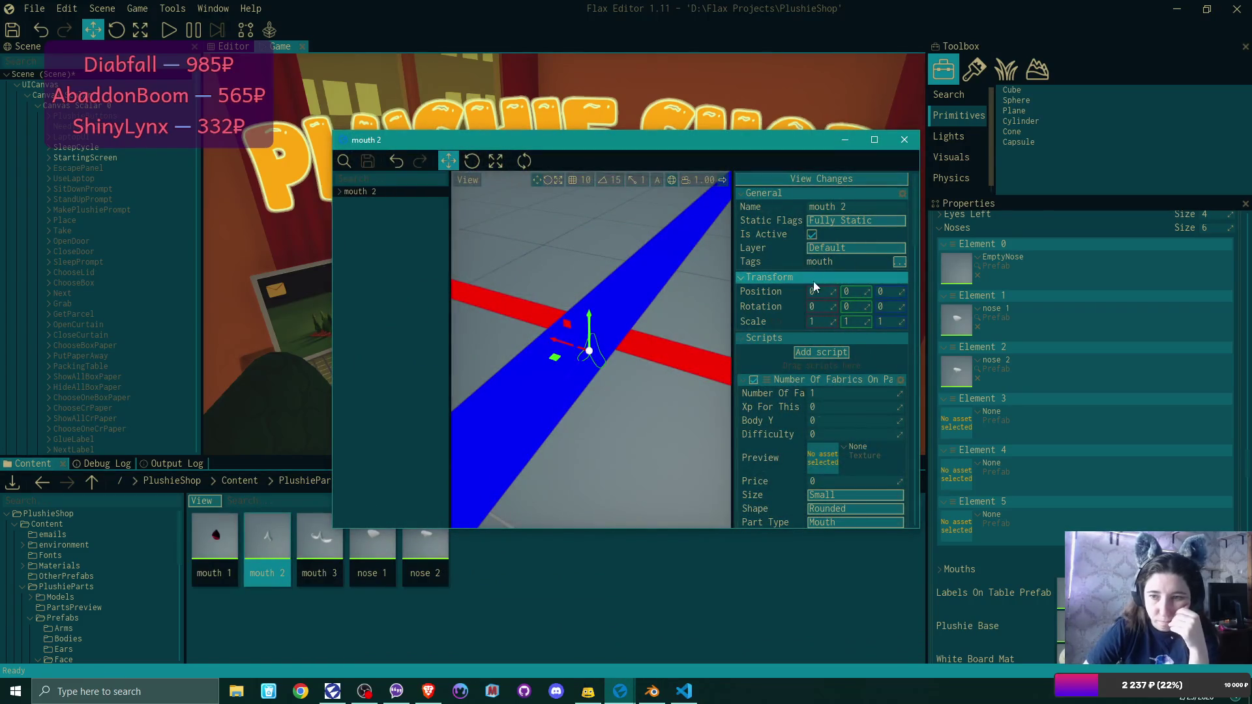
left_click(900, 262)
scroll(877, 390, "down", 3)
left_click(823, 405)
left_click(823, 415)
left_click(371, 161)
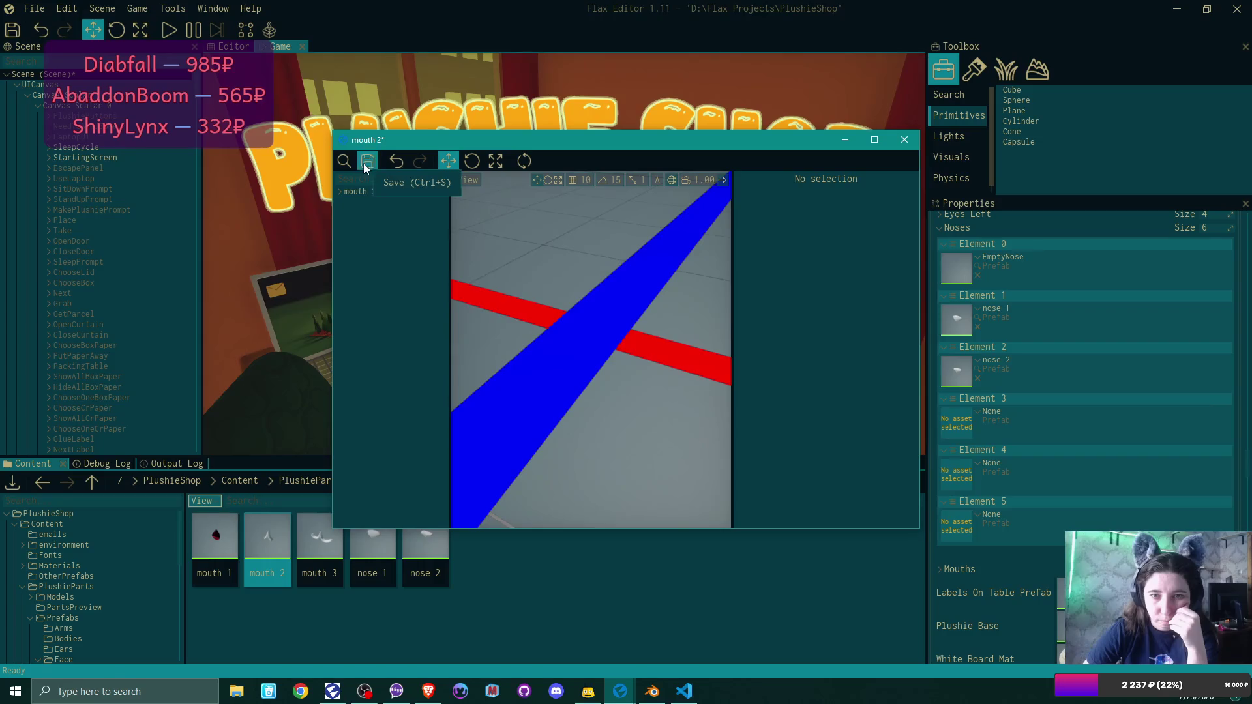
left_click(386, 205)
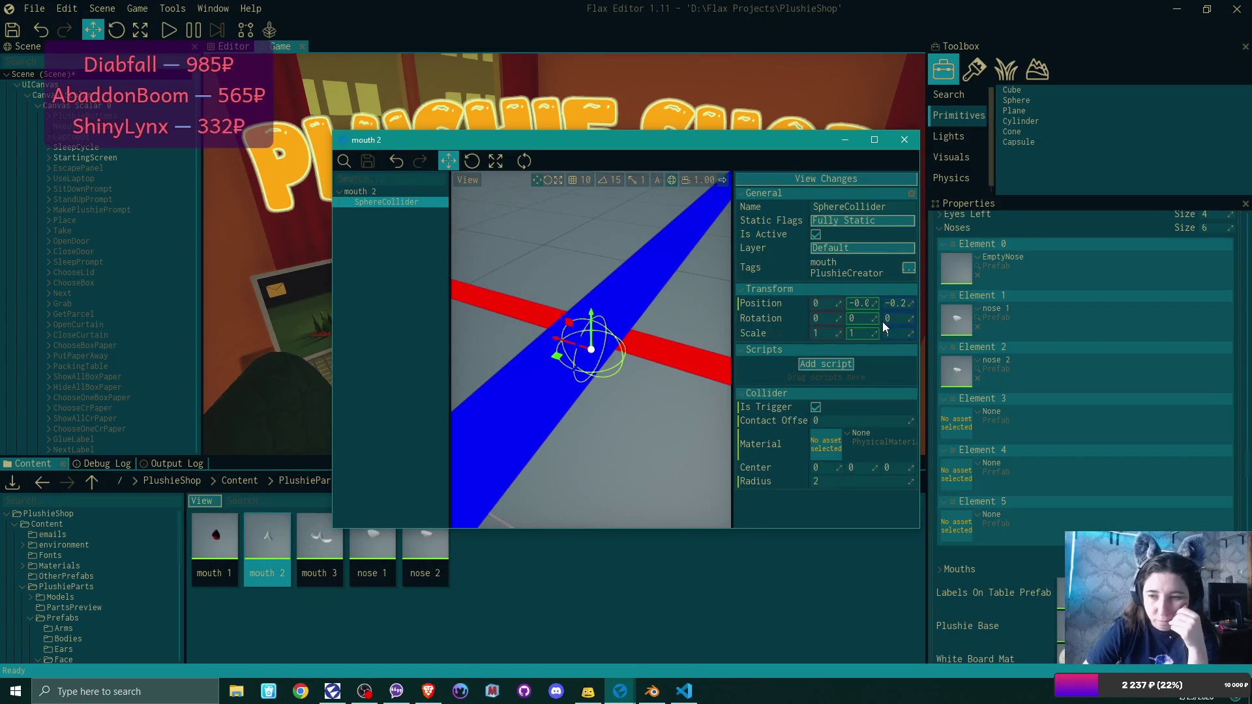
left_click(909, 268)
scroll(832, 398, "down", 2)
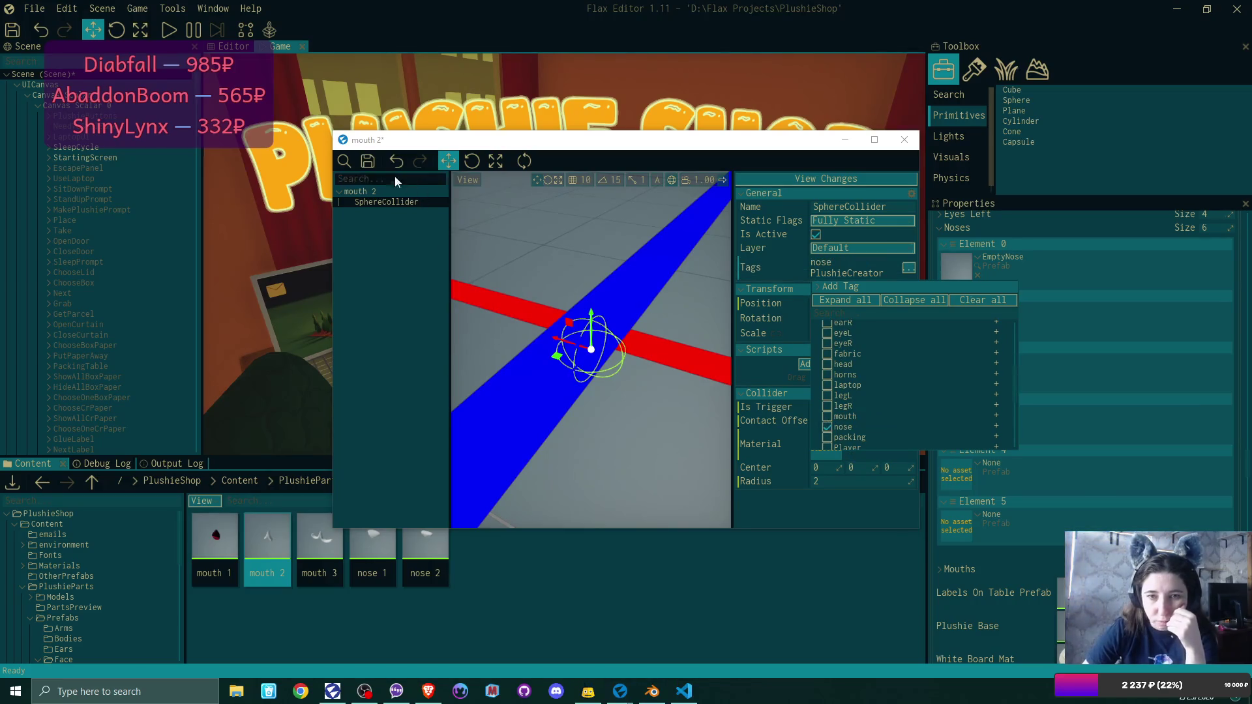
left_click(368, 163)
left_click(912, 143)
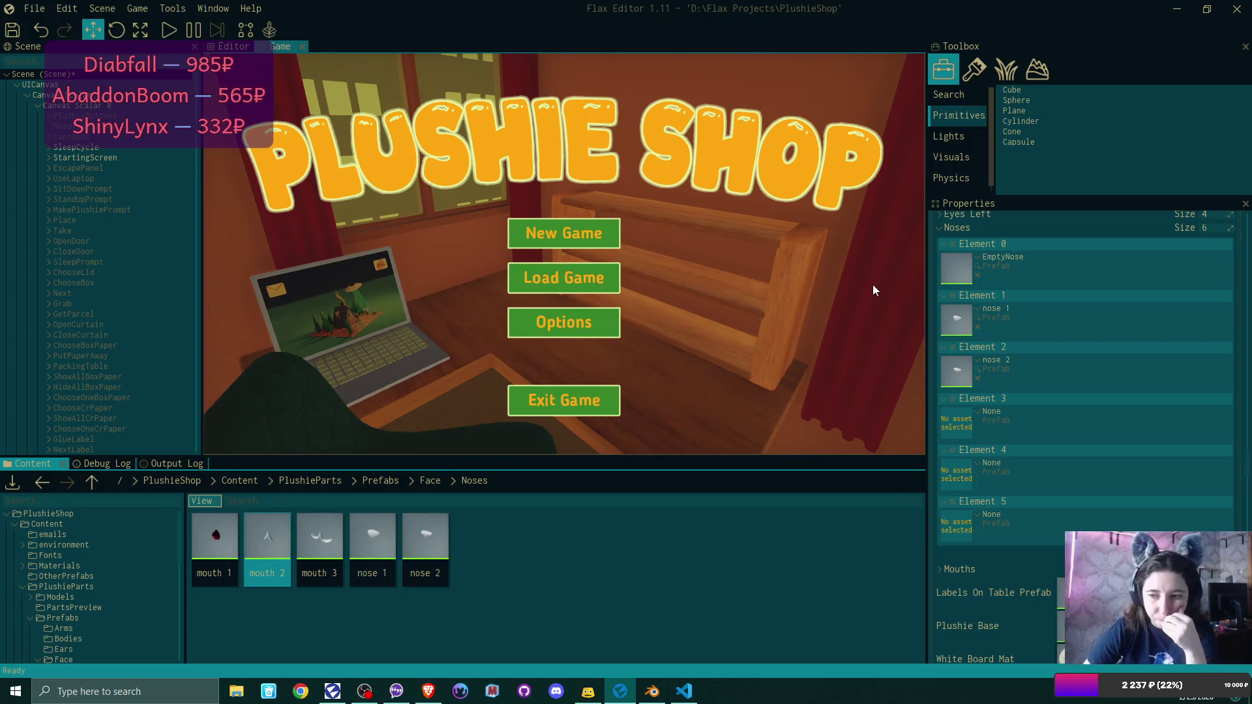
Fill Noses Elements 3–5 with the mouth 1, mouth 3 and mouth 2 prefabs.
left_click(221, 544)
left_click_drag(220, 544, 957, 421)
mouse_move(320, 538)
left_mouse_down()
mouse_move(888, 466)
mouse_move(977, 478)
mouse_move(966, 481)
left_mouse_up()
mouse_move(339, 545)
left_mouse_down()
mouse_move(969, 538)
mouse_move(962, 547)
left_mouse_up()
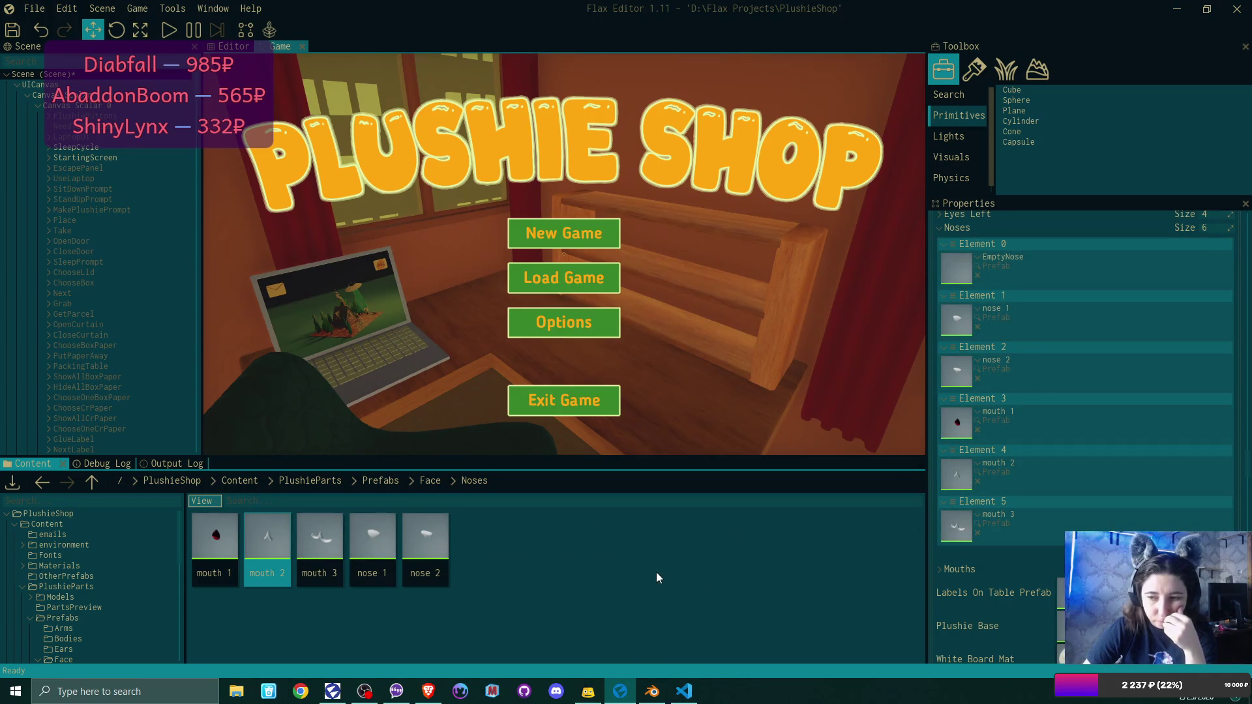
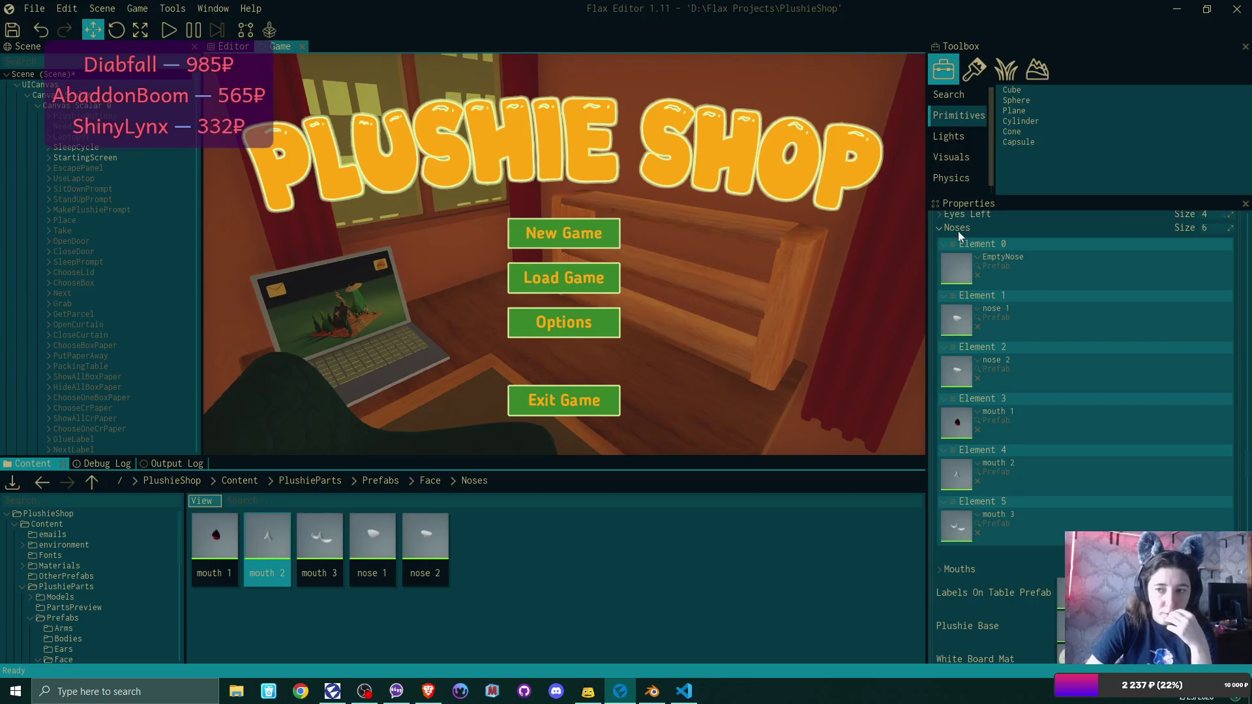
Collapse the Noses list, show the Debug Log, and start play mode.
left_click(940, 228)
left_click(93, 464)
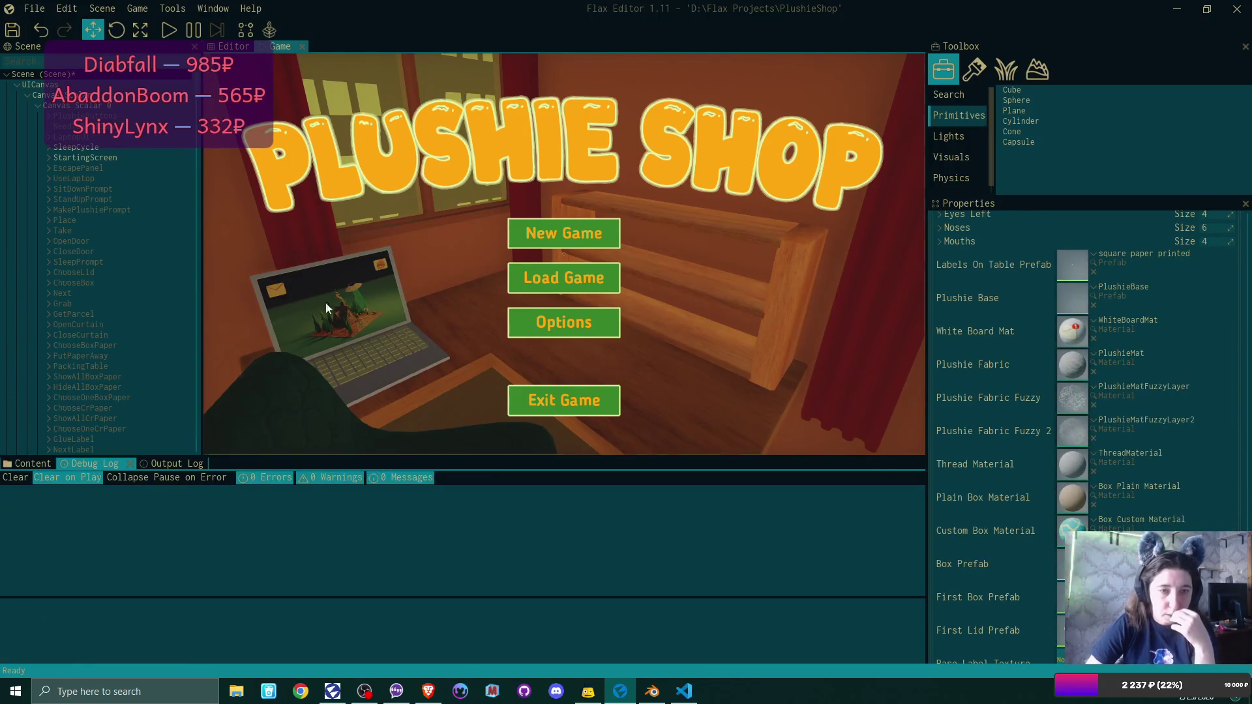
left_click(40, 10)
left_click(167, 178)
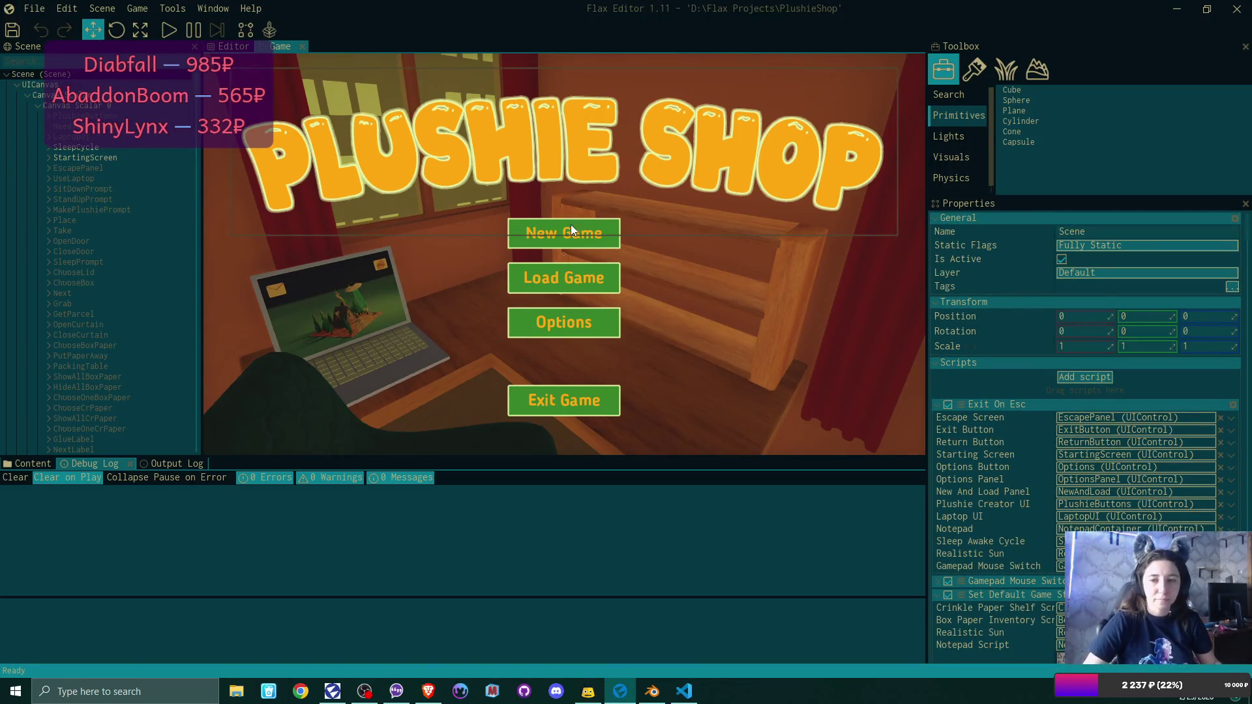
left_click(169, 30)
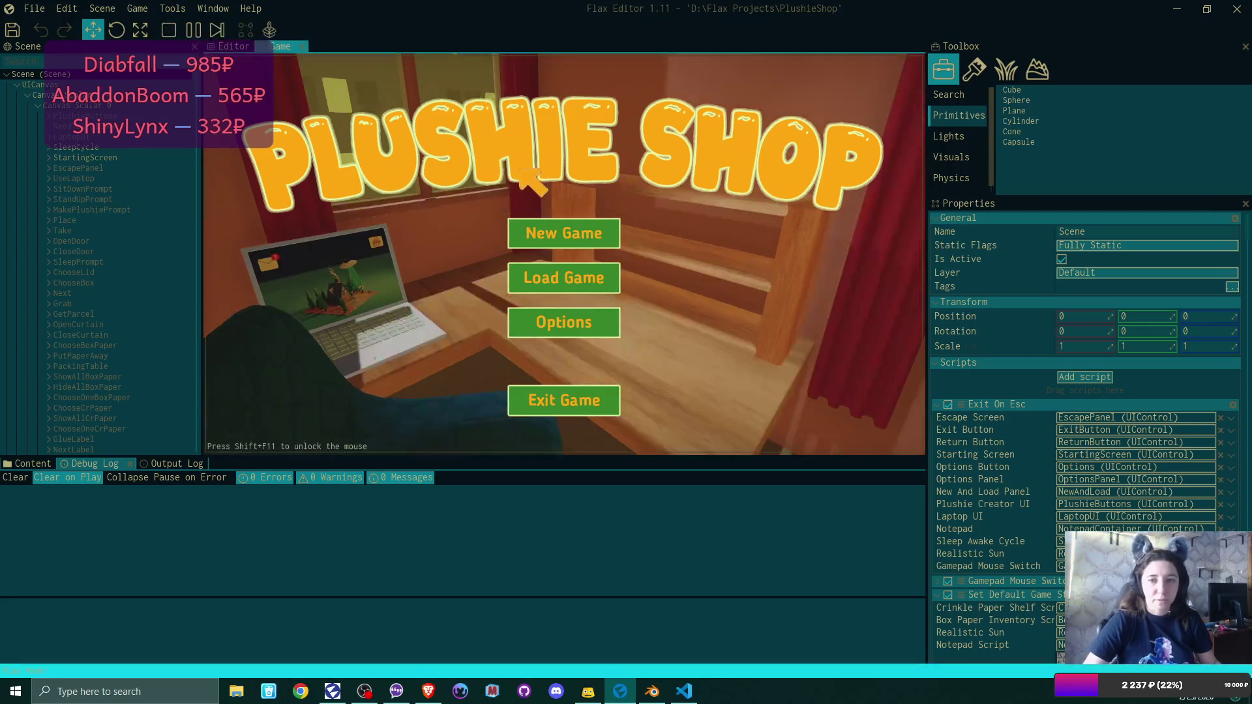
Start a new game in the first save slot, overwriting the existing save.
left_click(592, 235)
left_click(595, 240)
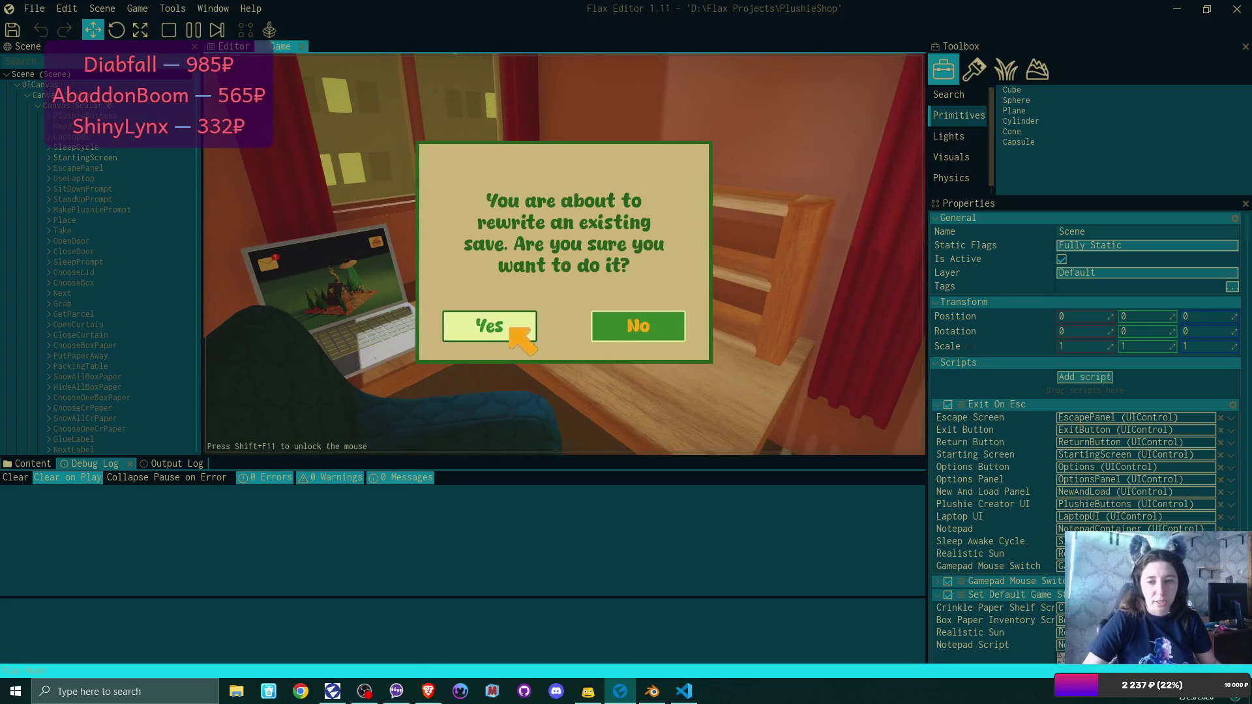
left_click(510, 328)
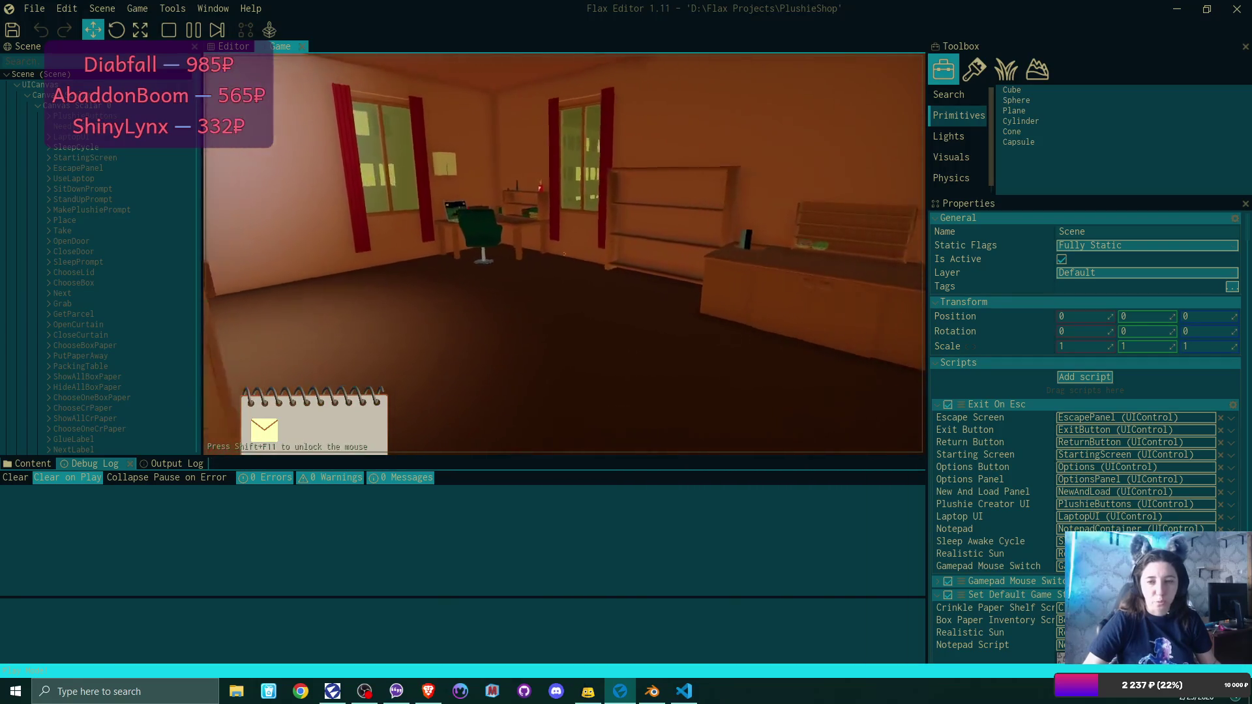
Walk to the desk, sit down, and open the laptop's email inbox.
key("w")
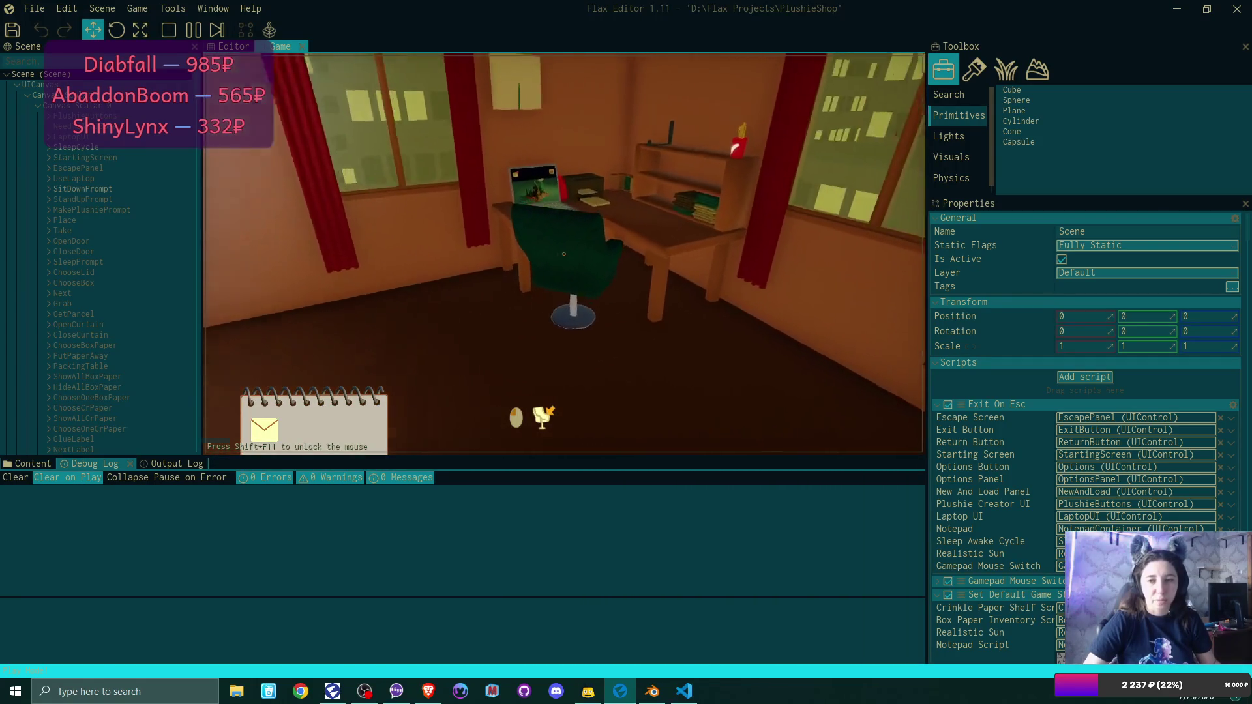
key("w")
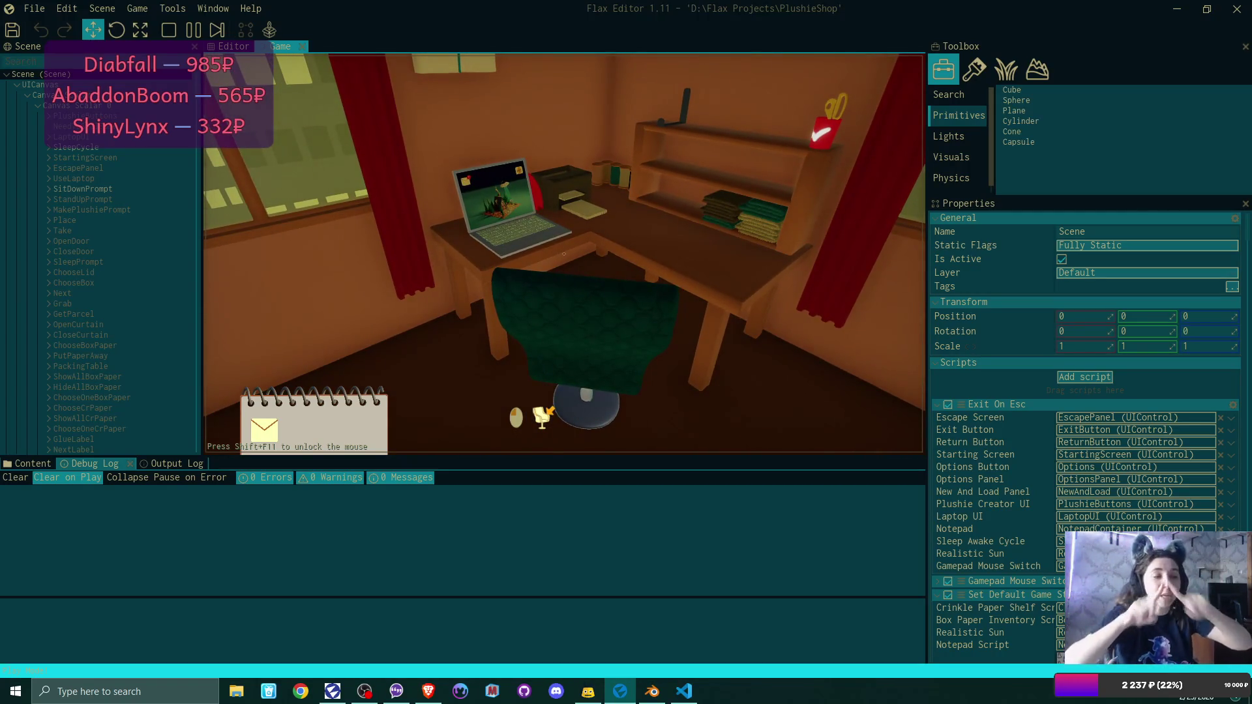
left_click(564, 254)
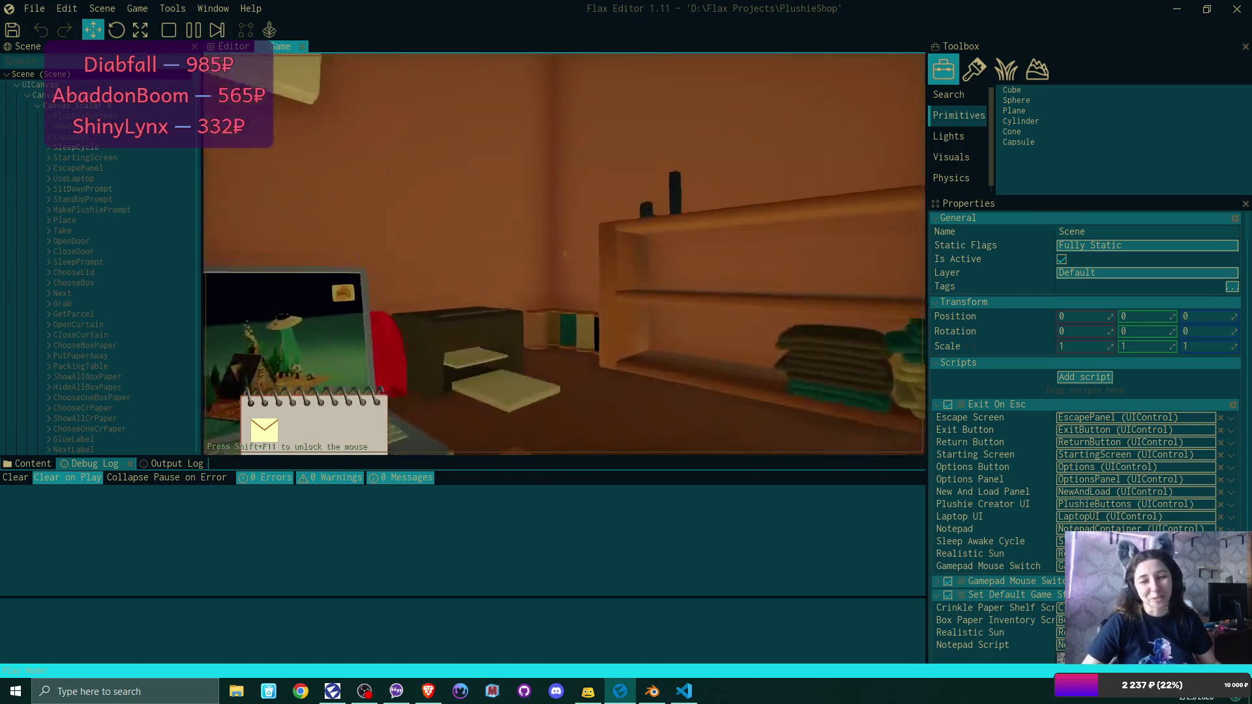
left_click(301, 109)
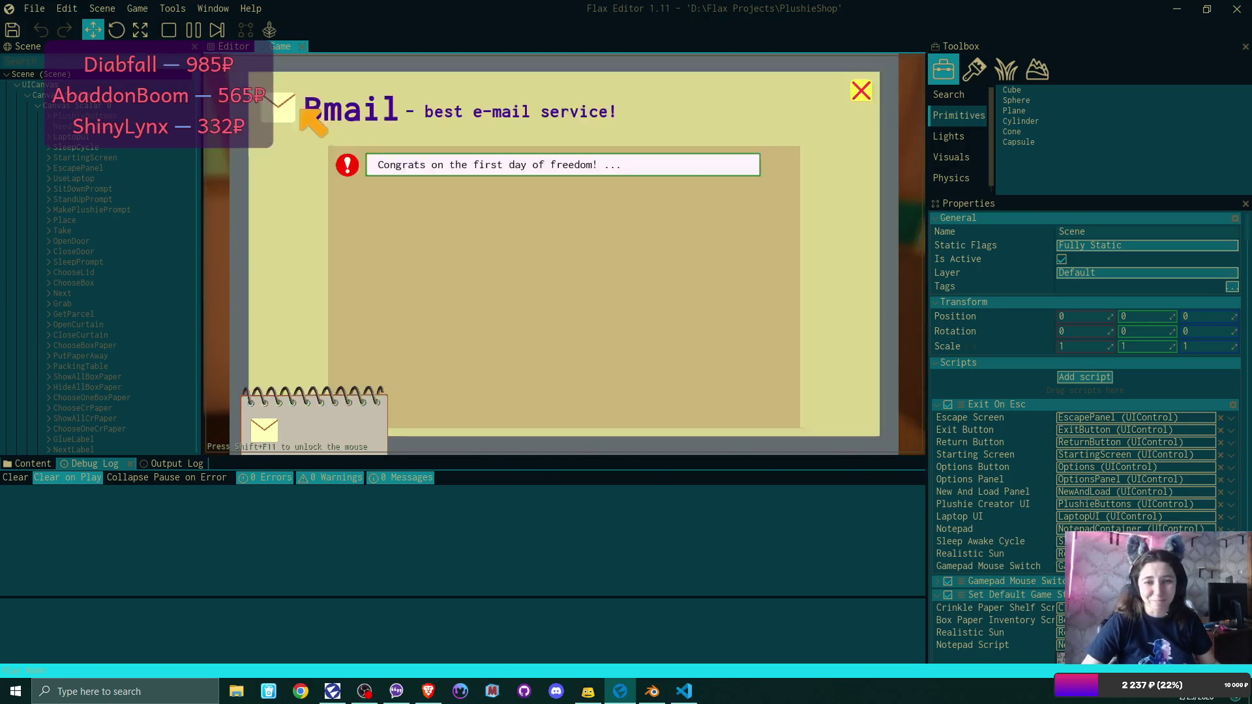
Open the unread email, reply to accept the plushie request, and close the letter.
left_click(661, 167)
left_click(804, 388)
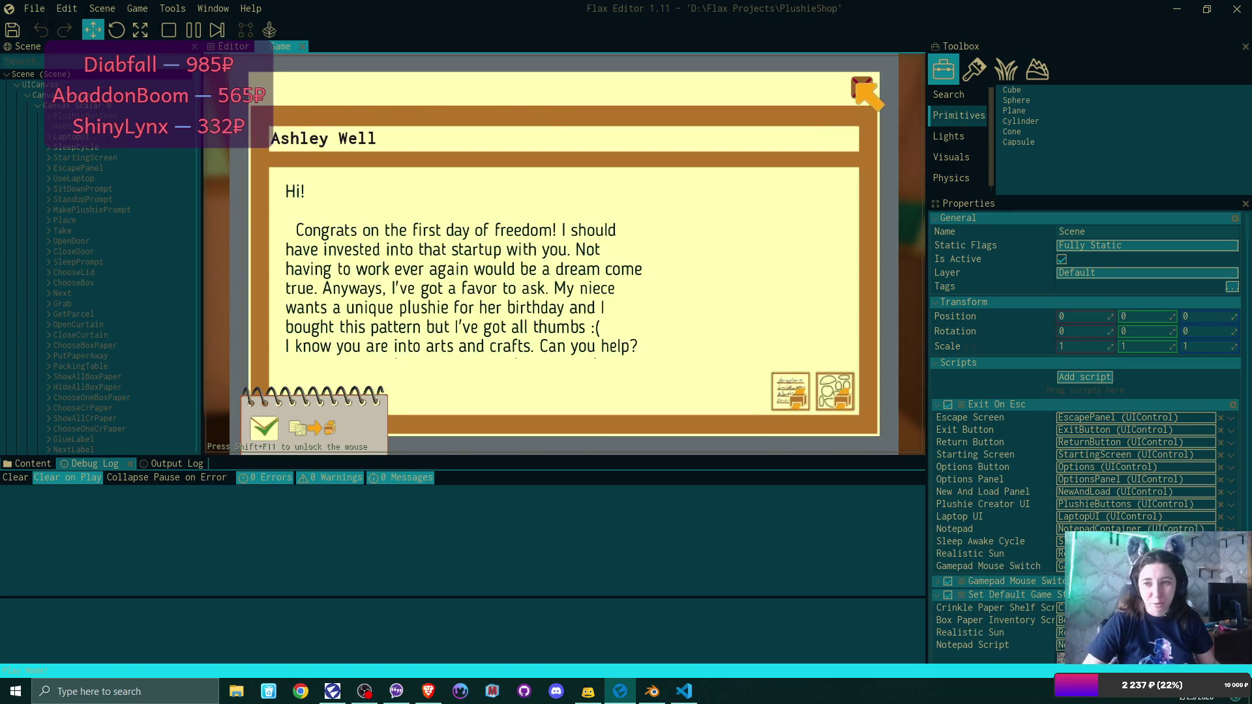
left_click(860, 88)
Pack both plushie patterns and the address label from the order, then close the laptop.
left_click(838, 104)
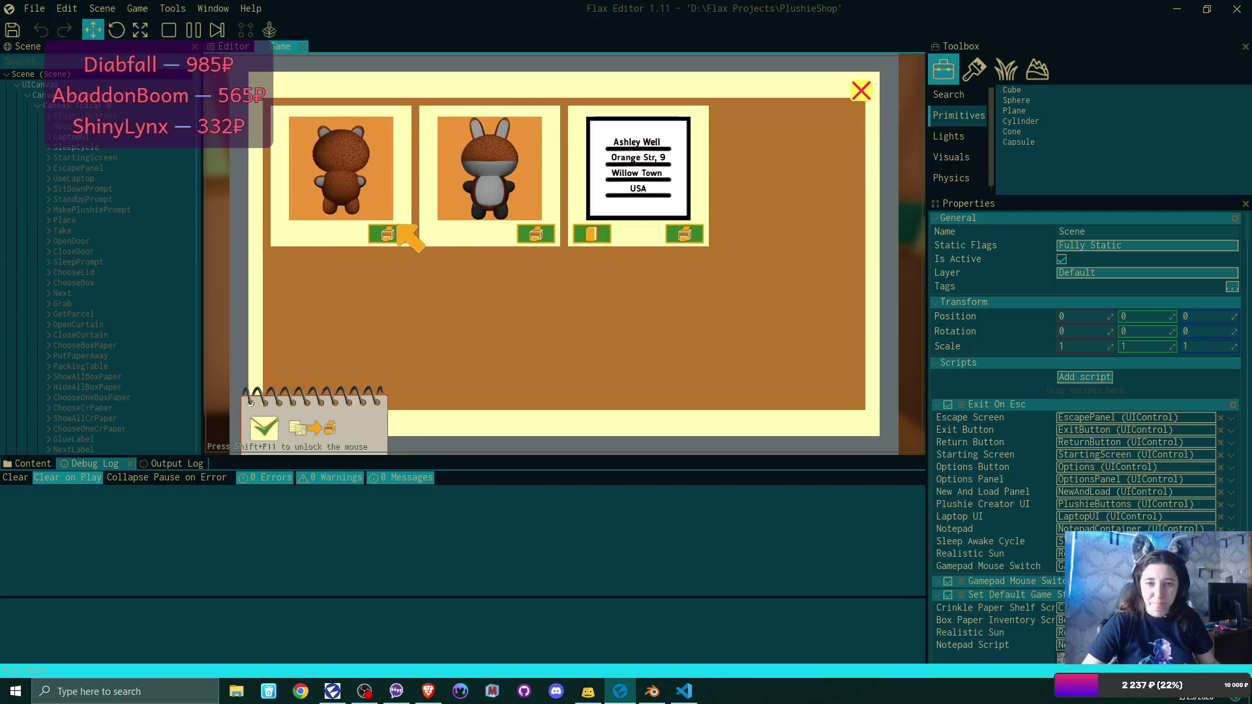
left_click(401, 230)
left_click(401, 230)
left_click(405, 237)
left_click(861, 91)
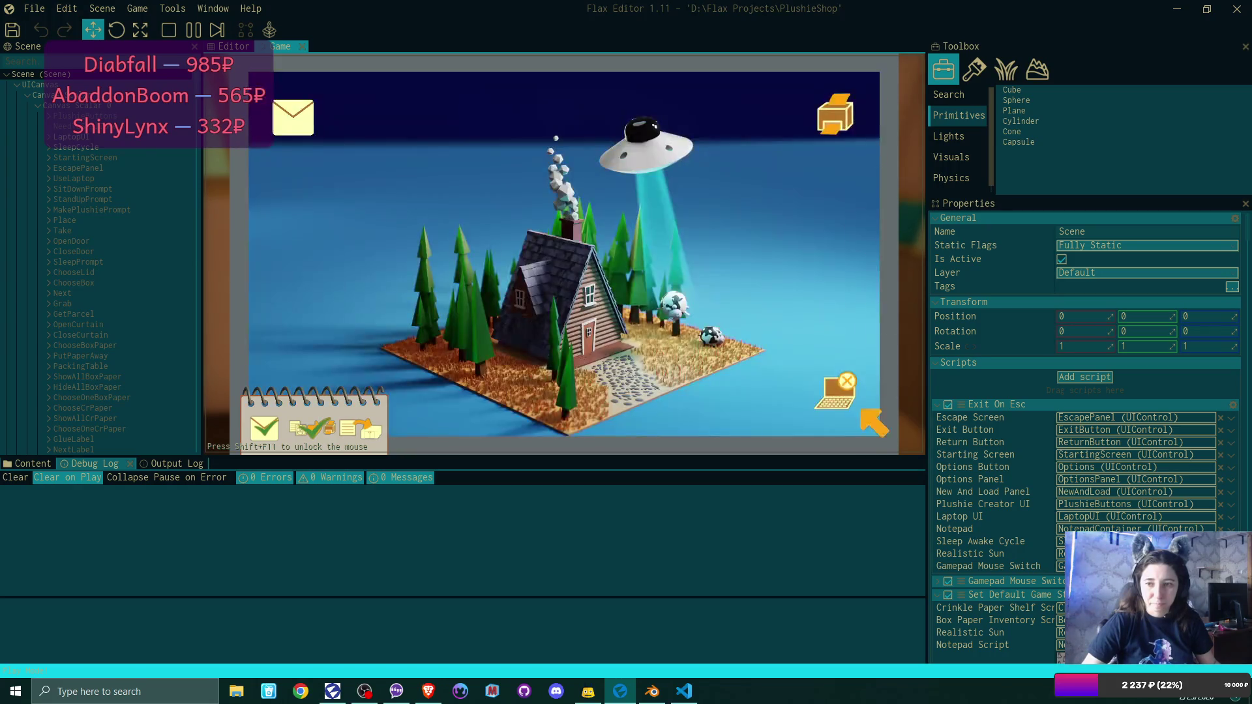
left_click(845, 392)
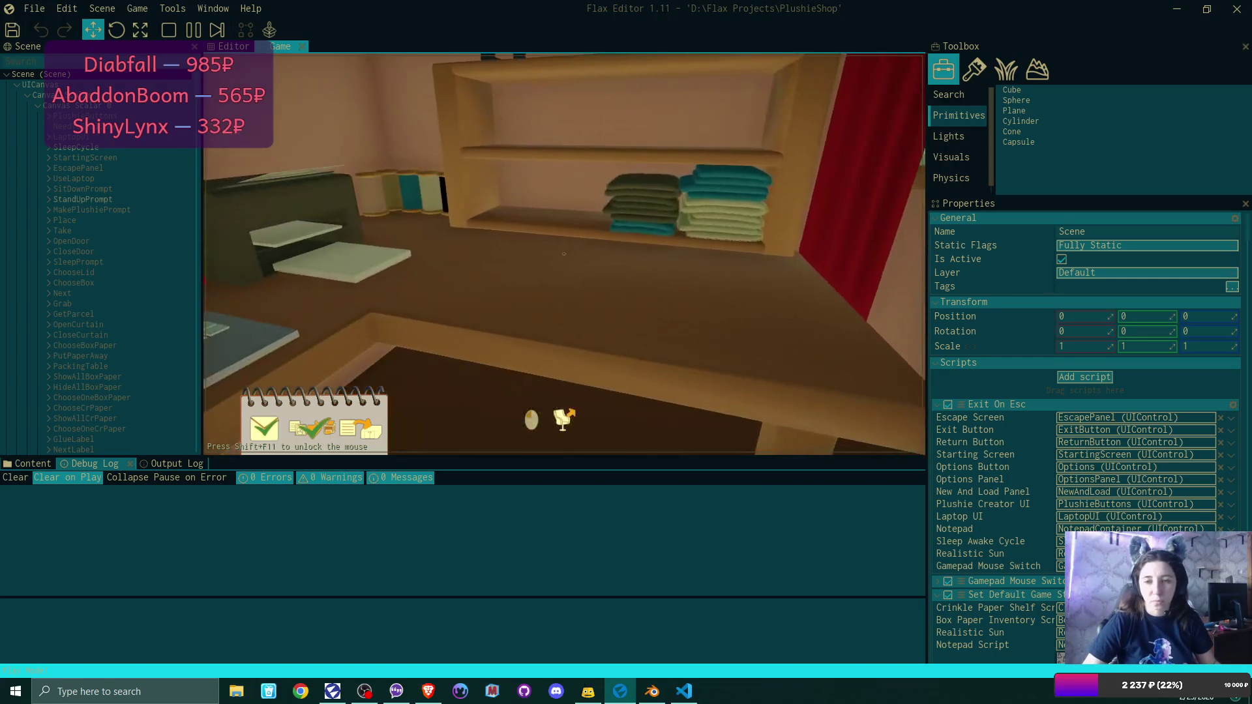
Check the address paper, walk to the shelf, and try changing the plushie's nose thread colour.
left_click(564, 254)
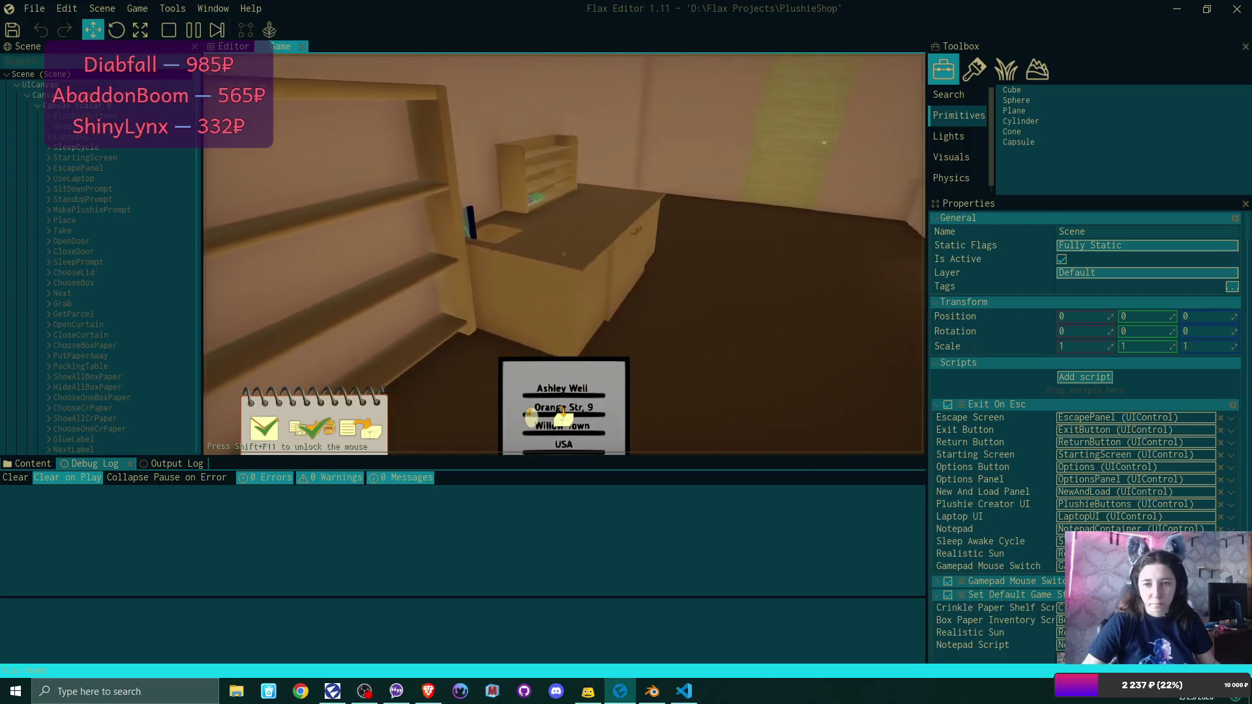
left_click(563, 253)
key("w")
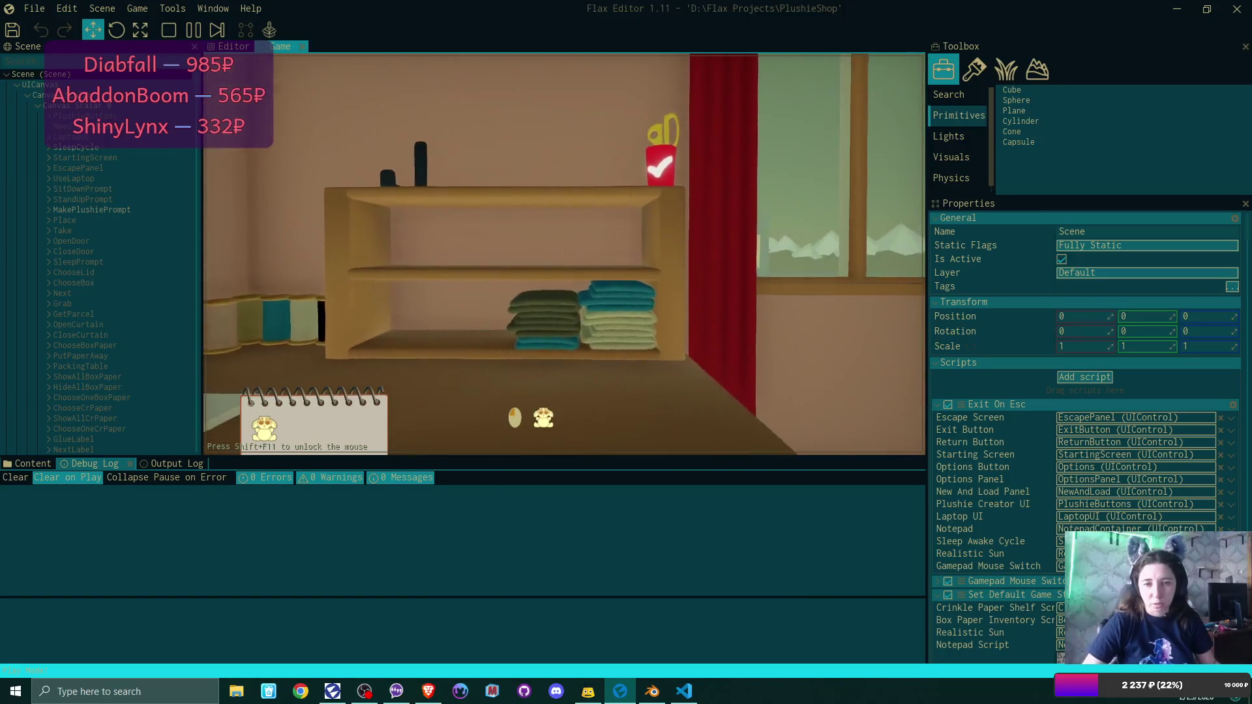
left_click(564, 253)
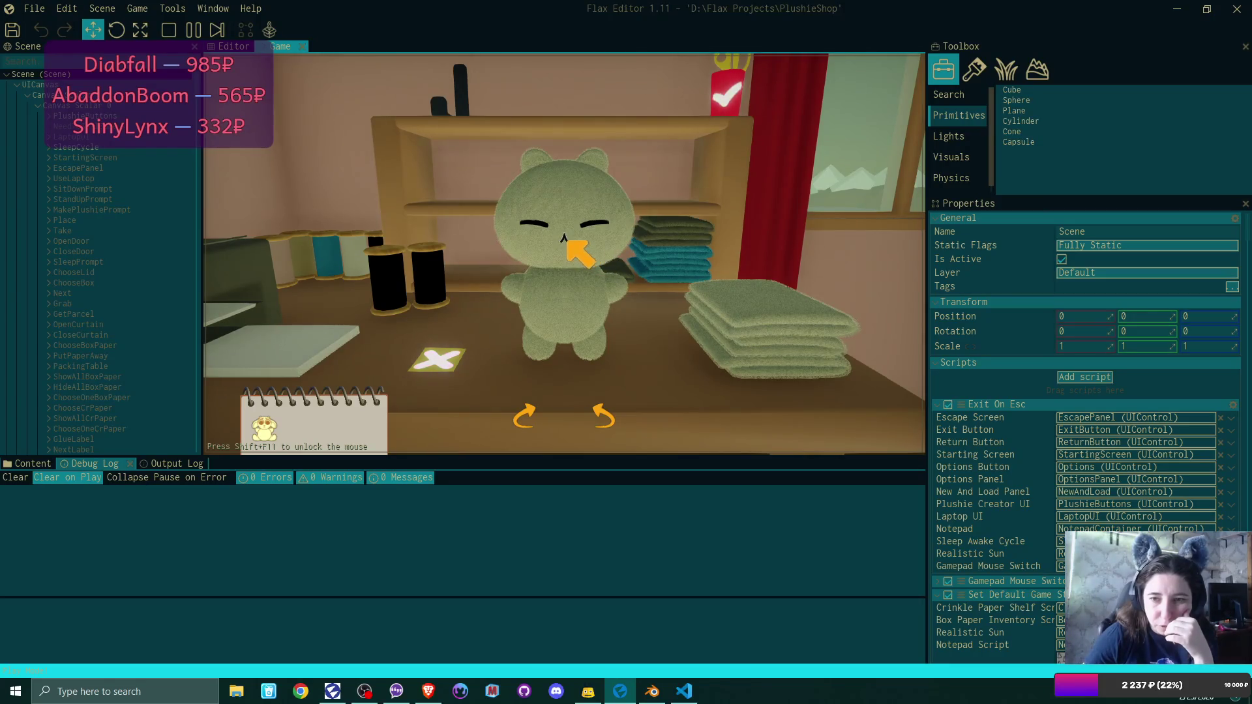
left_click(567, 243)
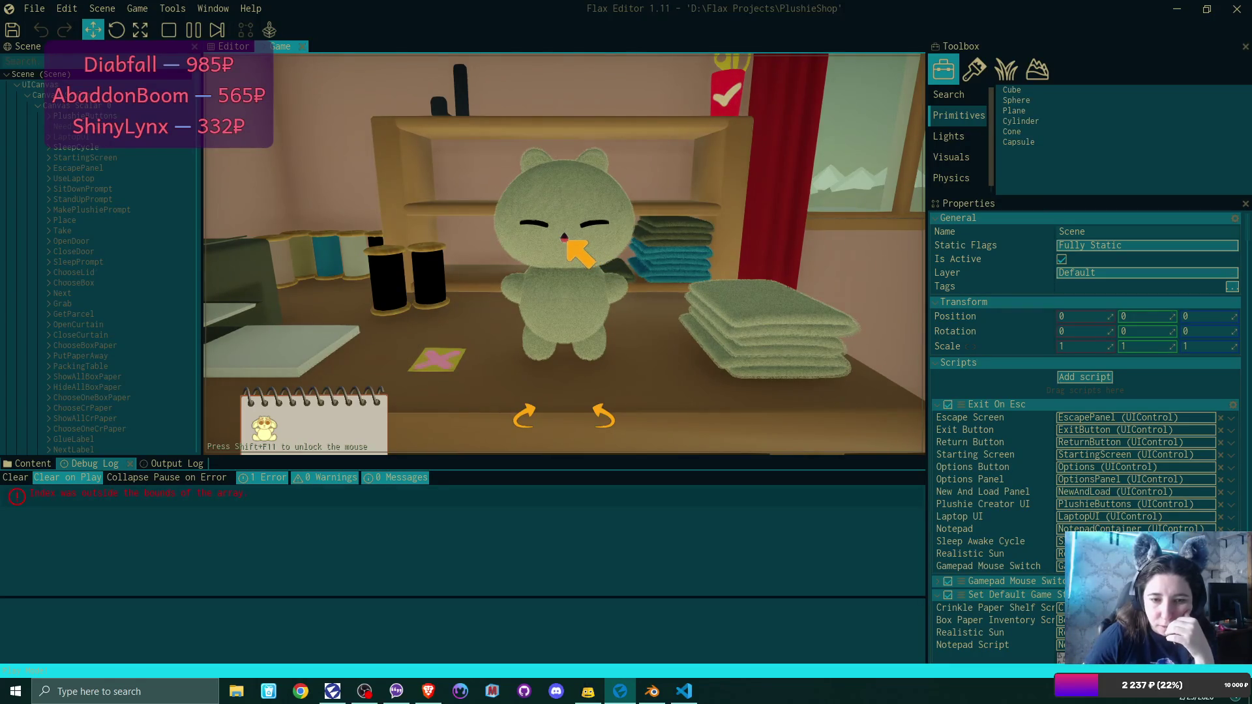
Inspect the array-bounds error's stack trace, retry the nose colour change twice, and stop play mode.
left_click(447, 499)
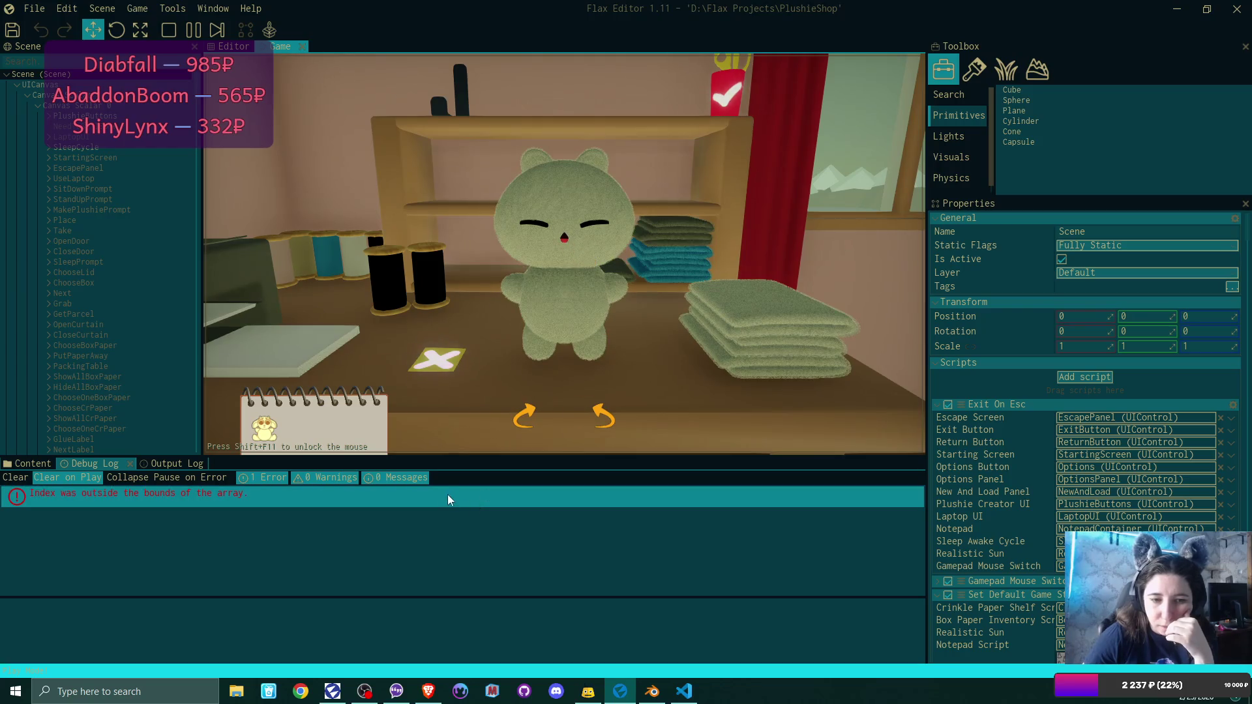
left_click(288, 499)
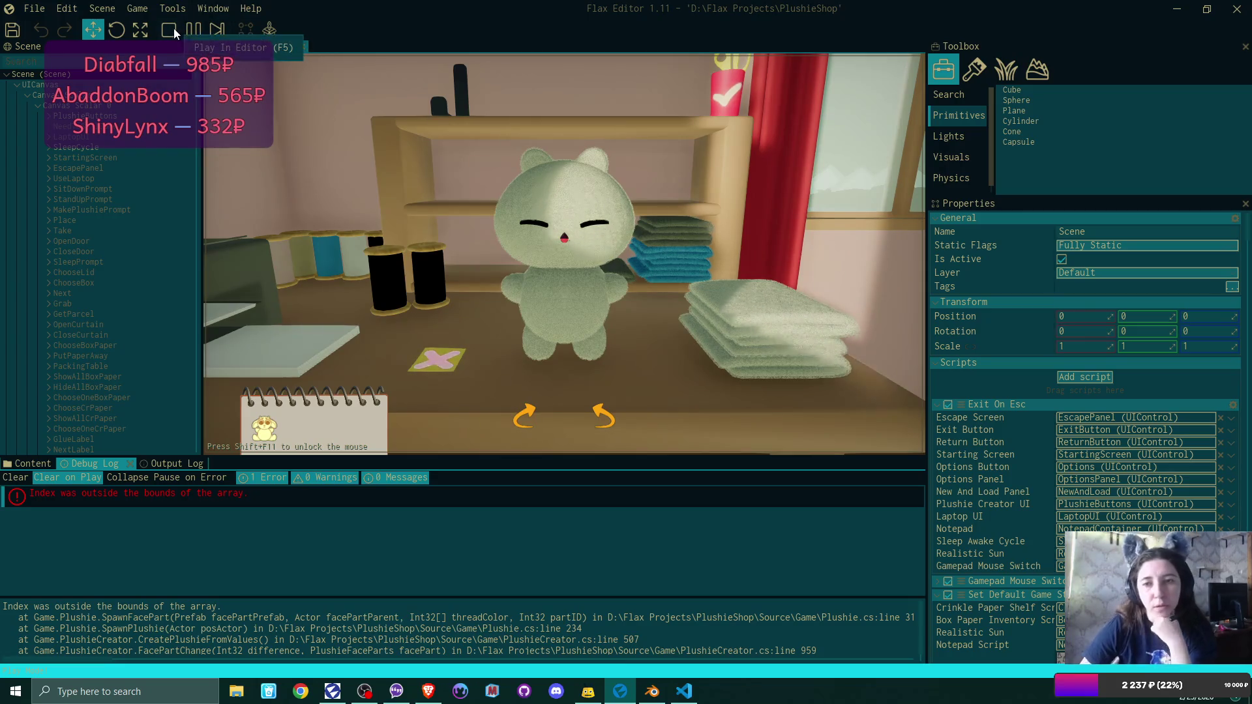
left_click(294, 198)
left_click(428, 279)
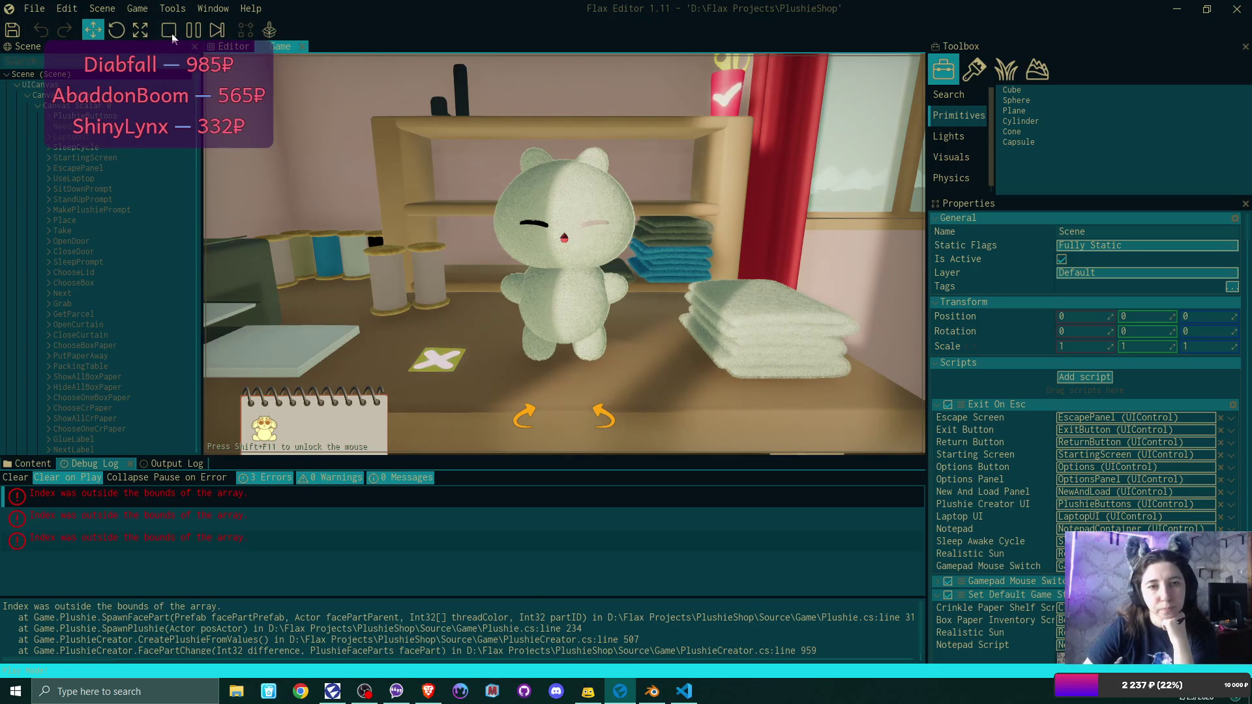
left_click(171, 35)
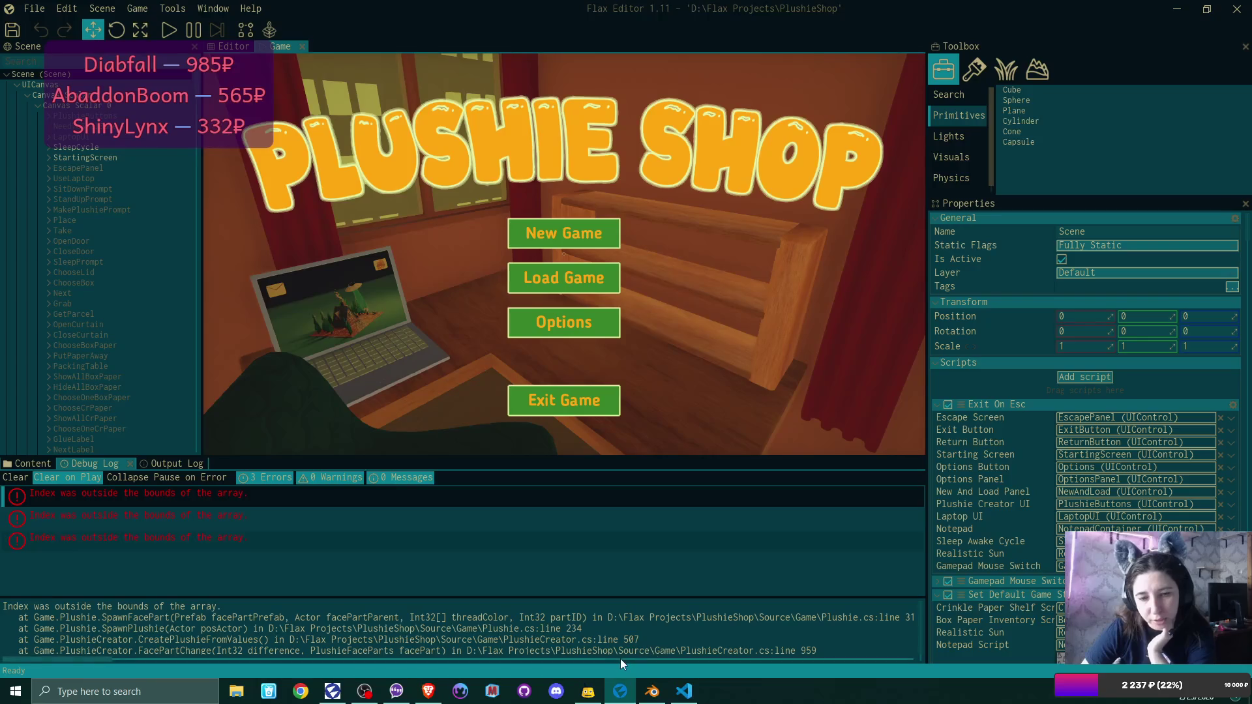
Scroll the stack trace sideways to read its line numbers, then switch to VS Code.
left_click_drag(48, 659, 129, 666)
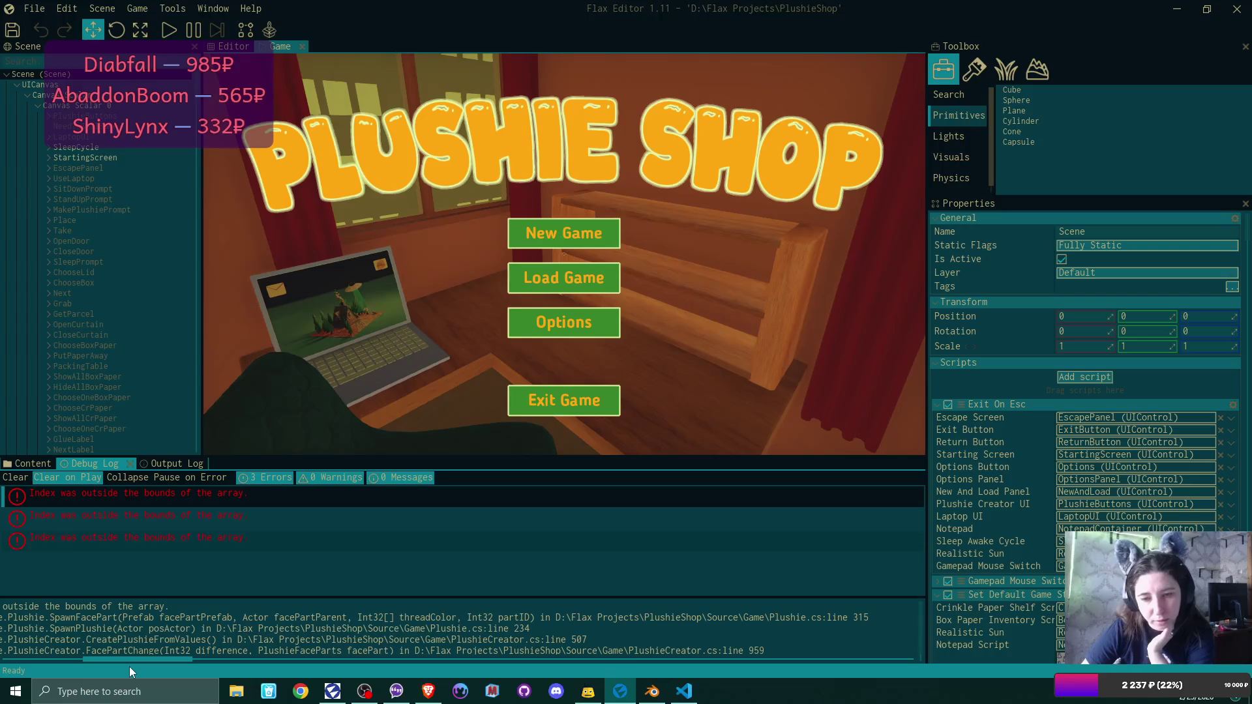
left_click_drag(130, 667, 24, 680)
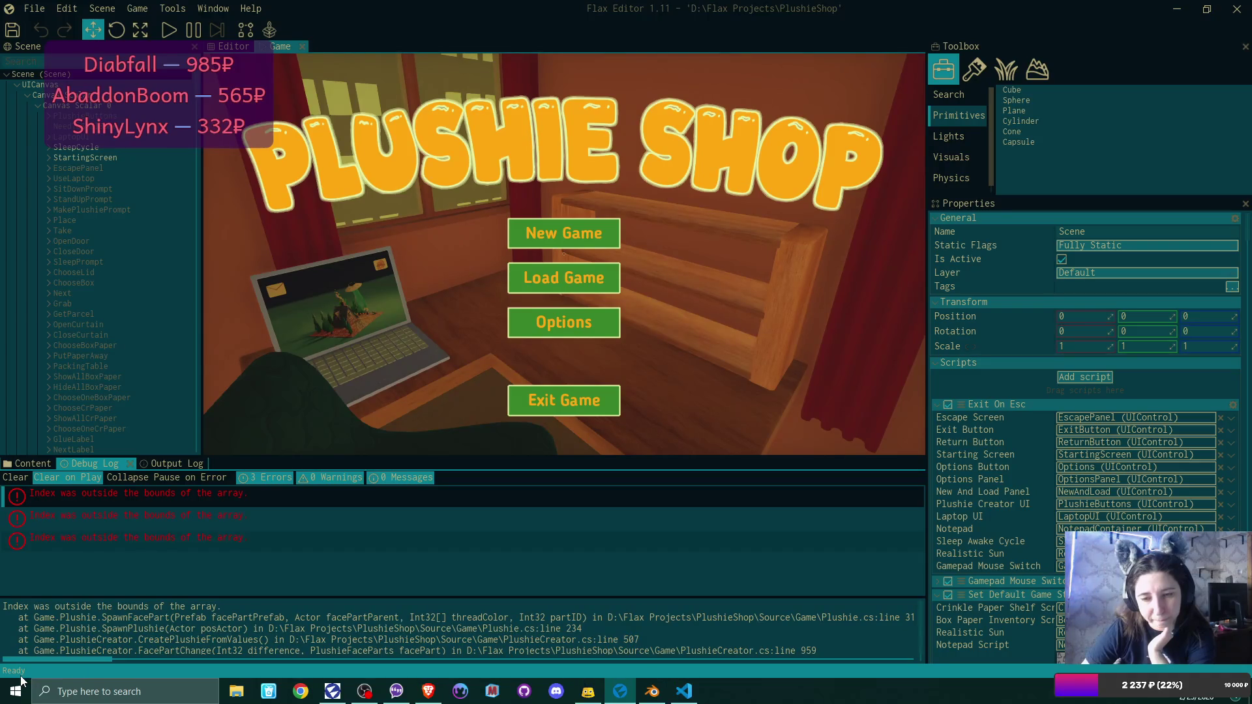
mouse_move(24, 680)
left_mouse_down()
mouse_move(39, 680)
mouse_move(24, 681)
left_mouse_up()
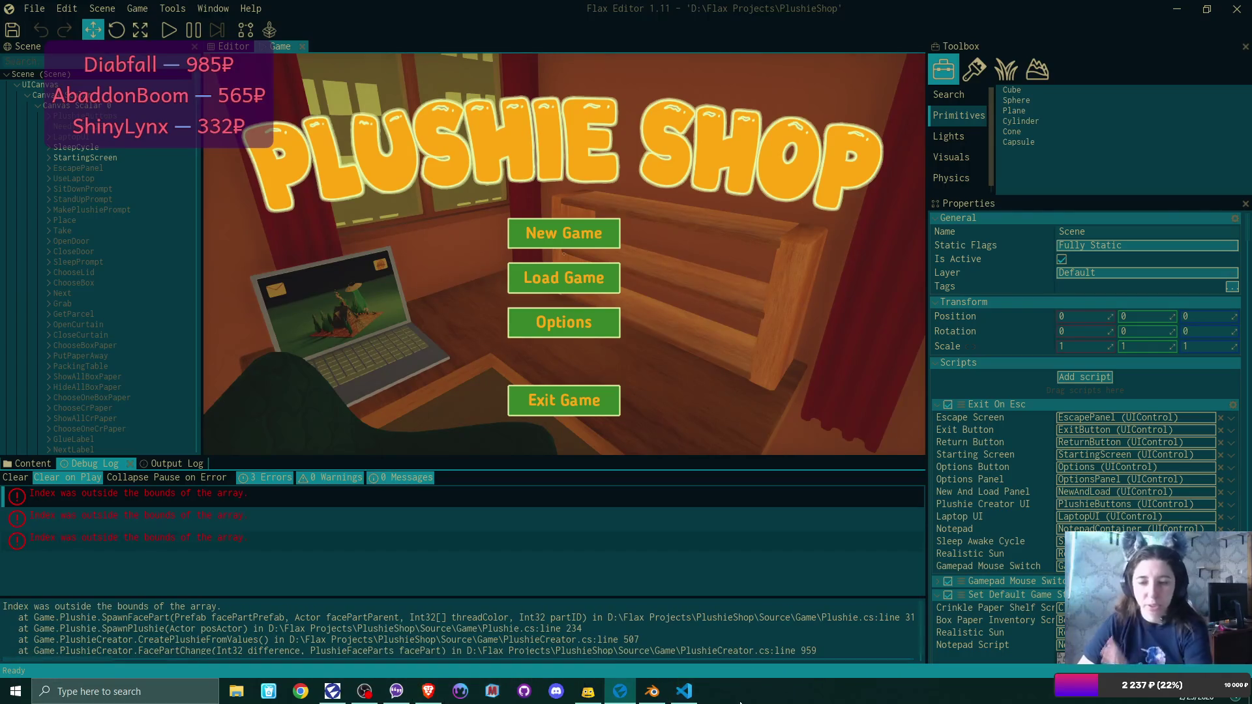
left_click(684, 691)
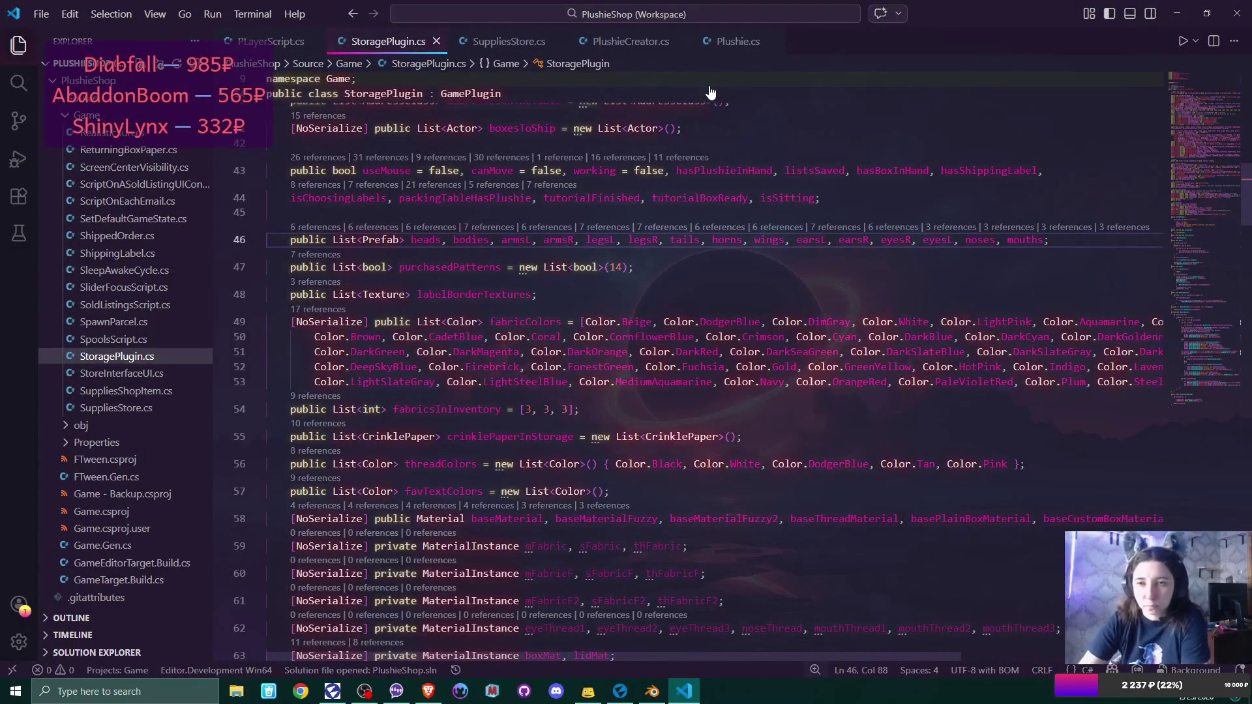
Review SpawnFacePart in Plushie.cs, highlighting every threadColor use, then return to Flax Editor.
left_click(733, 41)
scroll(620, 280, "down", 15)
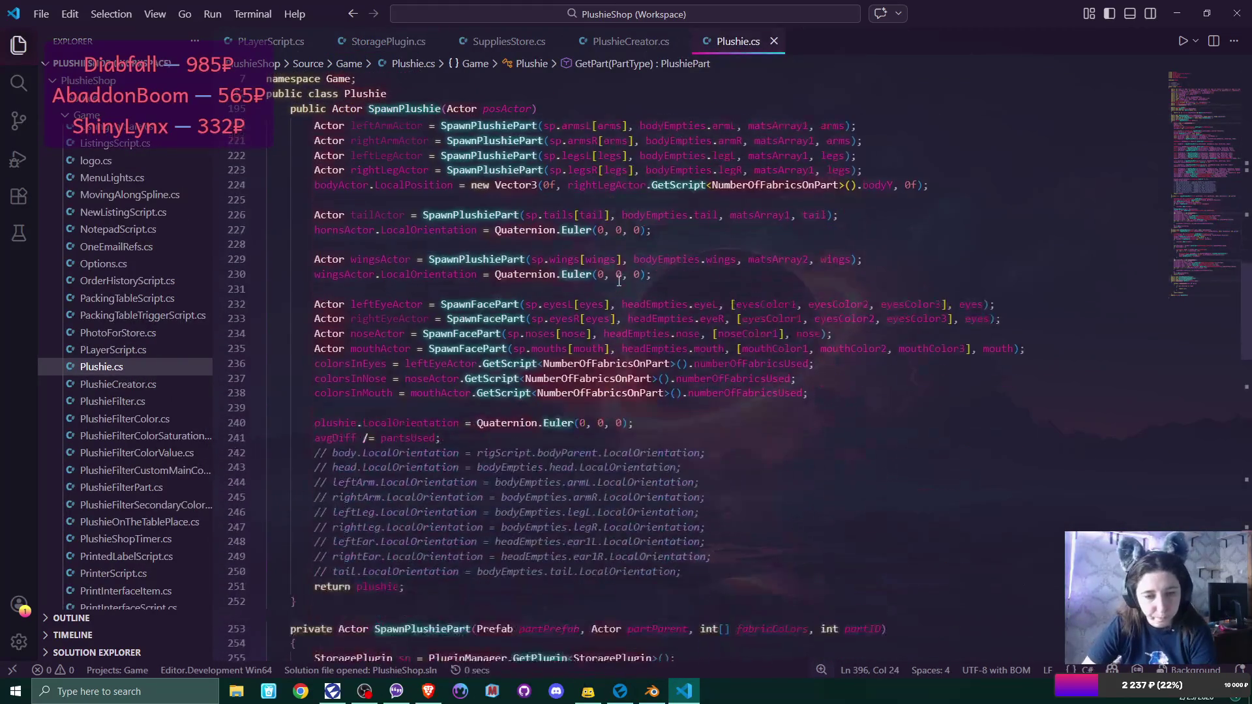
scroll(620, 280, "up", 5)
scroll(619, 280, "down", 3)
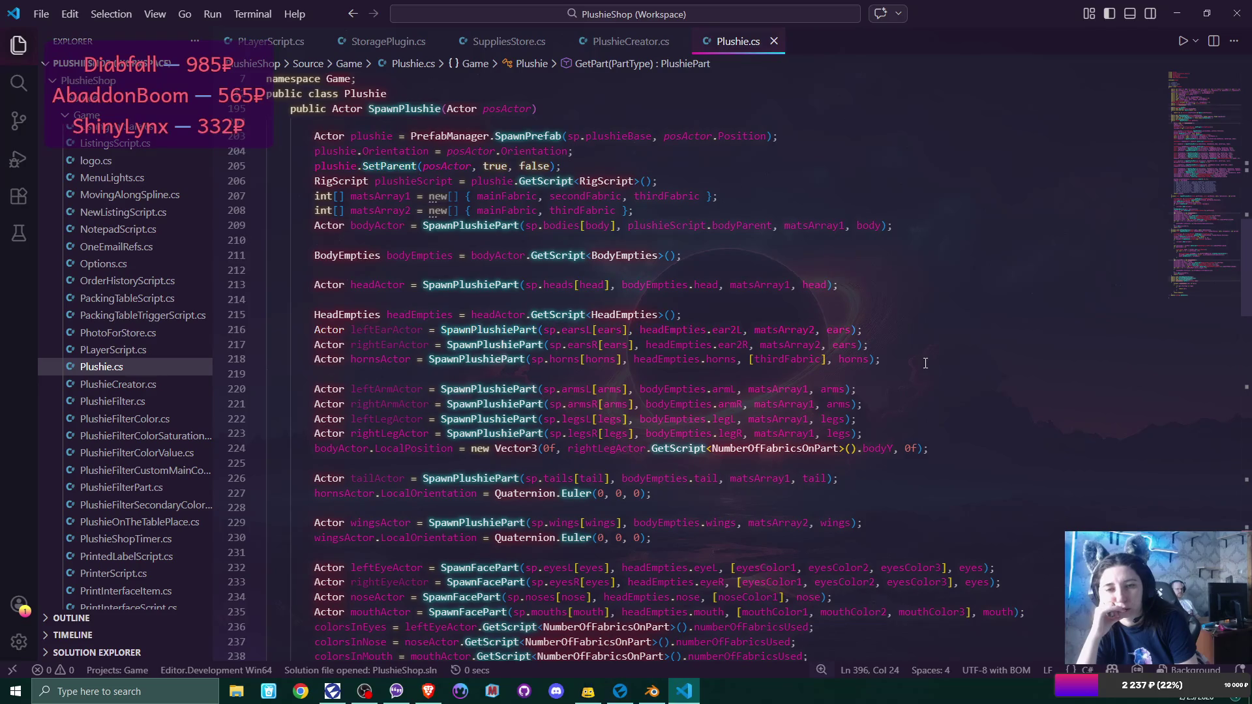
scroll(926, 364, "down", 20)
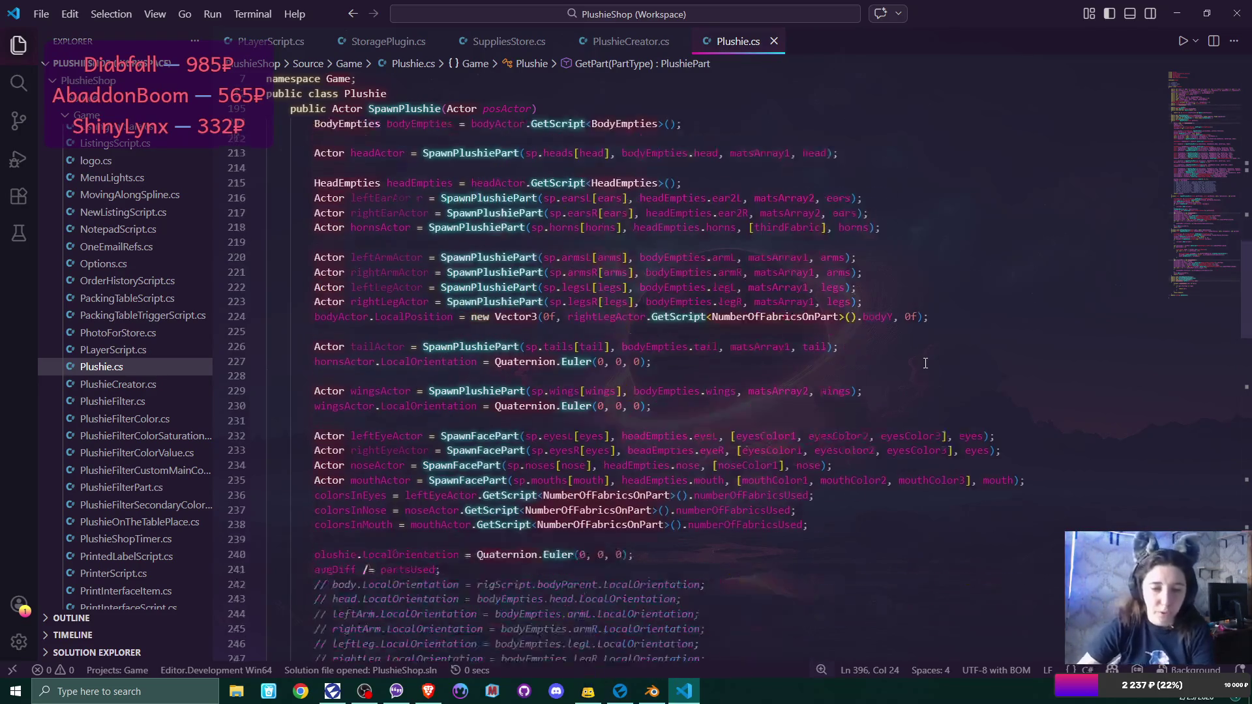
scroll(925, 363, "down", 6)
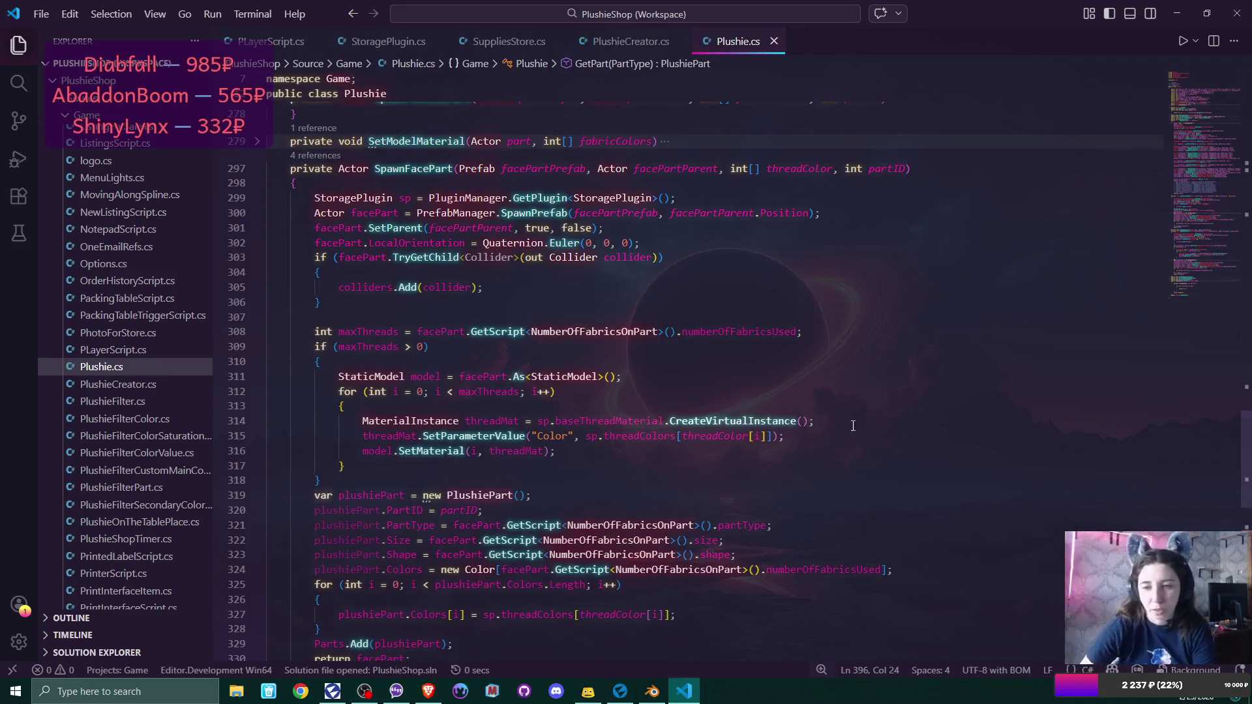
double_click(746, 437)
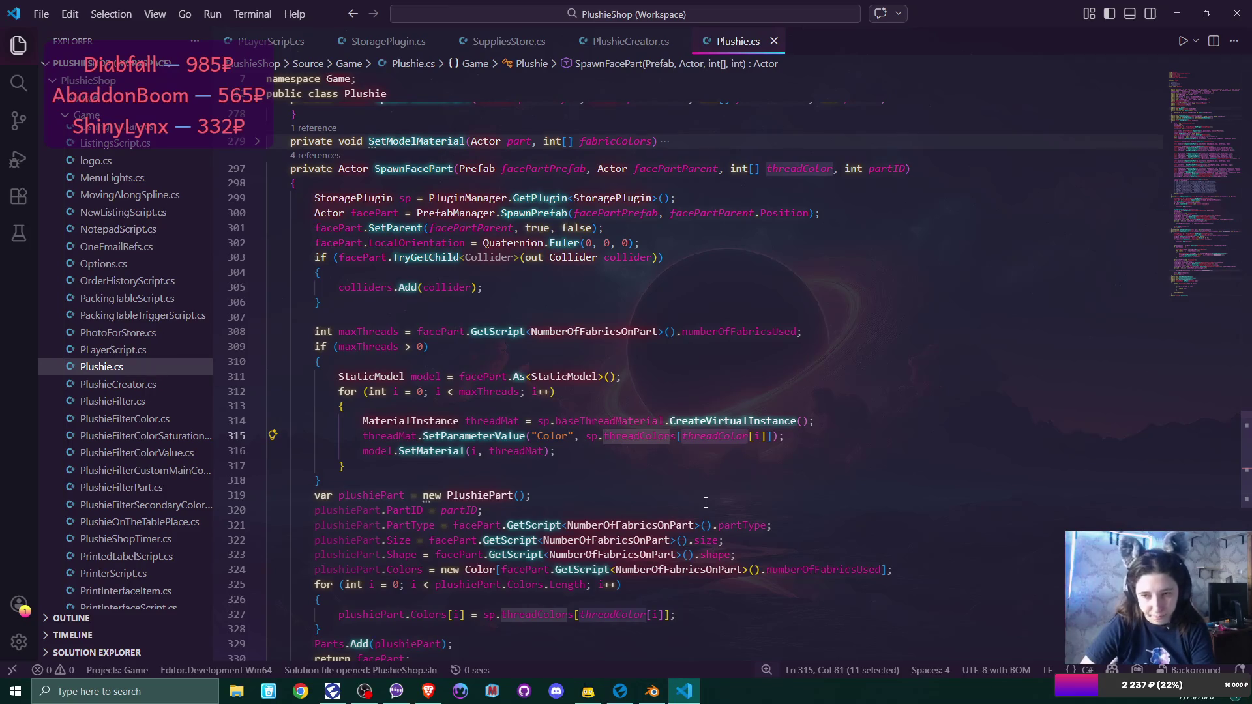
left_click(620, 691)
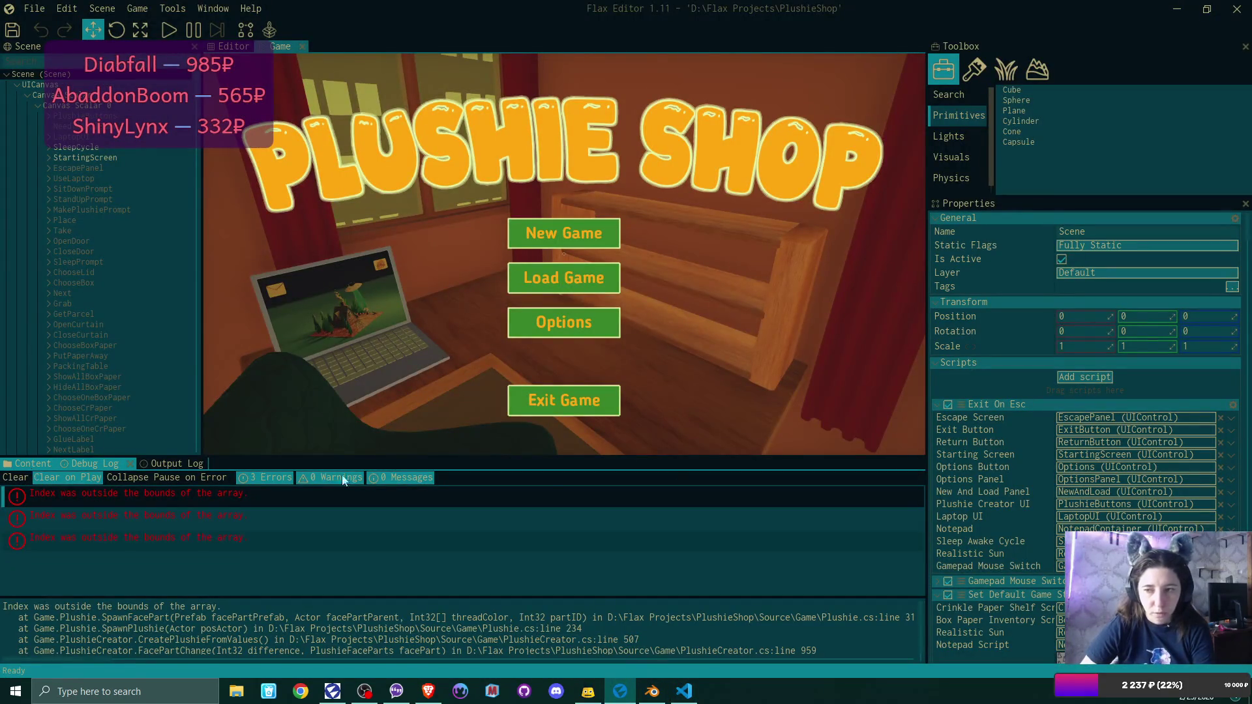
Change the mouth 1 prefab's Part Type from Mouth to Nose and save it.
scroll(1089, 475, "down", 10)
scroll(1089, 475, "down", 3)
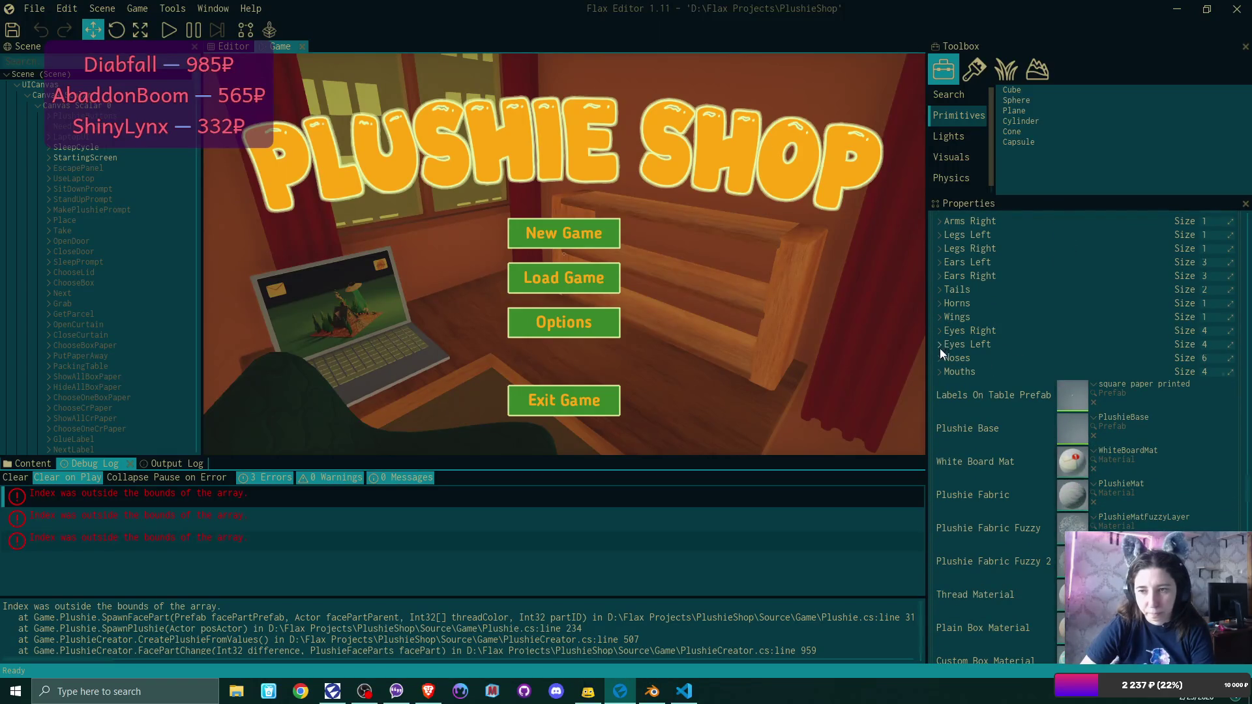
left_click(941, 360)
scroll(1006, 414, "down", 3)
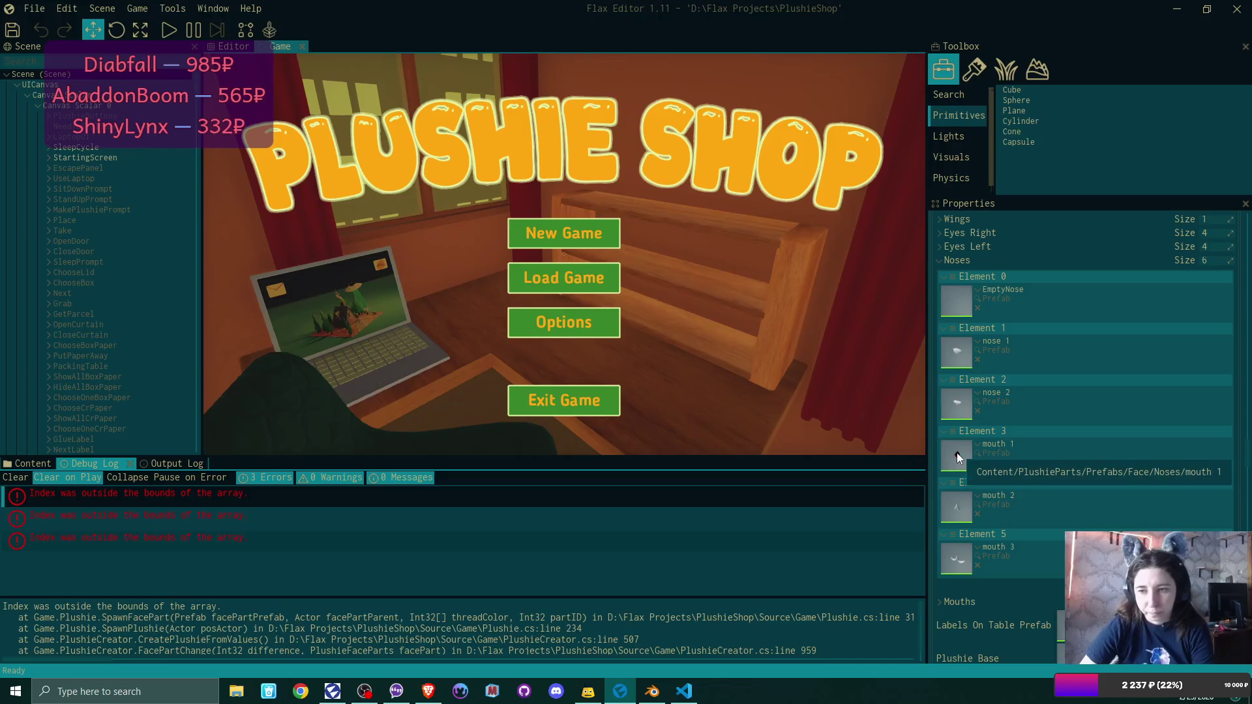
double_click(957, 453)
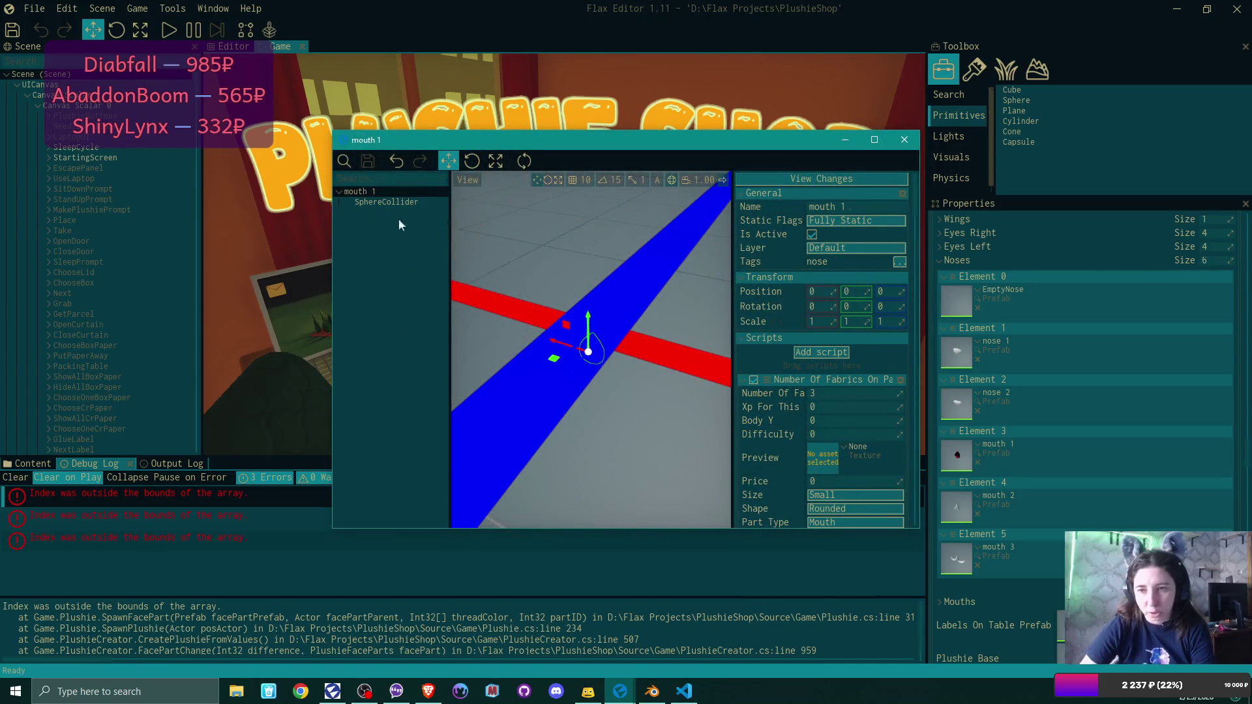
scroll(832, 285, "down", 2)
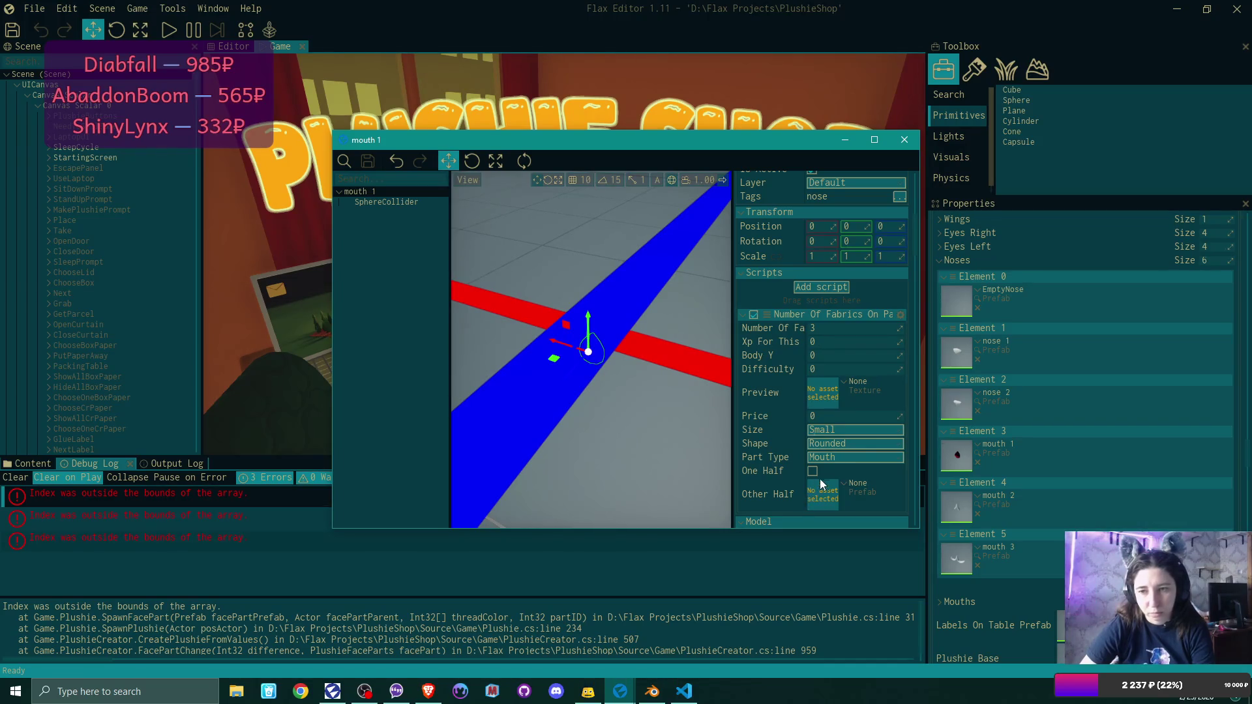
left_click(831, 458)
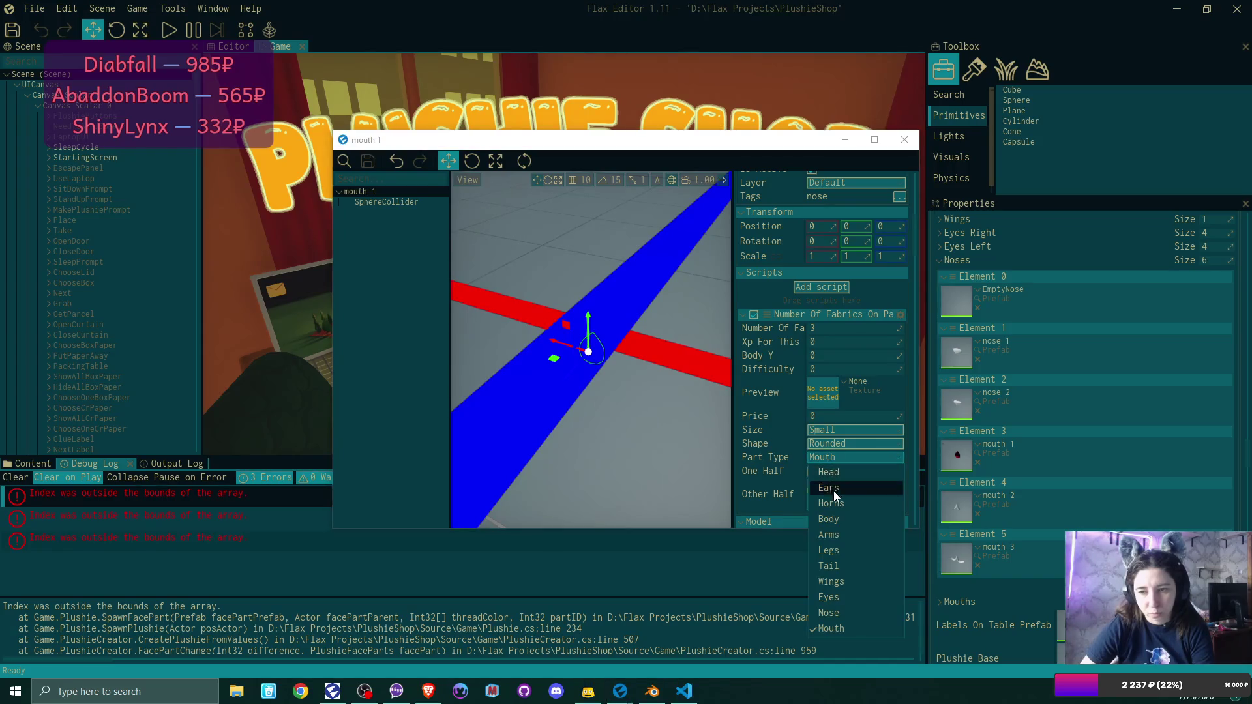
left_click(847, 616)
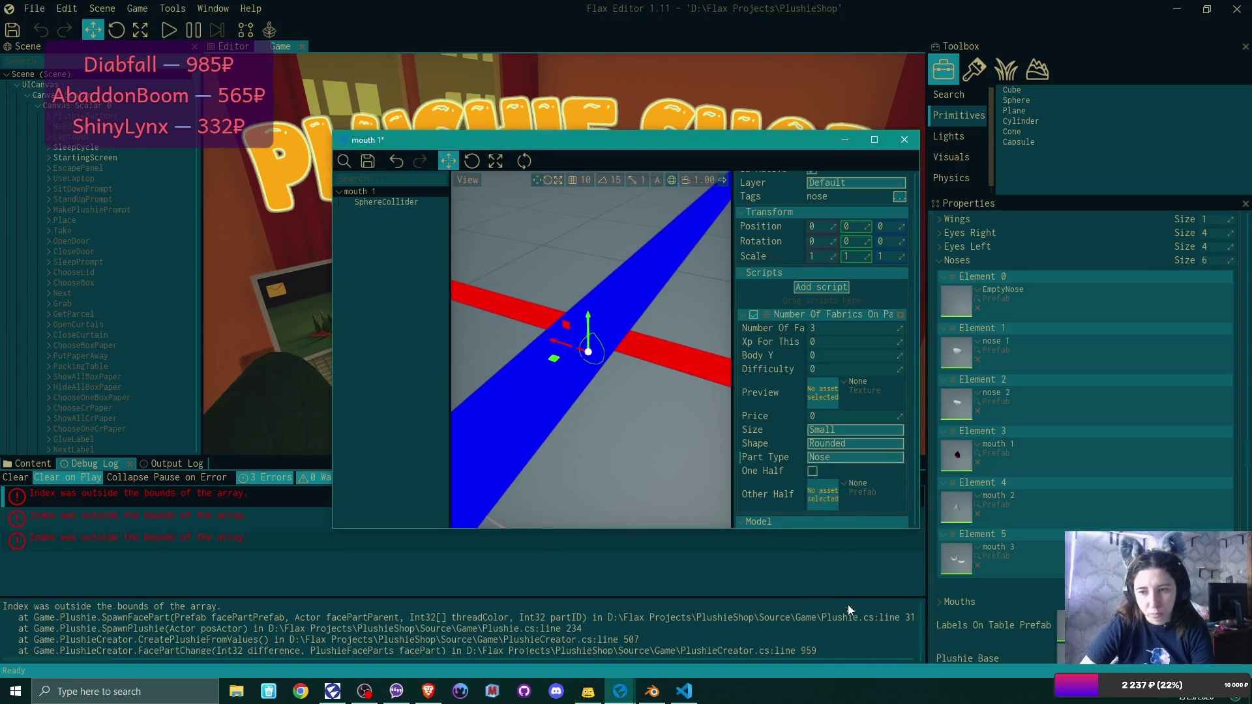
key("ctrl+s")
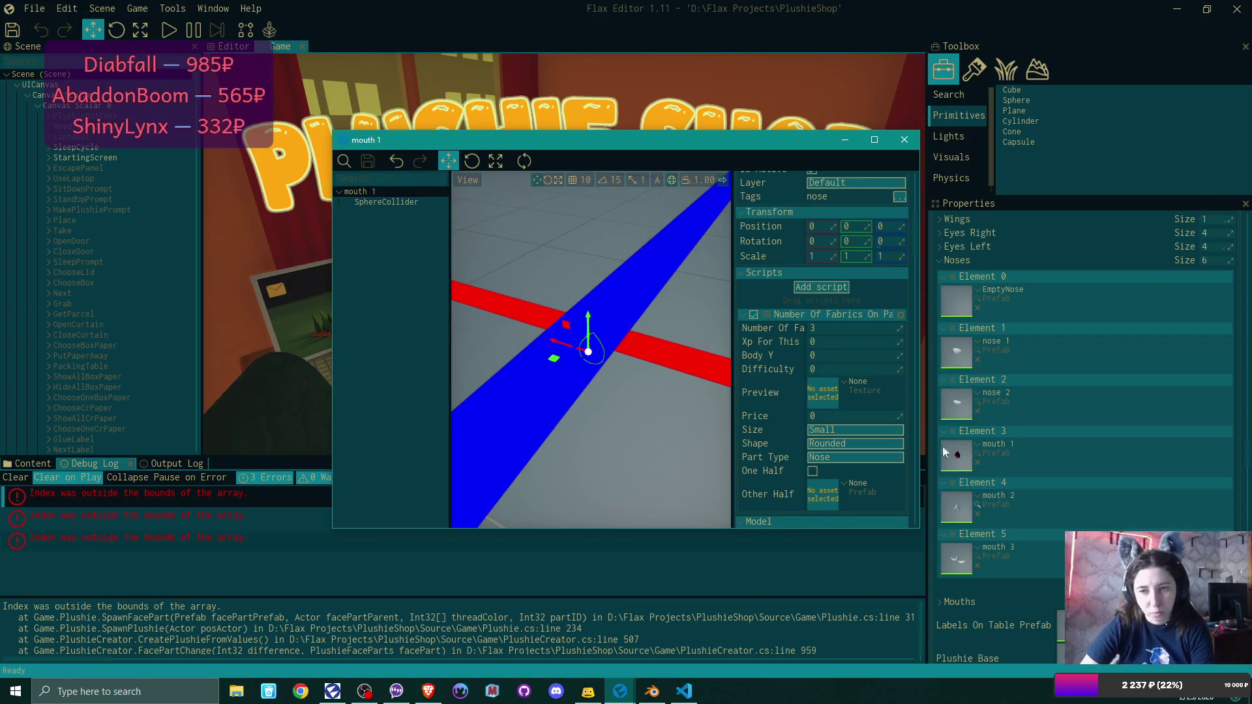
left_click(908, 145)
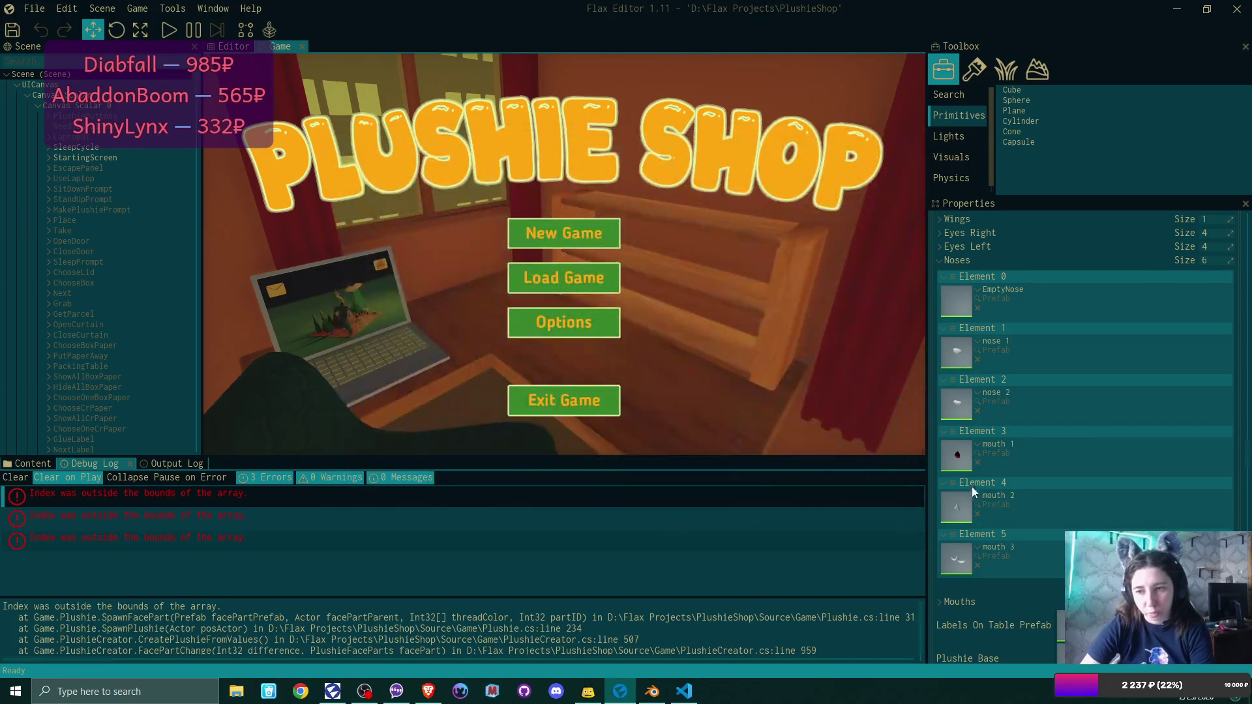
Change the mouth 2 prefab's Part Type from Mouth to Nose and save it.
double_click(968, 507)
scroll(837, 366, "down", 5)
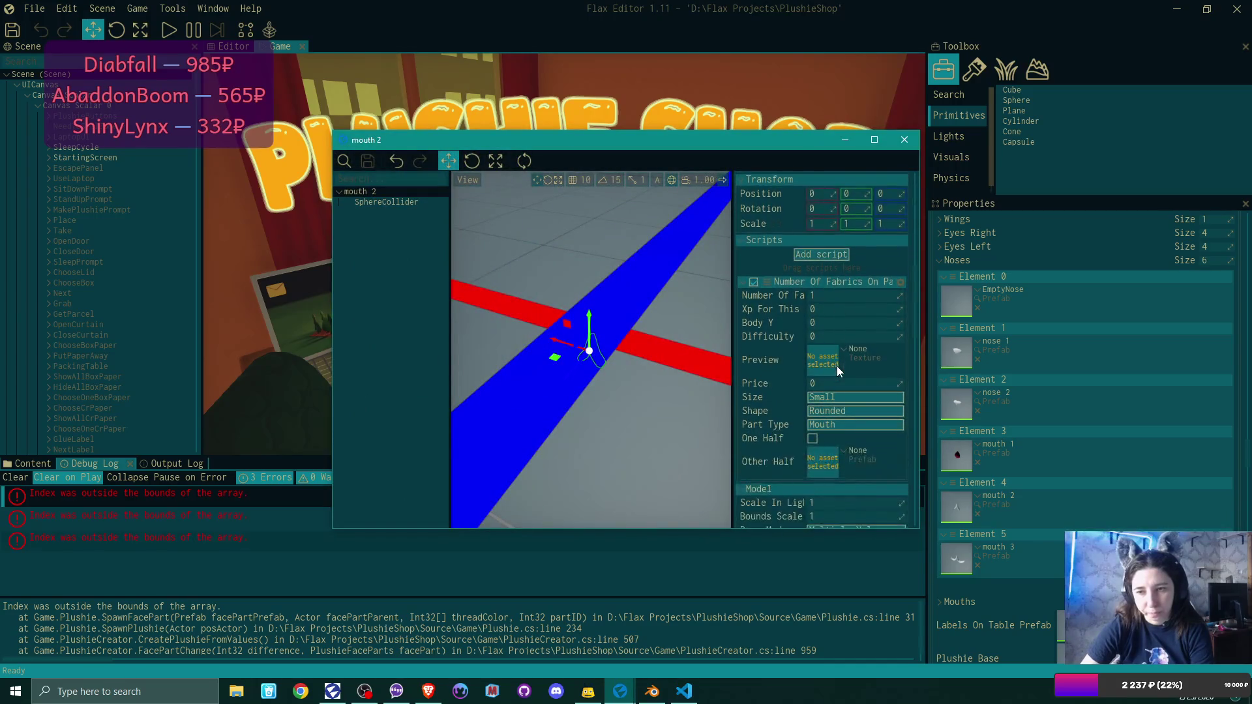
left_click(837, 362)
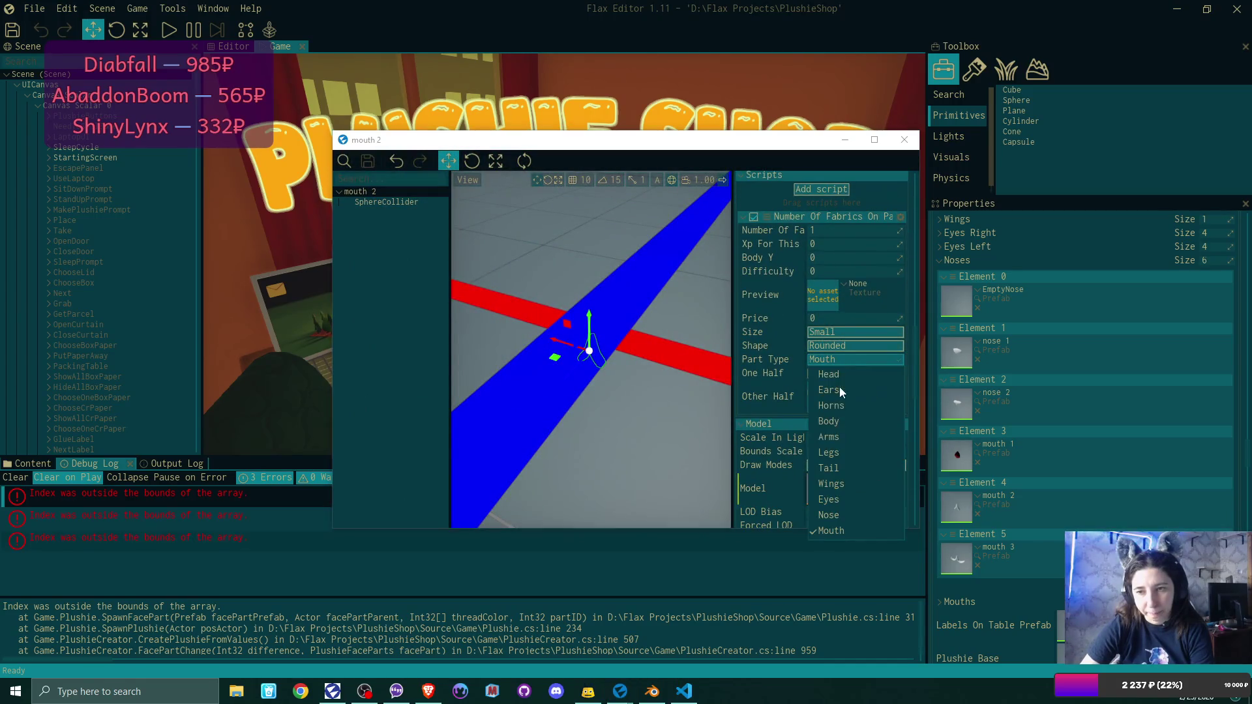
left_click(854, 512)
left_click(369, 162)
left_click(904, 140)
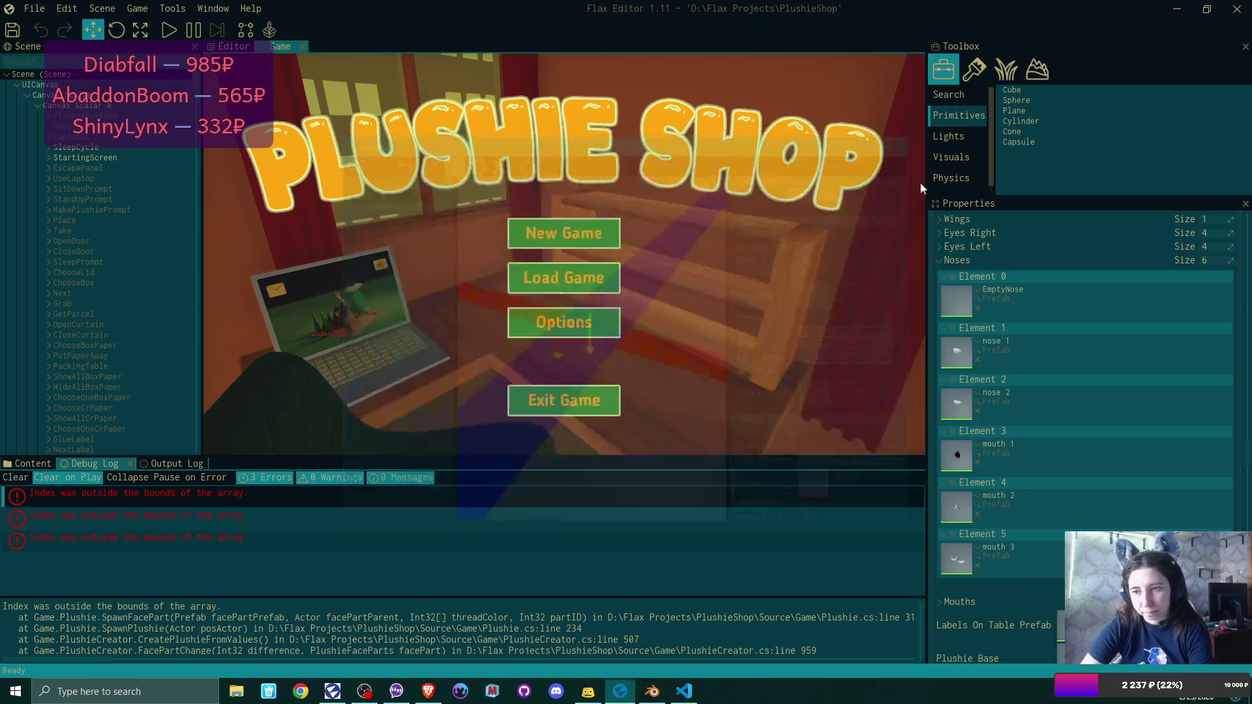
Change the mouth 3 prefab's Part Type from Mouth to Nose and save it.
double_click(964, 566)
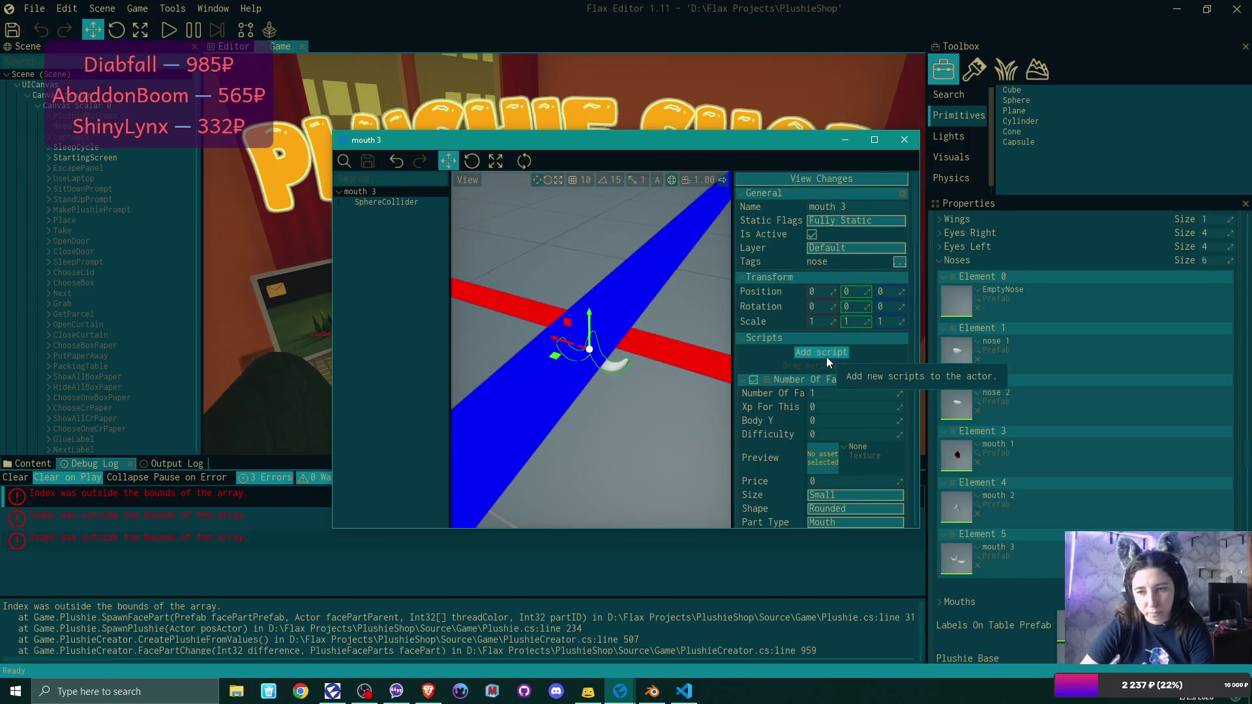
scroll(827, 360, "down", 2)
left_click(828, 460)
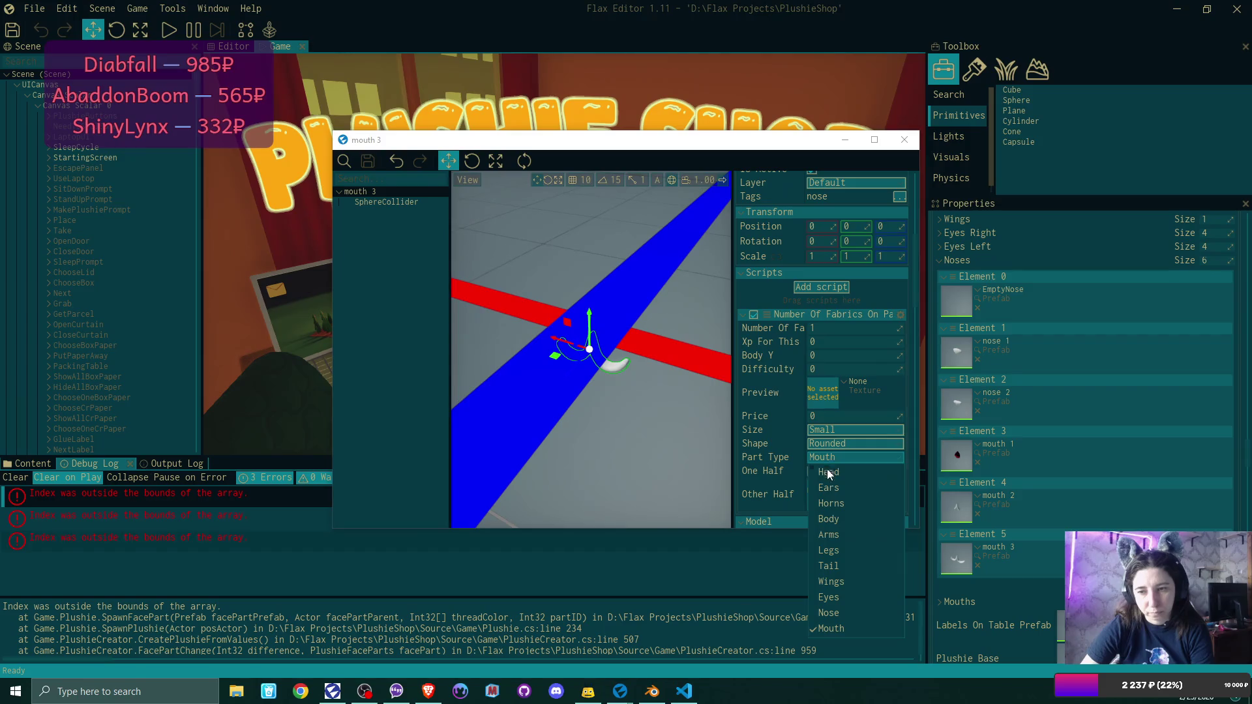
left_click(839, 613)
left_click(367, 167)
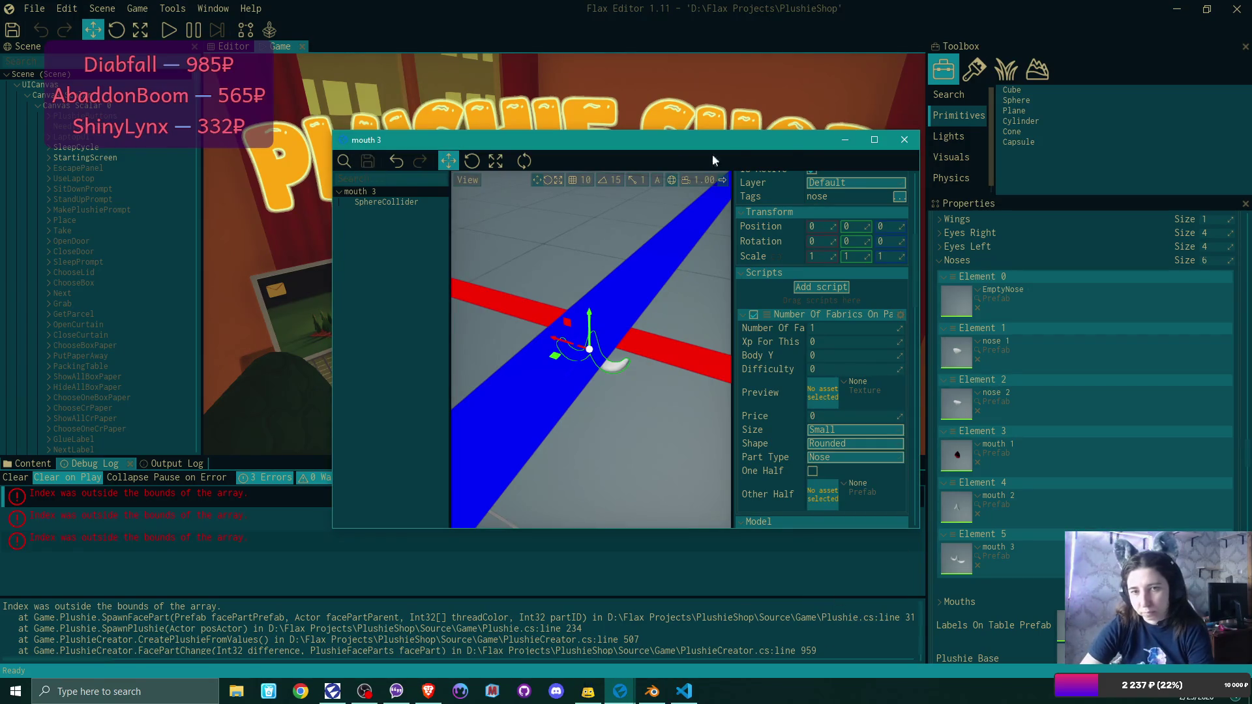
left_click(906, 141)
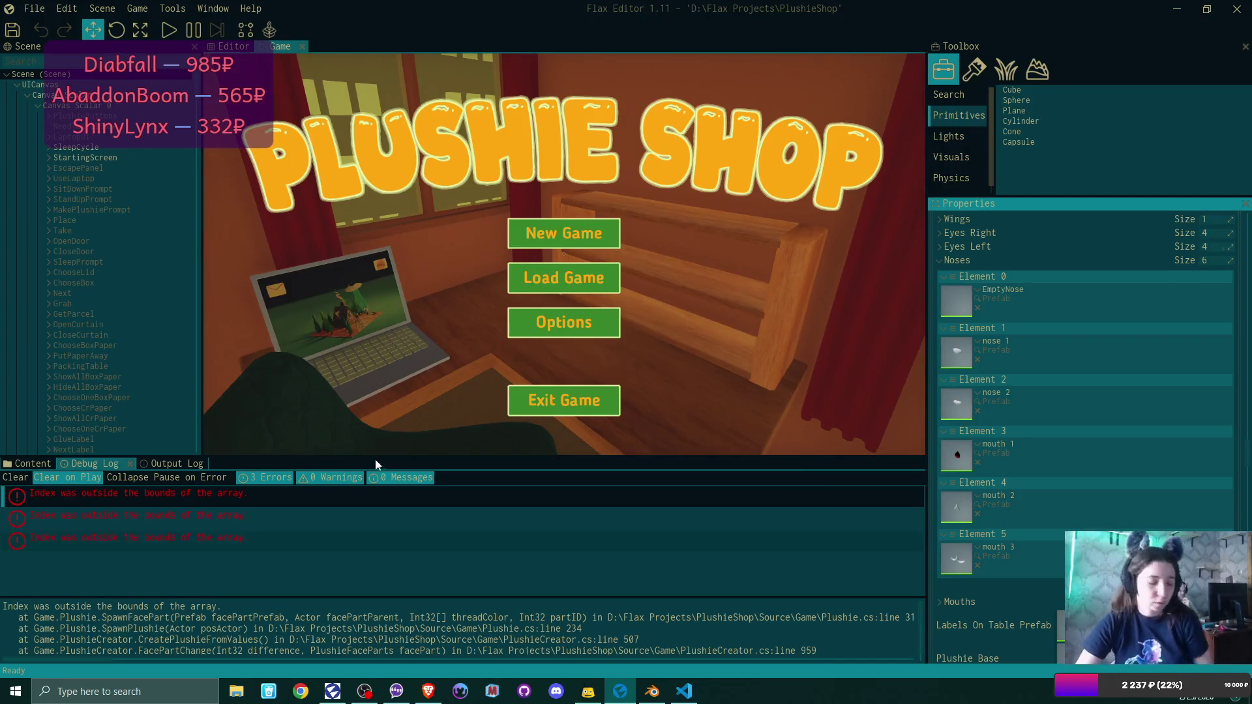
Inspect the second and third out-of-bounds errors, save the project, and recompile scripts.
left_click(283, 527)
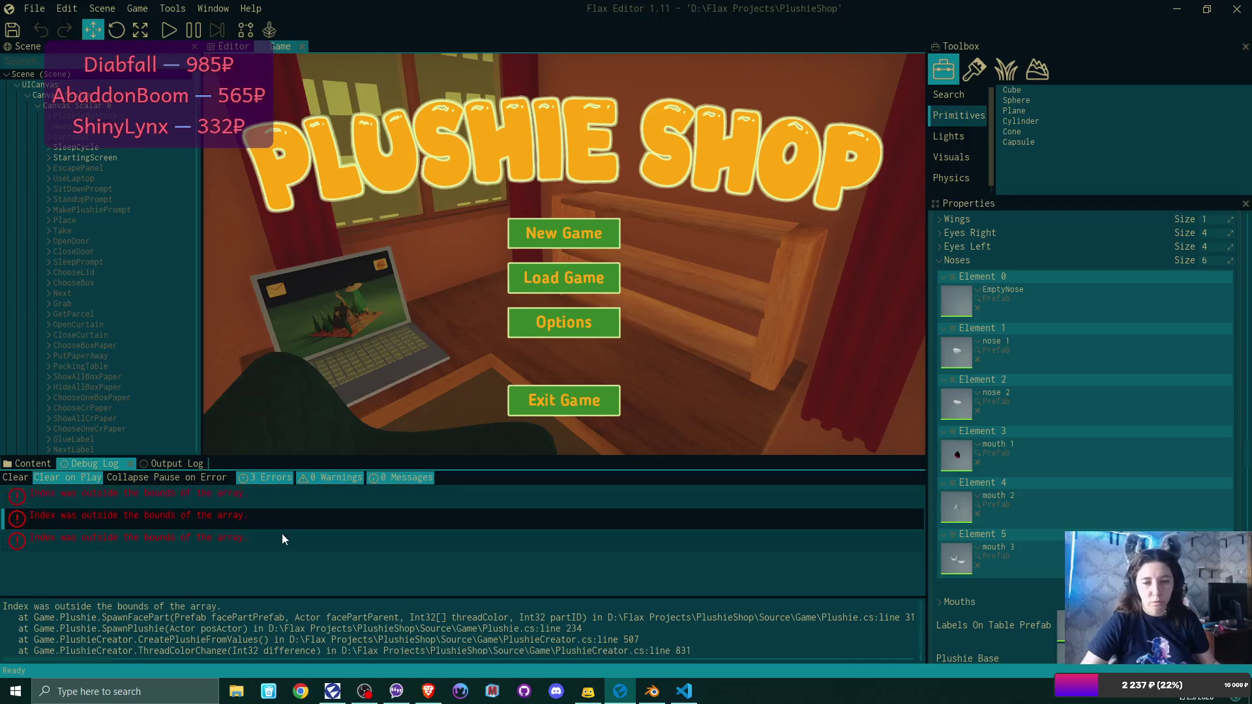
left_click(282, 544)
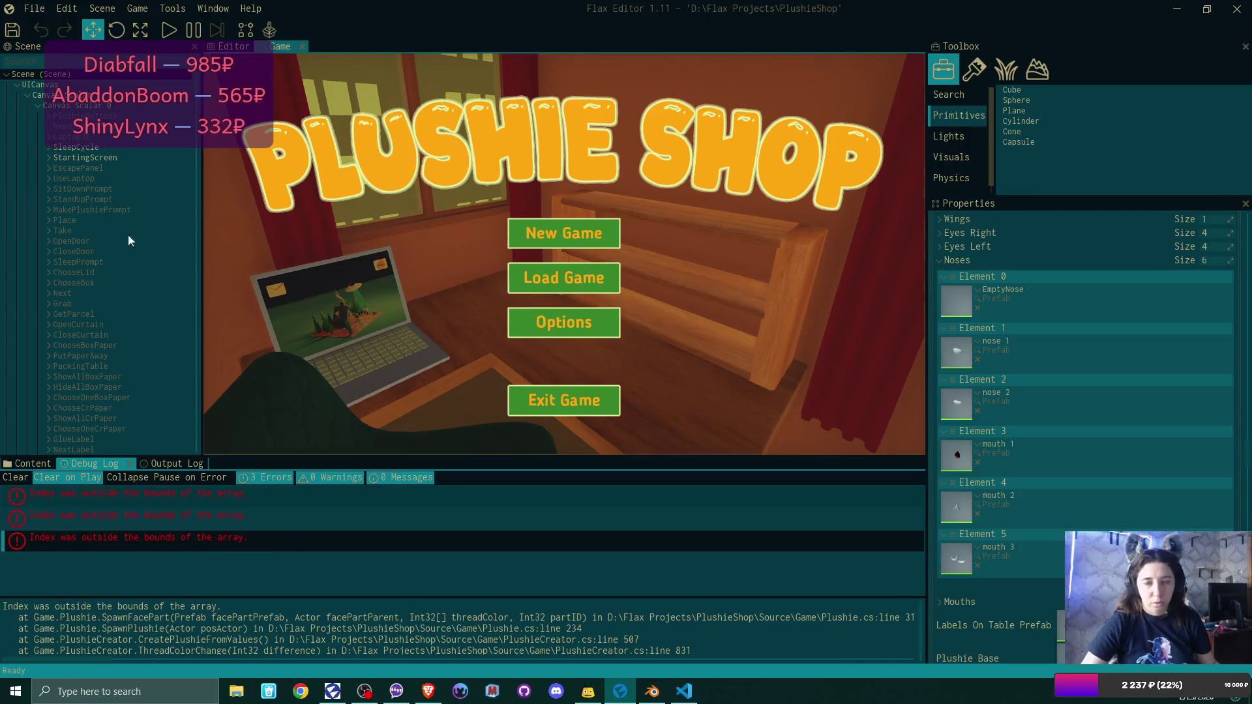
left_click(9, 30)
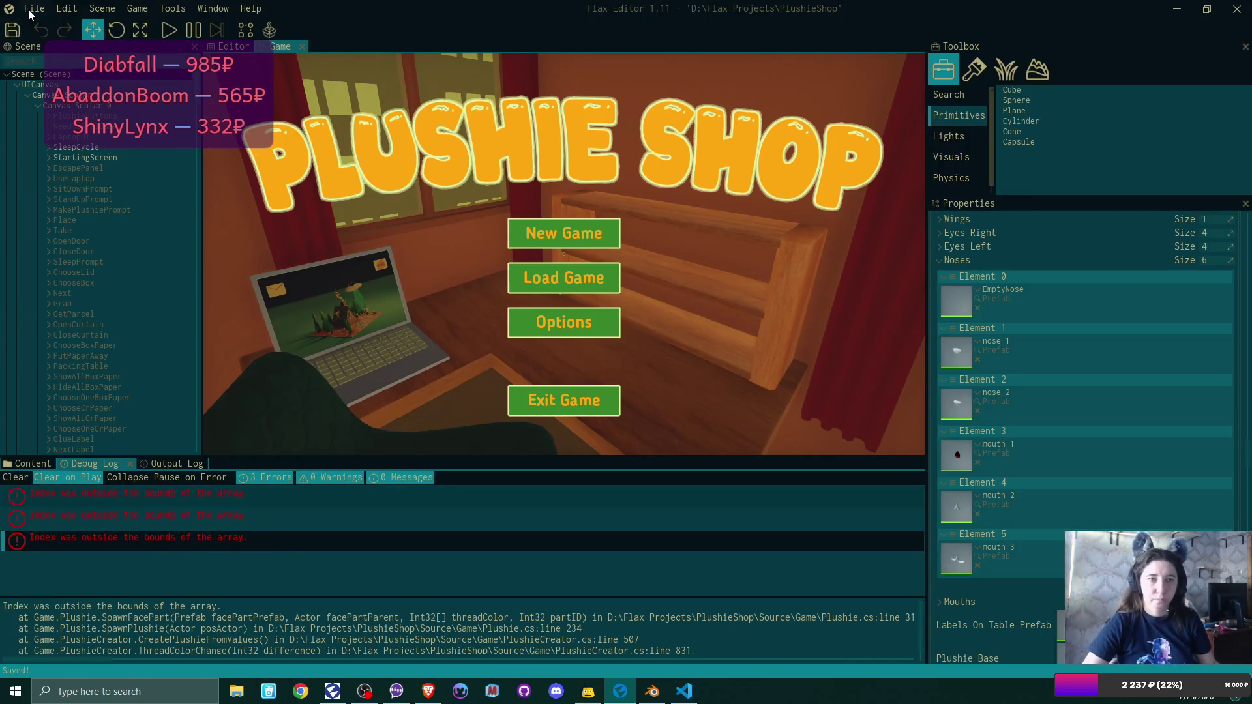
left_click(33, 8)
left_click(65, 125)
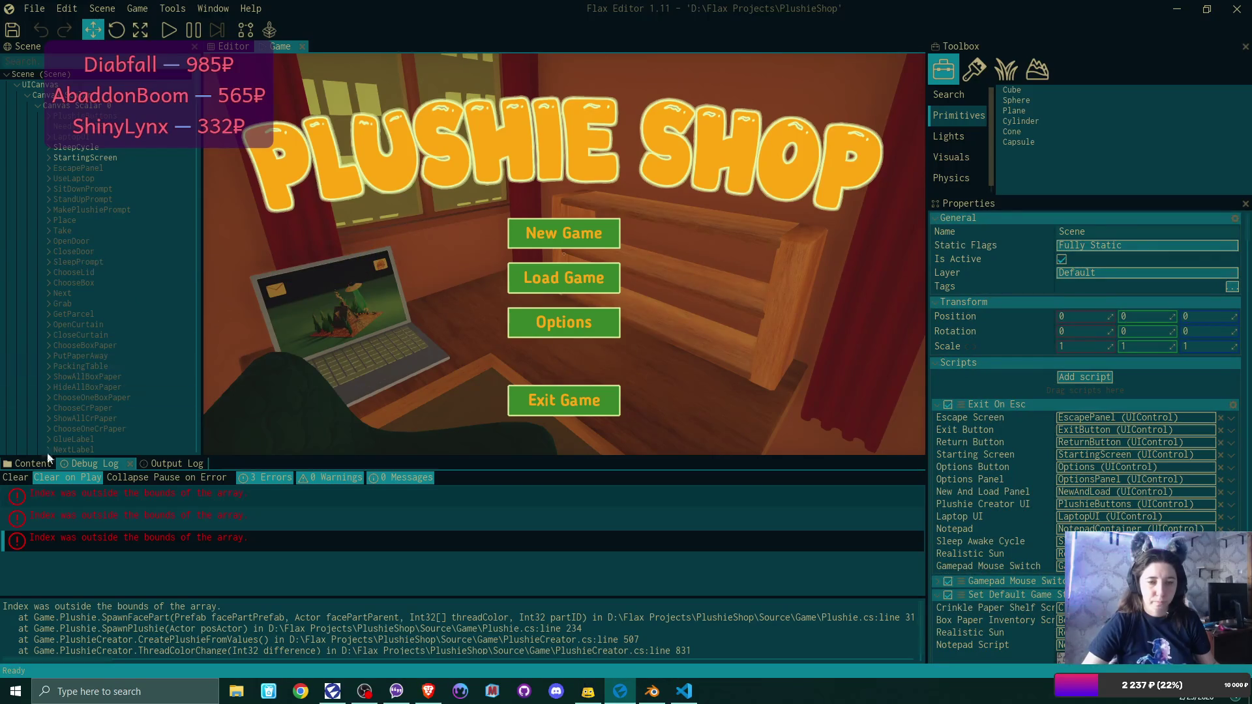
Verify mouth 1's Part Type in the Noses folder, then start a new game in Play mode.
left_click(29, 464)
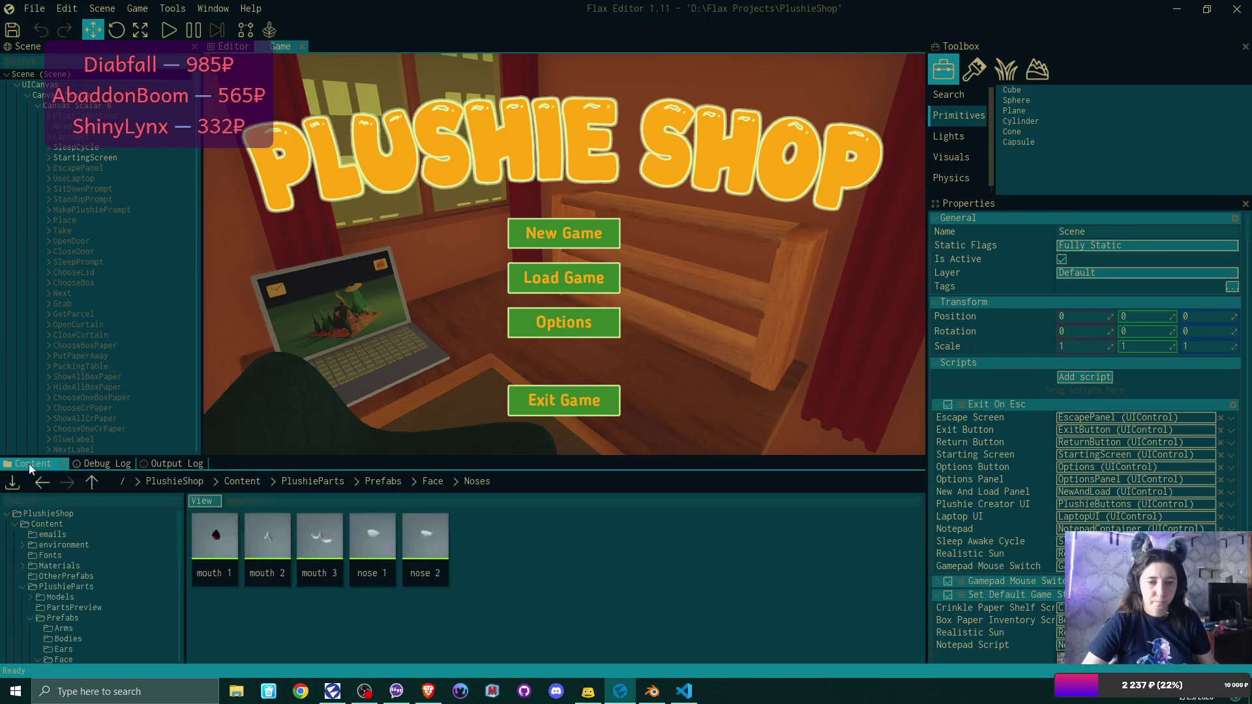
double_click(225, 538)
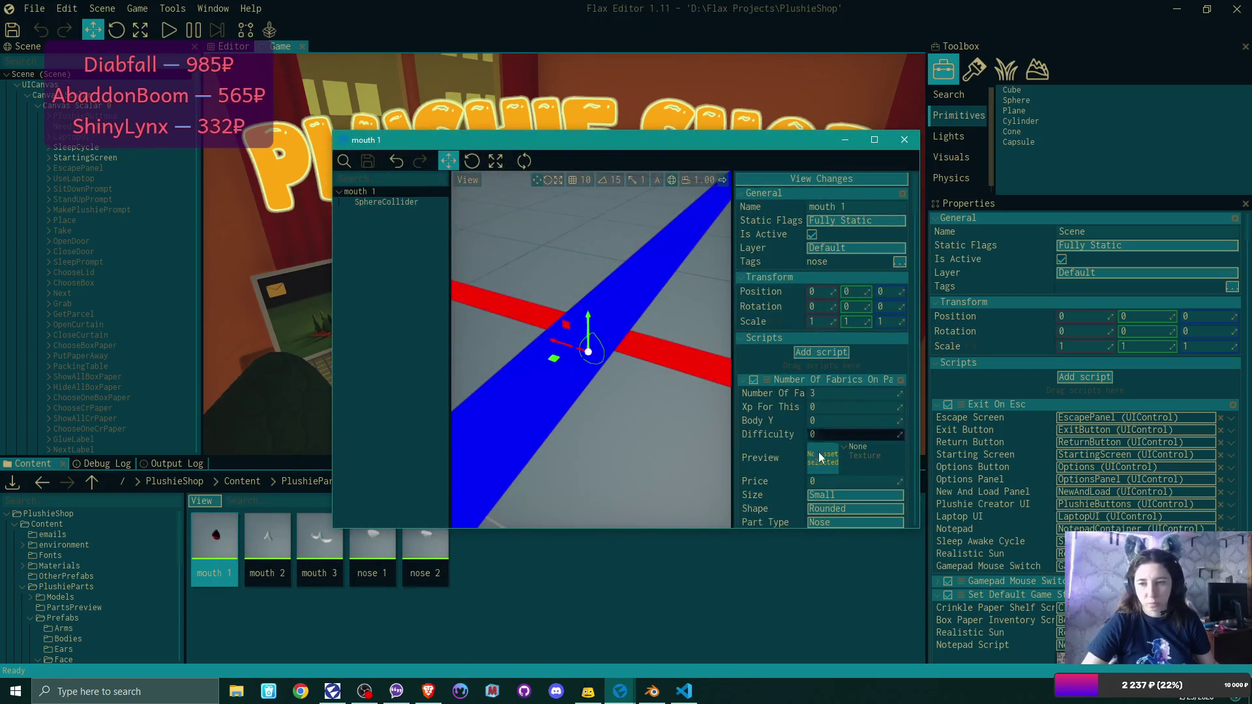
scroll(854, 424, "down", 3)
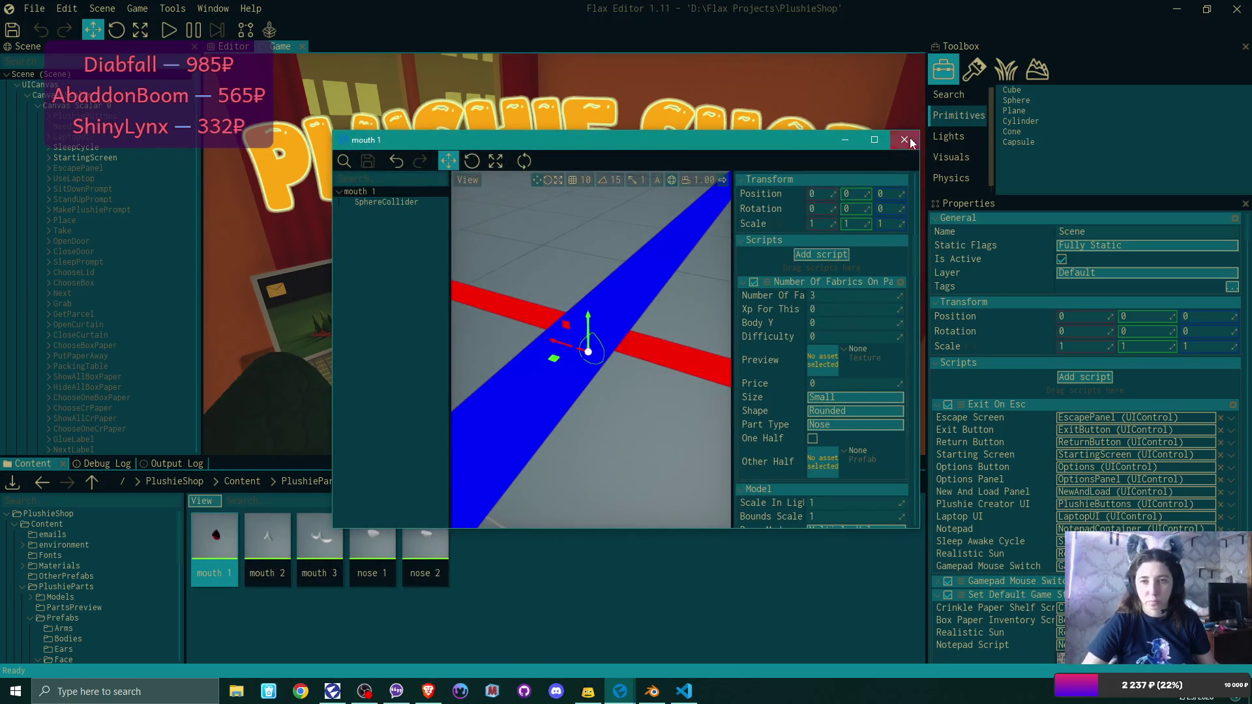
left_click(904, 139)
left_click(168, 30)
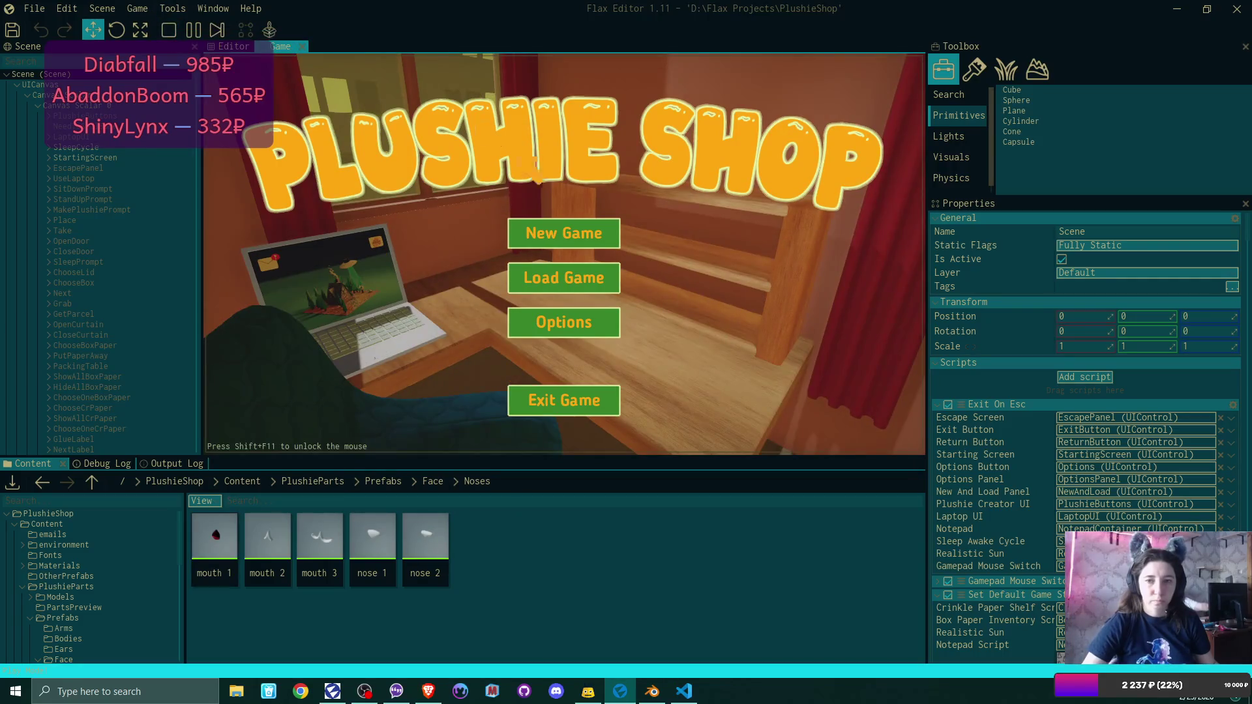
left_click(561, 229)
Overwrite the save, go to the laptop, and accept the plushie request email.
left_click(522, 308)
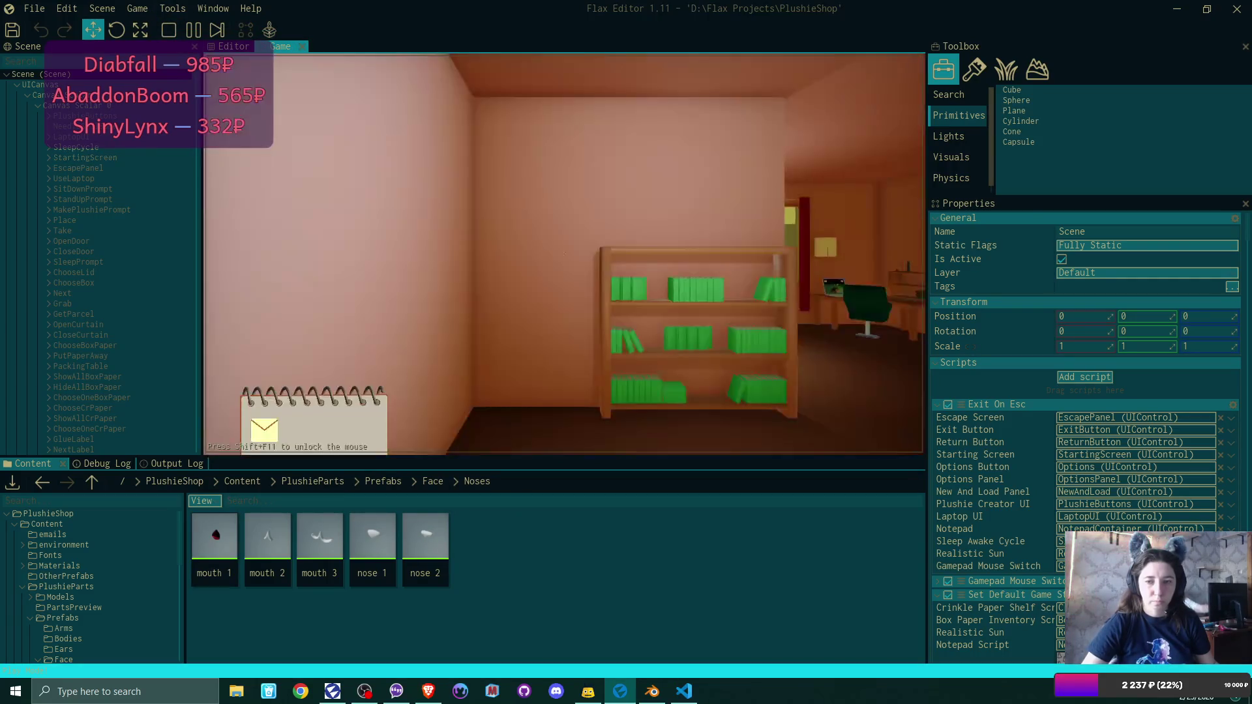
key("w")
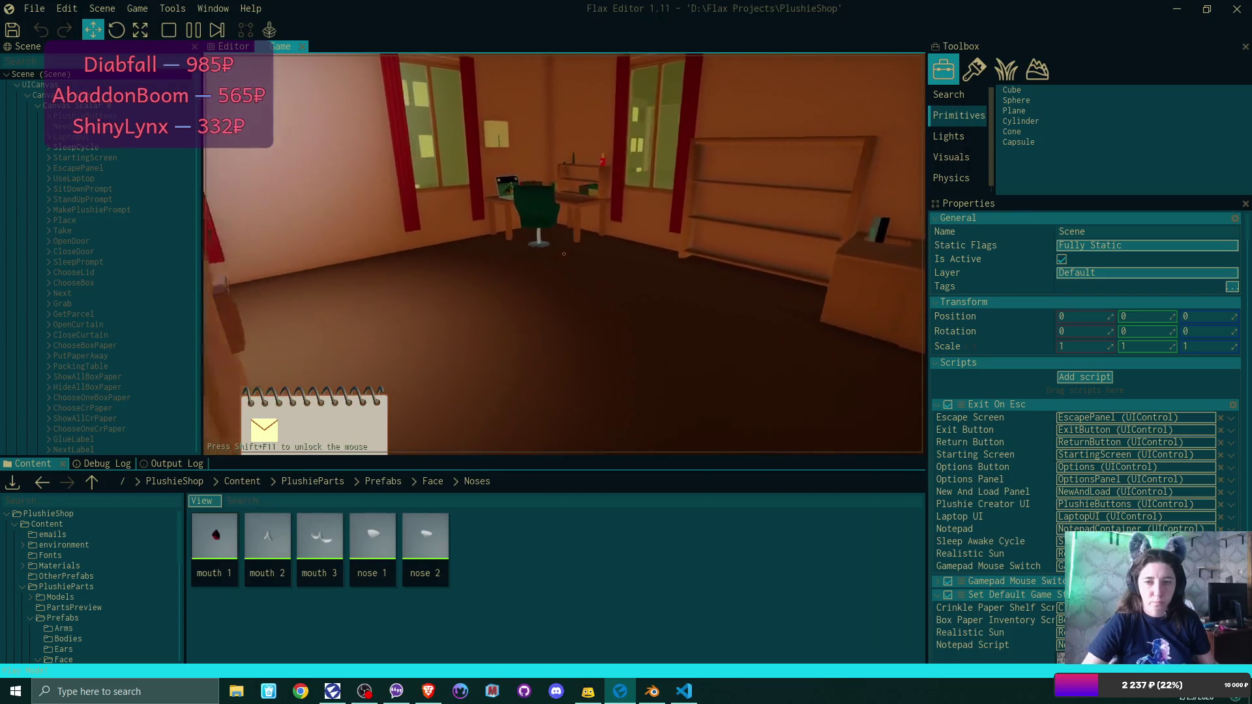
left_click(565, 254)
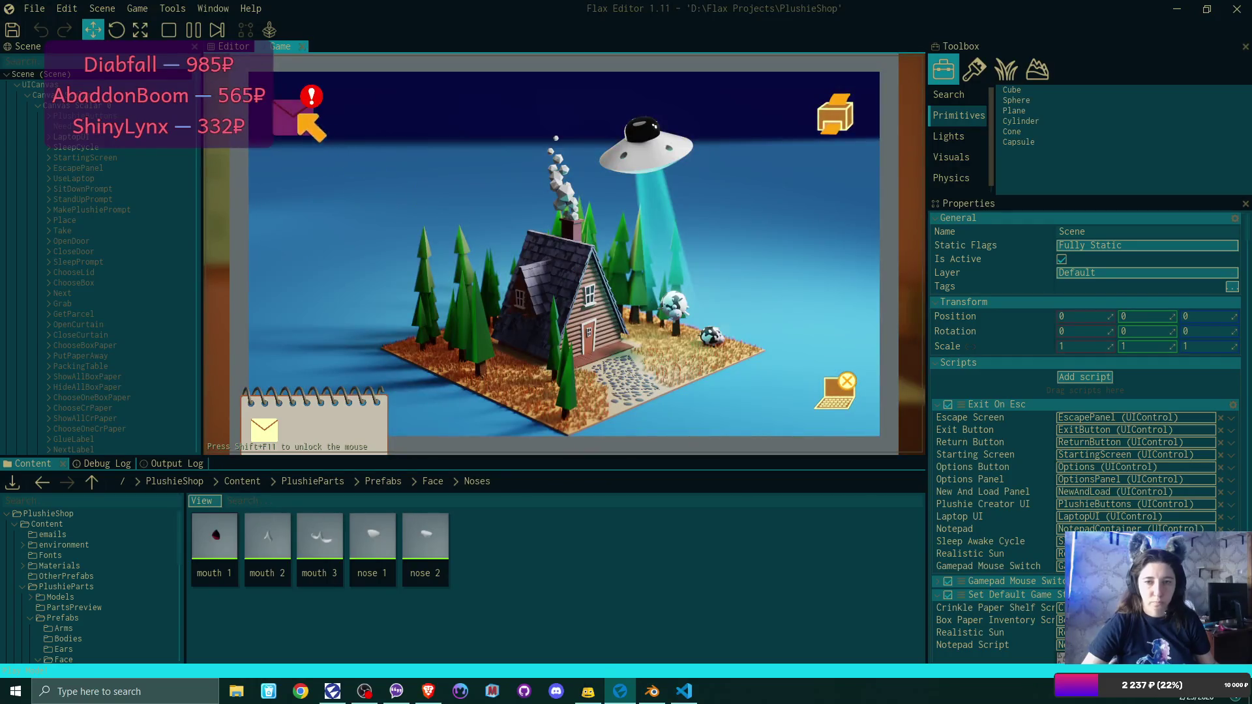
left_click(297, 116)
left_click(646, 167)
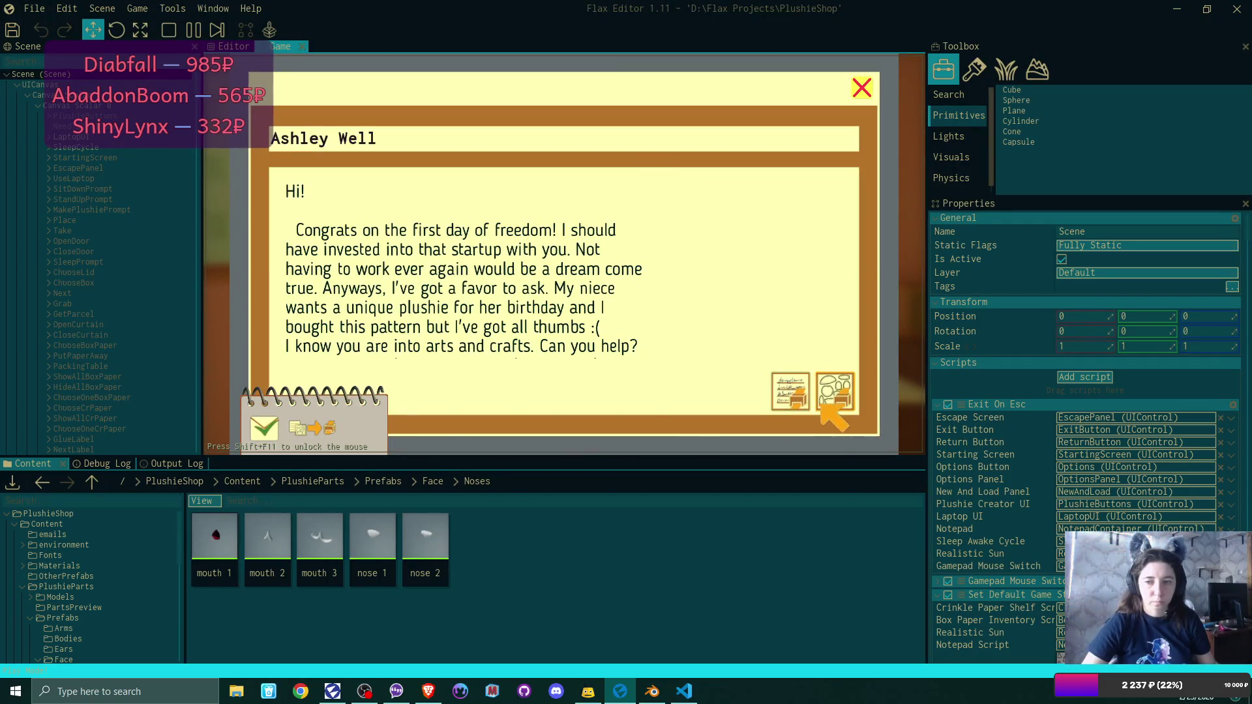
left_click(838, 406)
left_click(860, 91)
left_click(860, 91)
Clear the bear and bunny from the parcel, then swap the bear's black nose thread for red.
left_click(849, 114)
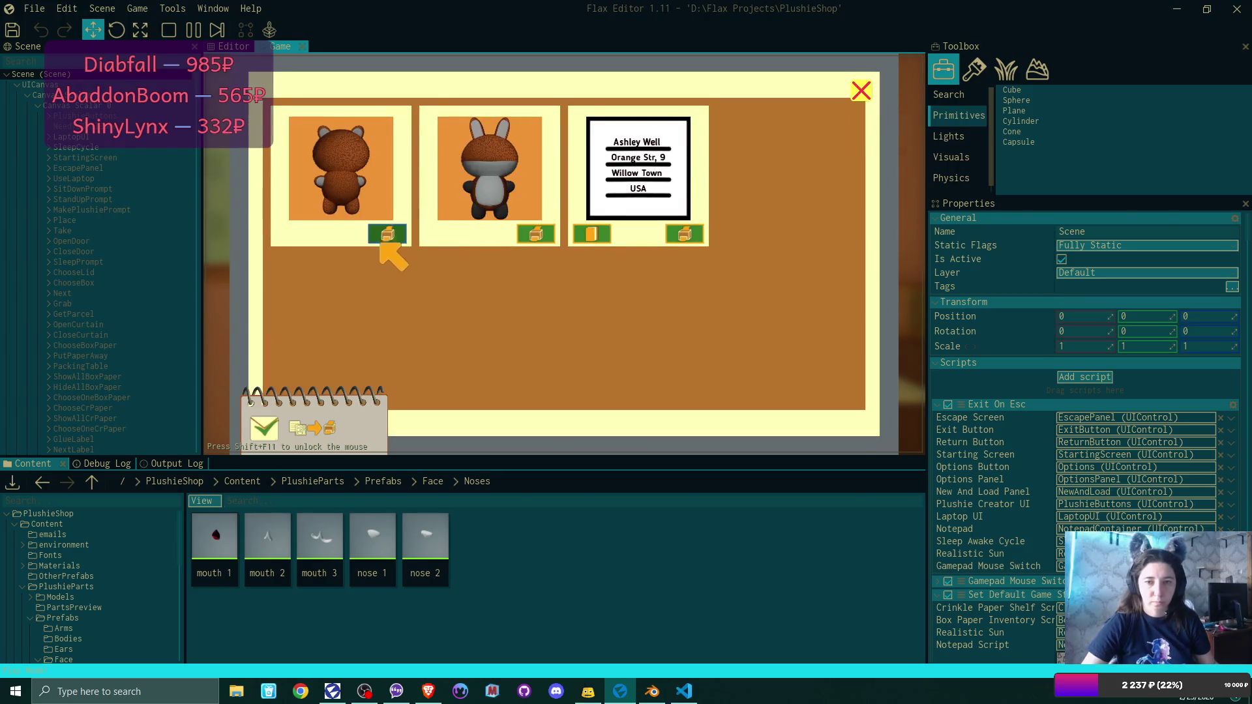
left_click(387, 236)
left_click(386, 236)
left_click(861, 91)
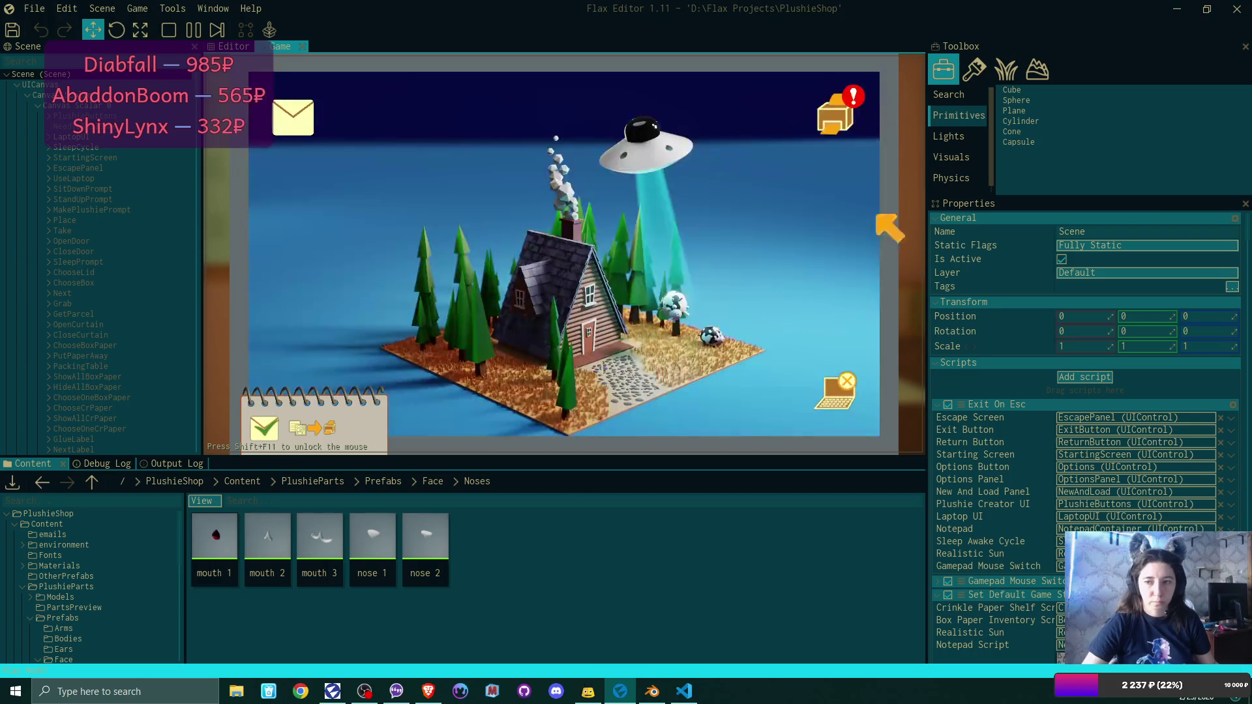
left_click(848, 391)
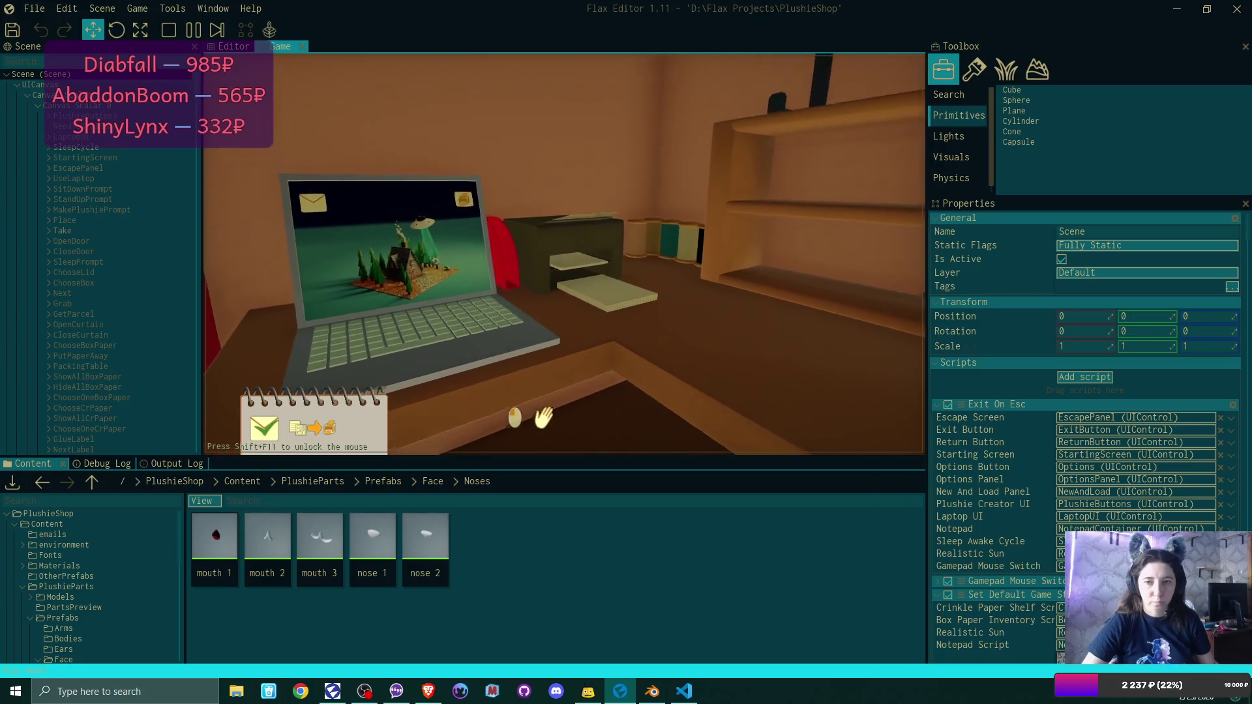
left_click(564, 254)
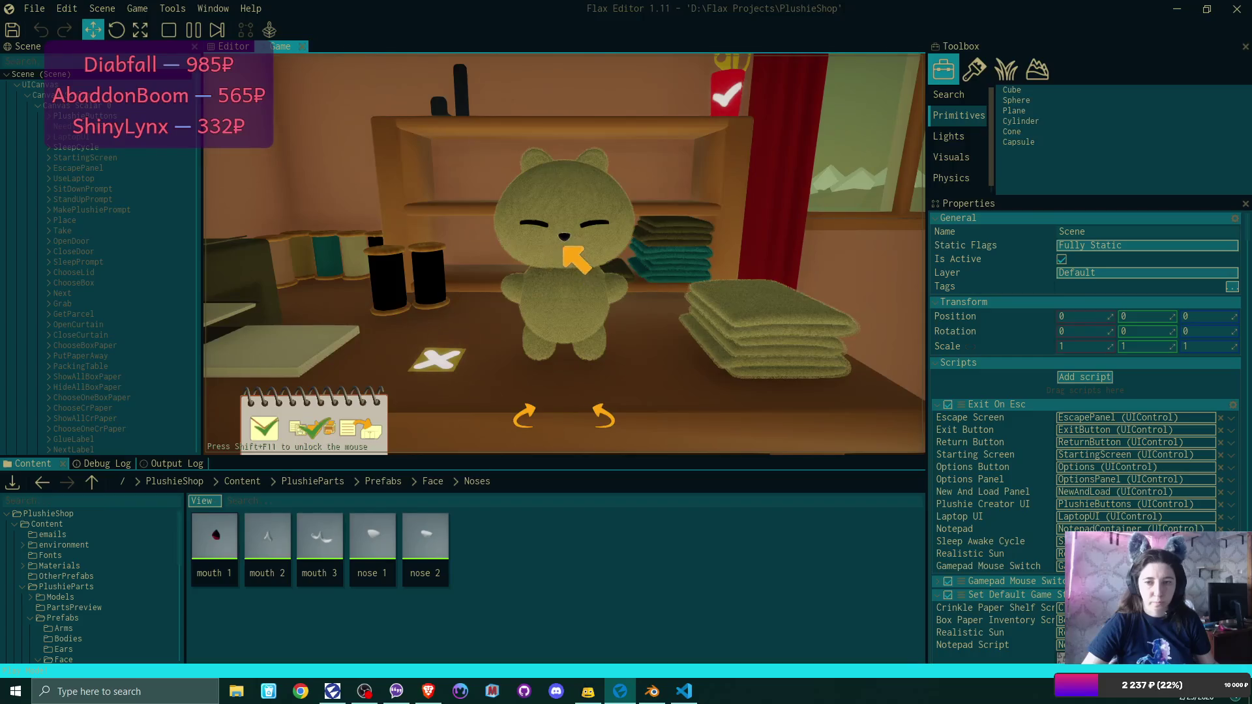
left_click(578, 261)
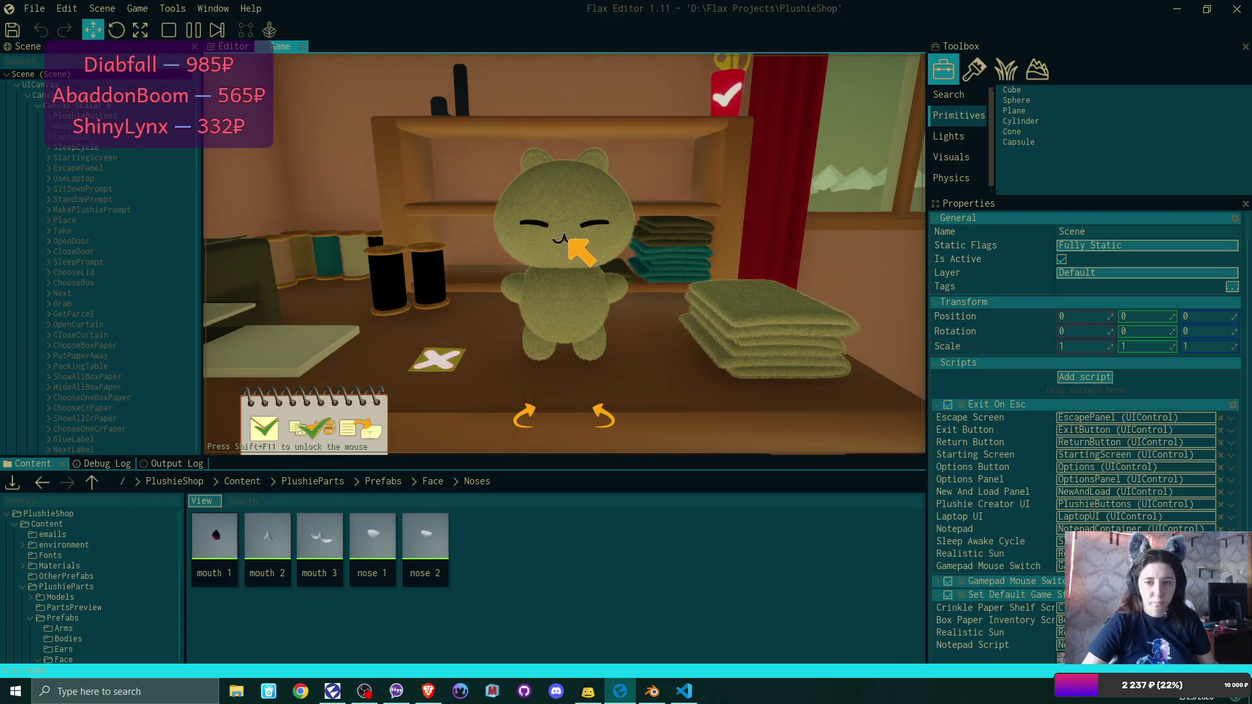
left_click(569, 242)
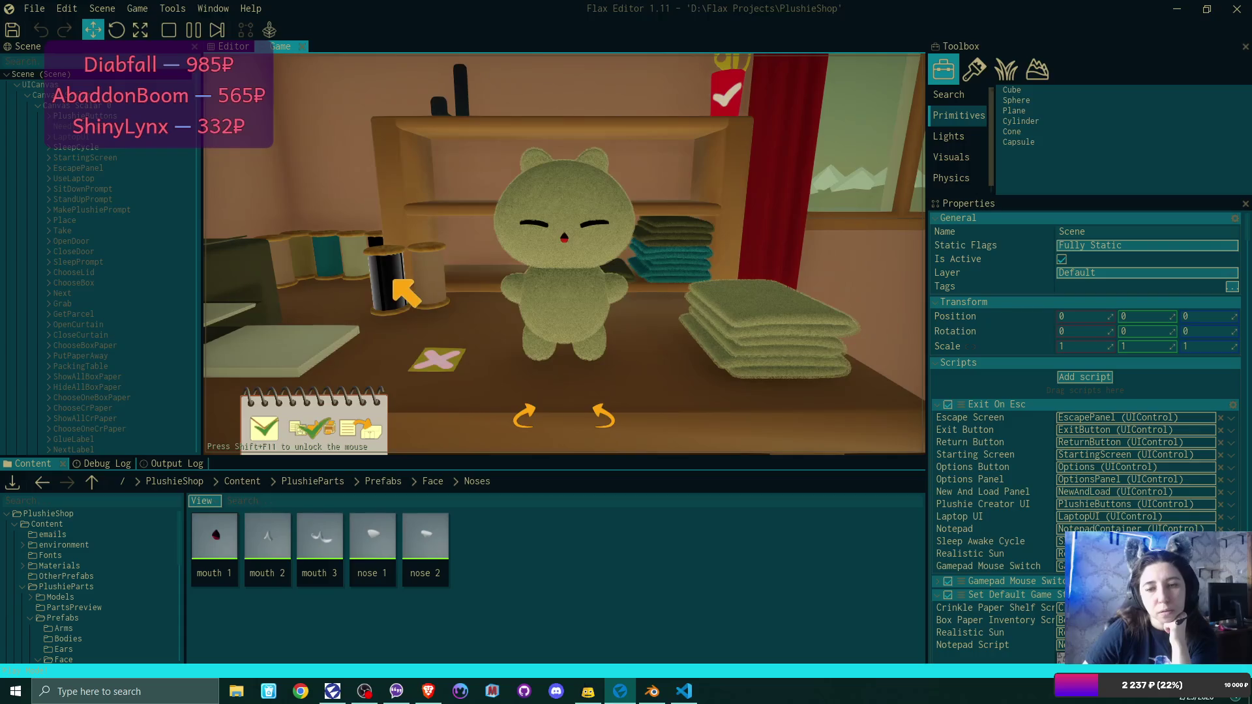
Inspect the index error's stack trace in Debug Log, retry the red nose, and stop play mode.
key("shift+F11")
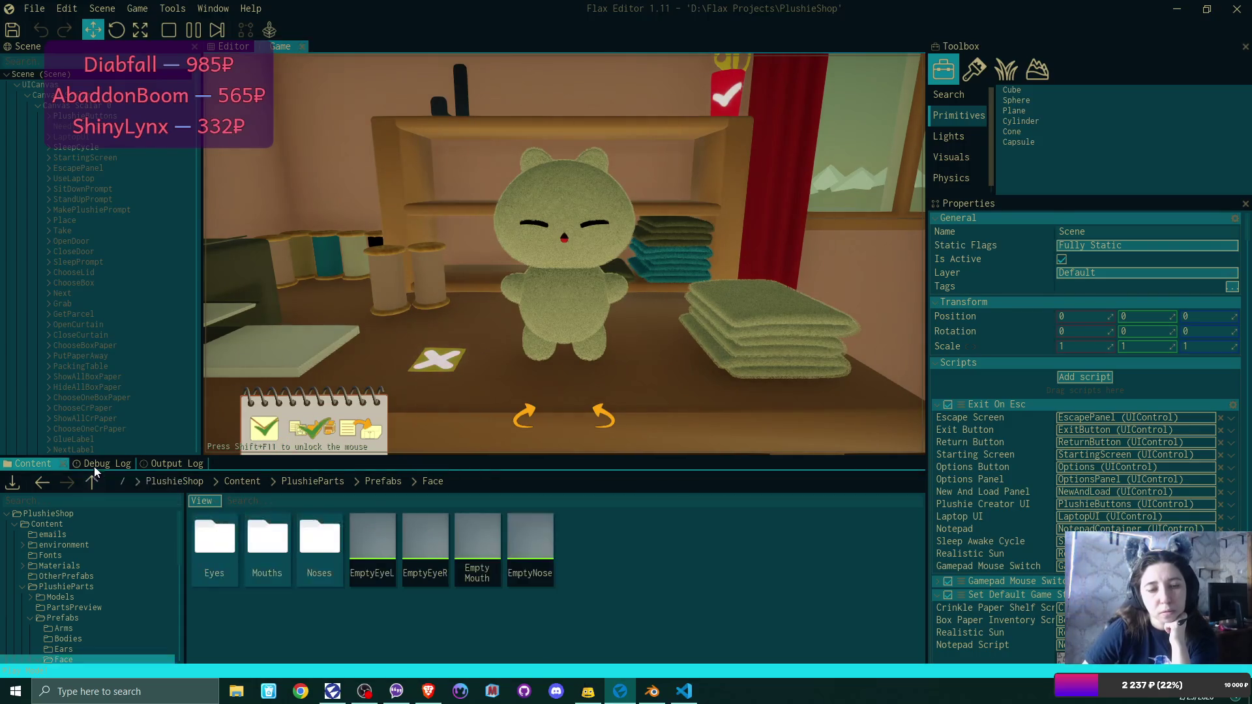
left_click(95, 464)
left_click(189, 508)
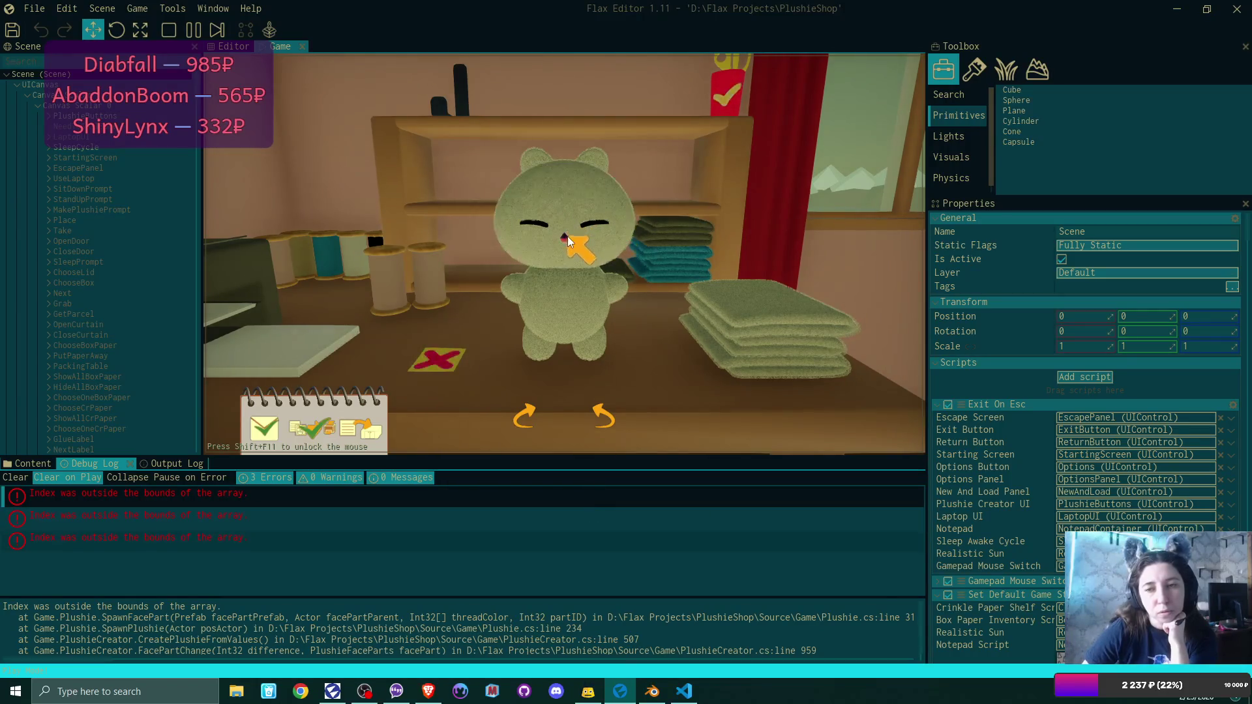
left_click(538, 225)
left_click(550, 232)
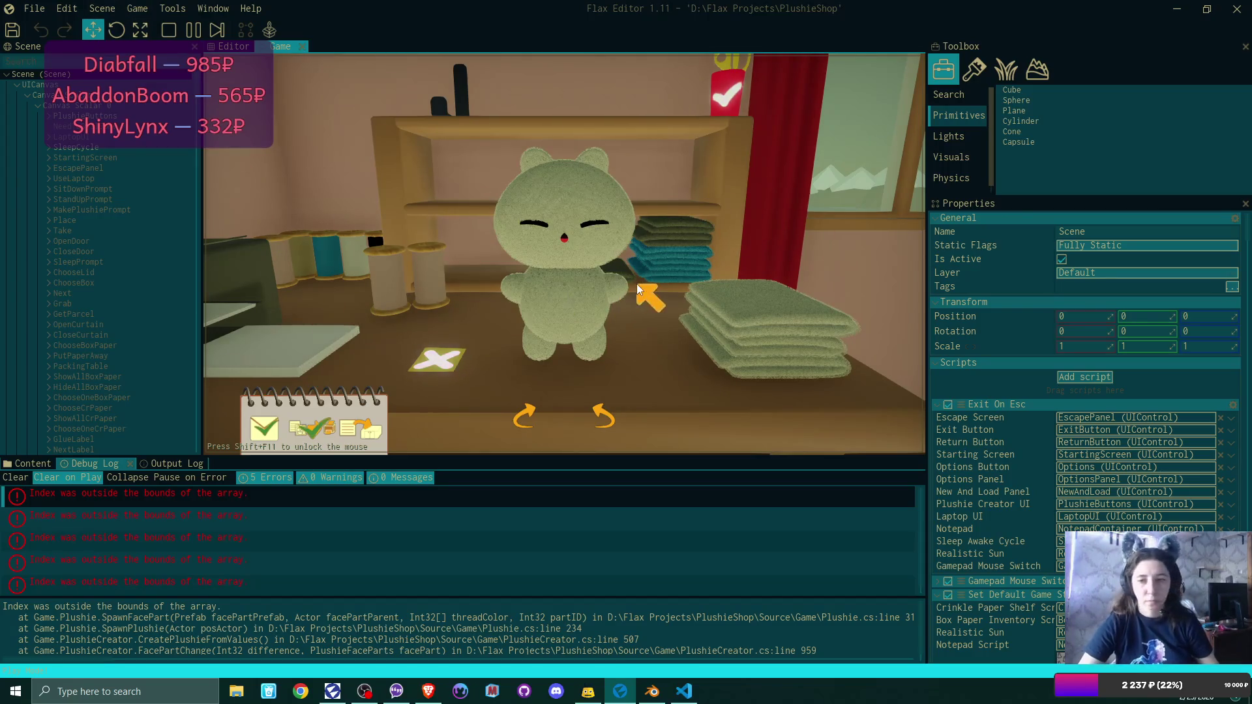
left_click(165, 33)
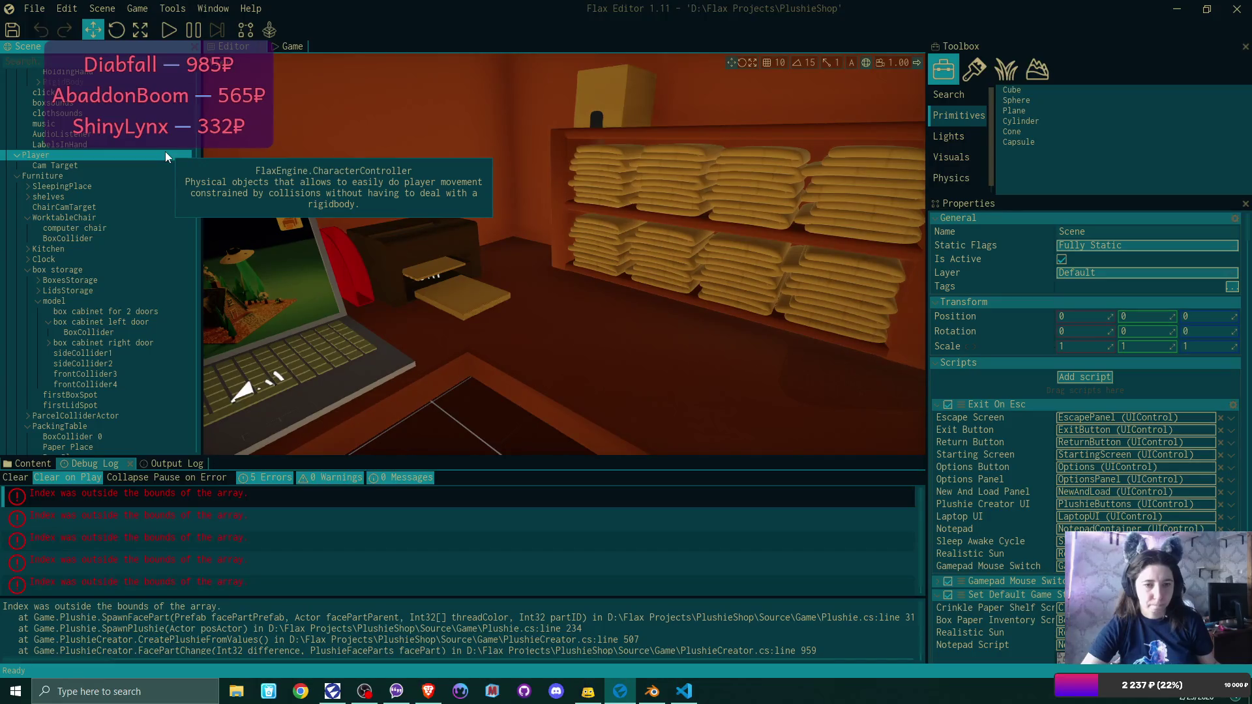
Expand SpoolsSpot in the Scene tree and select all the big spools.
scroll(166, 156, "up", 2)
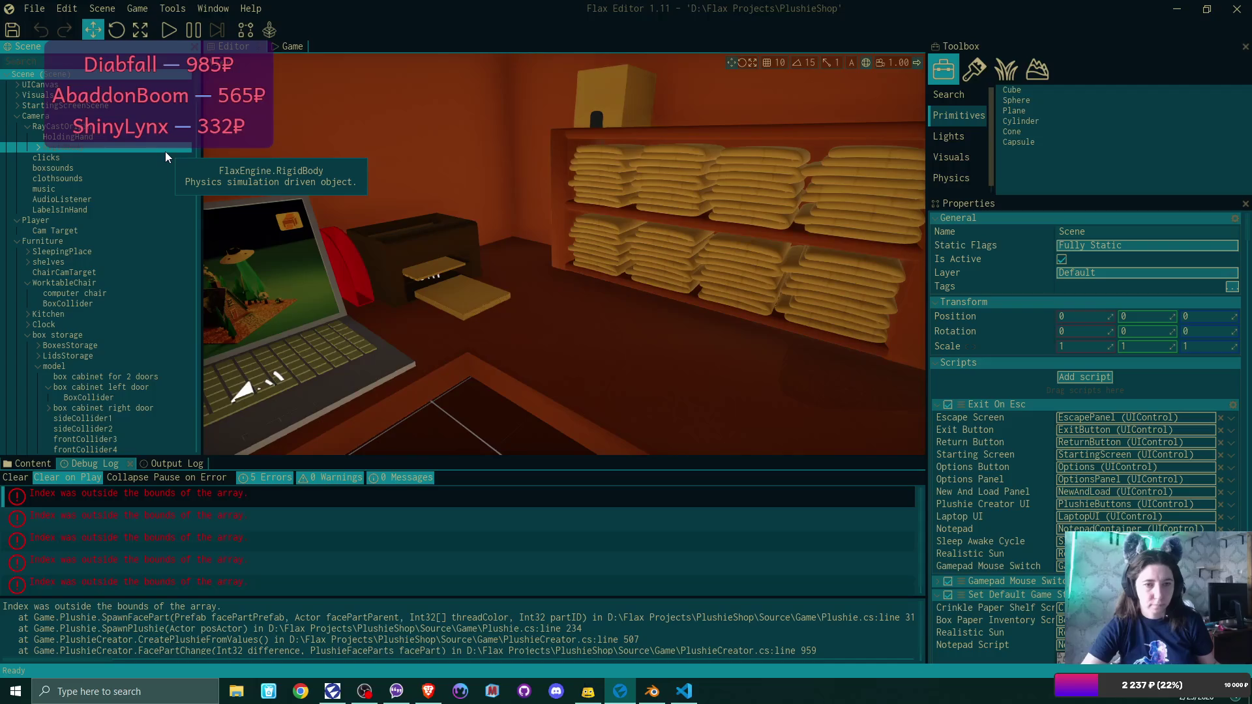
scroll(166, 152, "down", 3)
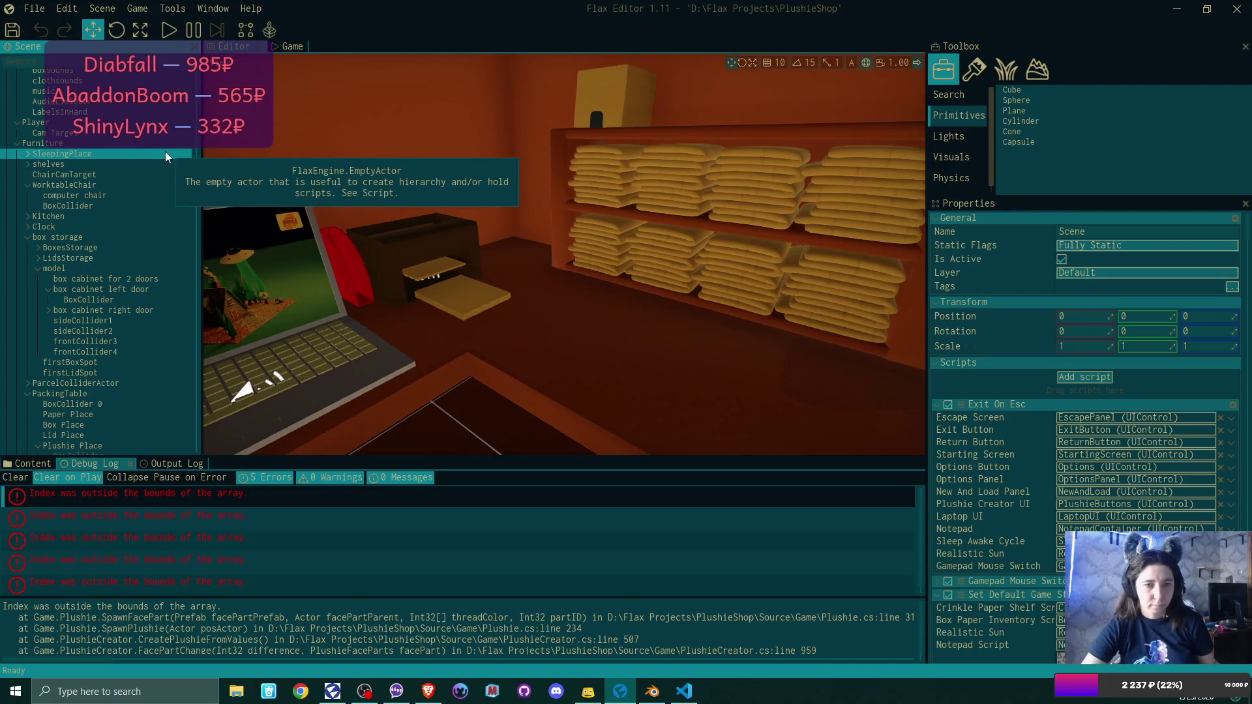
scroll(166, 152, "down", 5)
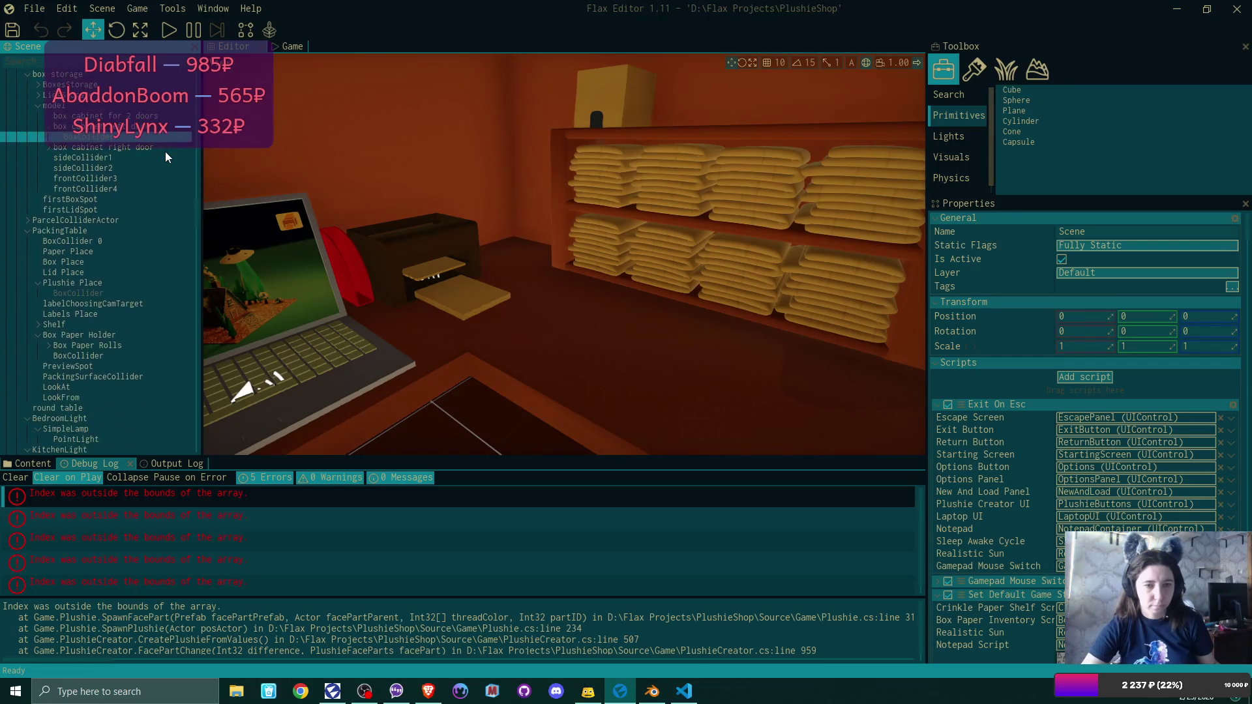
scroll(165, 151, "down", 7)
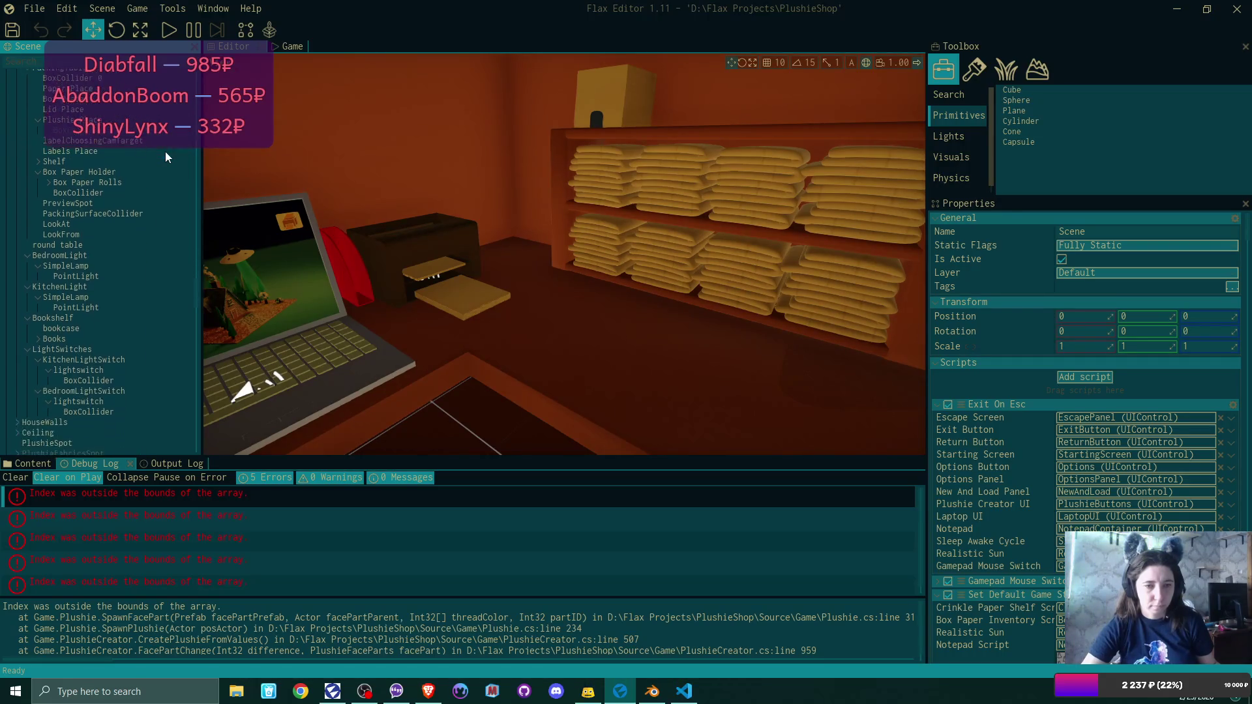
scroll(166, 152, "down", 7)
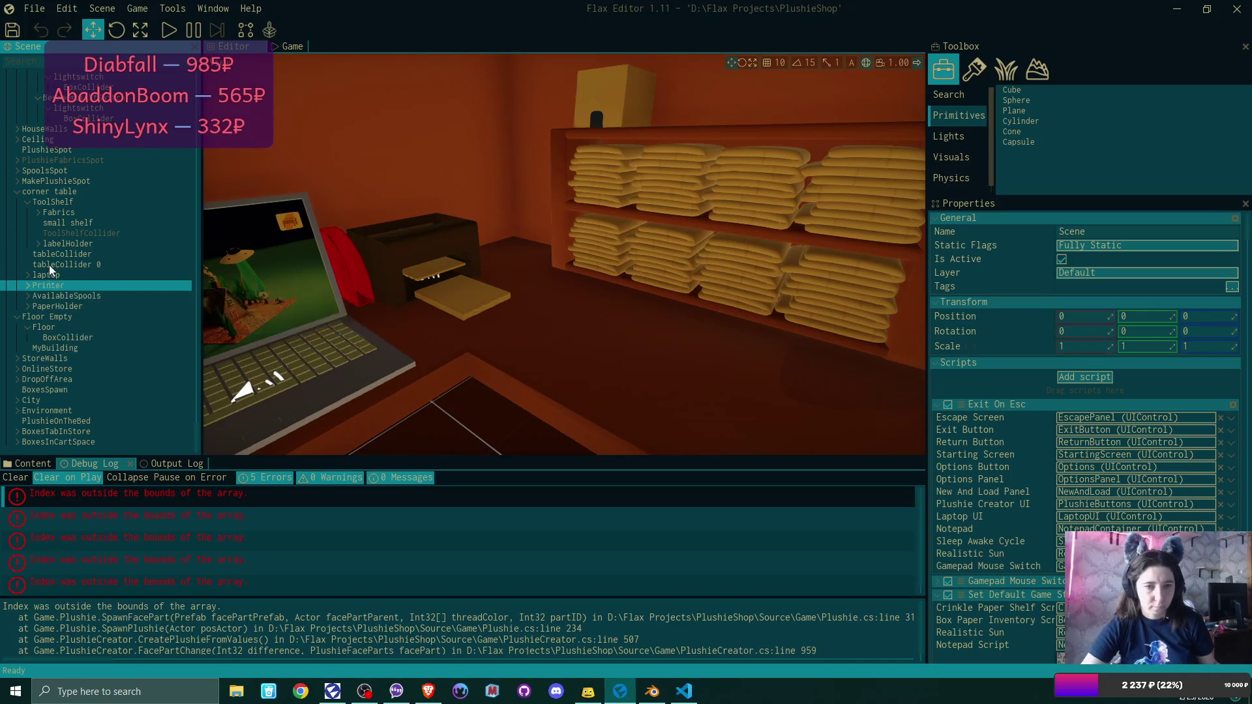
left_click(17, 171)
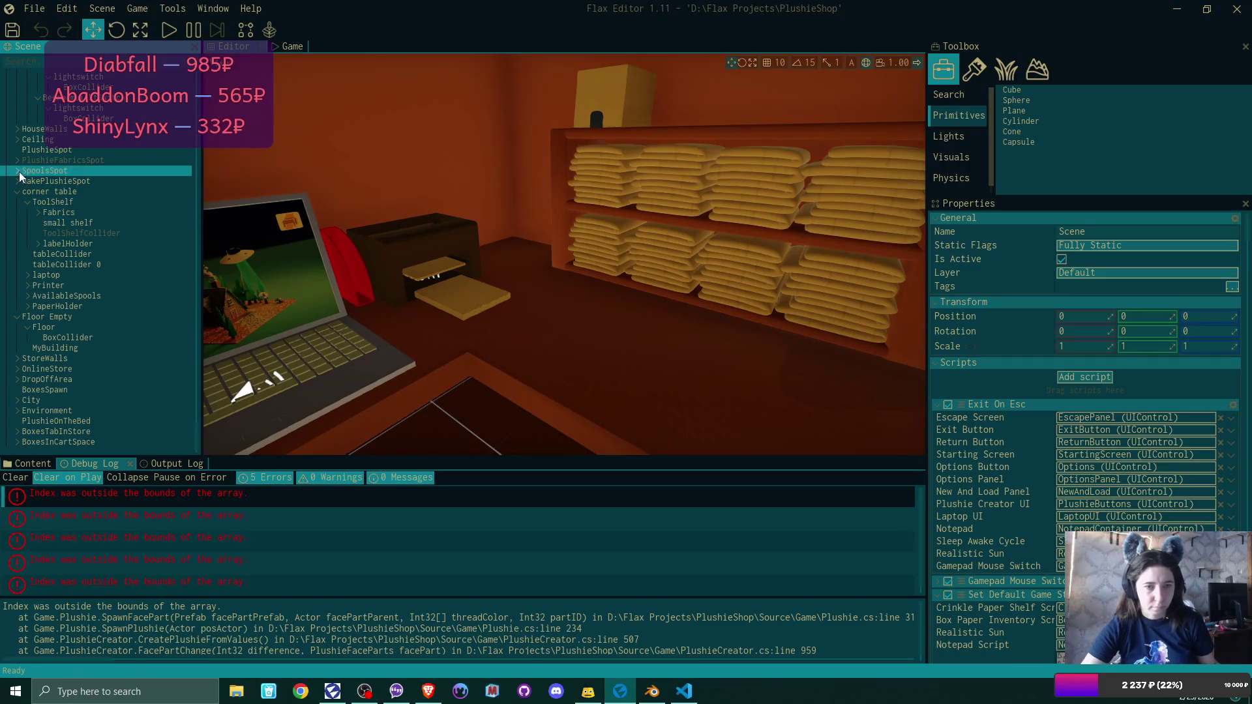
left_click(81, 182)
left_click(83, 265, "shift")
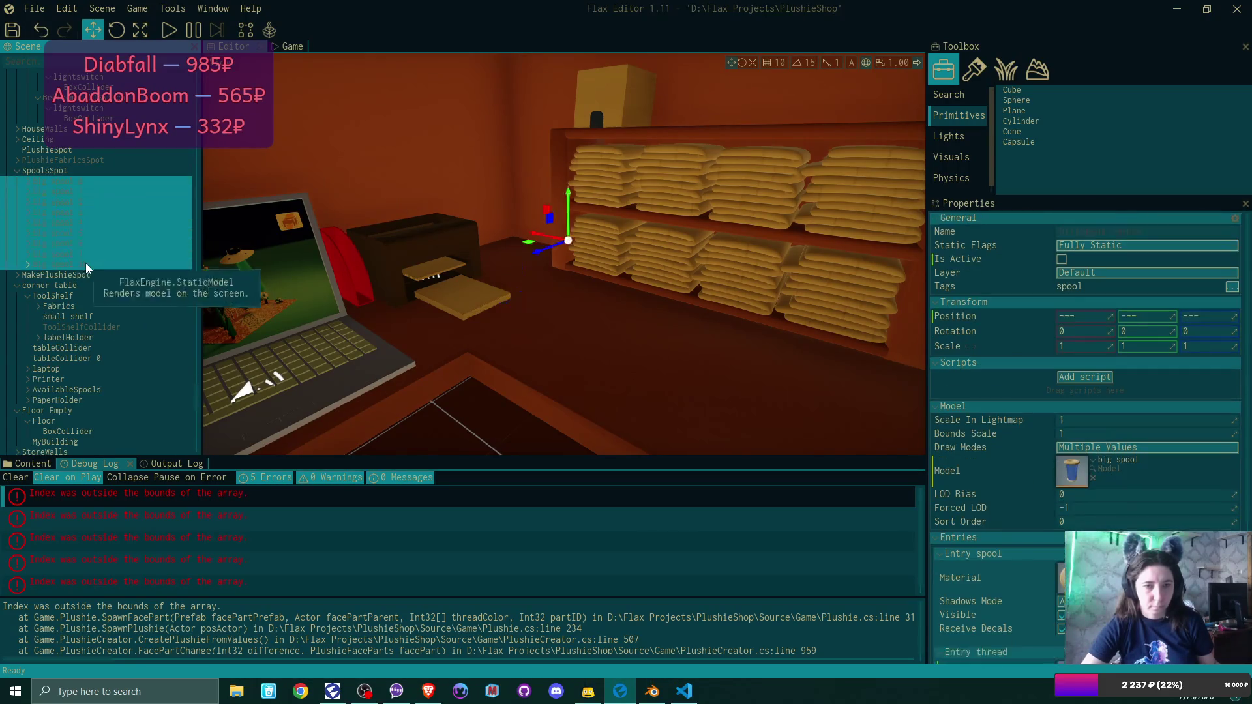
Toggle the big spools active and back to inactive, select SpoolsSpot, and switch to VS Code.
left_click(1062, 258)
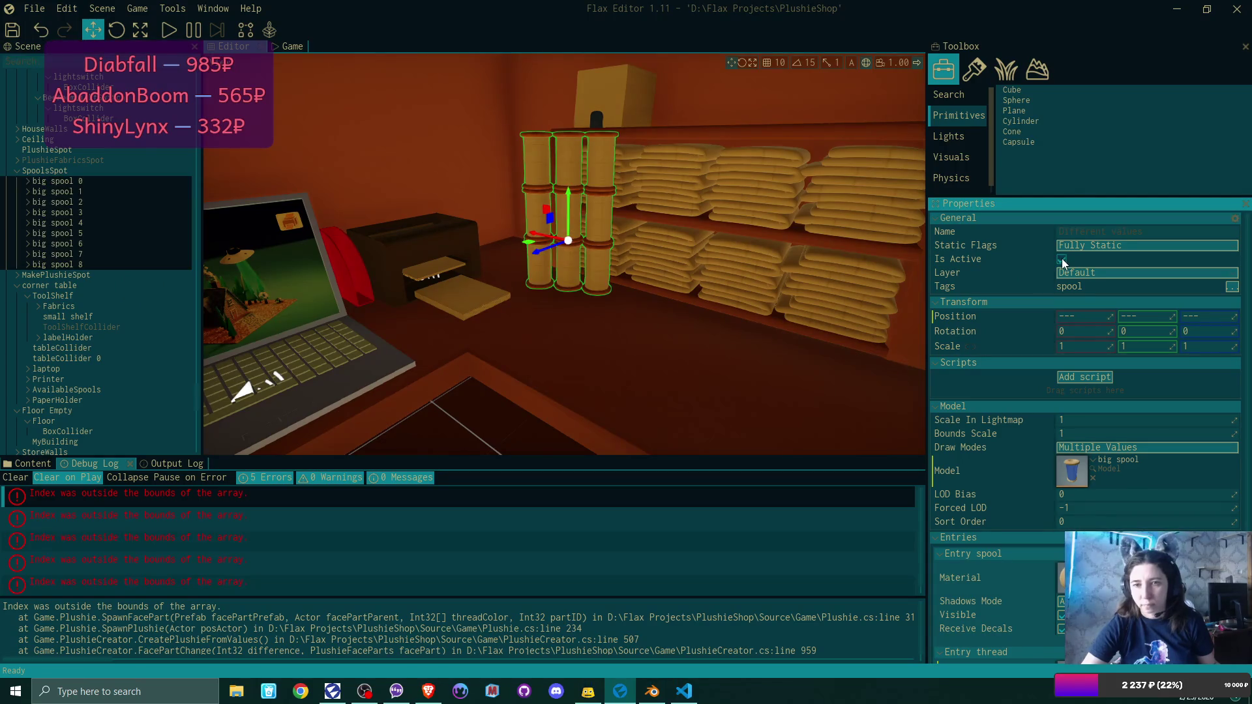
left_click(1062, 259)
left_click(60, 172)
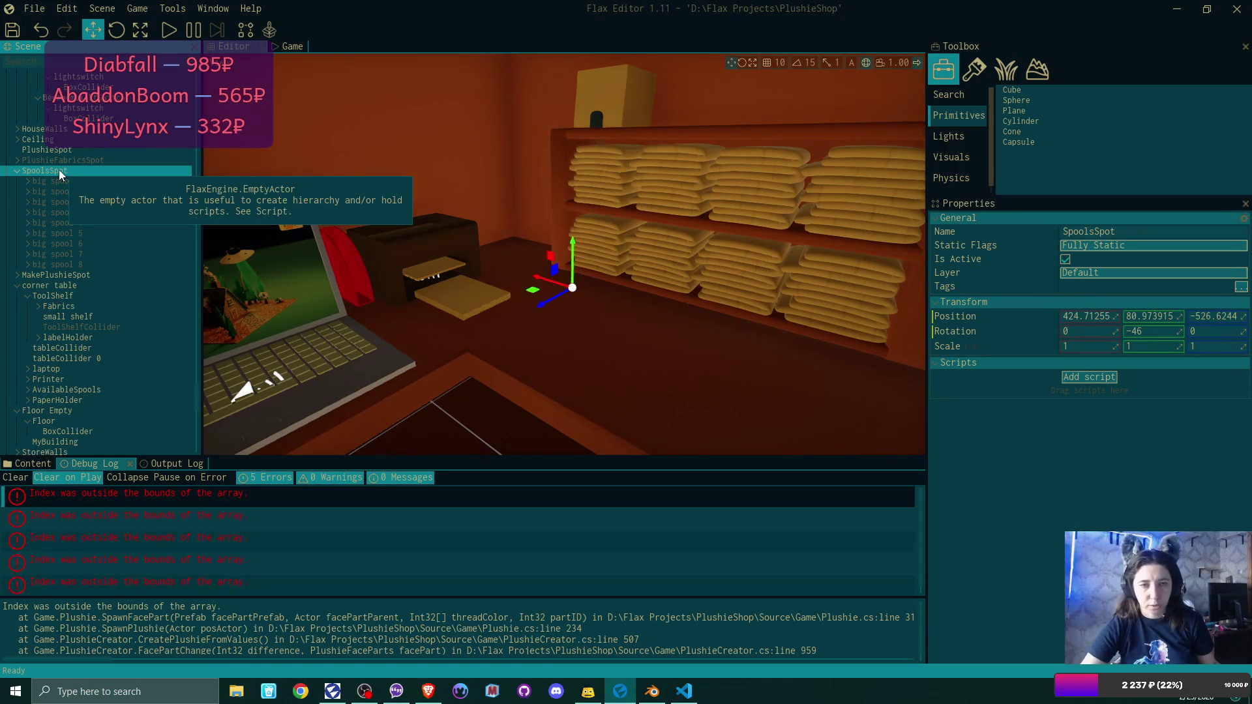
mouse_move(689, 700)
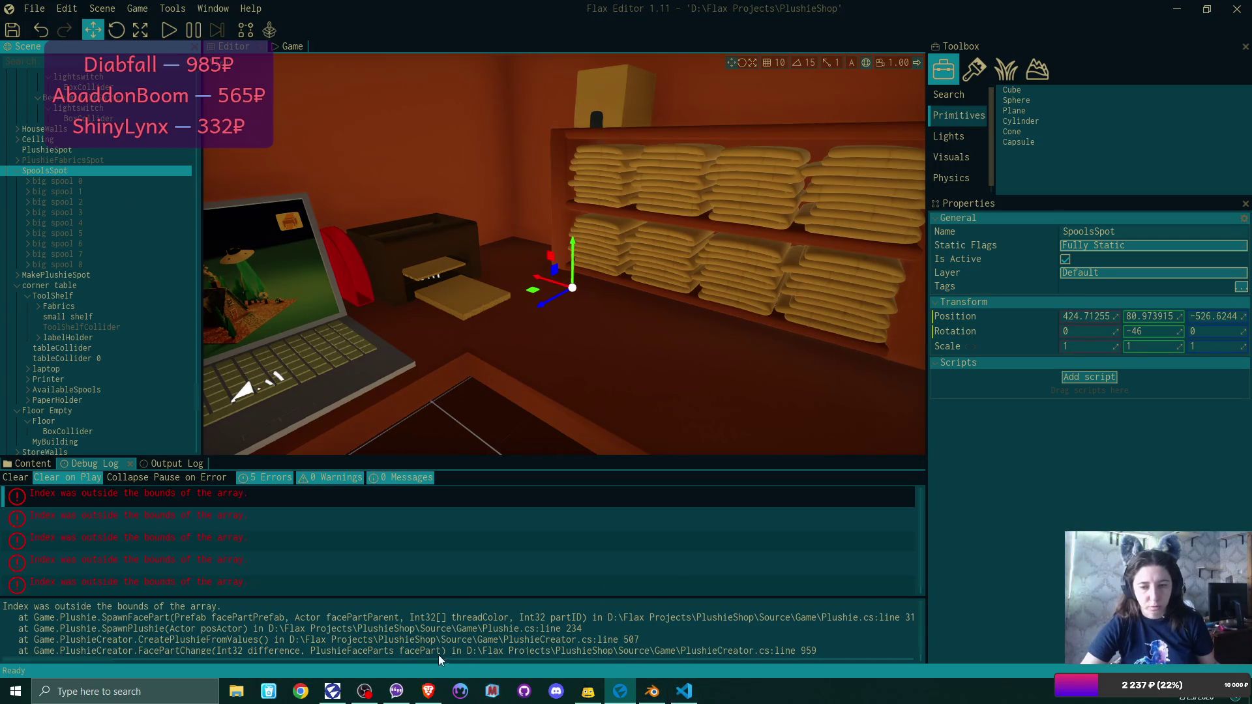
left_click_drag(105, 661, 123, 665)
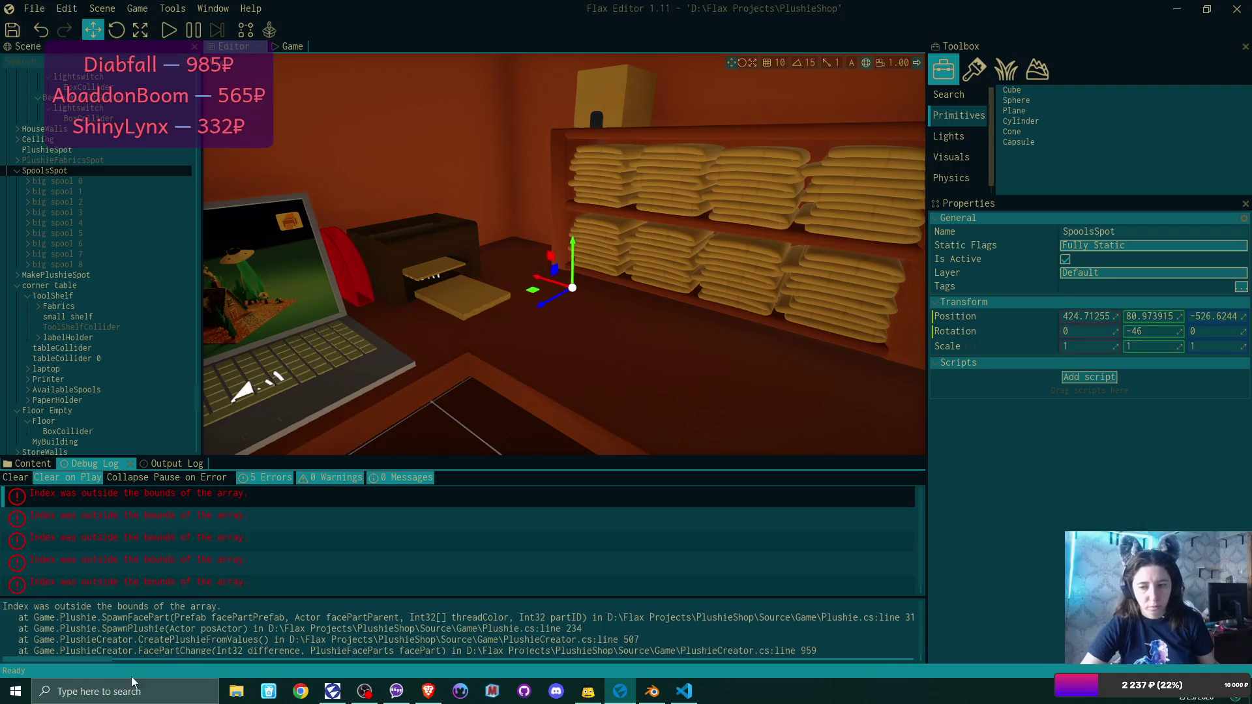
left_click(684, 691)
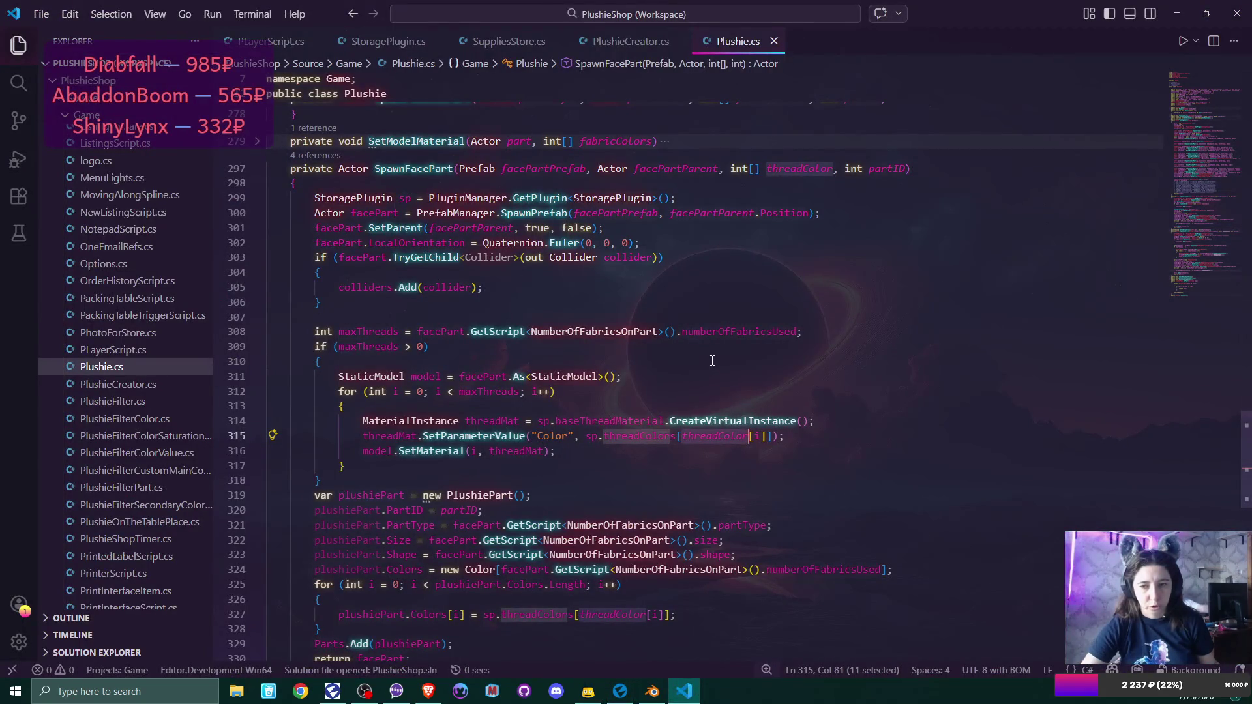
Trace threadColor from SpawnFacePart up to SpawnPlushie's SpawnFacePart calls passing noseColor1.
left_click(730, 443)
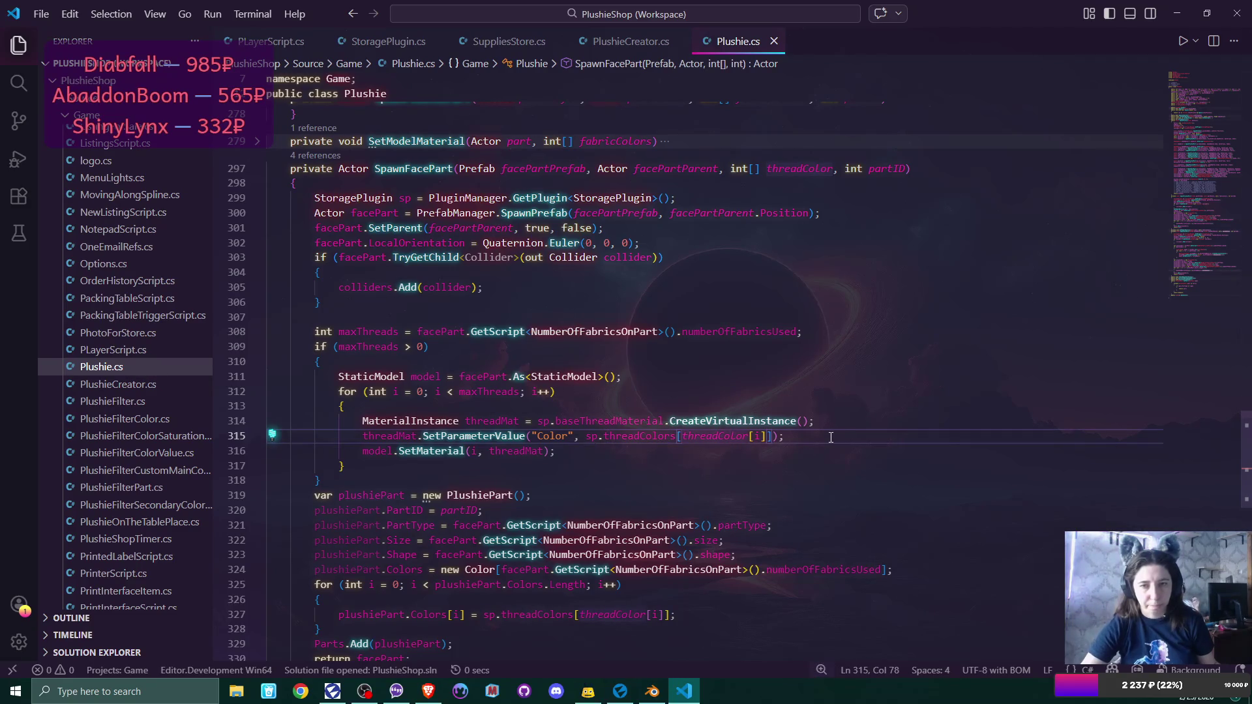
mouse_move(708, 432)
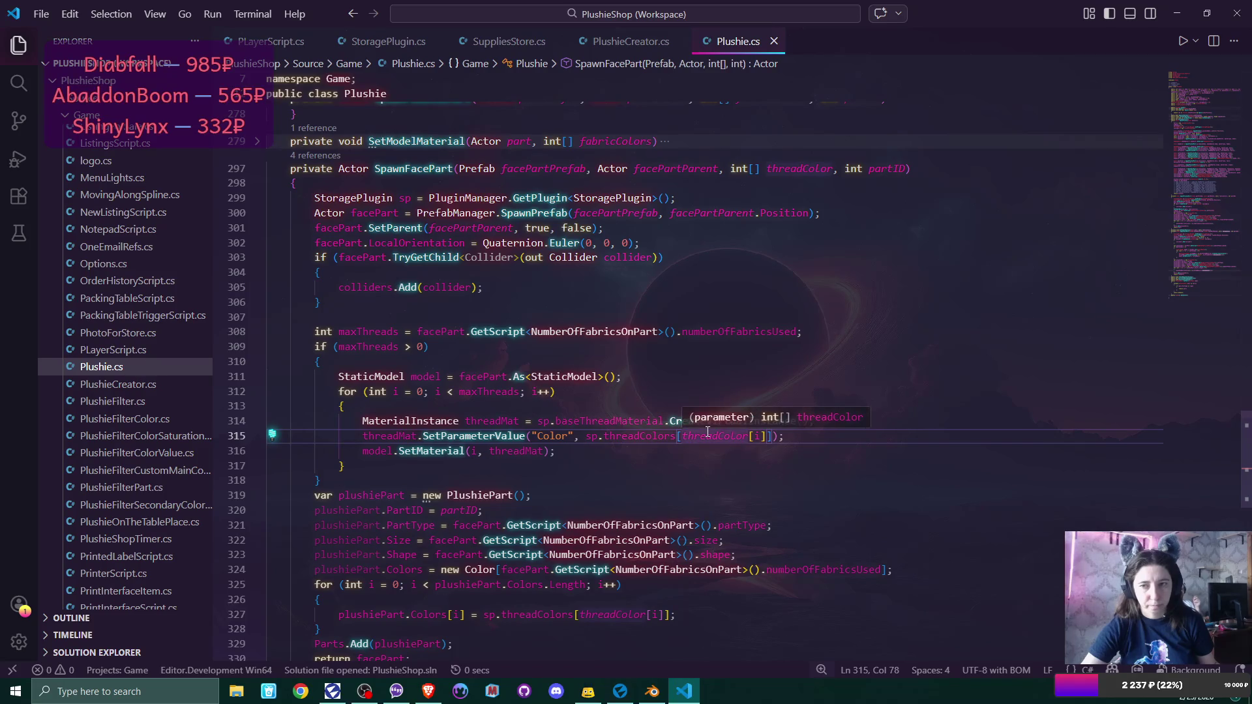
scroll(707, 431, "up", 5)
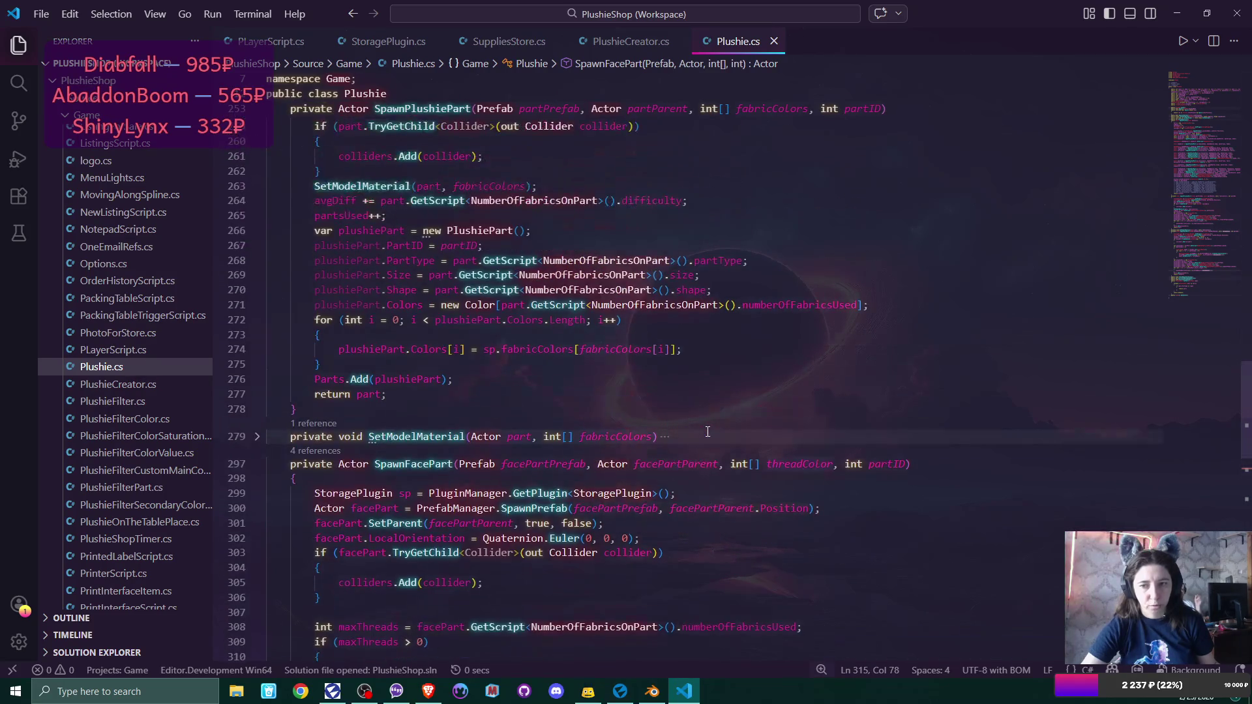
scroll(708, 431, "up", 1)
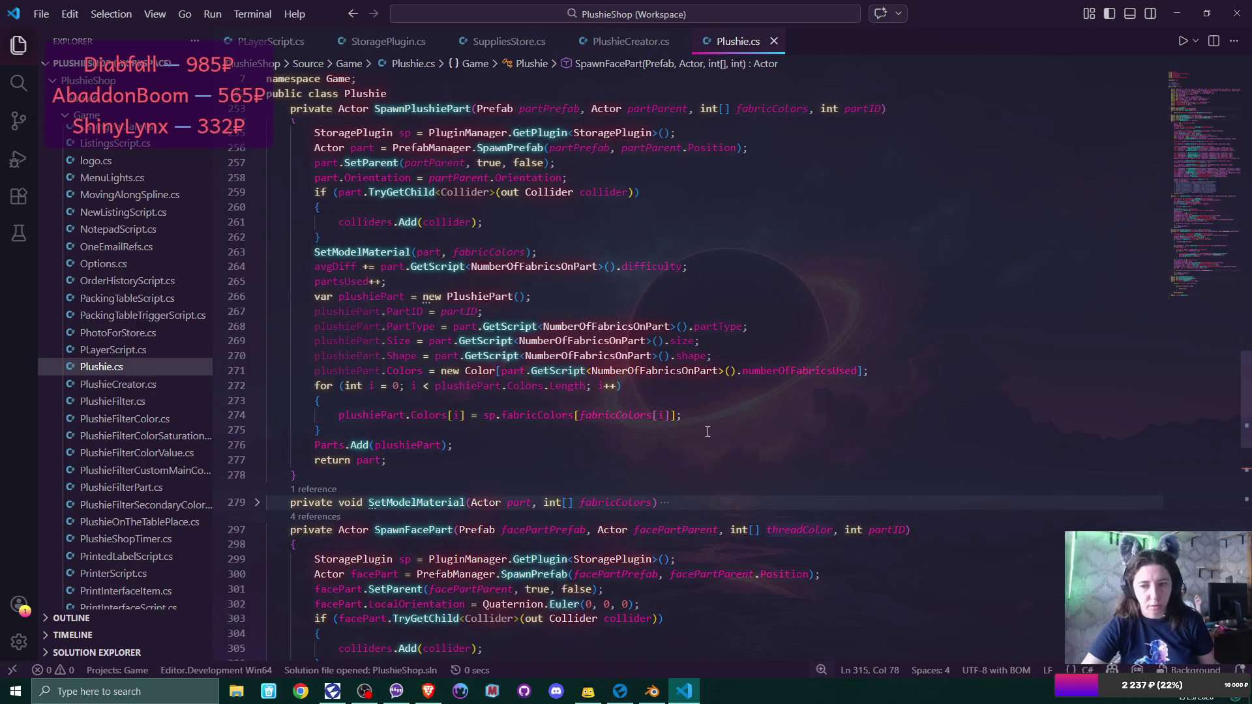
scroll(708, 432, "up", 3)
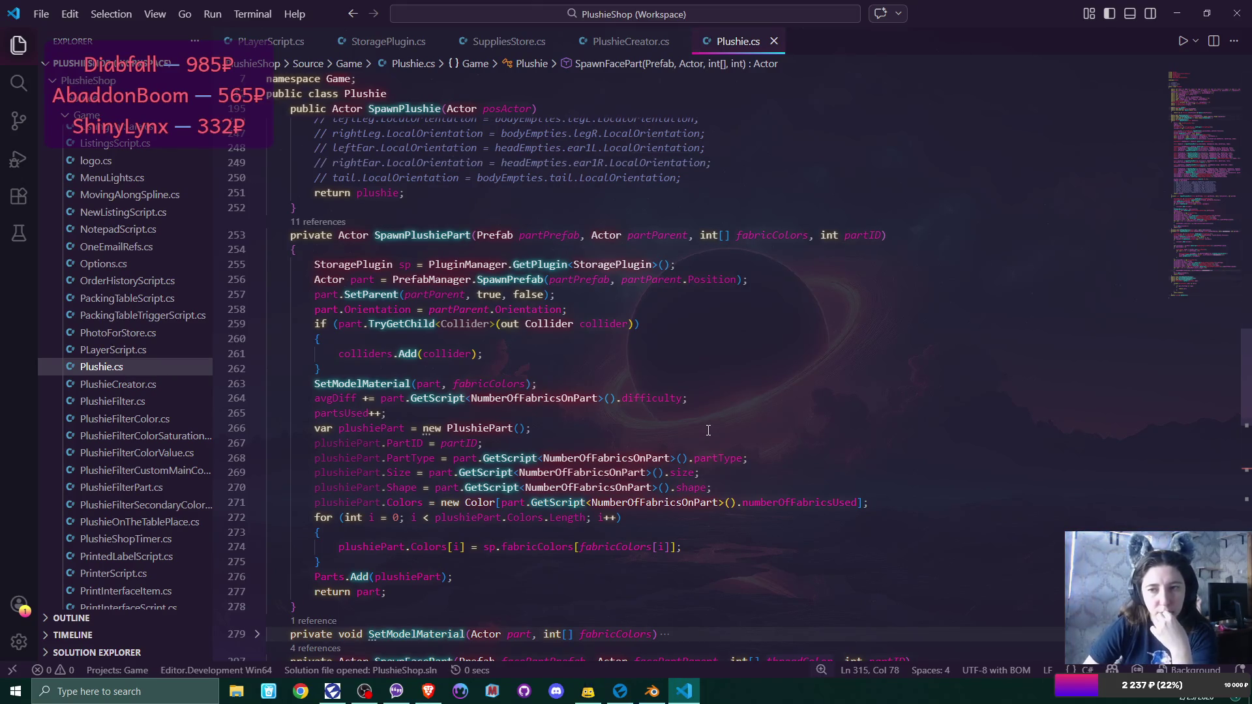
scroll(708, 430, "up", 12)
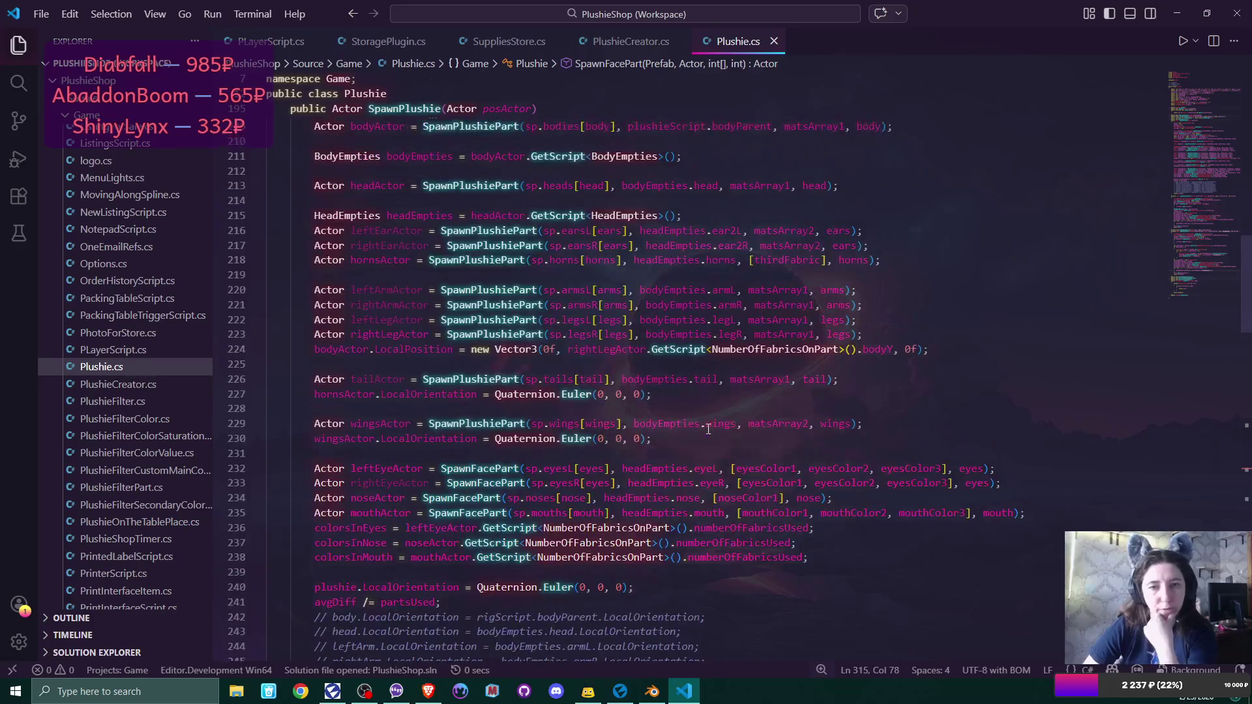
scroll(708, 430, "up", 2)
scroll(708, 429, "down", 2)
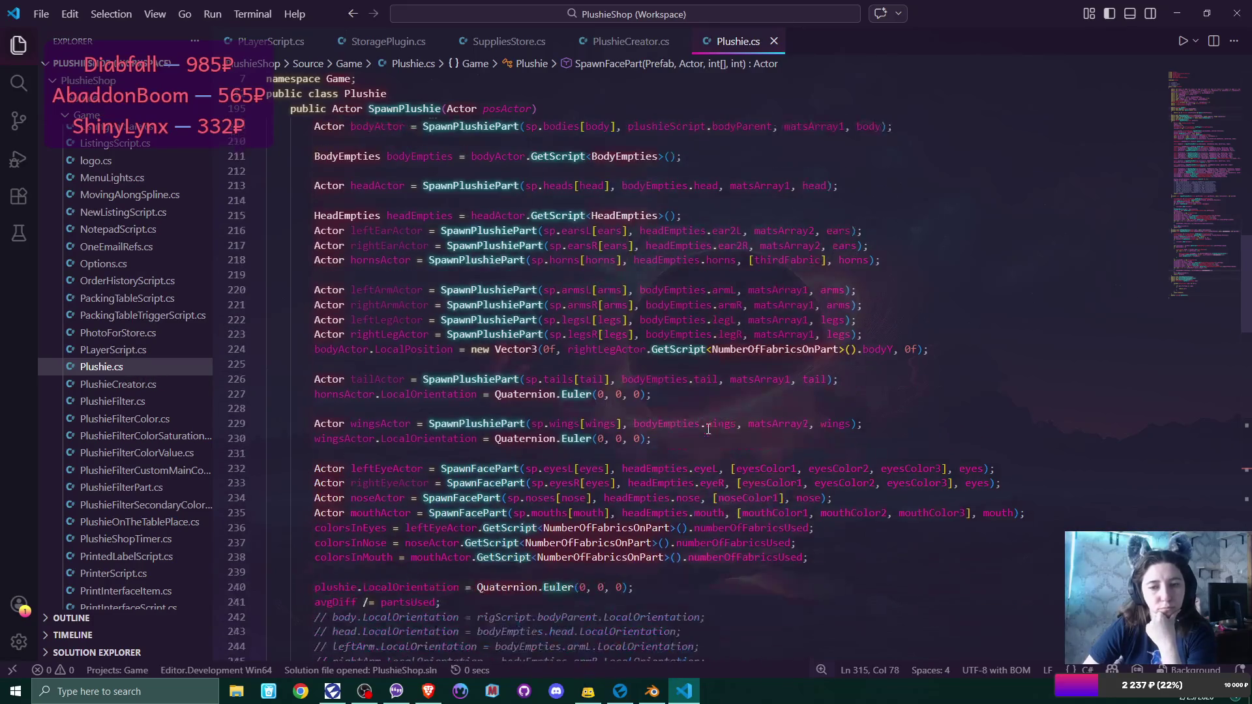
scroll(708, 429, "down", 1)
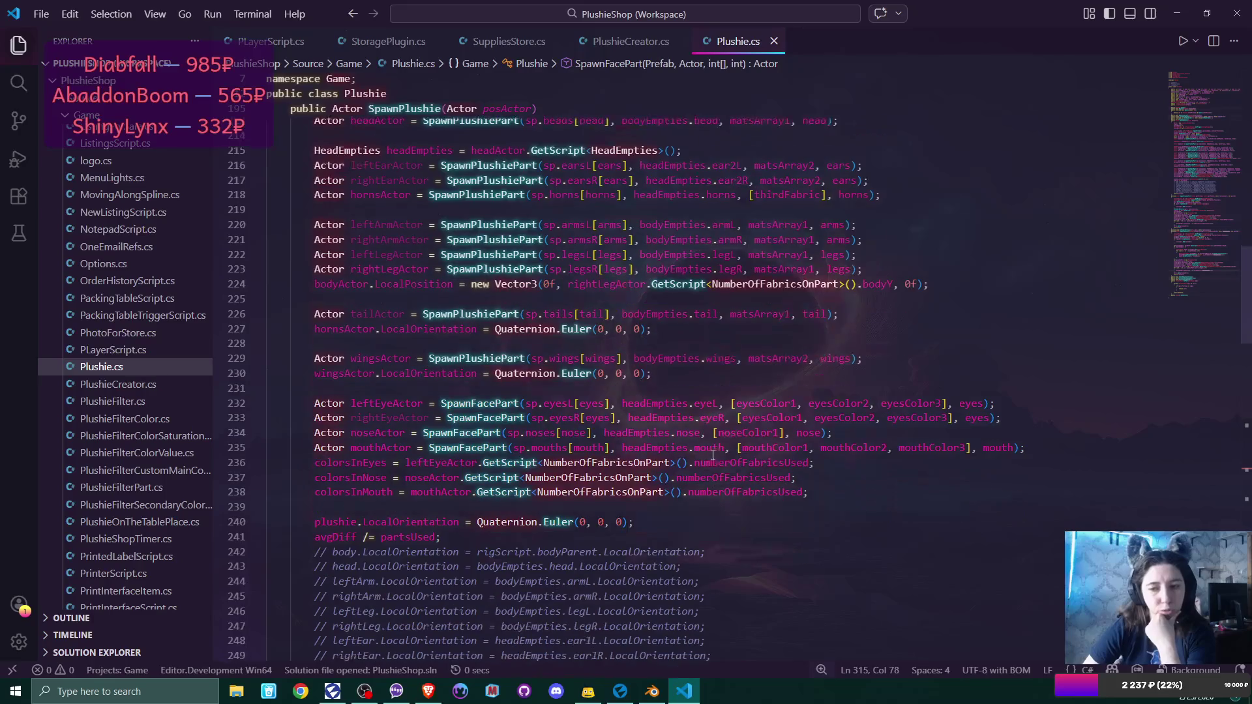
Extend line 234's nose colour array to noseColor1, noseColor2, noseColor3 and save Plushie.cs.
left_click(785, 433)
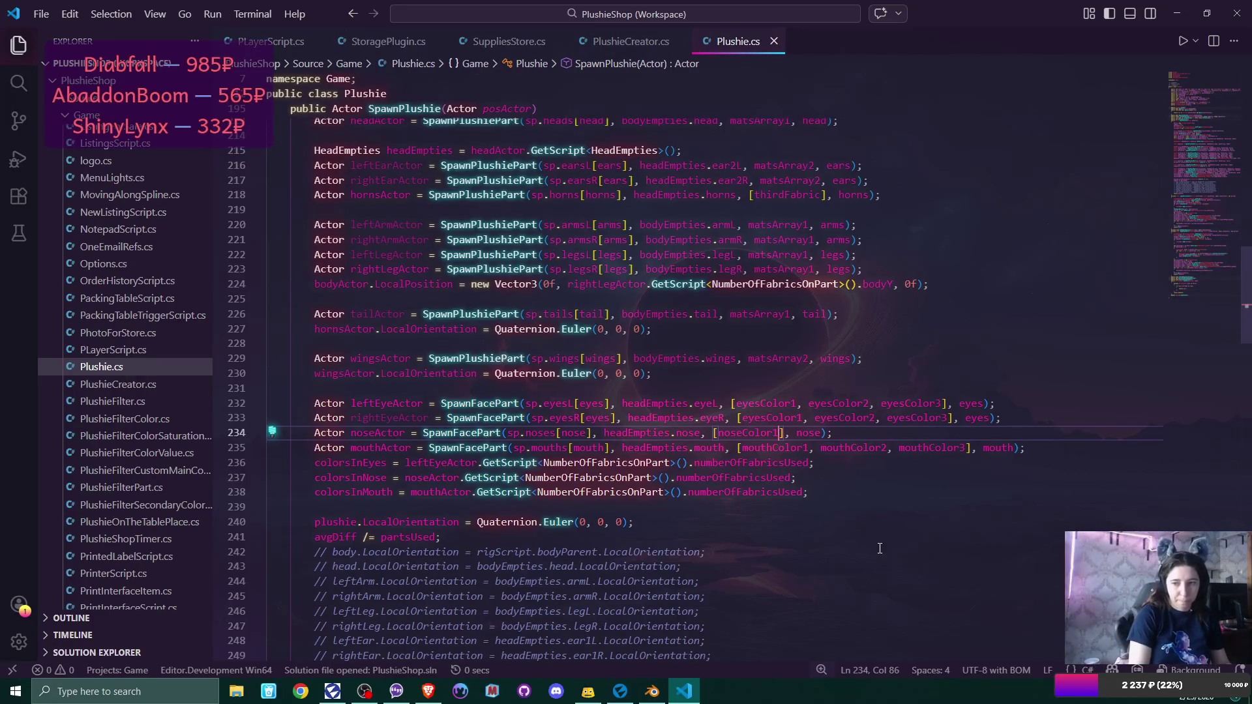
type(", nose")
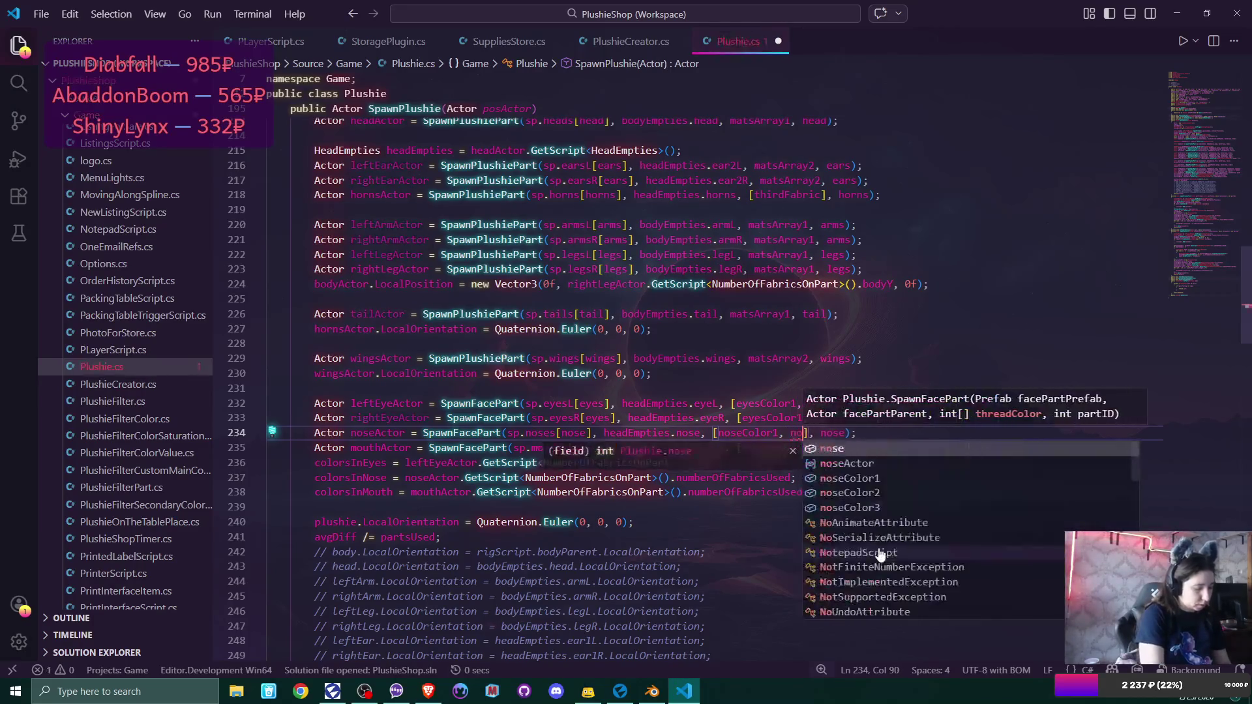
key("Down")
key("Down")
key("Down")
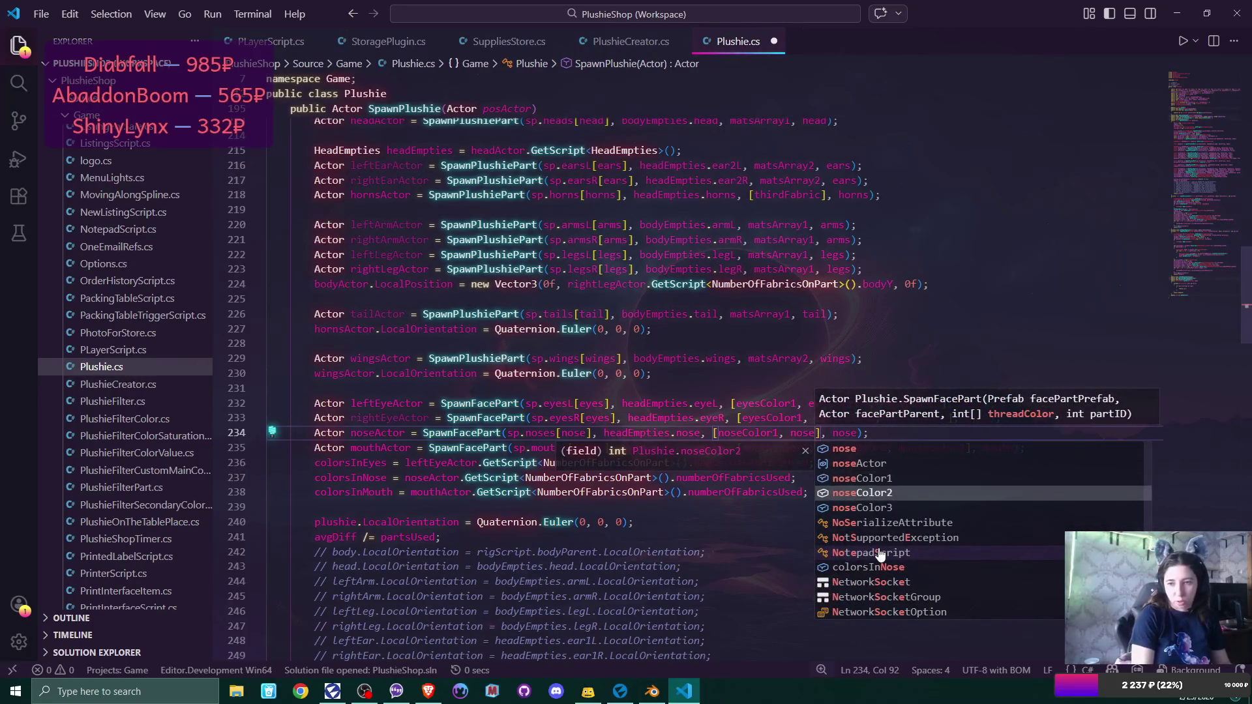
key("Return")
type(", nose")
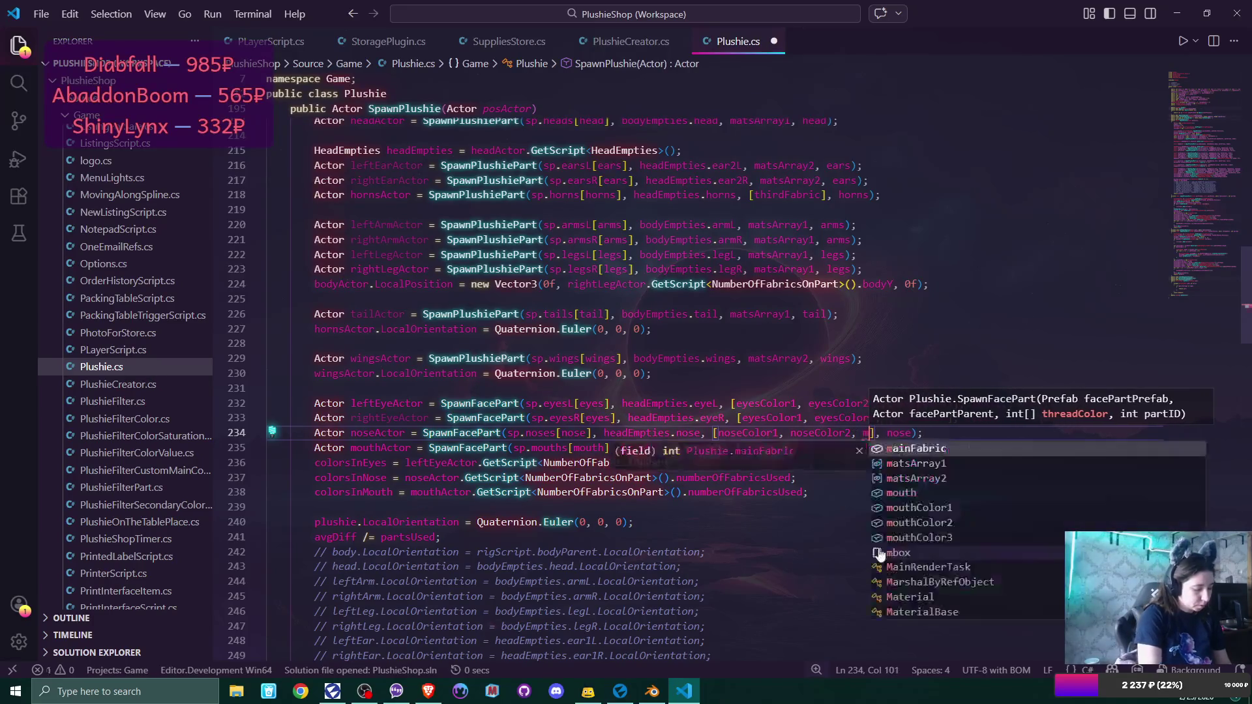
key("Down")
key("Down")
key("Down")
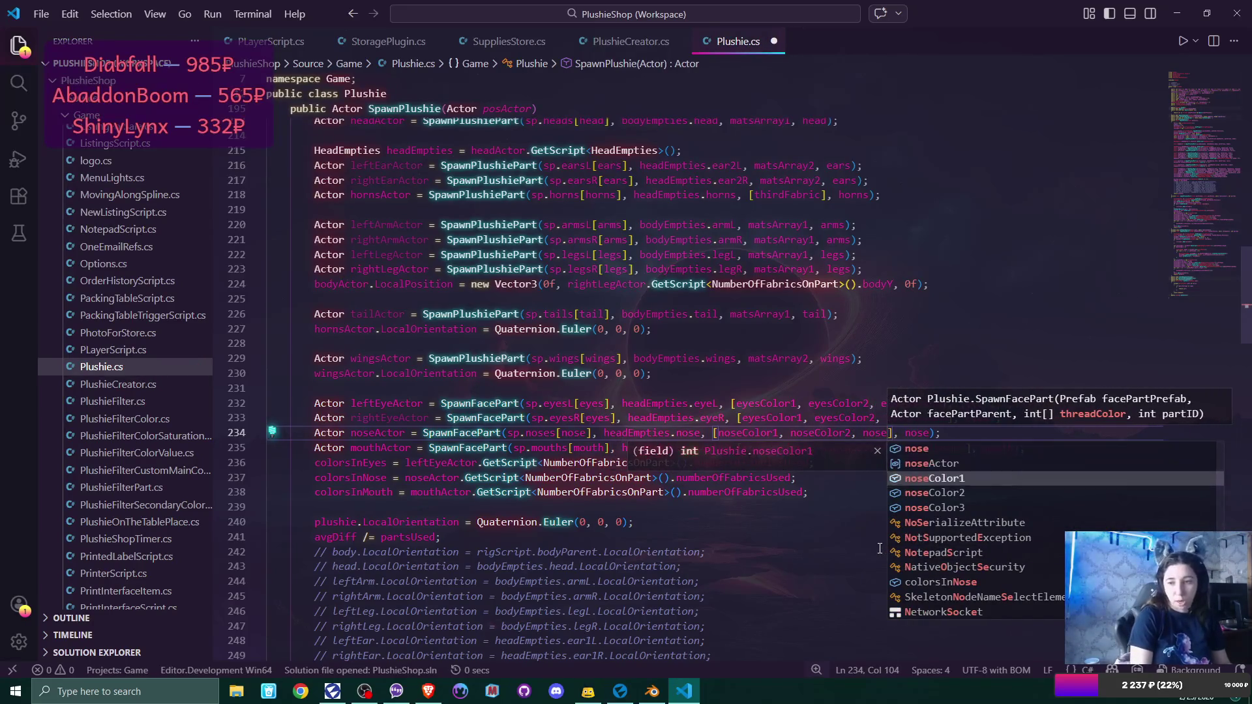
key("Return")
key("Right")
key("Right")
key("Right")
key("ctrl+s")
left_click(843, 472)
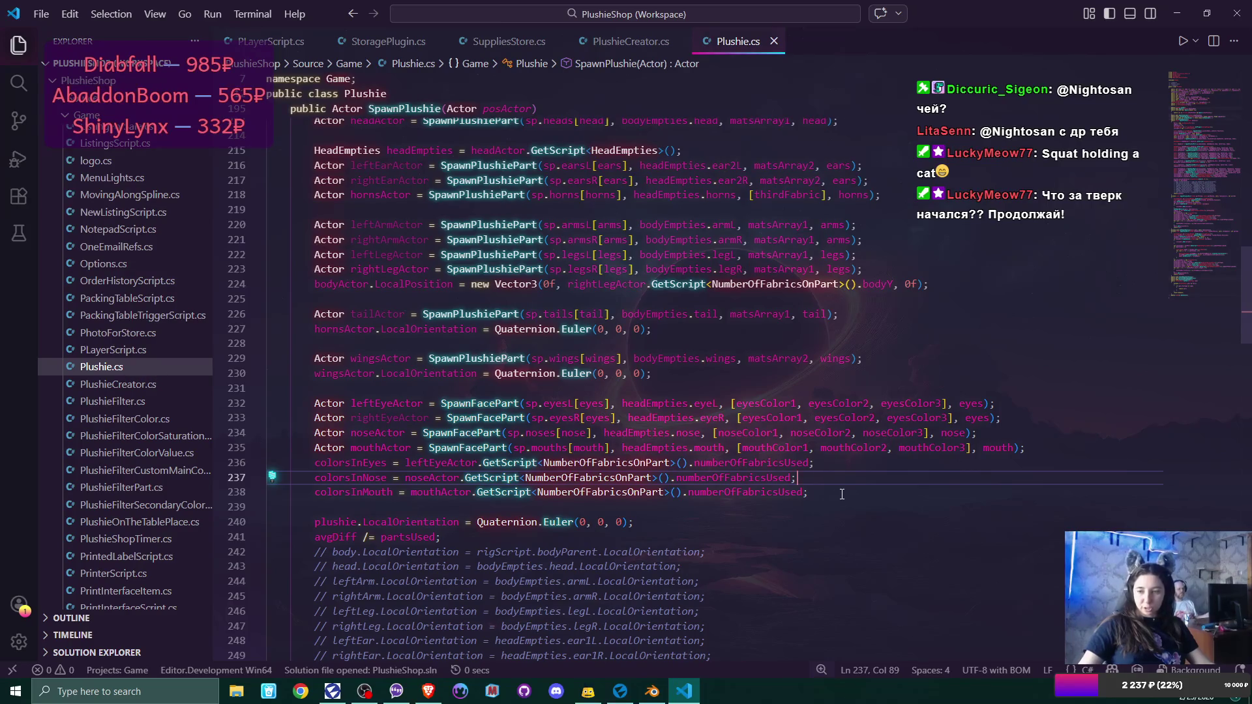
left_click(620, 692)
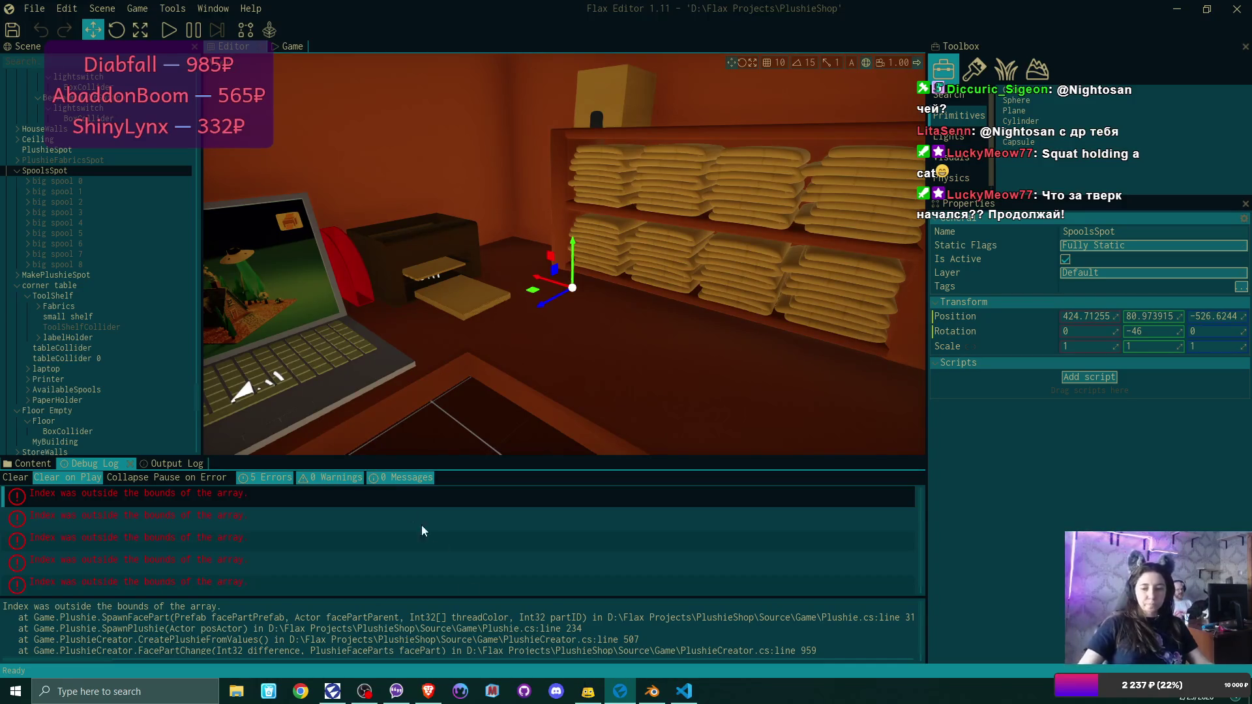
Leave the Debug Log's index-out-of-bounds errors and show PlushieCreator.cs in VS Code.
left_click(684, 691)
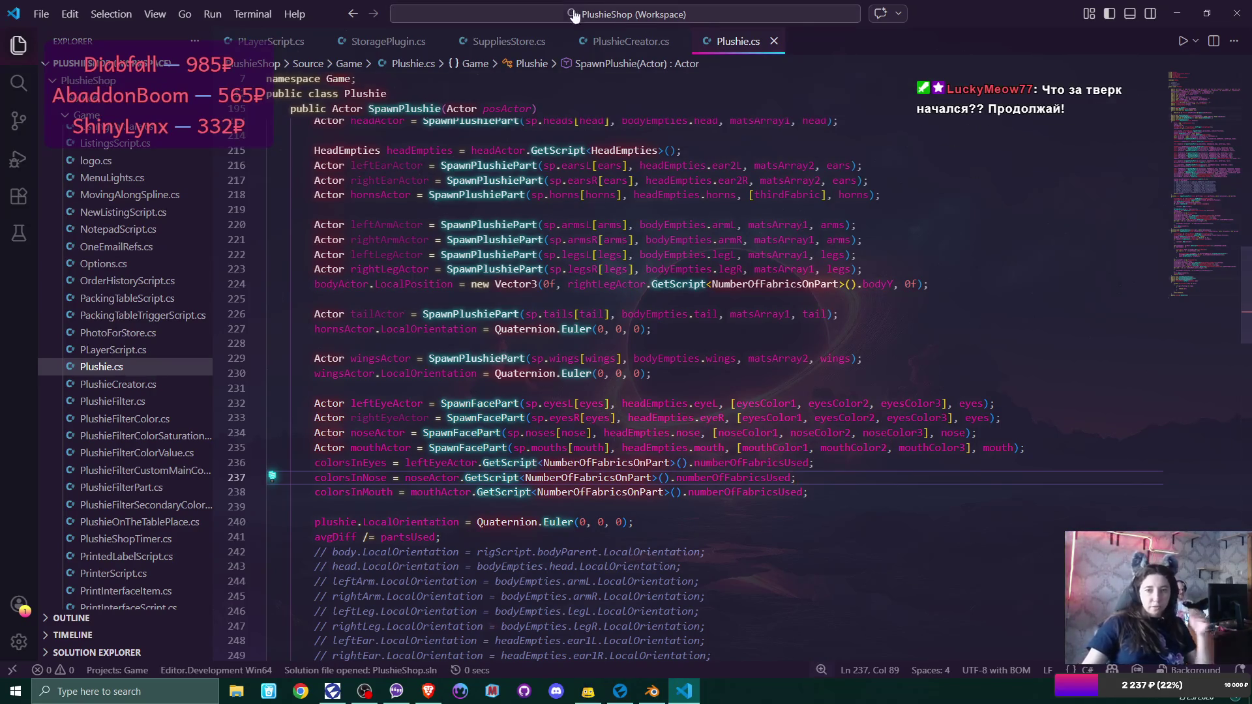
left_click(620, 43)
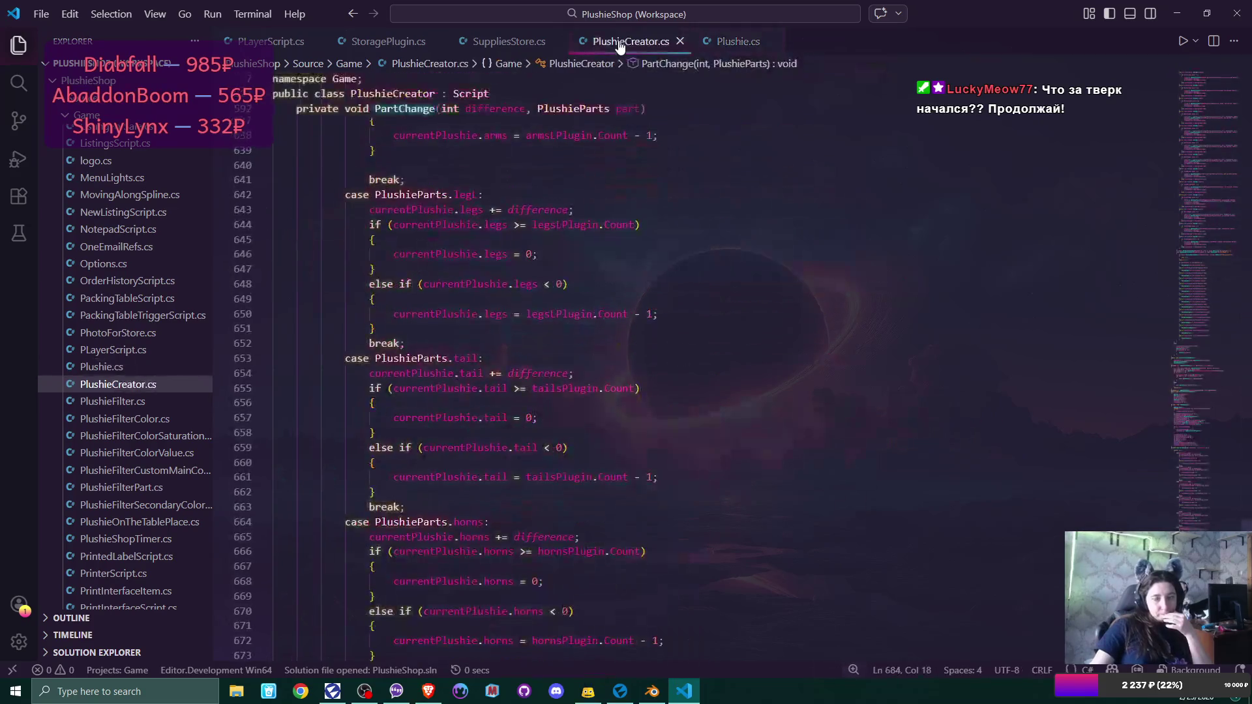
Search PlushieCreator.cs for 'spool' and jump to the spoolsSpot line in CancelPlushie.
scroll(803, 426, "down", 8)
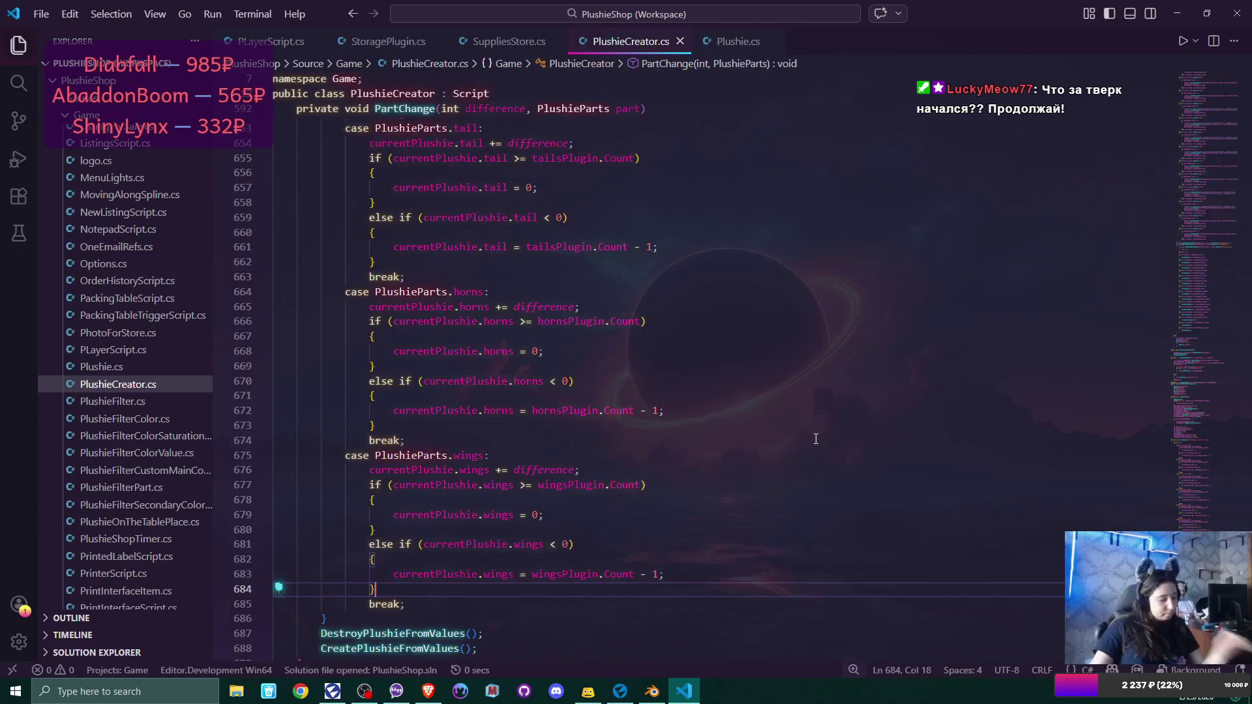
key("ctrl+f")
type("spoo")
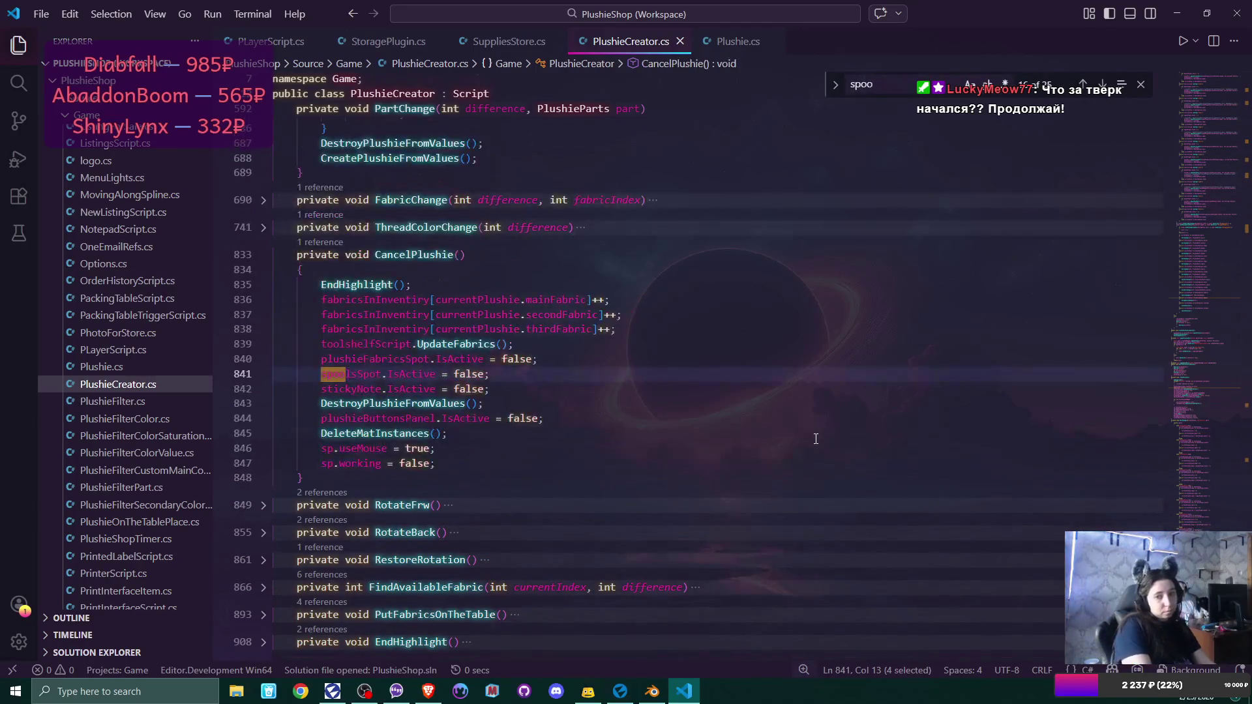
type("l")
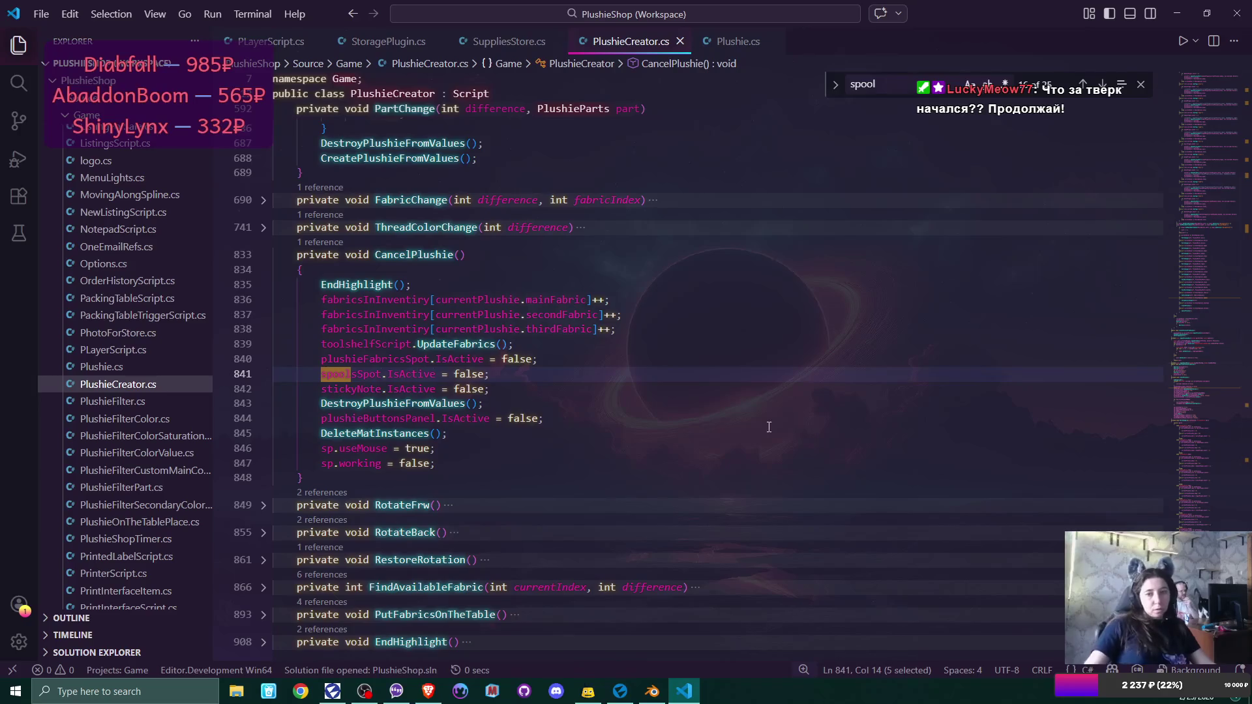
left_click(538, 379)
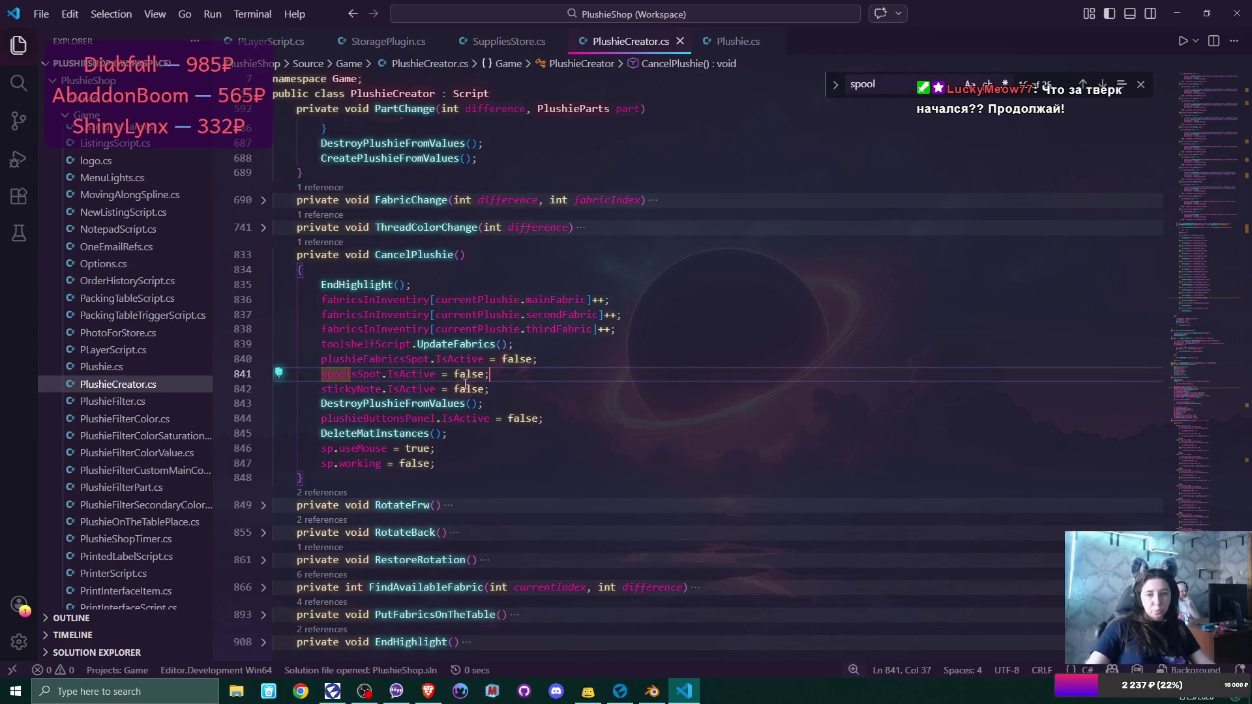
mouse_move(413, 376)
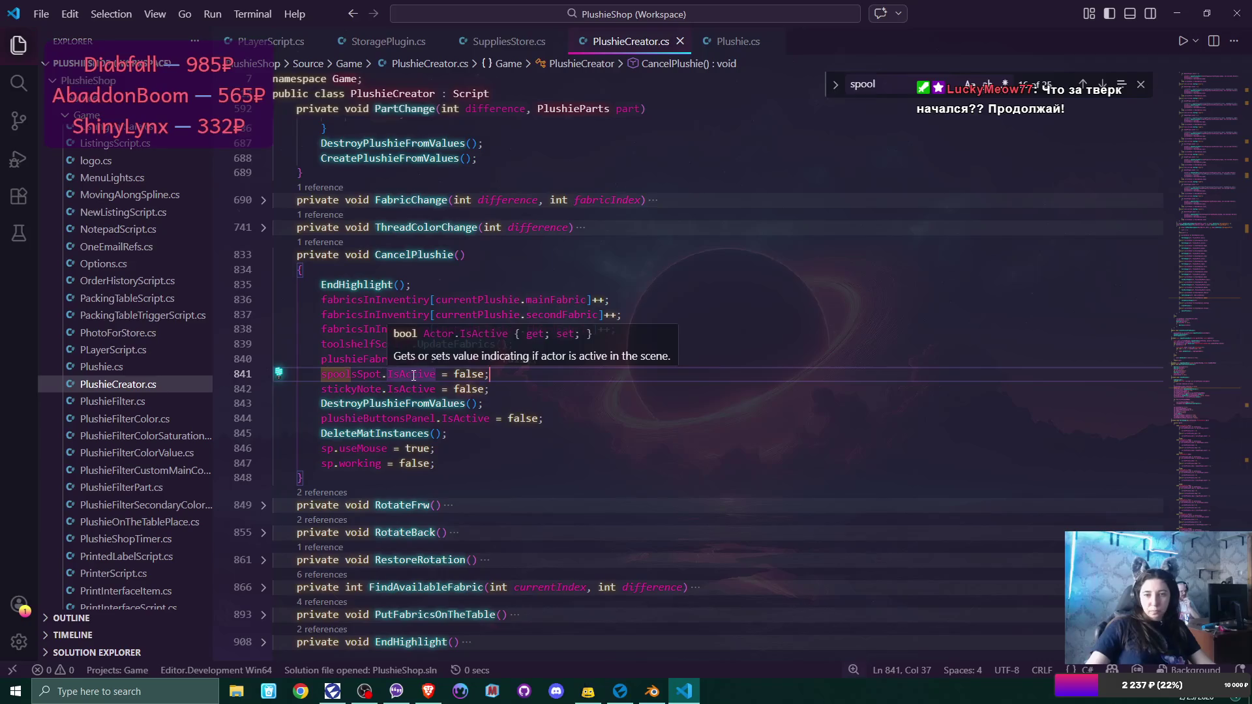
Briefly unfold and refold ThreadColorChange, then unfold the FacePartChange method.
left_click(262, 229)
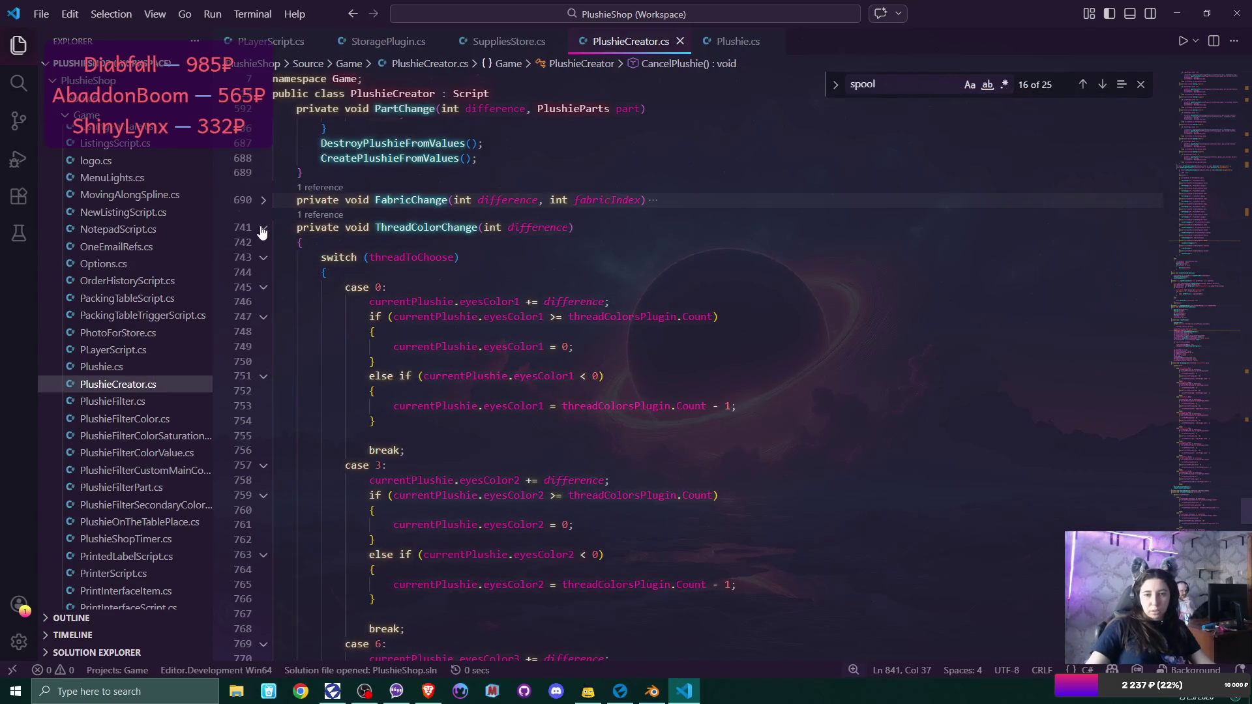
left_click(263, 228)
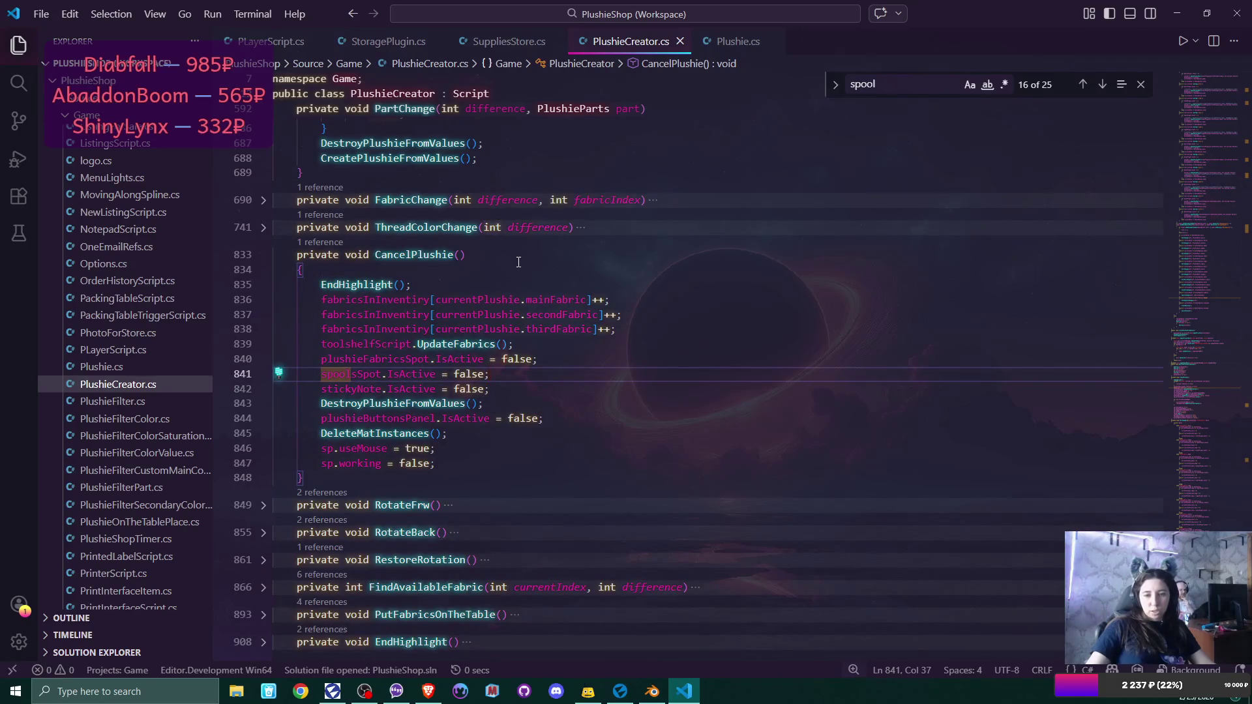
scroll(518, 260, "down", 2)
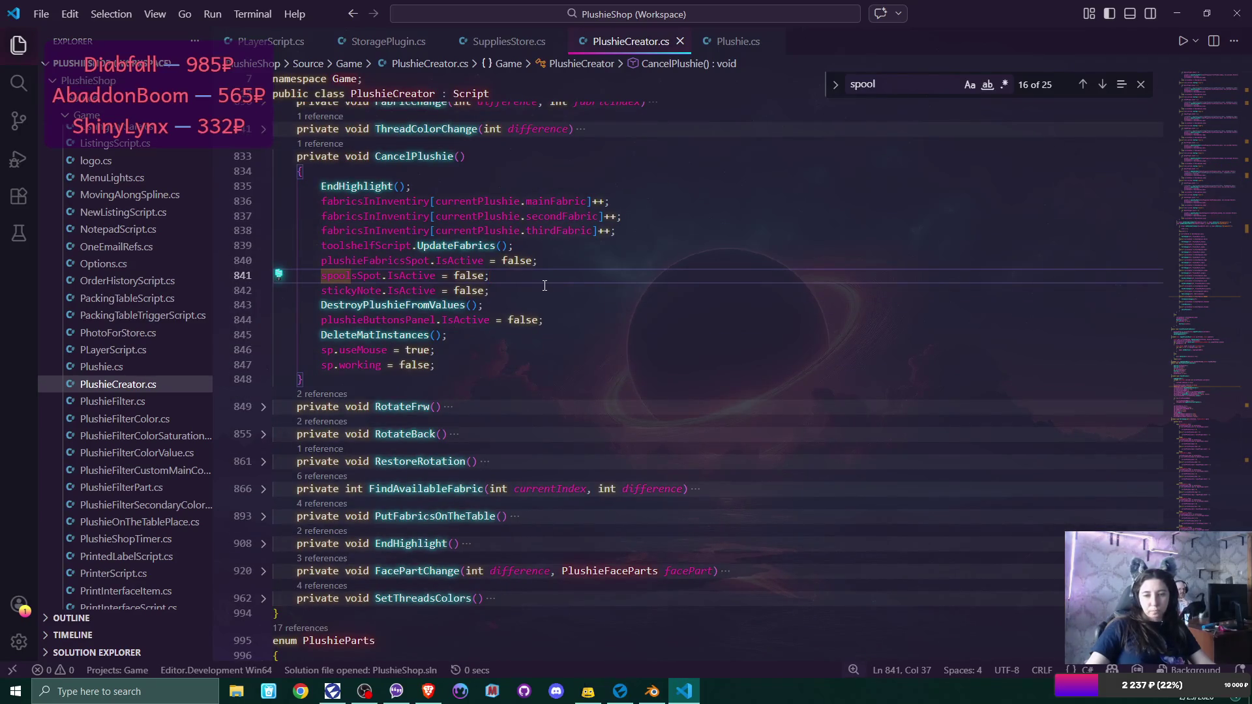
scroll(545, 286, "down", 4)
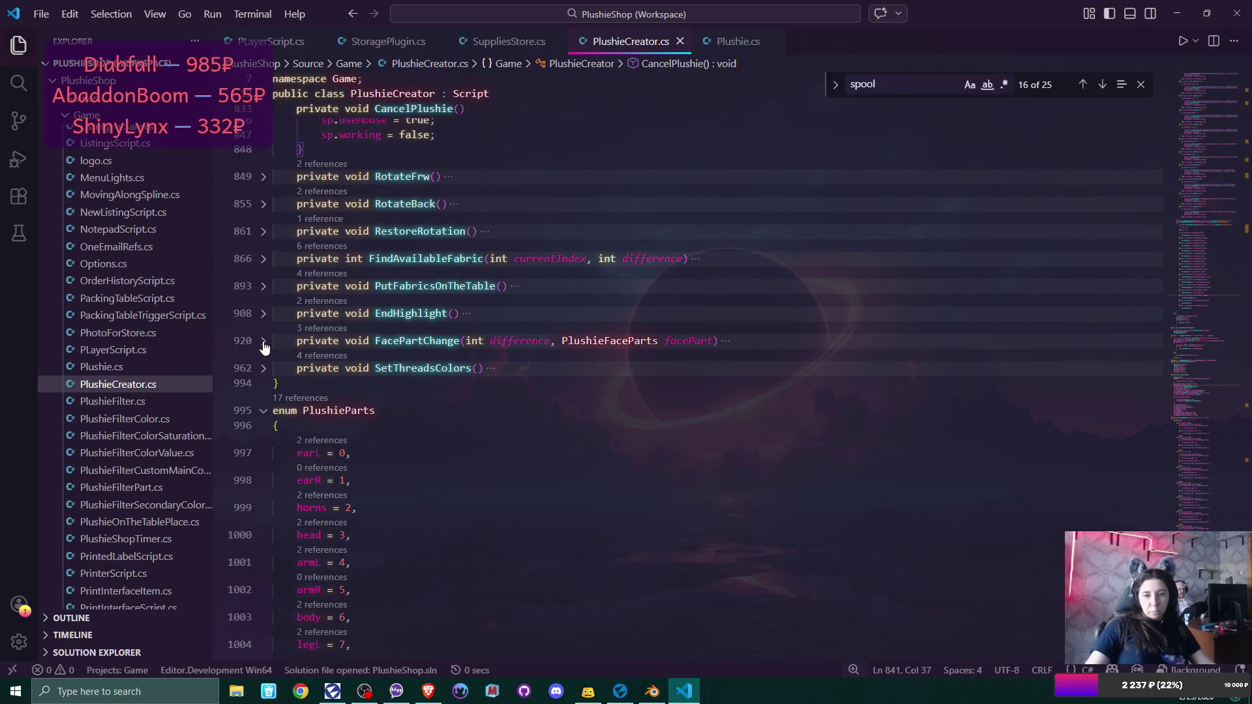
left_click(263, 341)
scroll(662, 342, "down", 3)
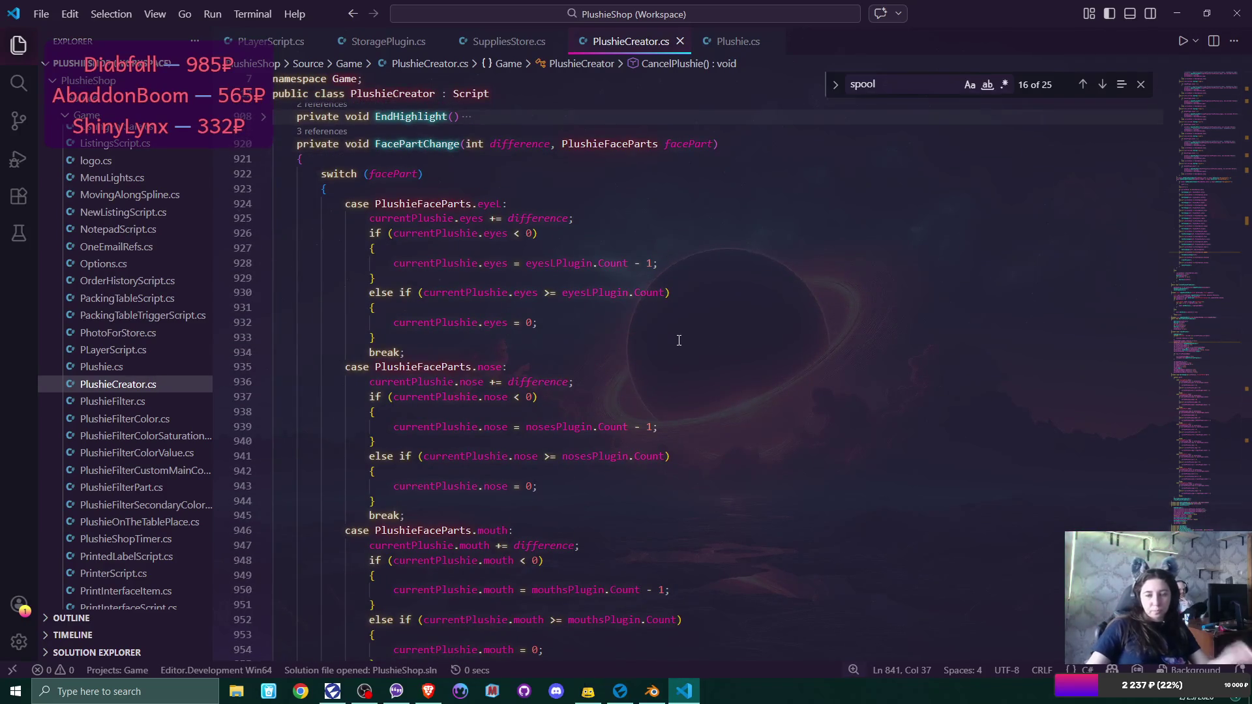
scroll(679, 340, "down", 2)
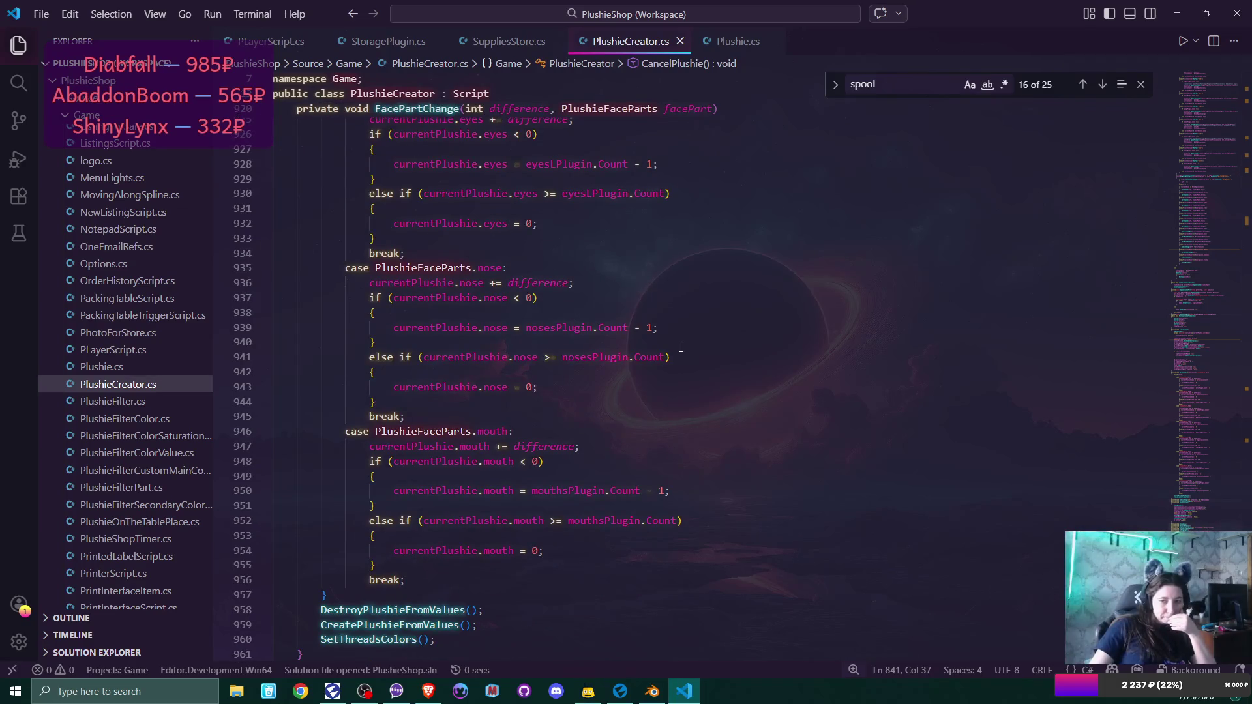
scroll(681, 348, "down", 3)
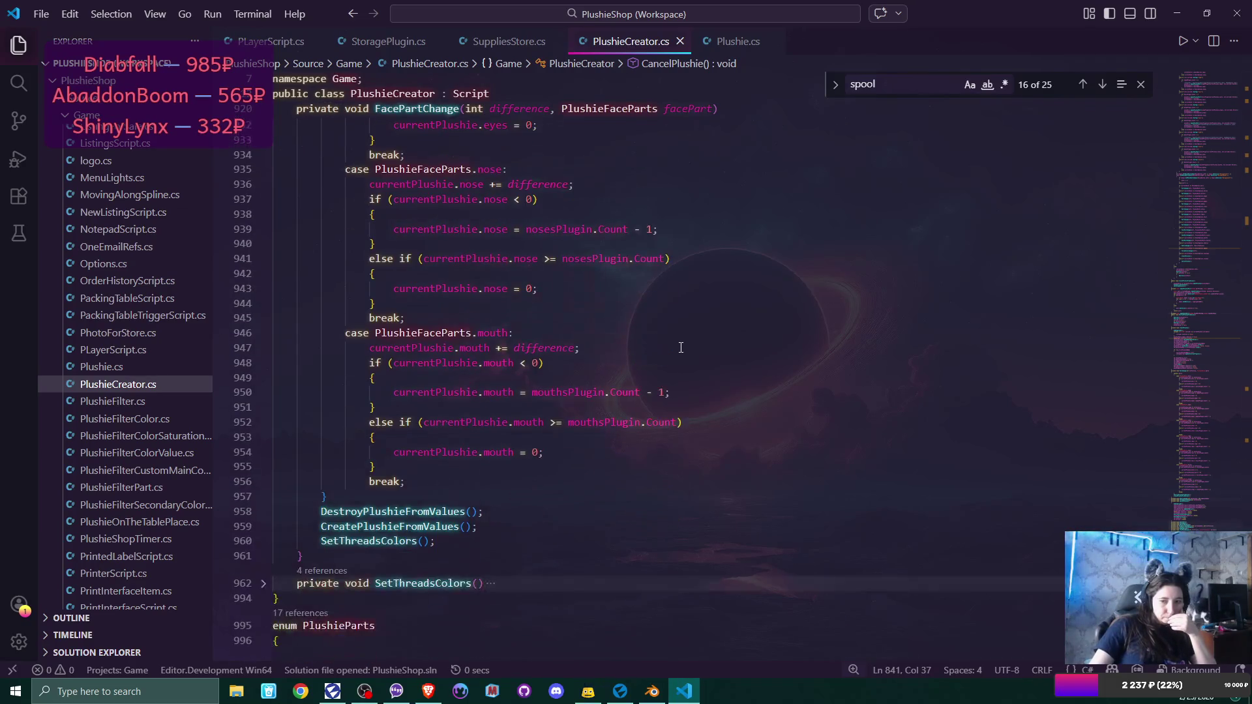
scroll(681, 348, "down", 1)
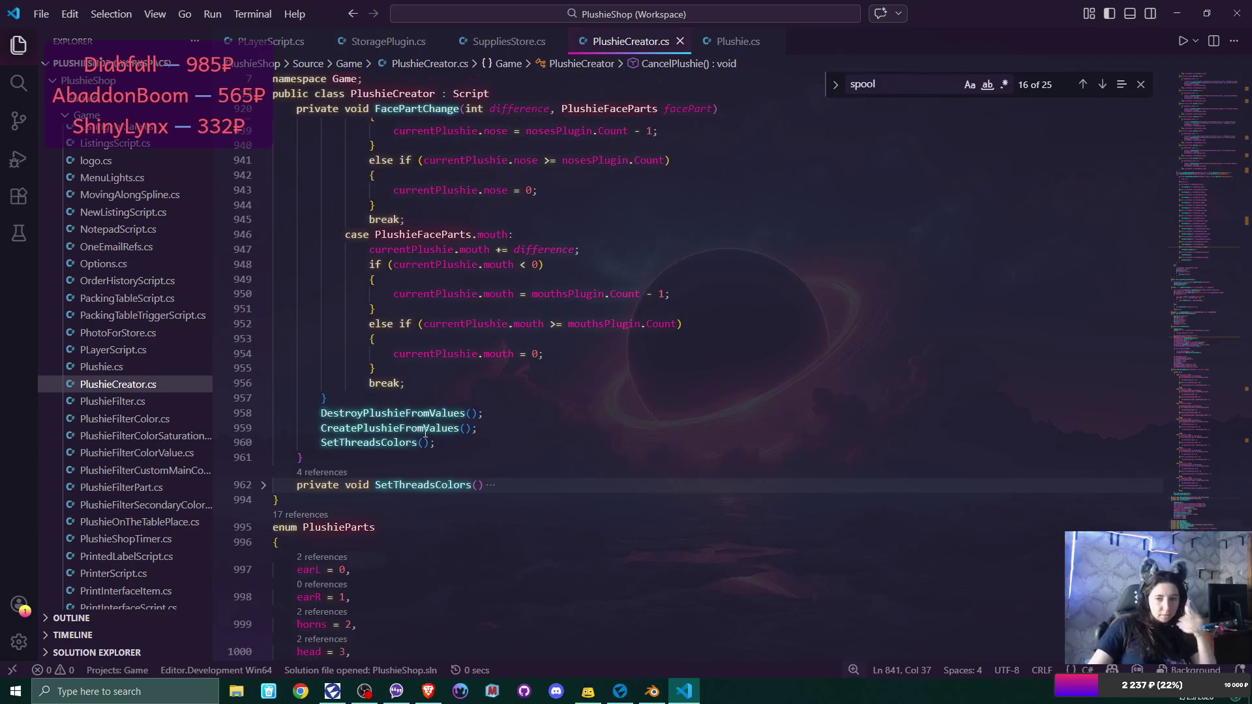
Select the SetThreadsColors call on line 960 and unfold the SetThreadsColors method to read it.
double_click(369, 443)
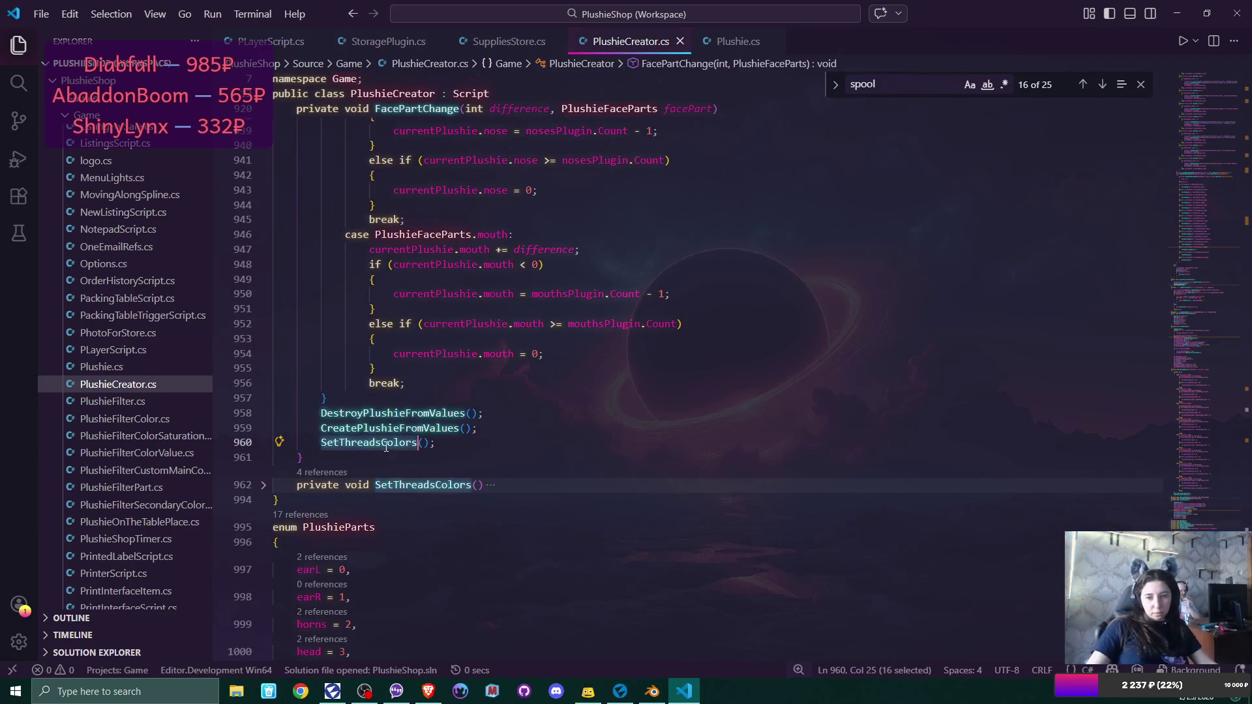
left_click(264, 485)
scroll(656, 423, "down", 3)
scroll(655, 423, "down", 2)
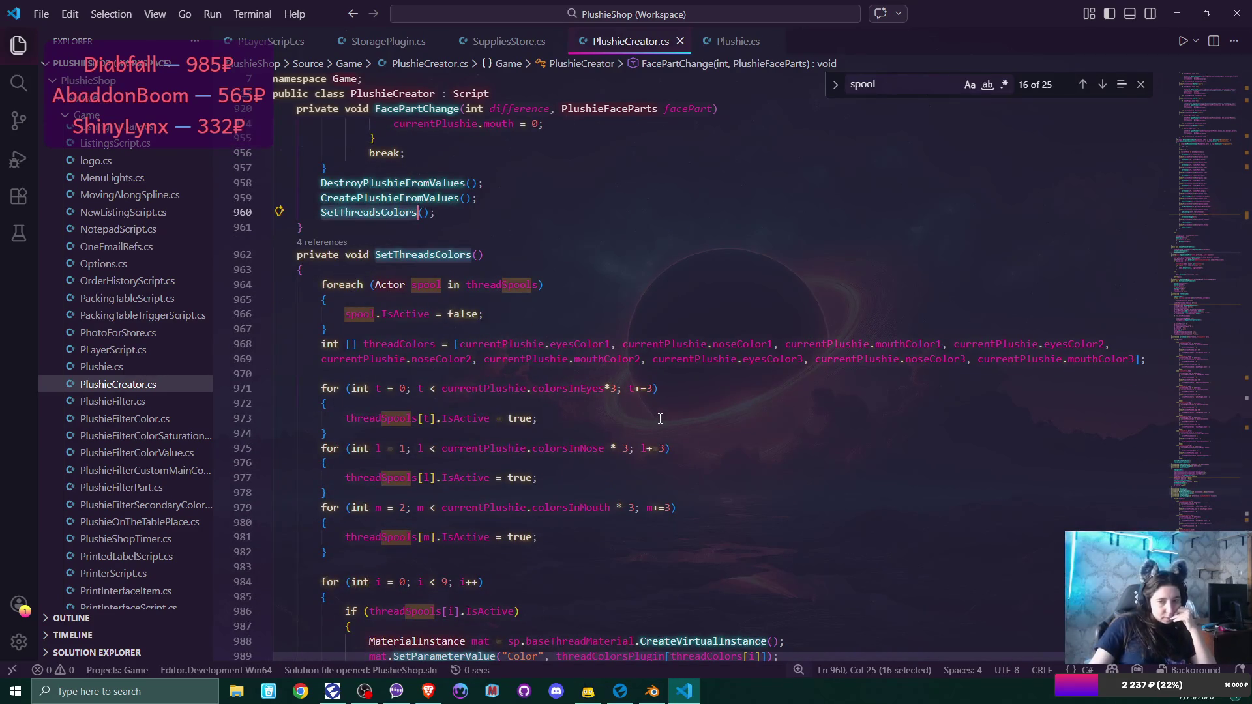
scroll(660, 418, "down", 4)
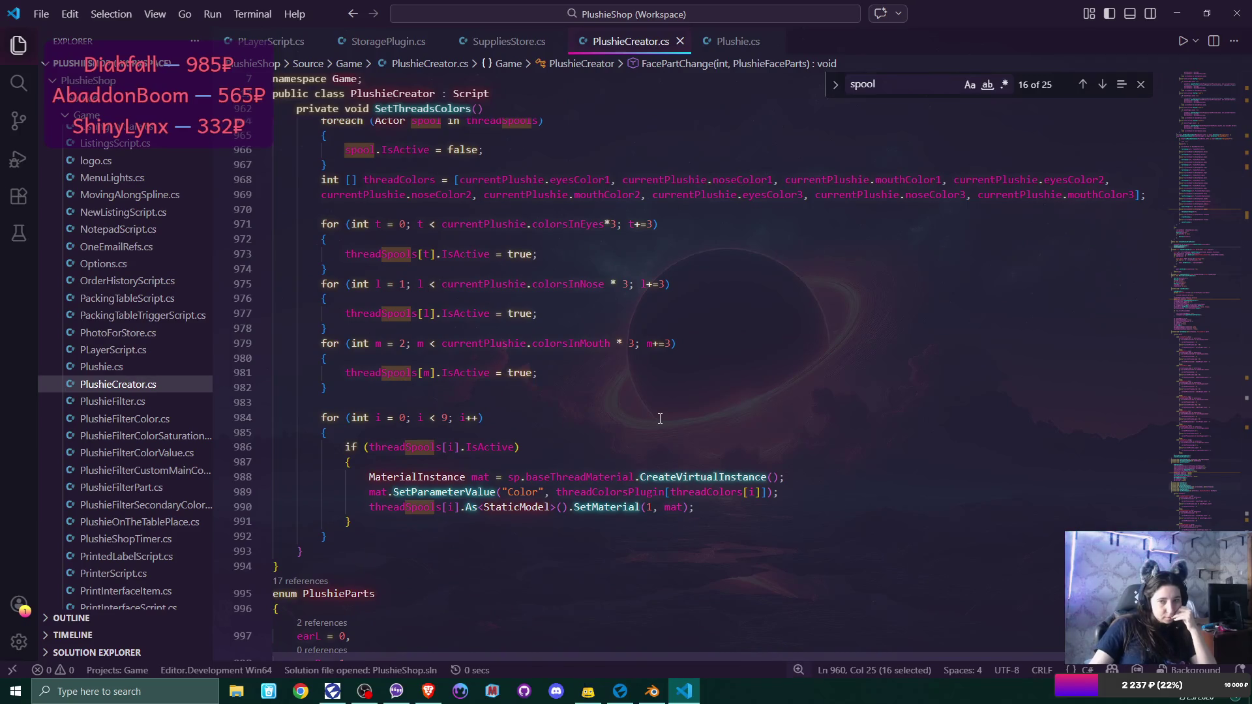
scroll(661, 418, "up", 2)
scroll(660, 418, "up", 2)
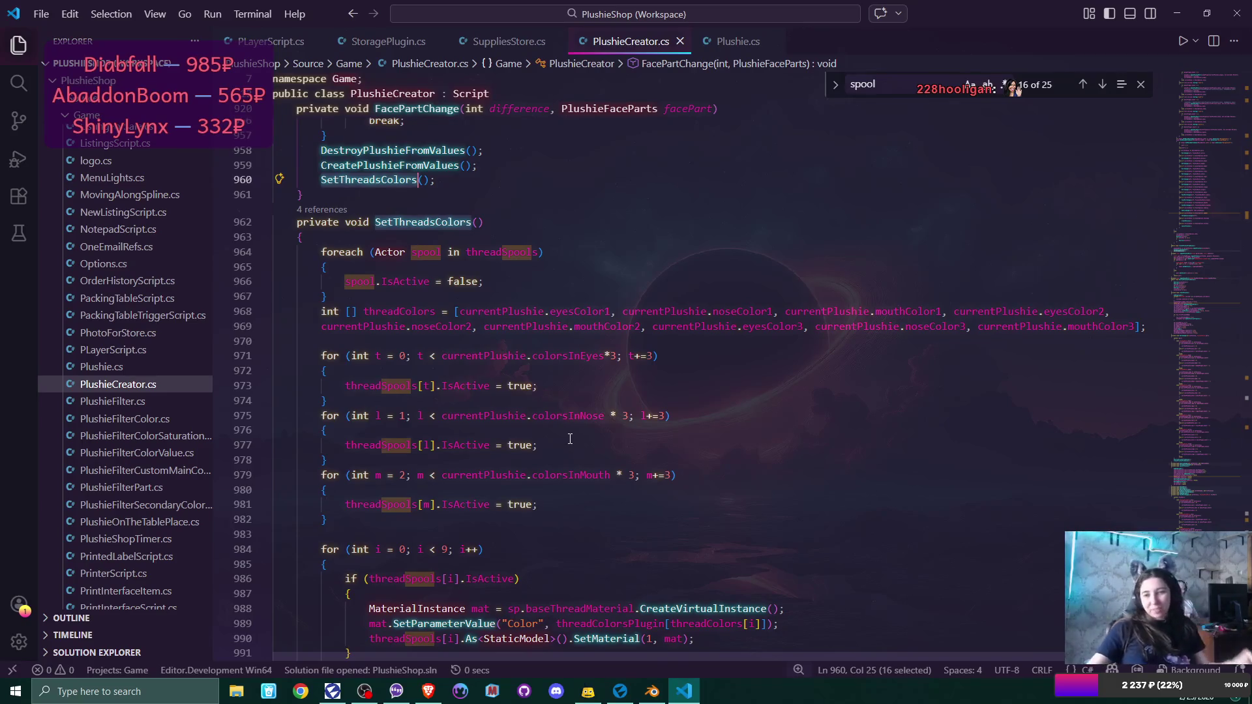
Switch from the SetThreadsColors code back to the Flax Editor window.
left_click(620, 691)
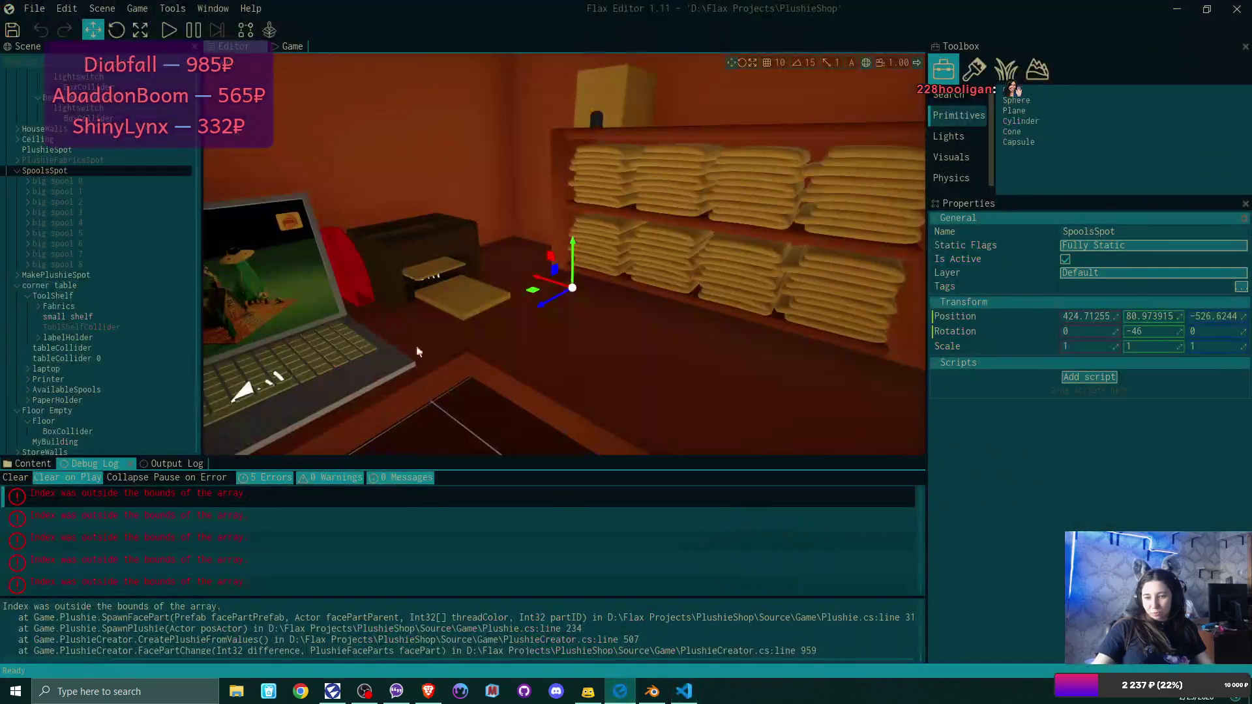
Start a play-test with a New Game, overwriting the existing save slot.
left_click(169, 30)
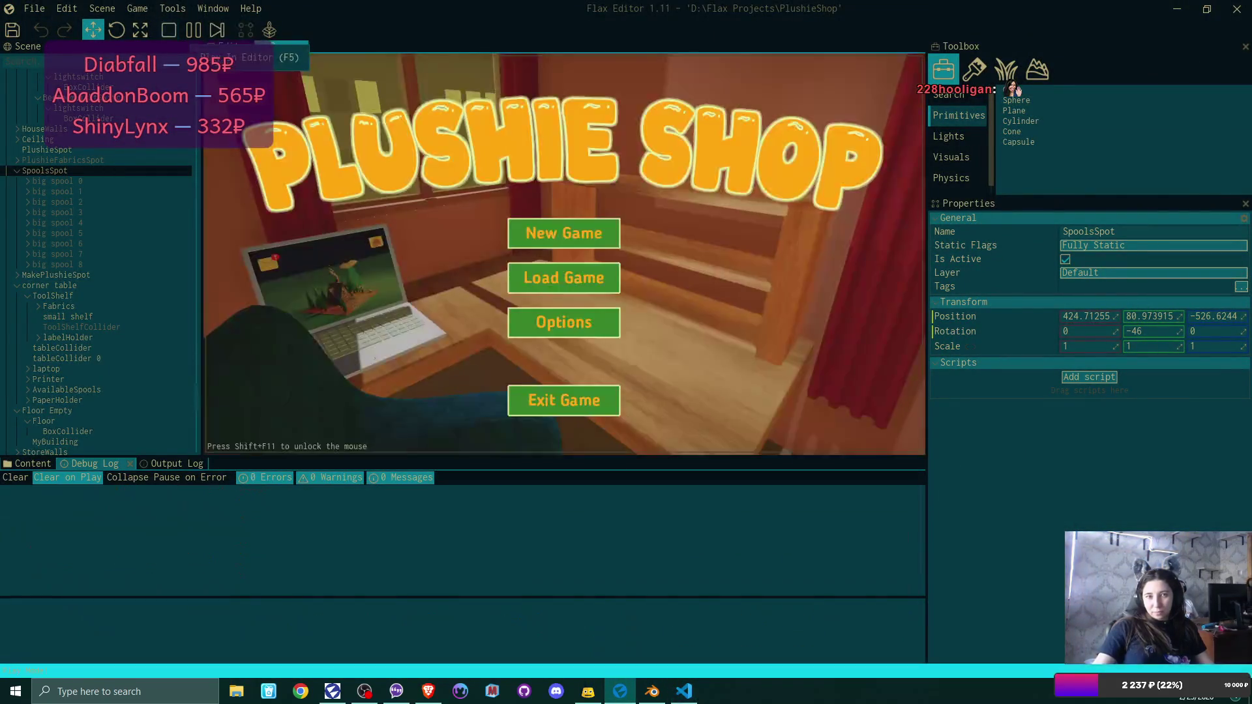
left_click(608, 243)
left_click(595, 241)
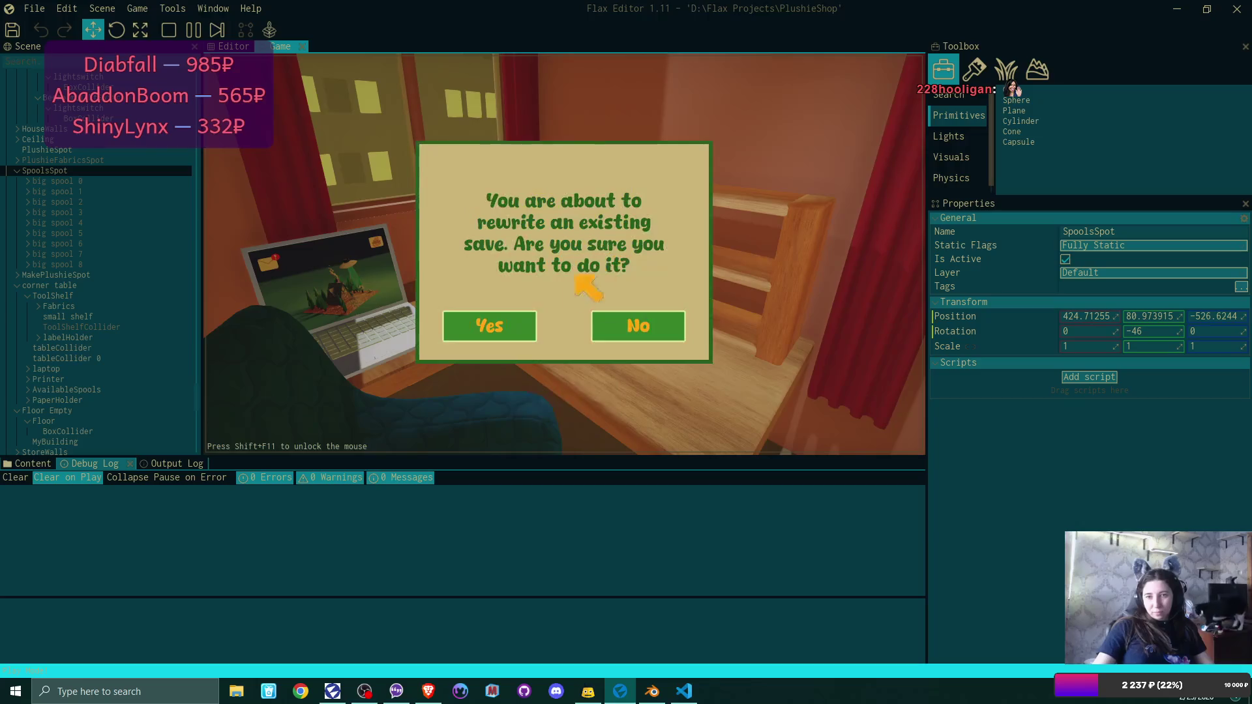
left_click(545, 326)
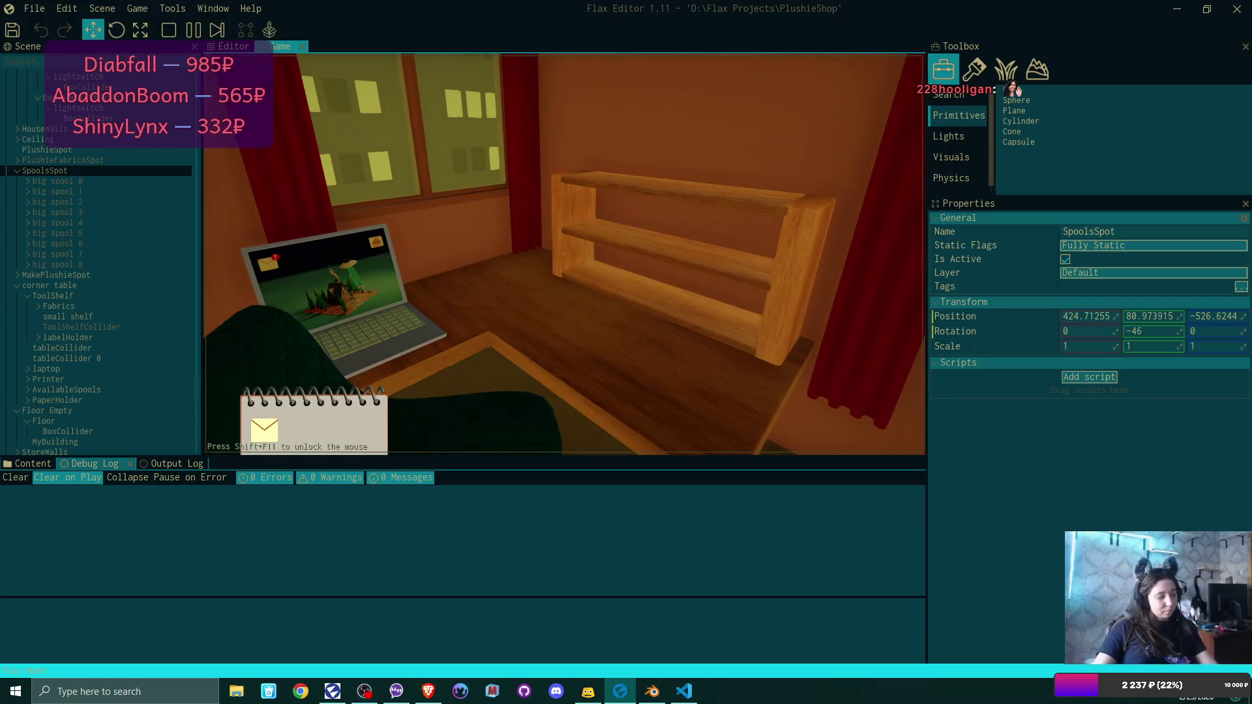
Recompile the game scripts and restart the play-test as a New Game over Save 1.
key("Escape")
left_click(34, 8)
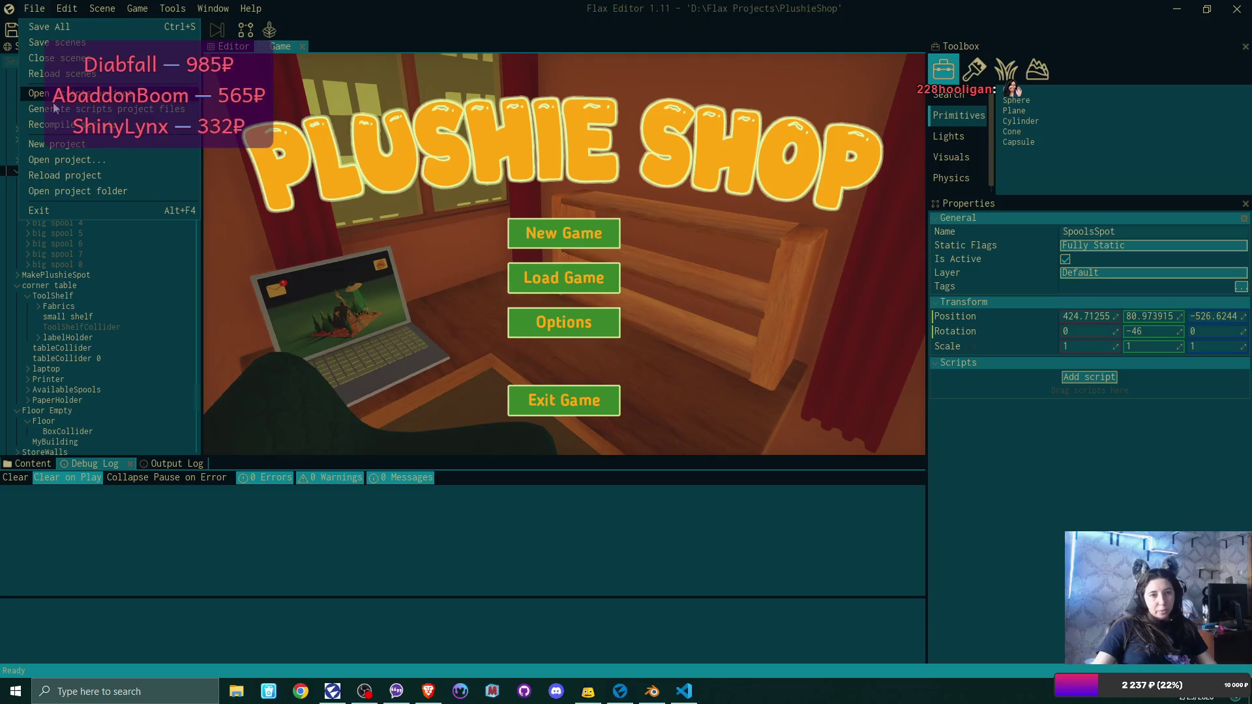
left_click(65, 125)
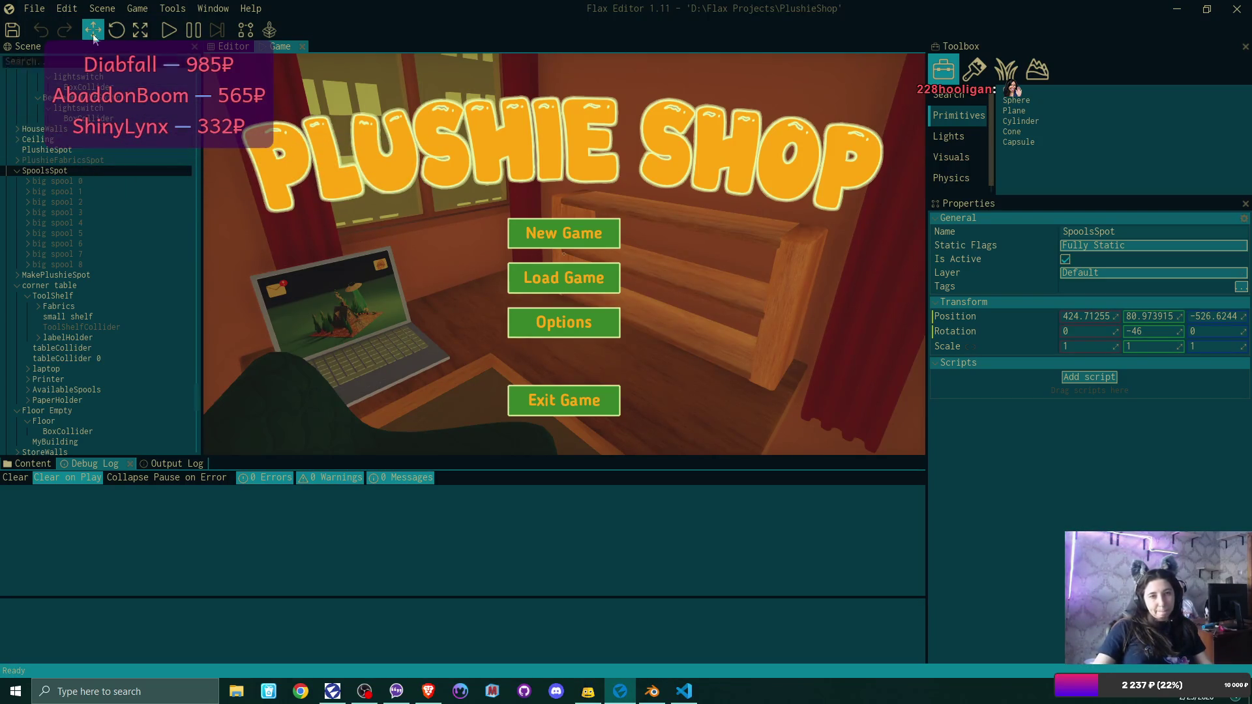
left_click(33, 8)
left_click(32, 8)
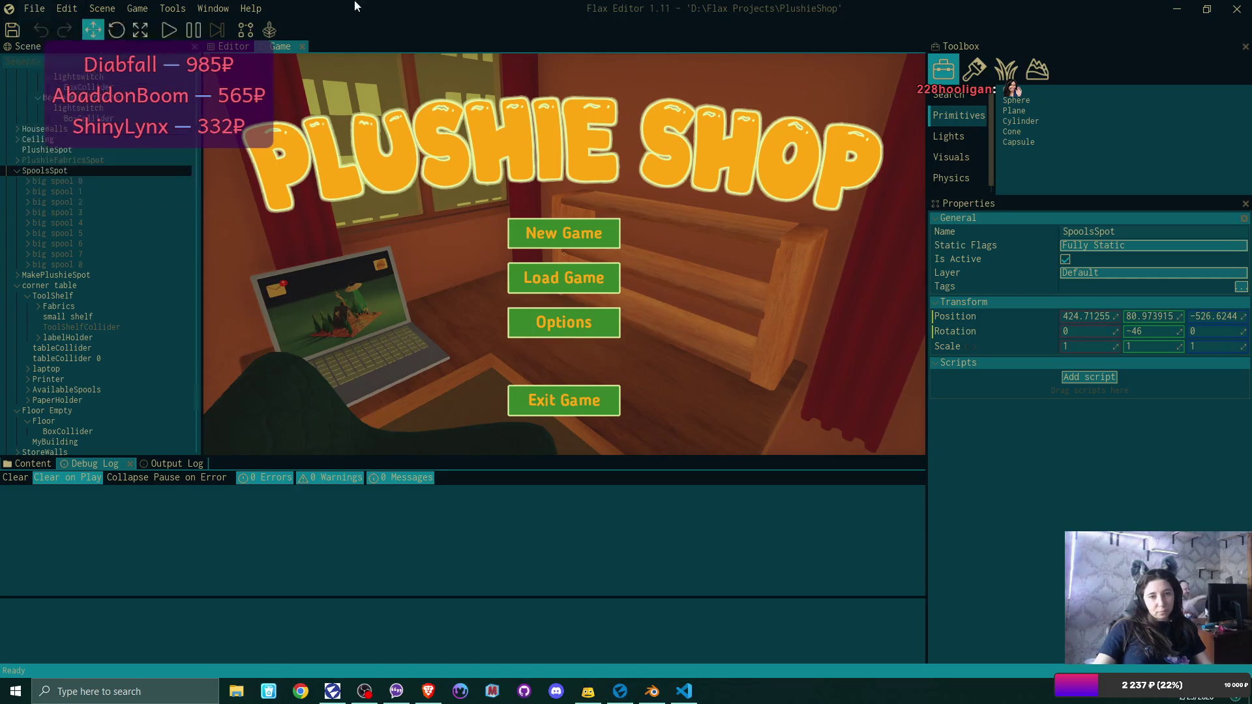
left_click(168, 30)
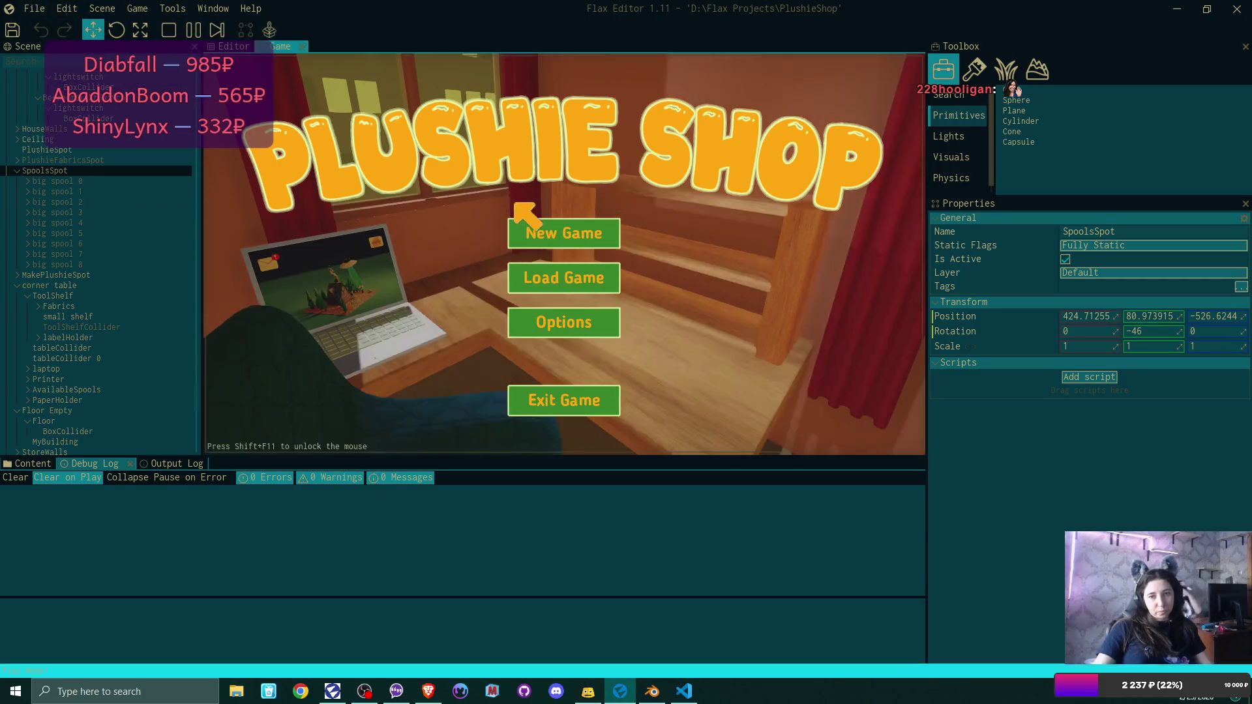
left_click(564, 234)
left_click(550, 231)
left_click(458, 329)
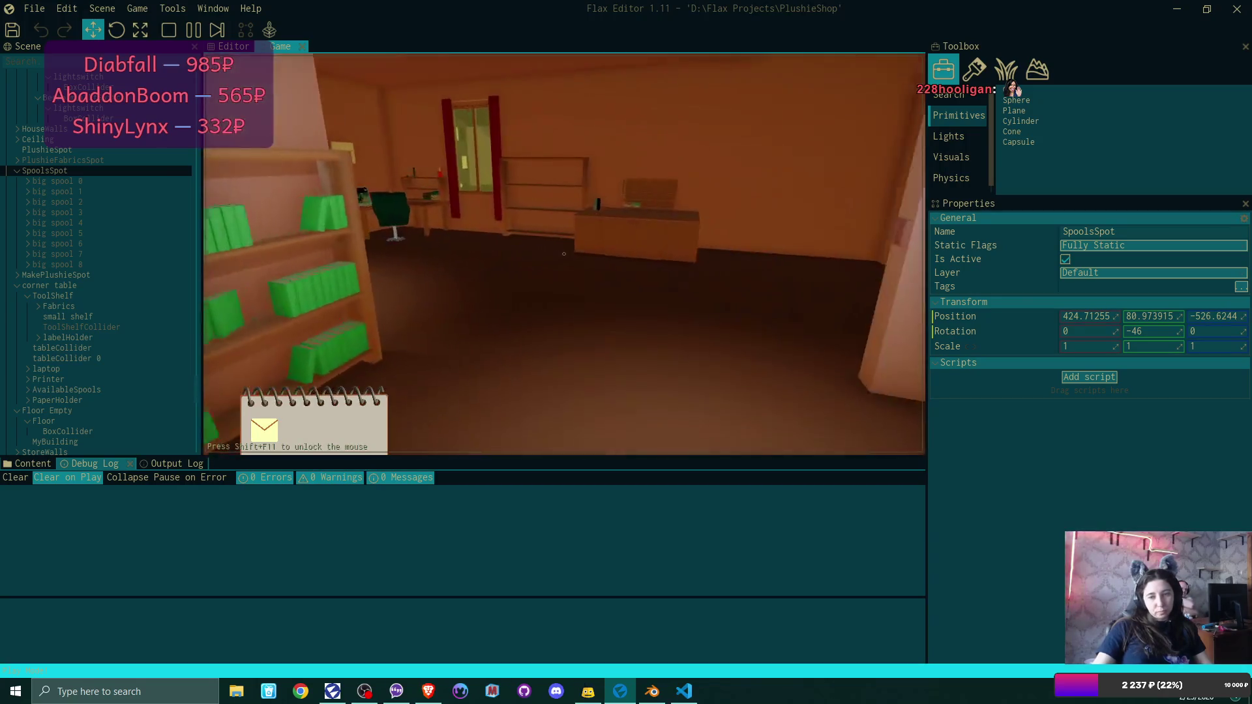
Walk to the laptop and read the client's plushie request email and its pattern attachment in Bmail.
key("w")
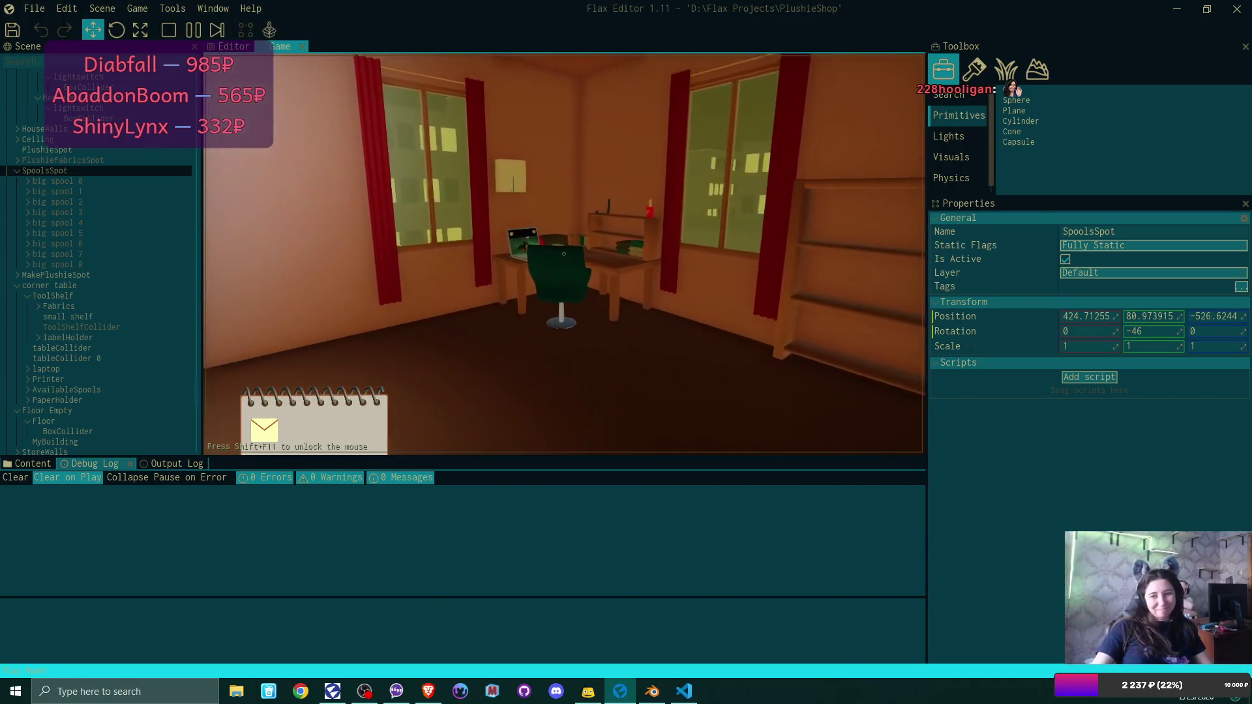
key("w")
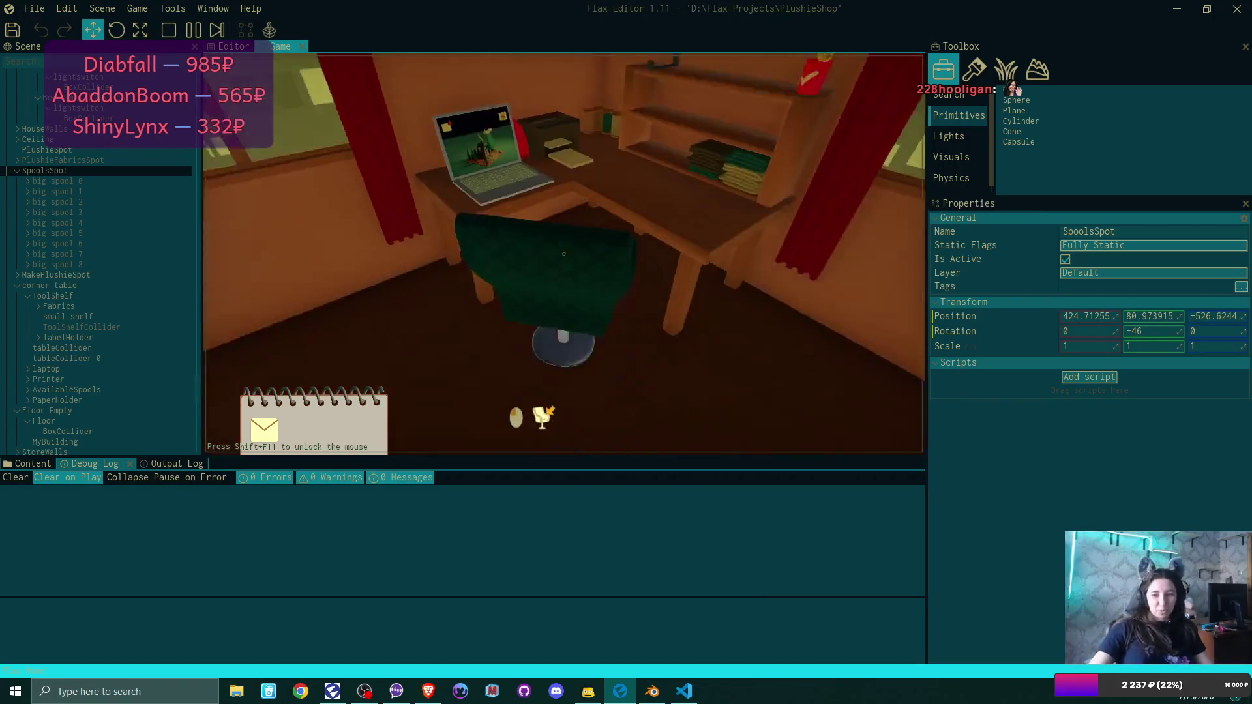
left_click(566, 254)
left_click(303, 111)
left_click(520, 171)
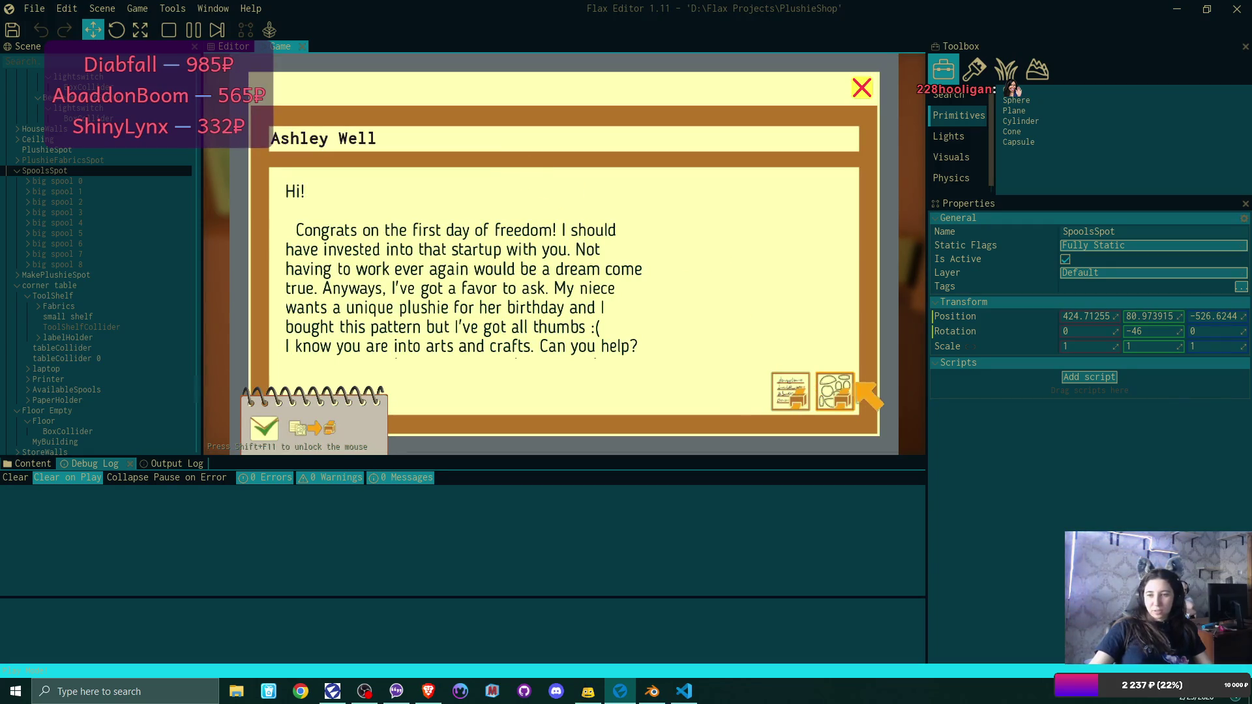
left_click(844, 386)
left_click(859, 88)
left_click(856, 104)
Remove the bear and rabbit cards from the printer app's print list, then step away.
left_click(842, 119)
left_click(387, 233)
left_click(387, 234)
left_click(861, 90)
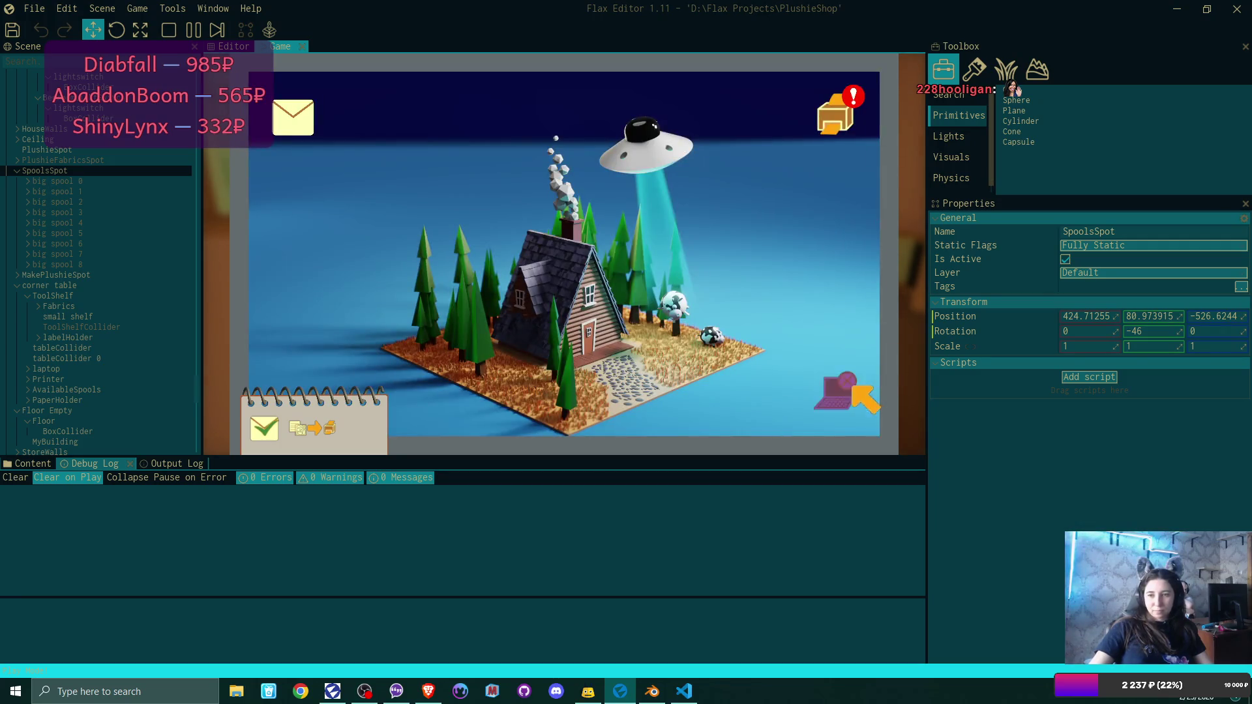
left_click(835, 385)
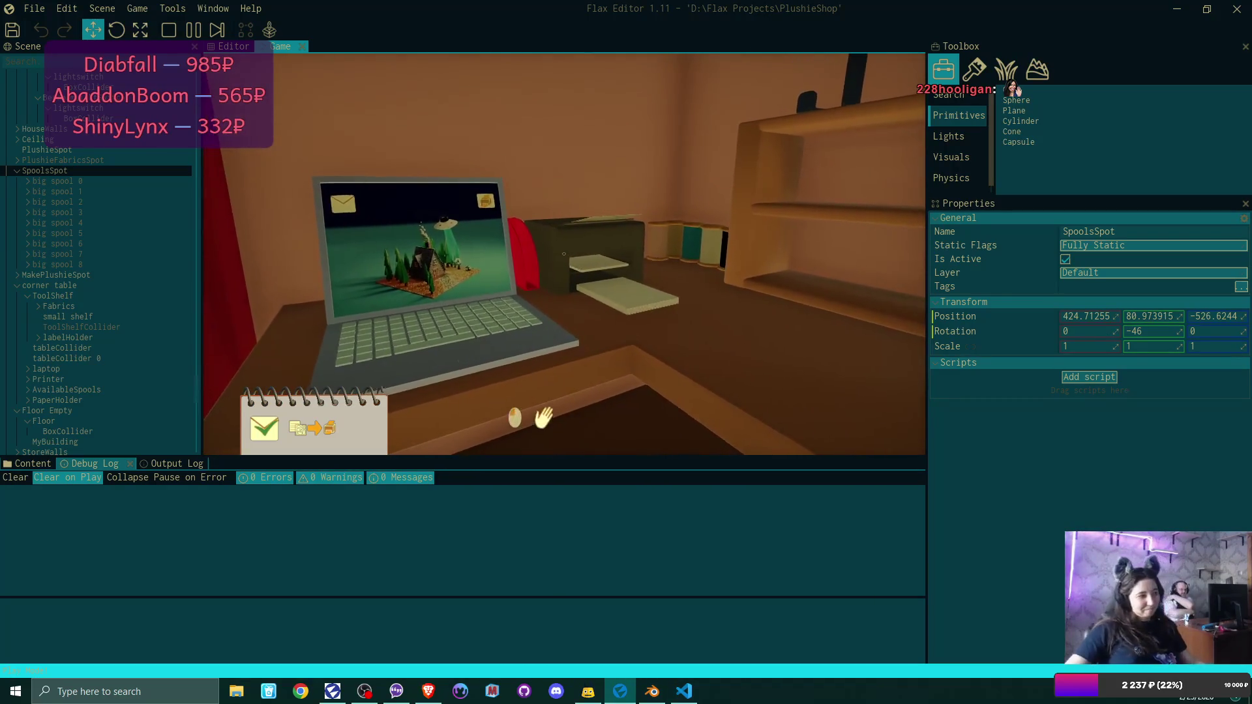
Print the pattern and, at the workbench, put the white spool on the plushie's nose thread.
left_click(564, 254)
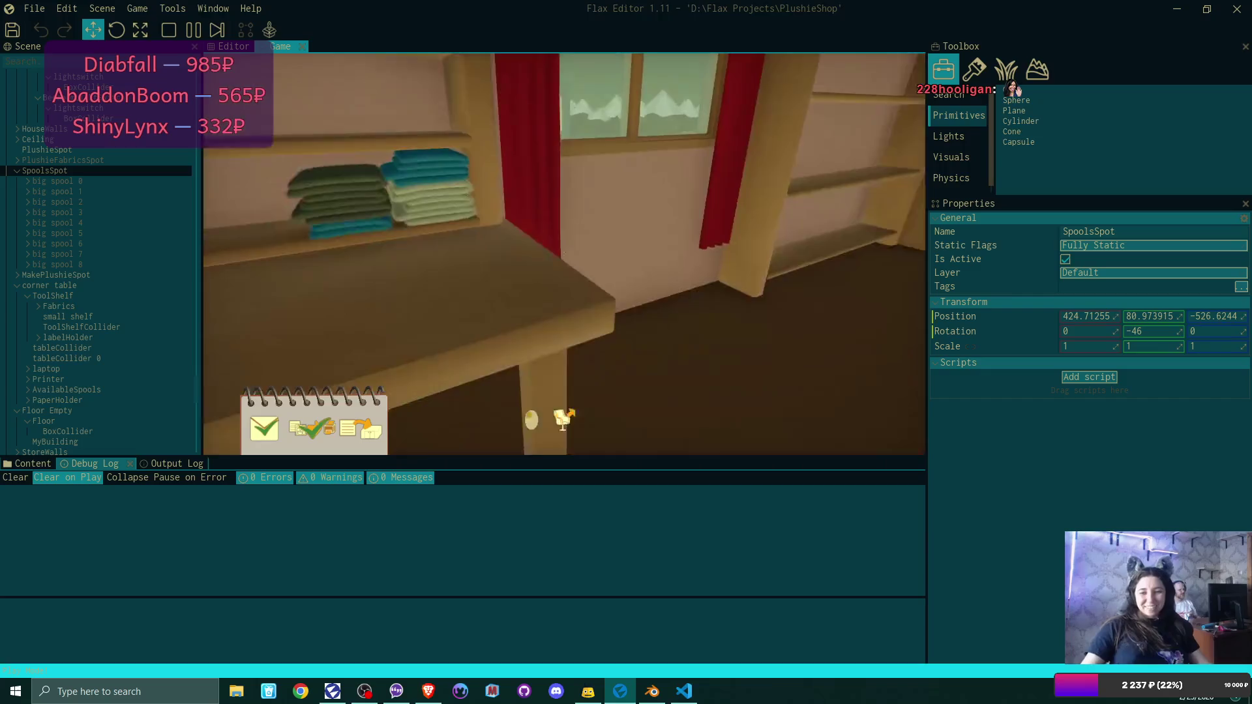
left_click(565, 254)
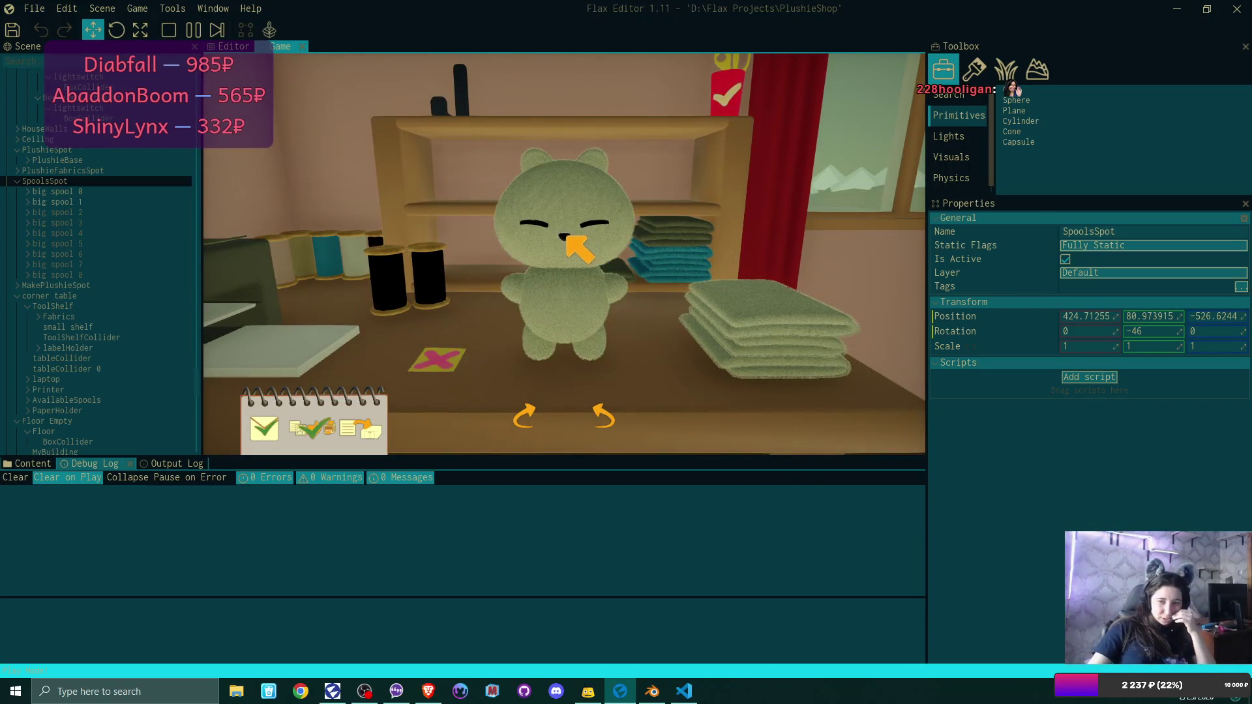
left_click(567, 239)
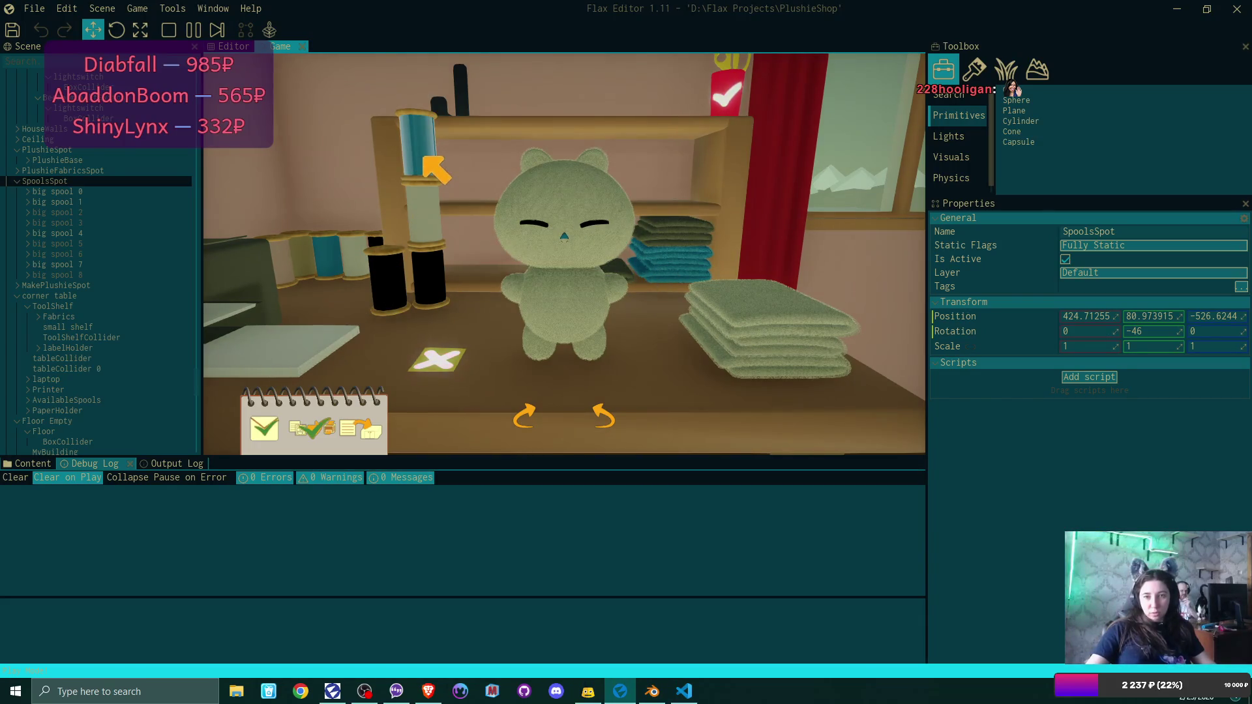
left_click(429, 274)
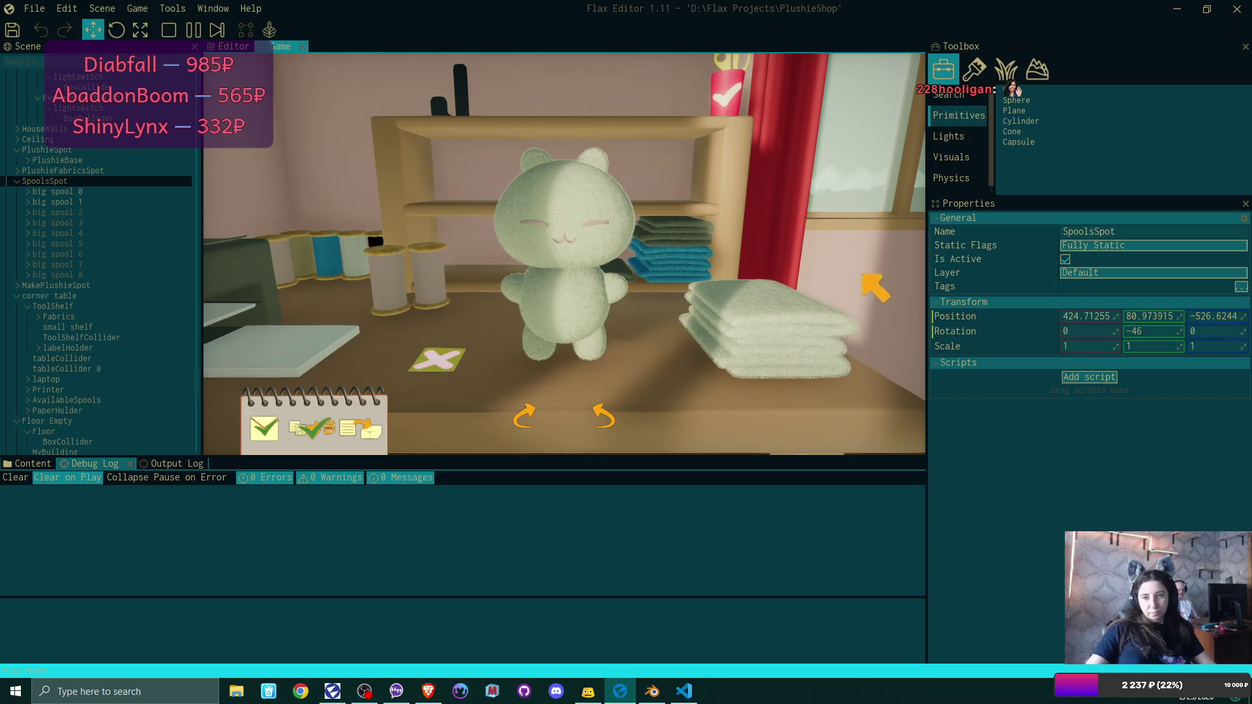
Make the face thread blue, give it plain round eyes, and use blue fabric for ears and arms.
left_click(385, 287)
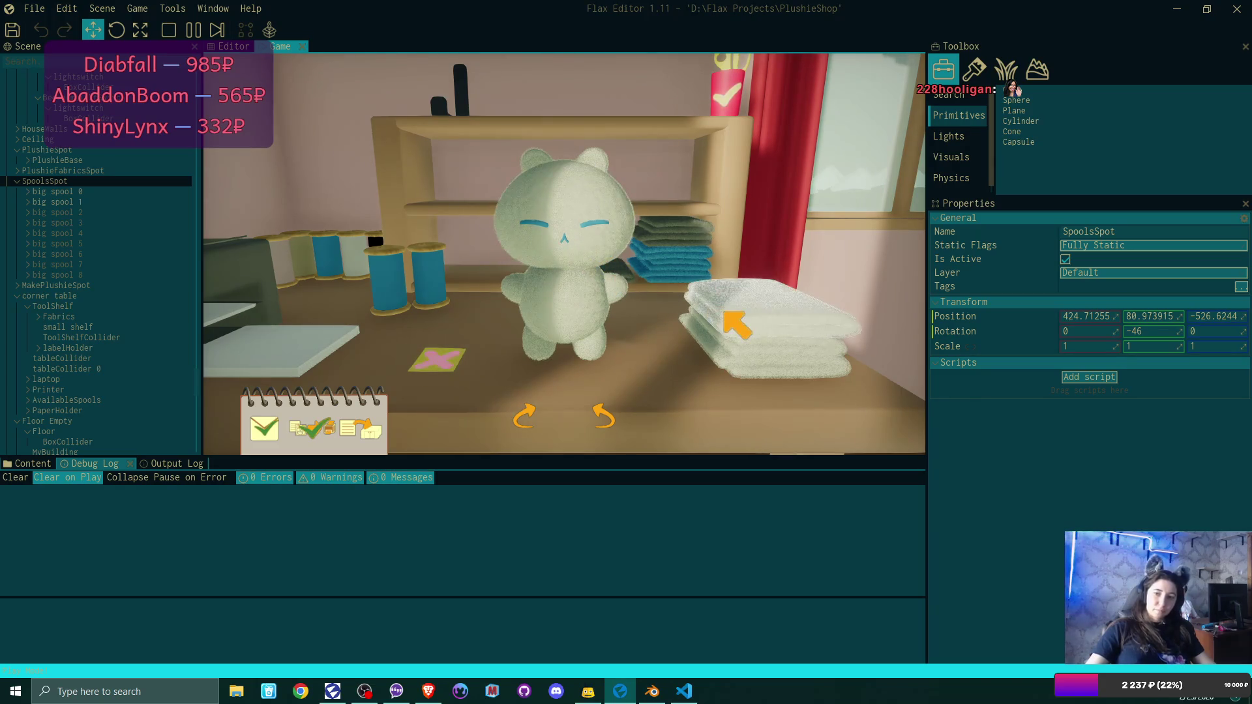
left_click(598, 227)
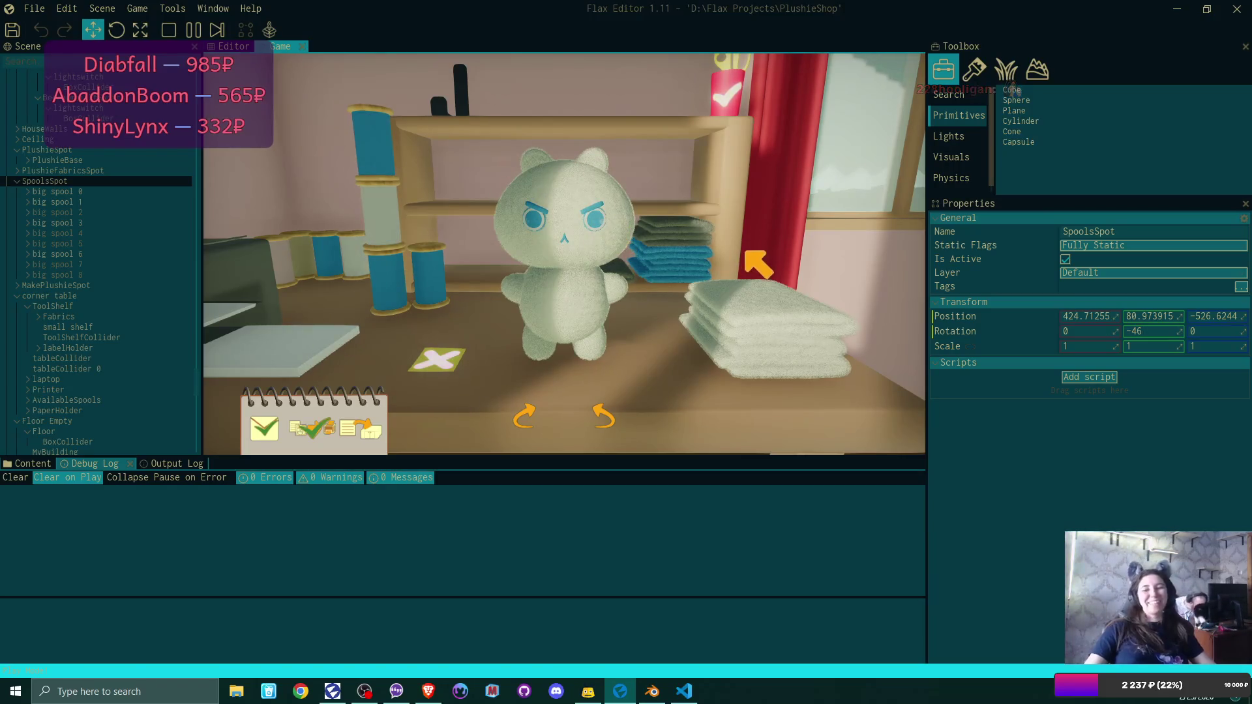
left_click(596, 220)
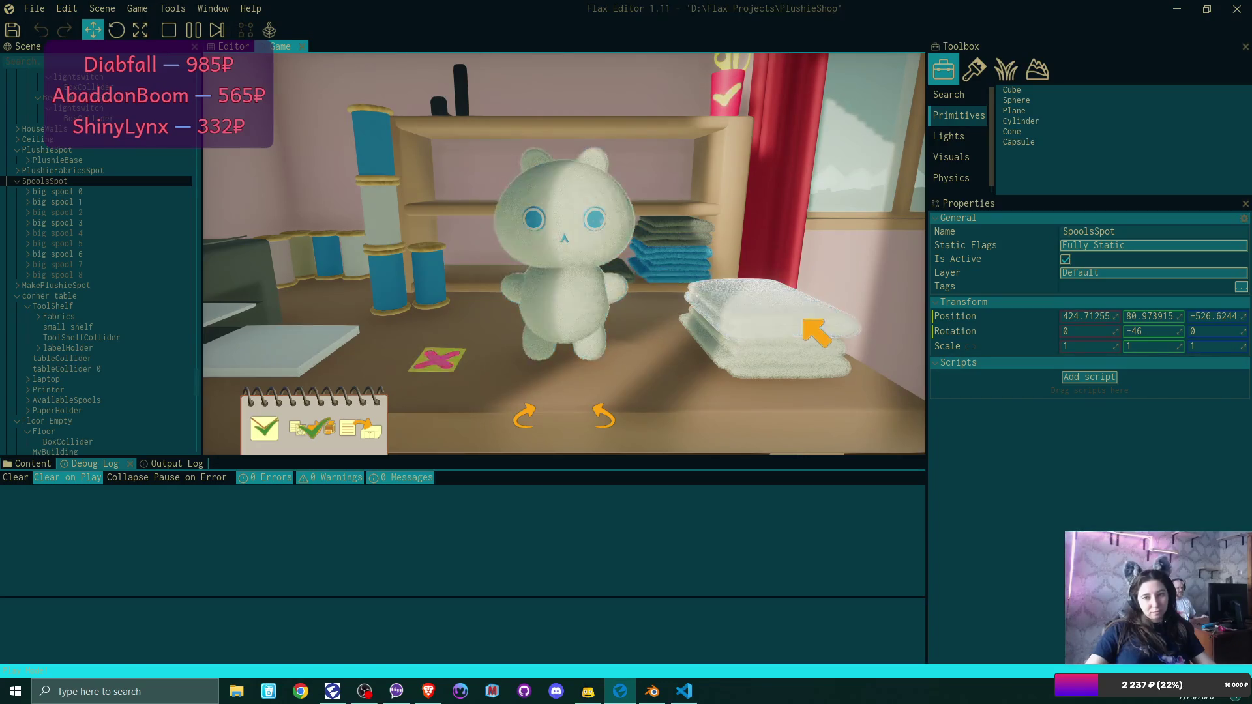
left_click(812, 362)
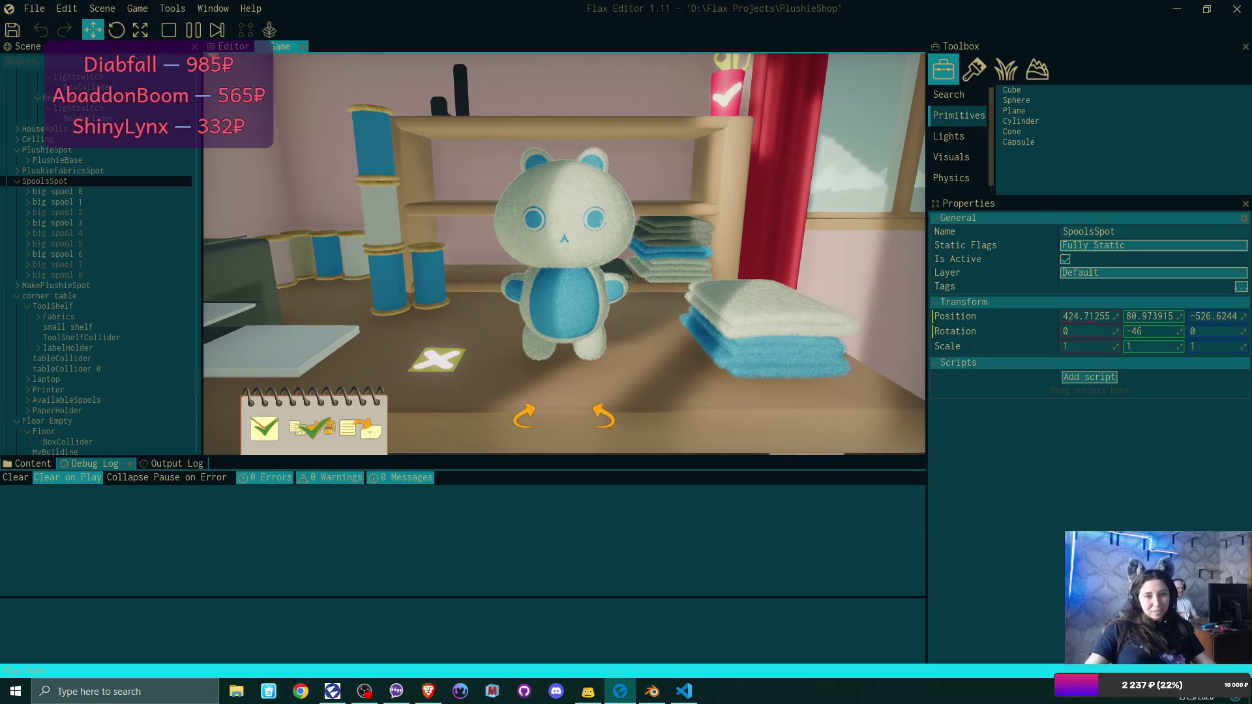
left_click(186, 11)
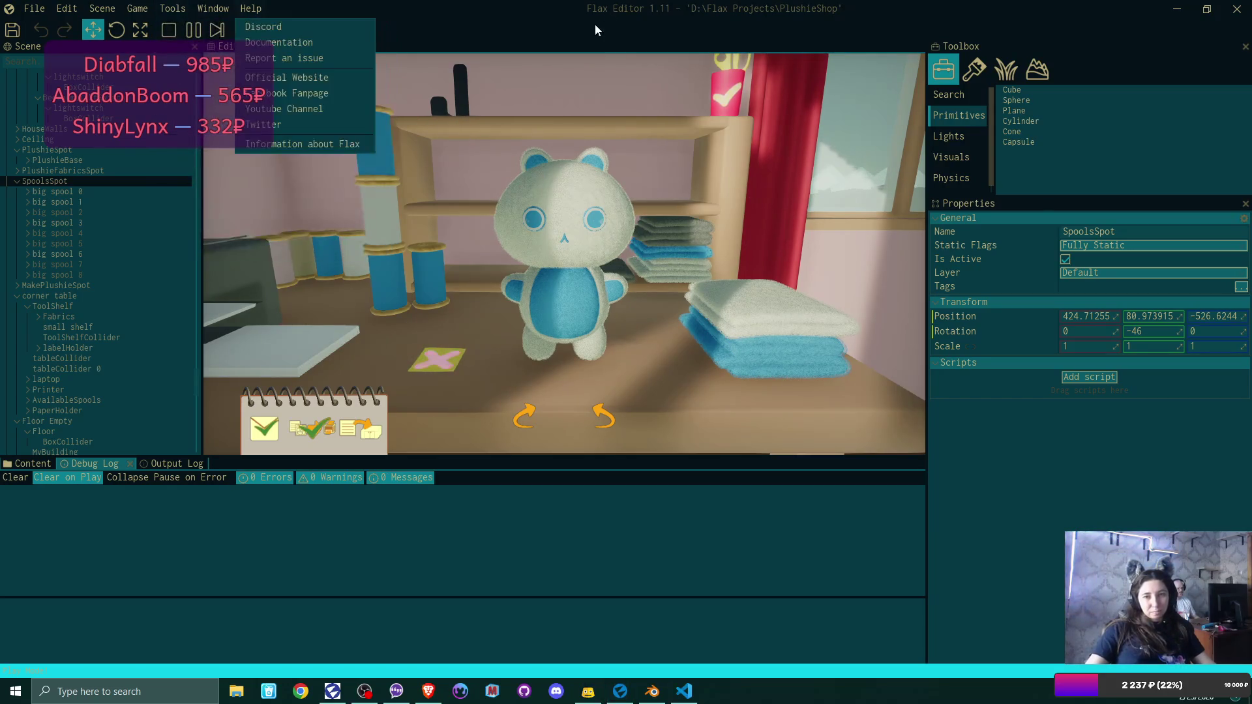
left_click(604, 59)
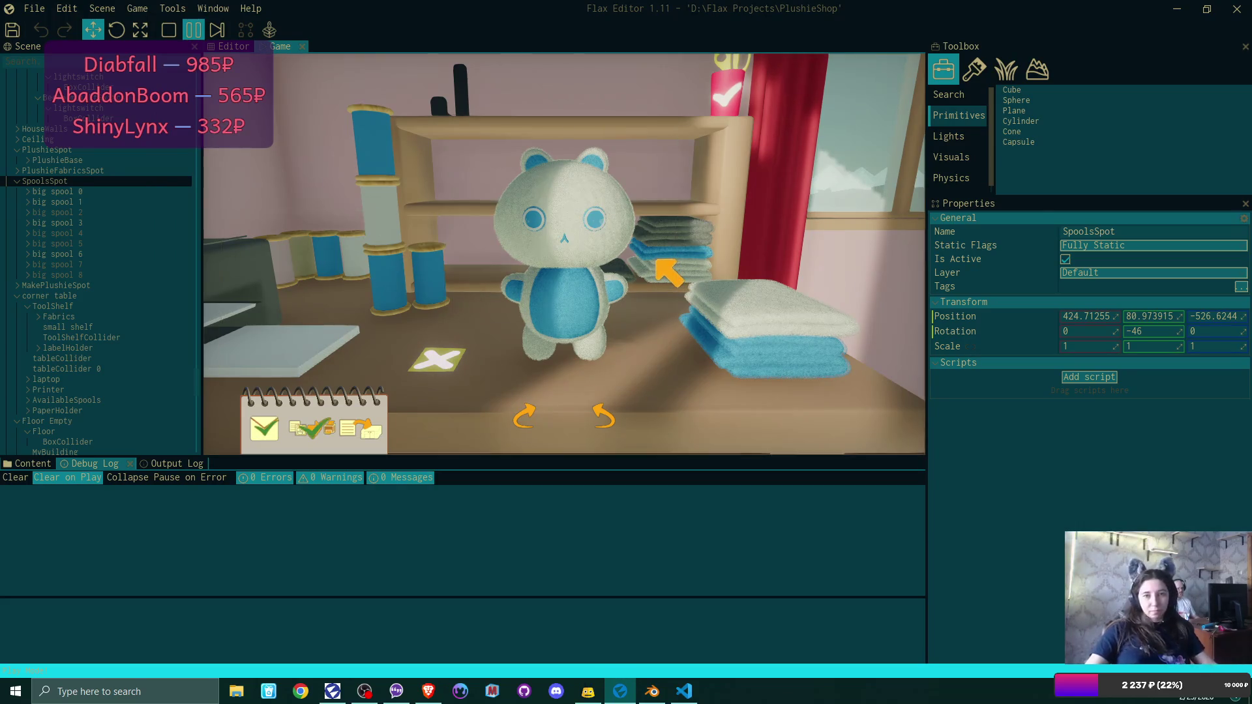
Select the bear's left eye (eye 1 RL) in the Editor view, stop the play-test, and Alt+Tab to VS Code.
left_click(233, 46)
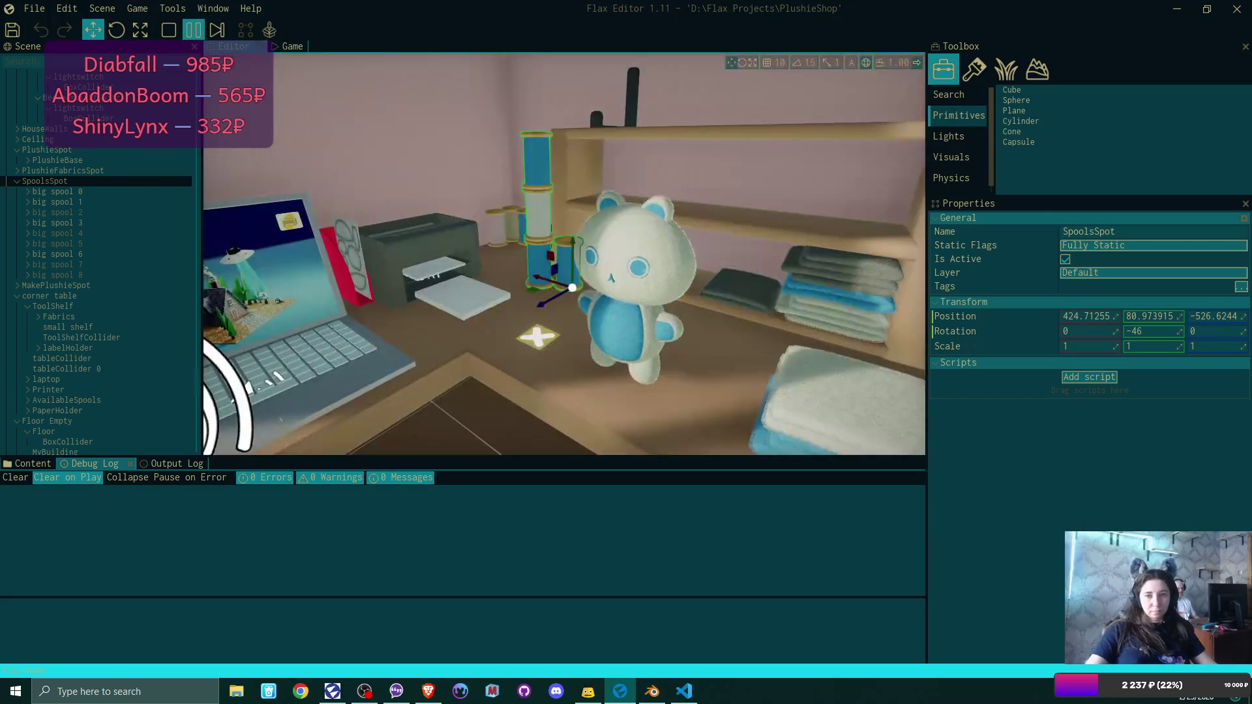
scroll(565, 254, "up", 5)
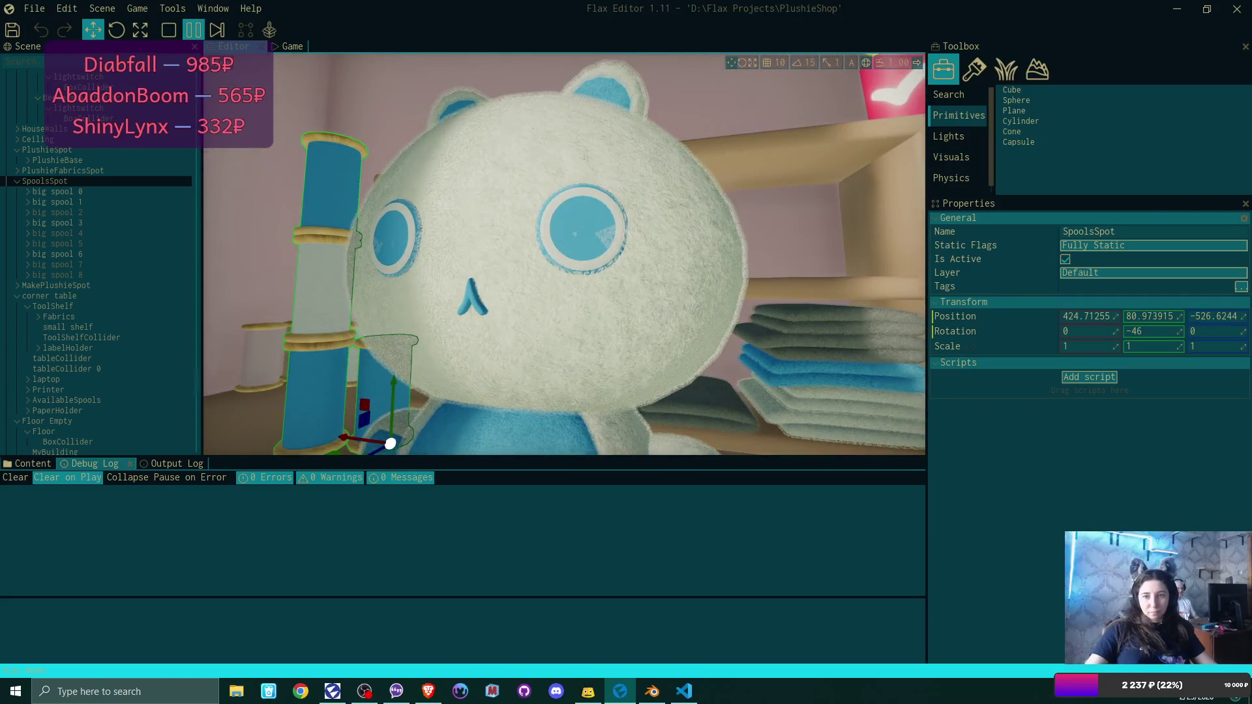
left_click(606, 241)
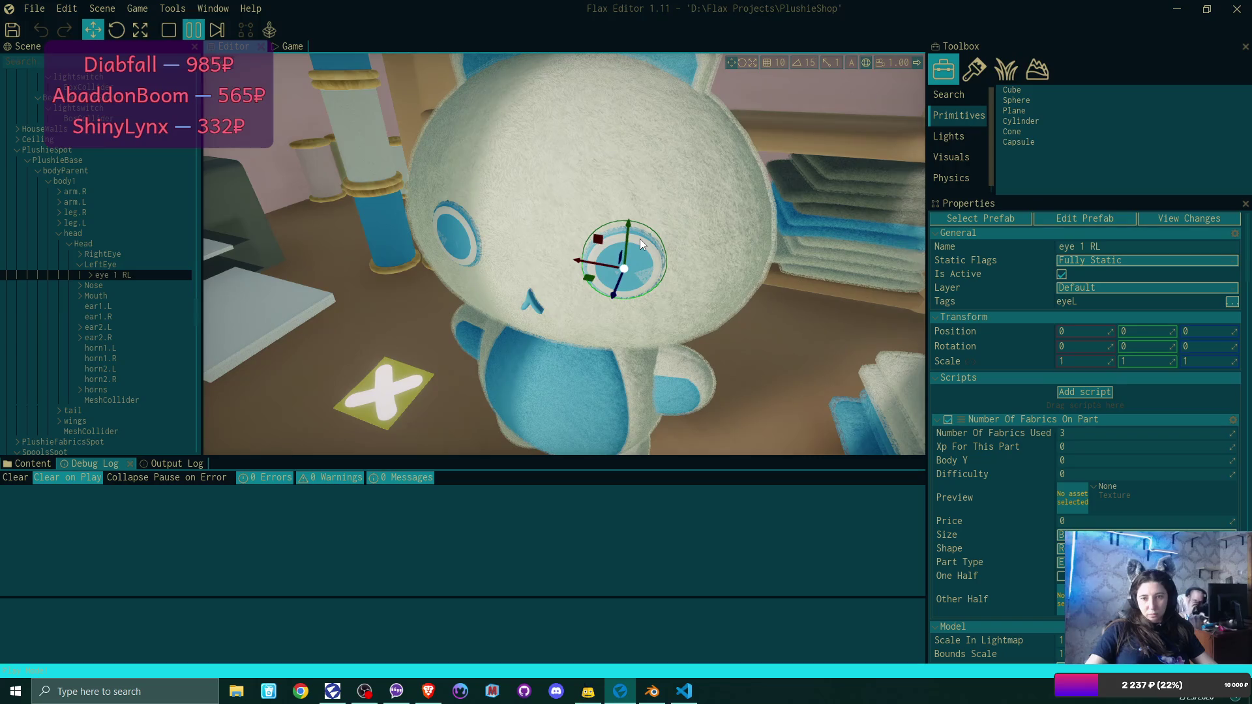
left_click(169, 30)
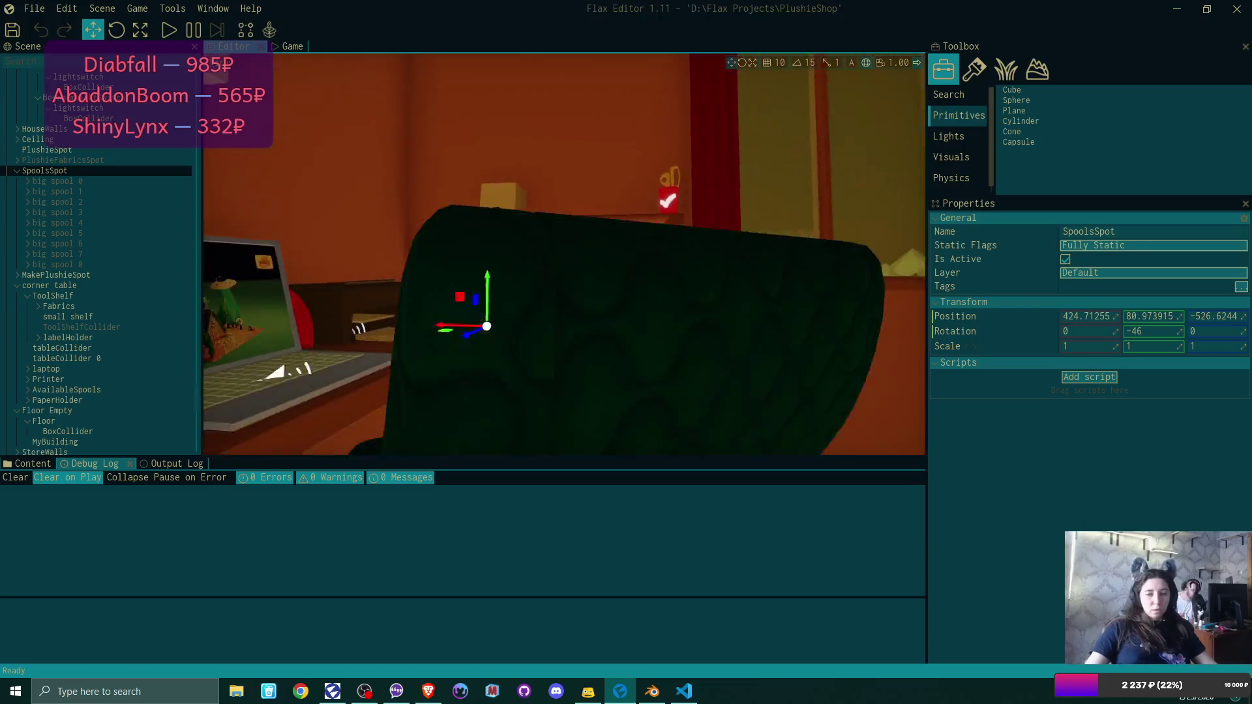
key("alt+Tab")
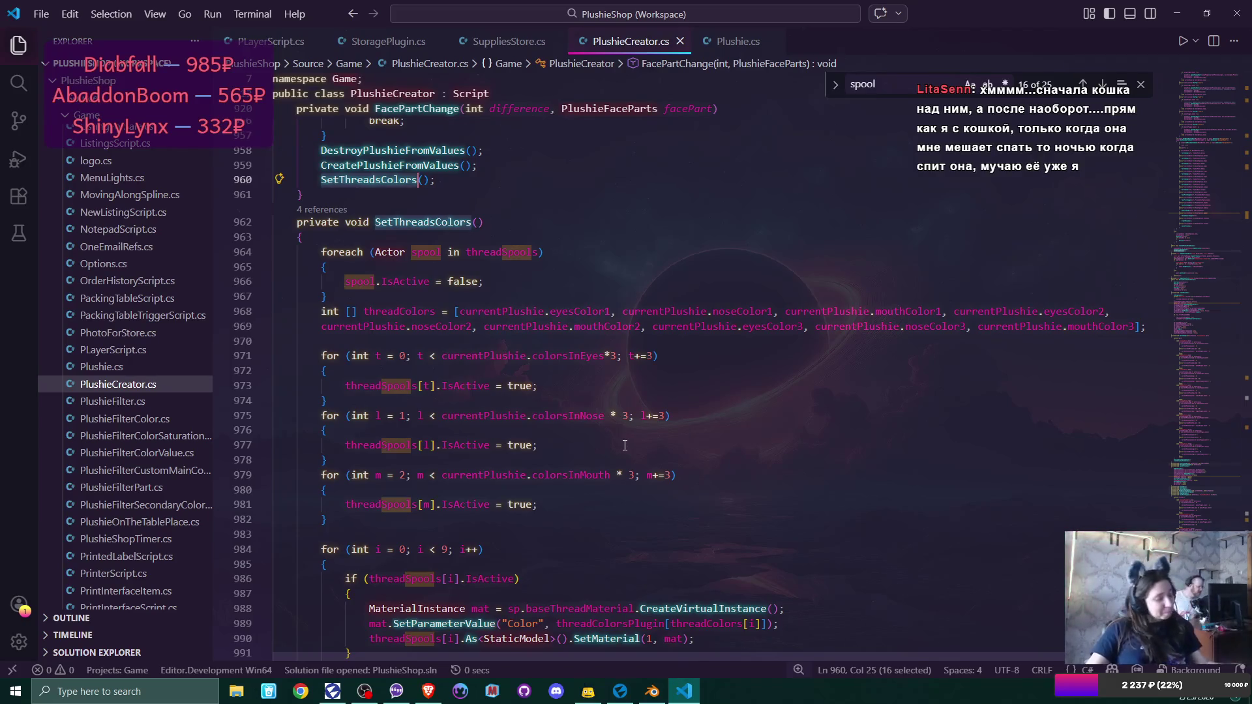
Put the caret at the end of line 977 and scroll through the surrounding SetThreadsColors code.
left_click(625, 446)
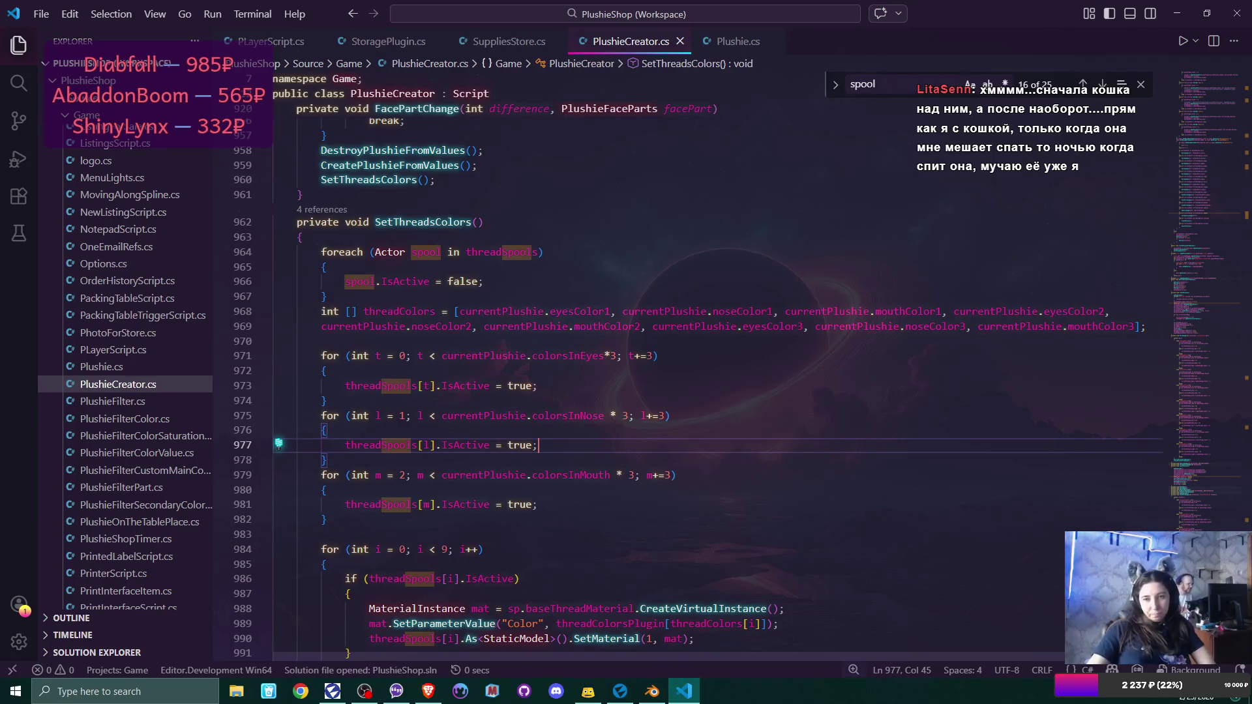
scroll(652, 365, "down", 2)
scroll(652, 365, "down", 4)
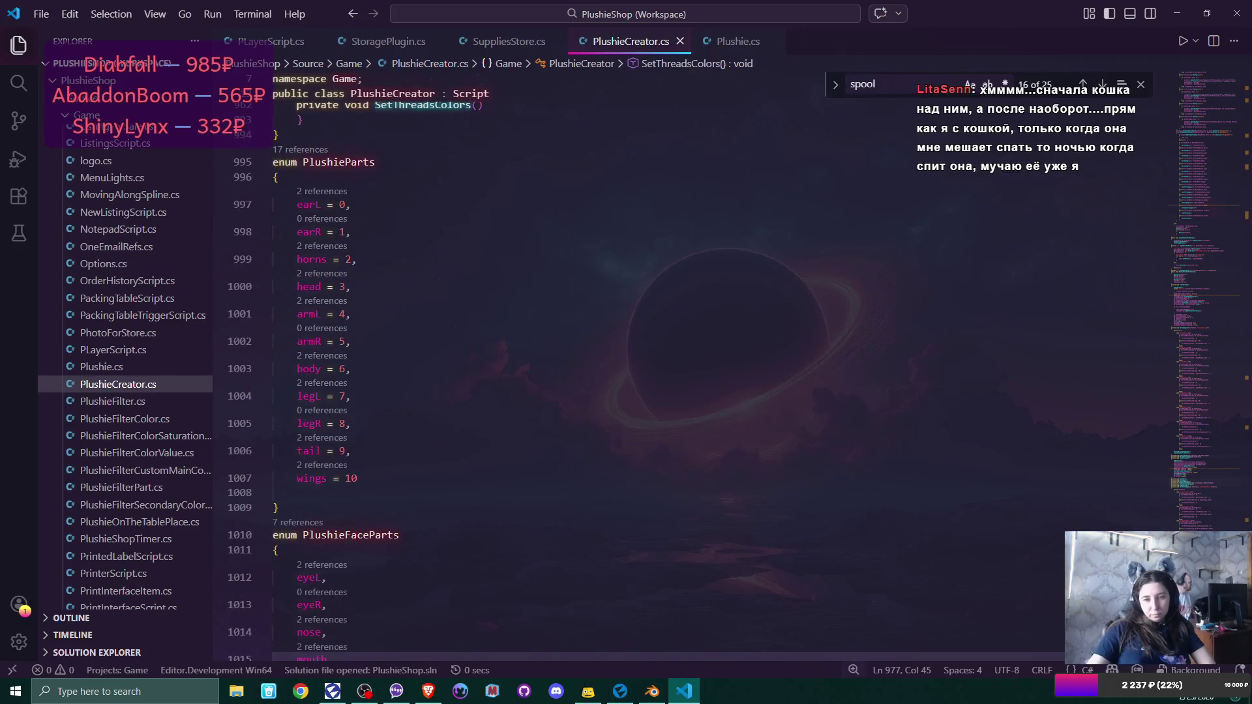
scroll(653, 366, "up", 15)
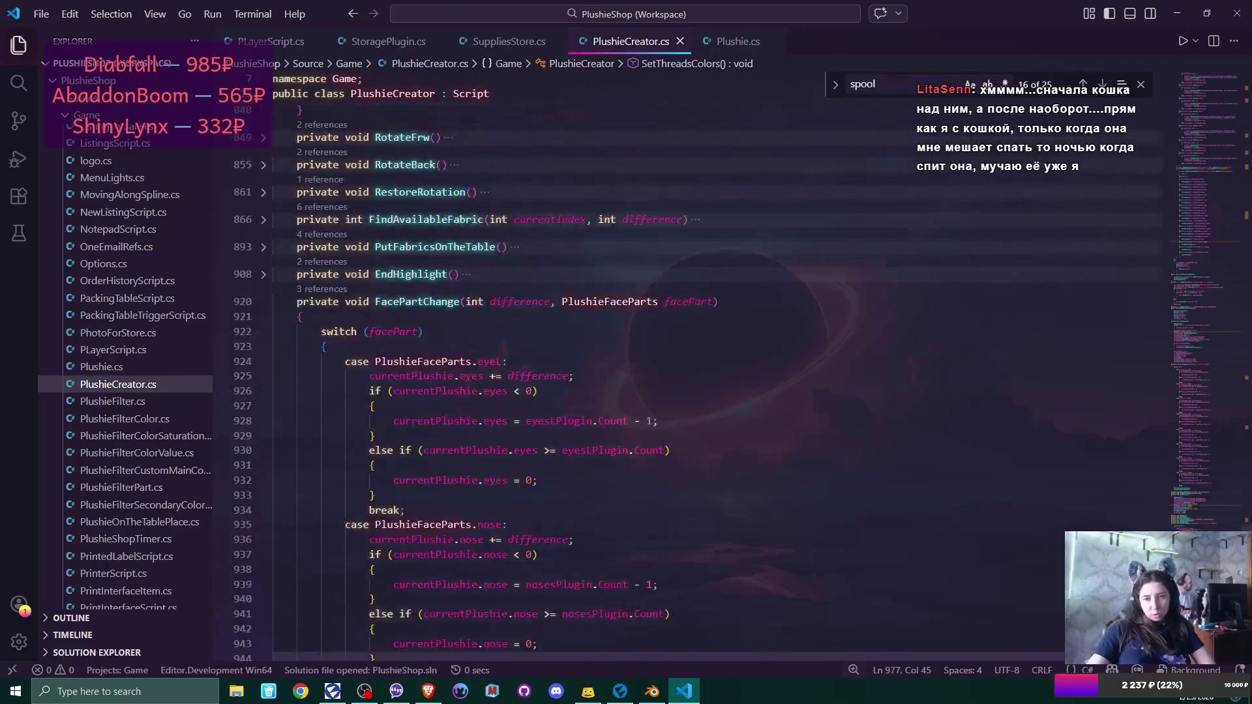
scroll(652, 365, "down", 9)
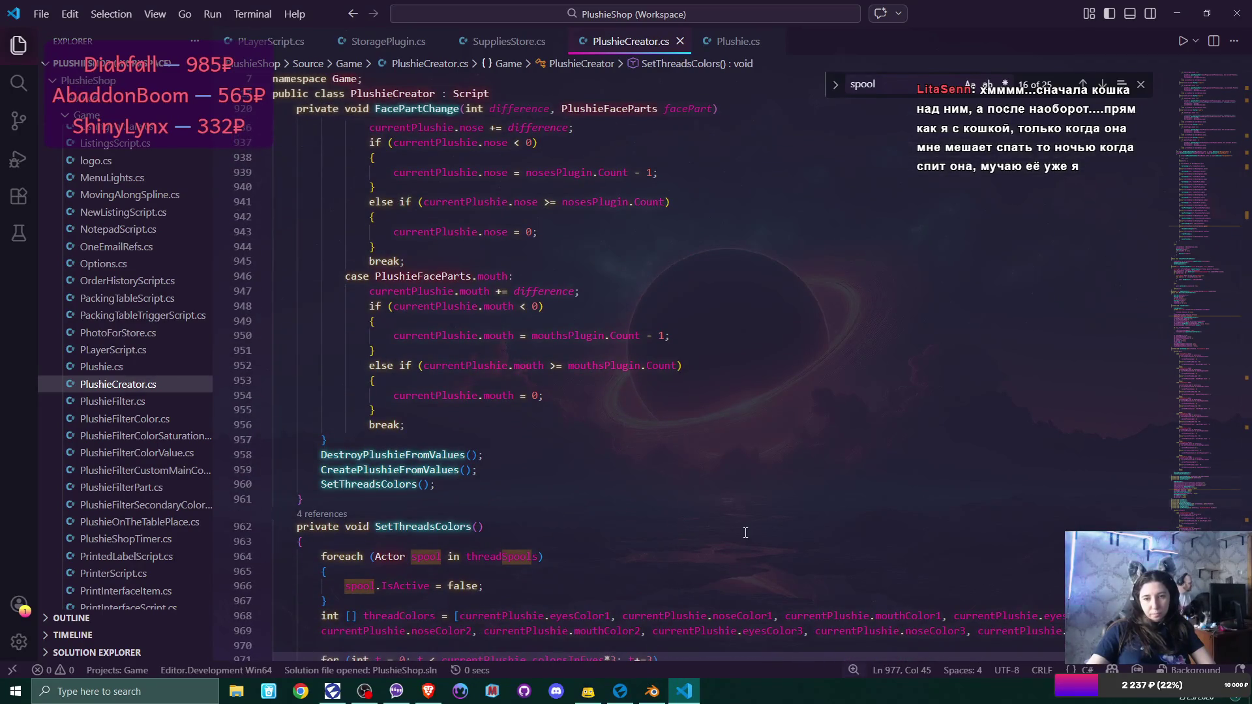
scroll(749, 533, "up", 2)
scroll(689, 515, "up", 7)
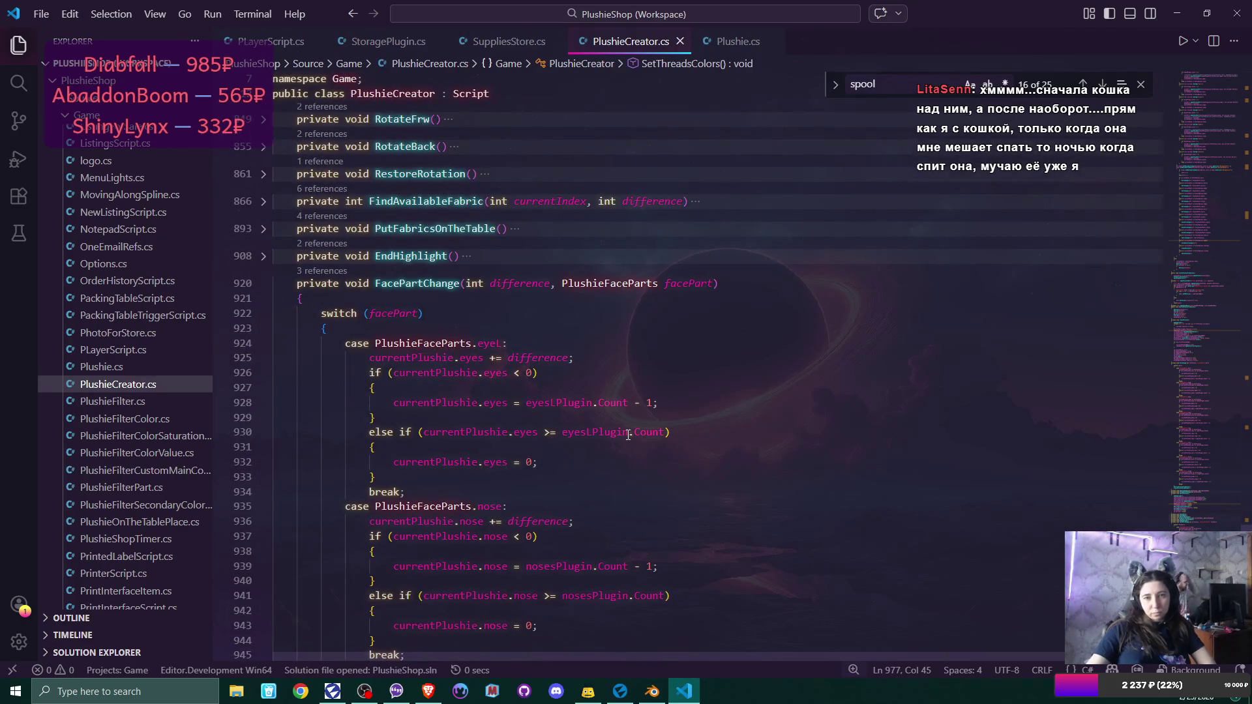
scroll(628, 435, "up", 3)
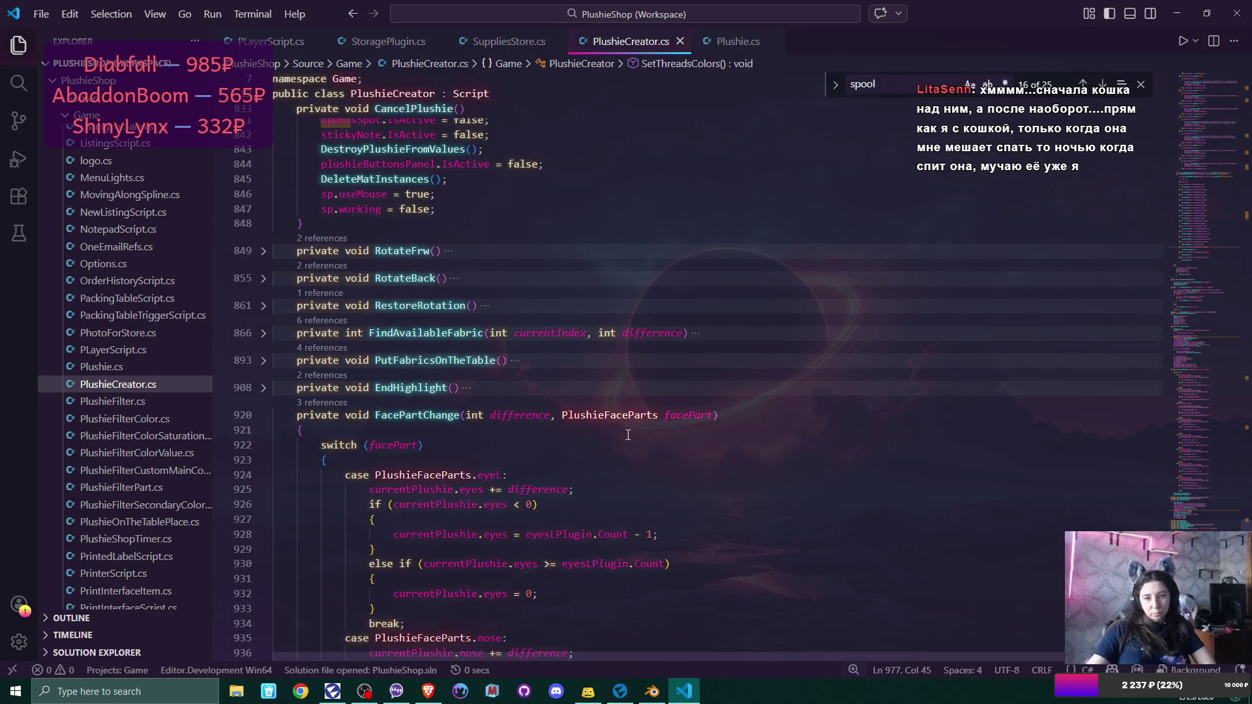
scroll(628, 435, "up", 7)
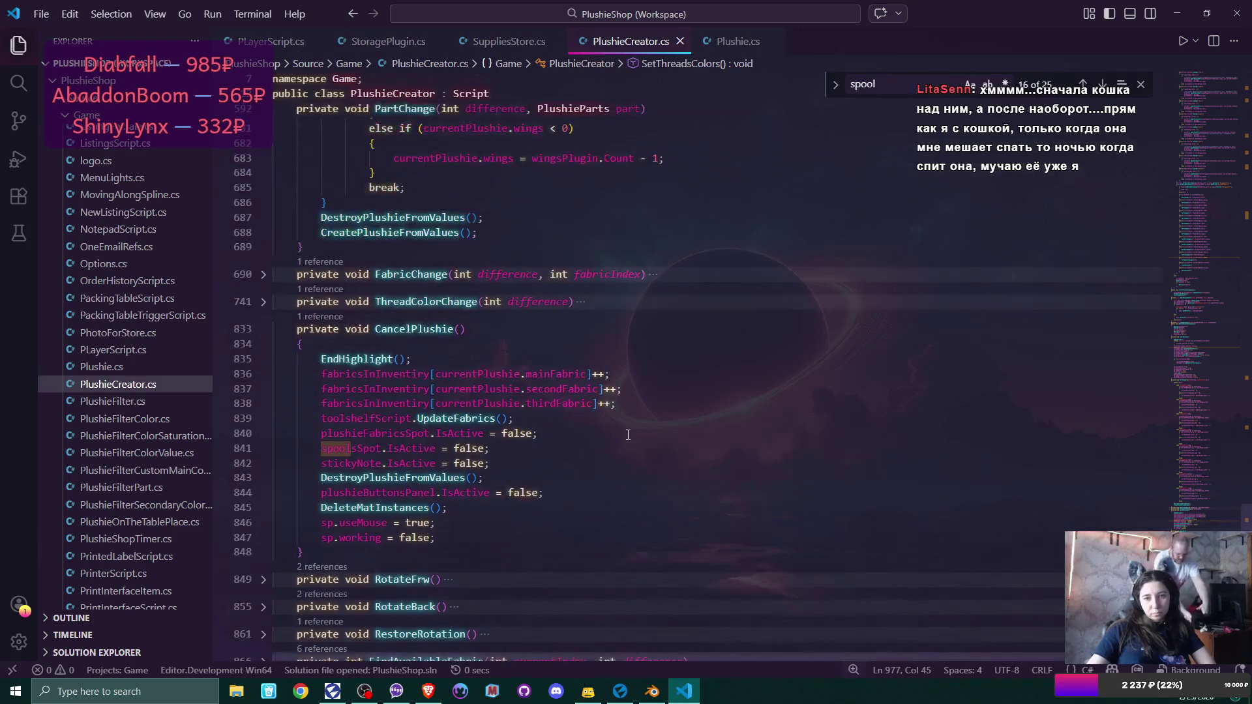
Unfold ThreadColorChange and scroll through its thread-colour switch cases.
left_click(264, 303)
scroll(641, 342, "down", 2)
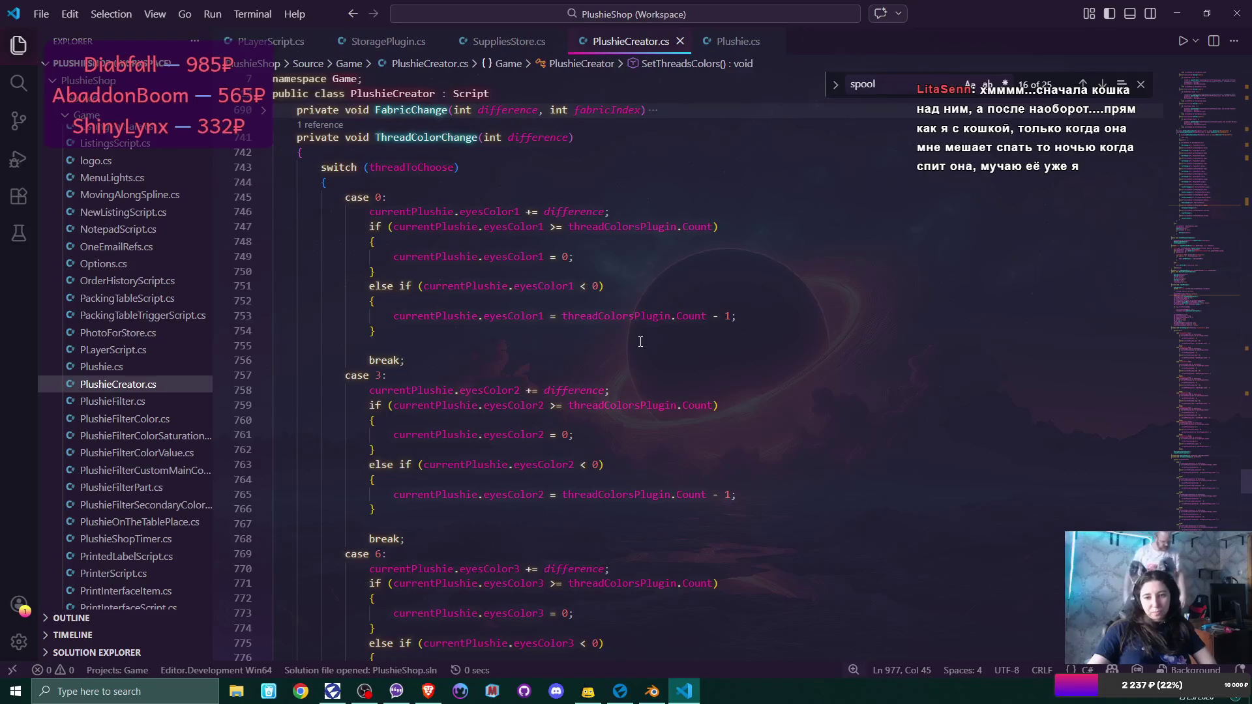
scroll(640, 342, "down", 4)
scroll(640, 342, "up", 6)
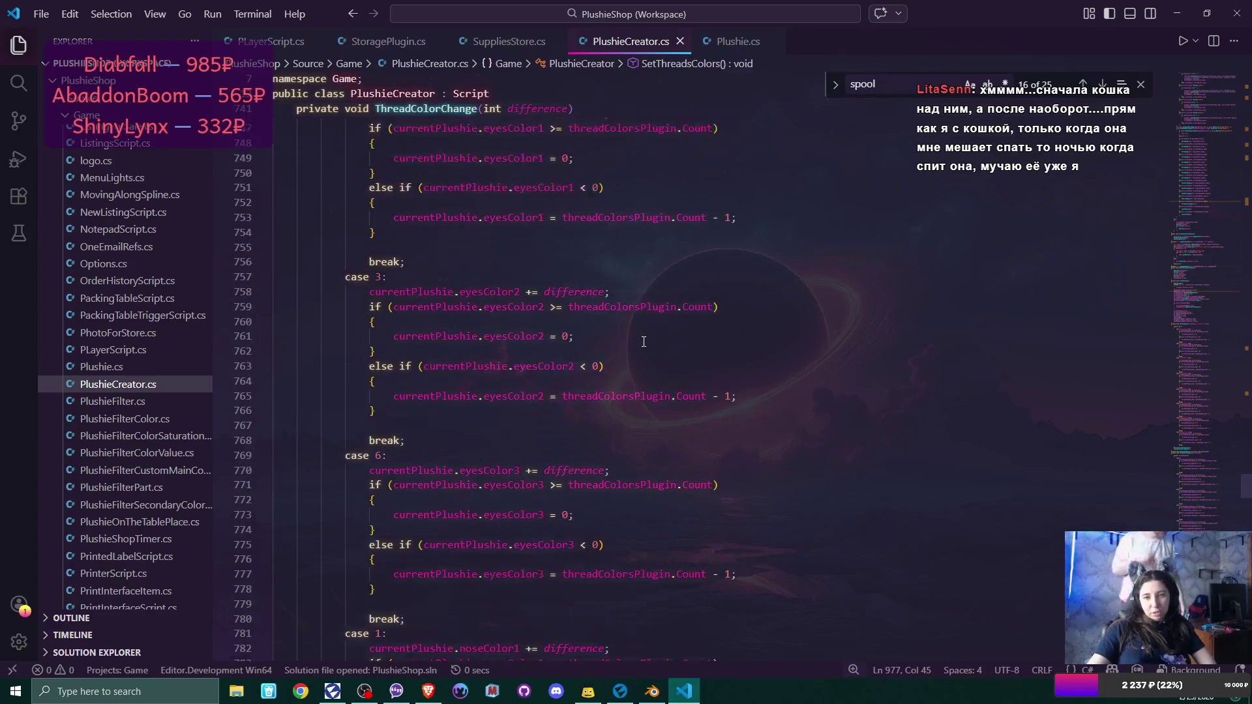
scroll(642, 342, "down", 9)
scroll(644, 344, "down", 12)
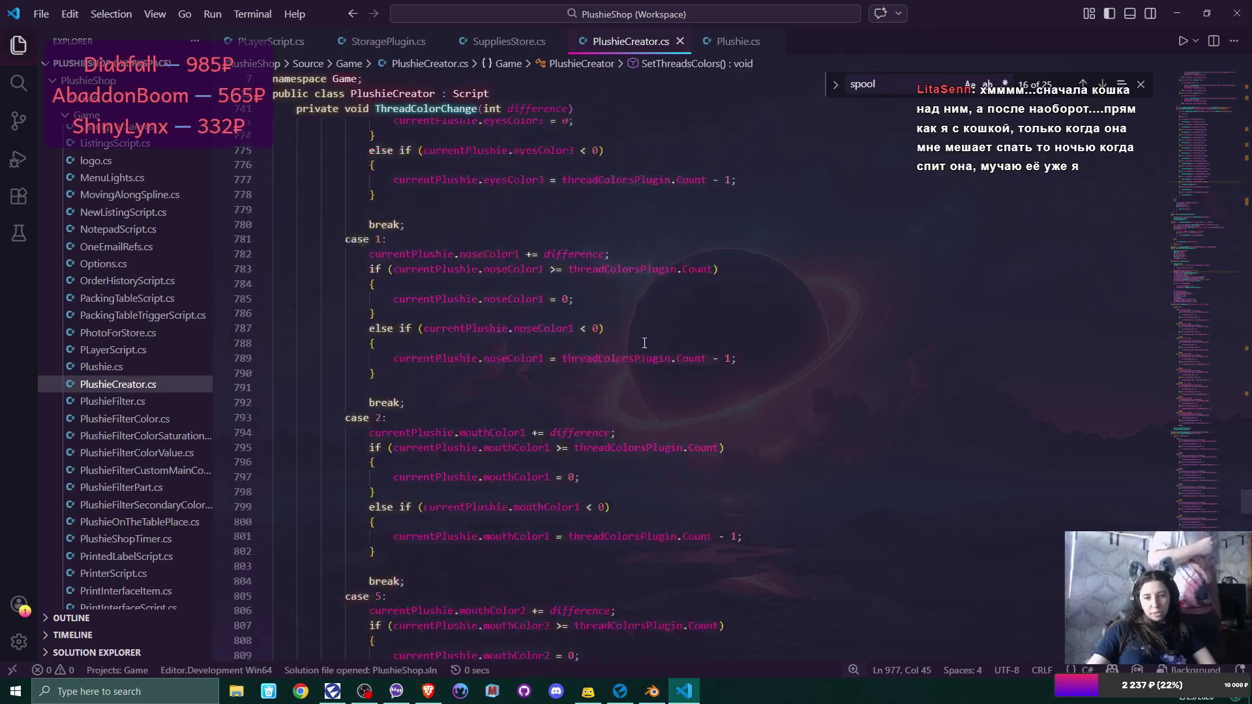
scroll(644, 343, "up", 19)
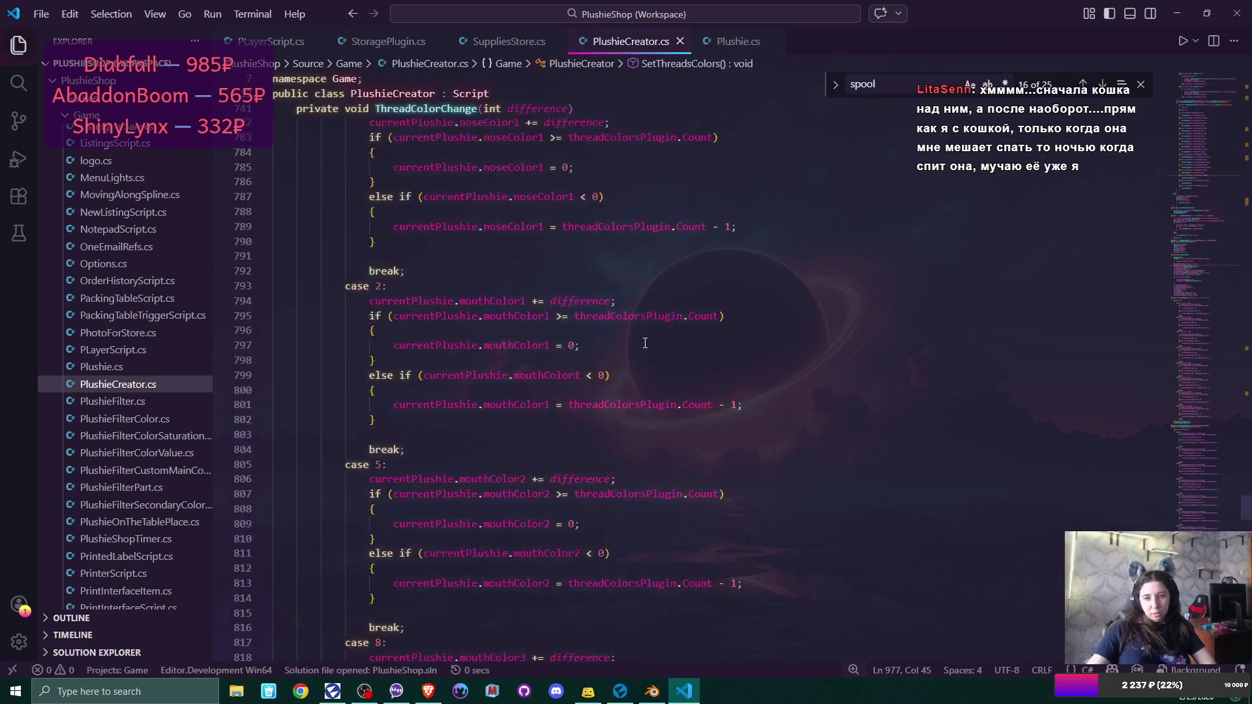
scroll(645, 343, "down", 9)
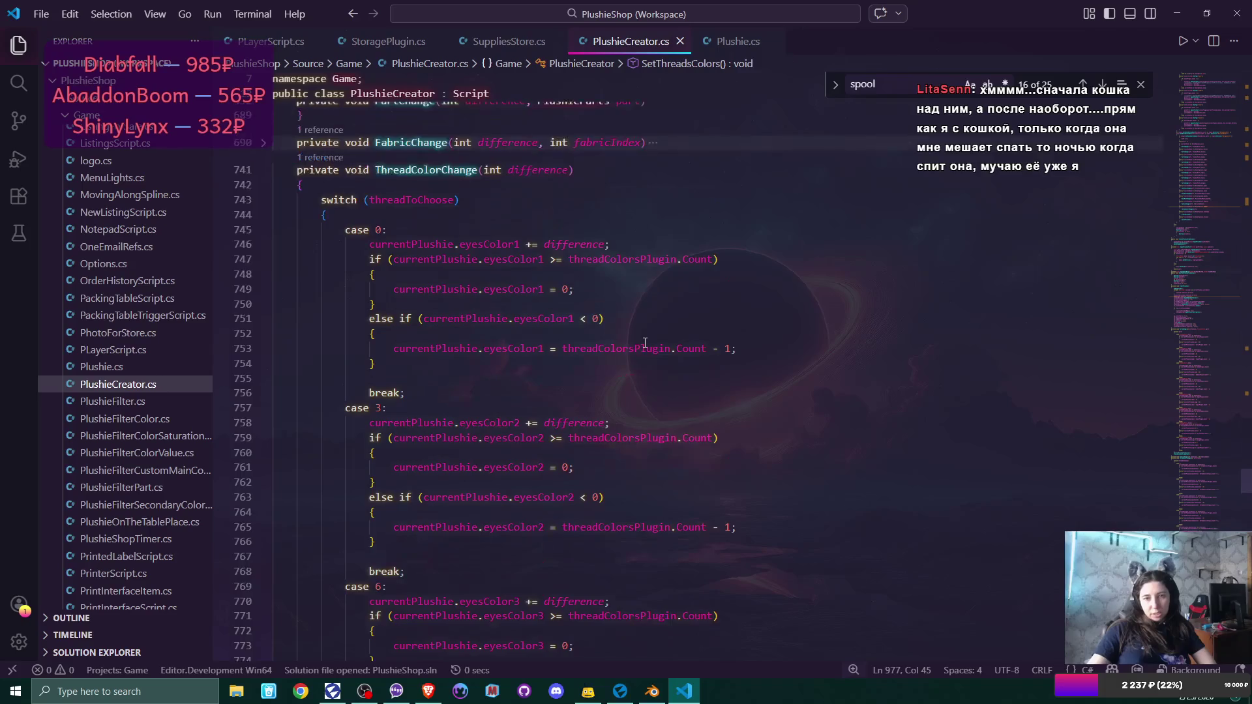
scroll(646, 344, "down", 11)
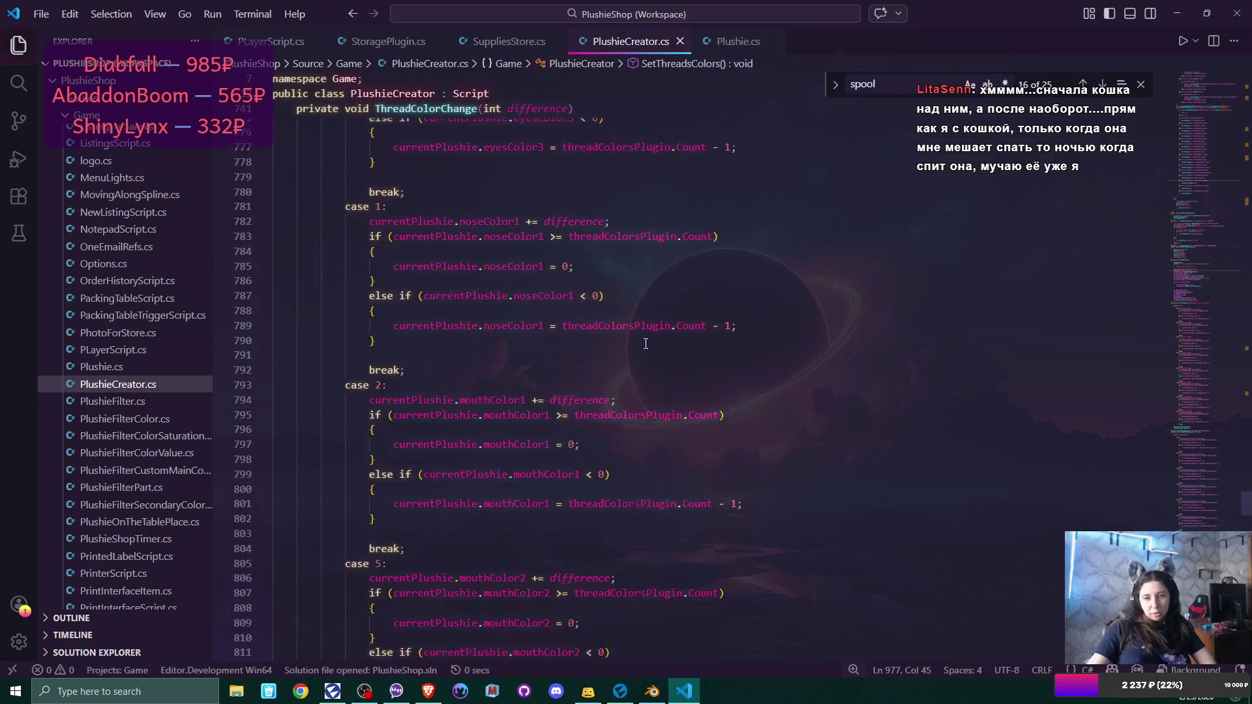
scroll(645, 344, "up", 13)
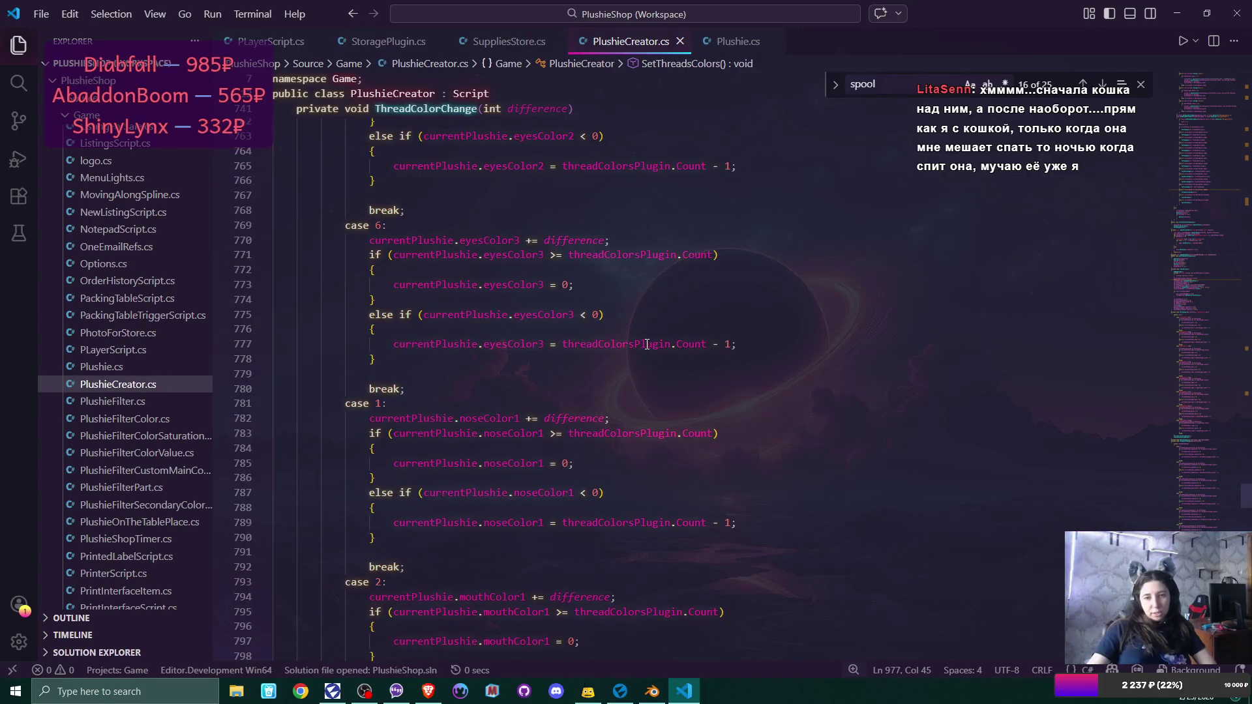
scroll(648, 344, "up", 4)
scroll(647, 344, "up", 3)
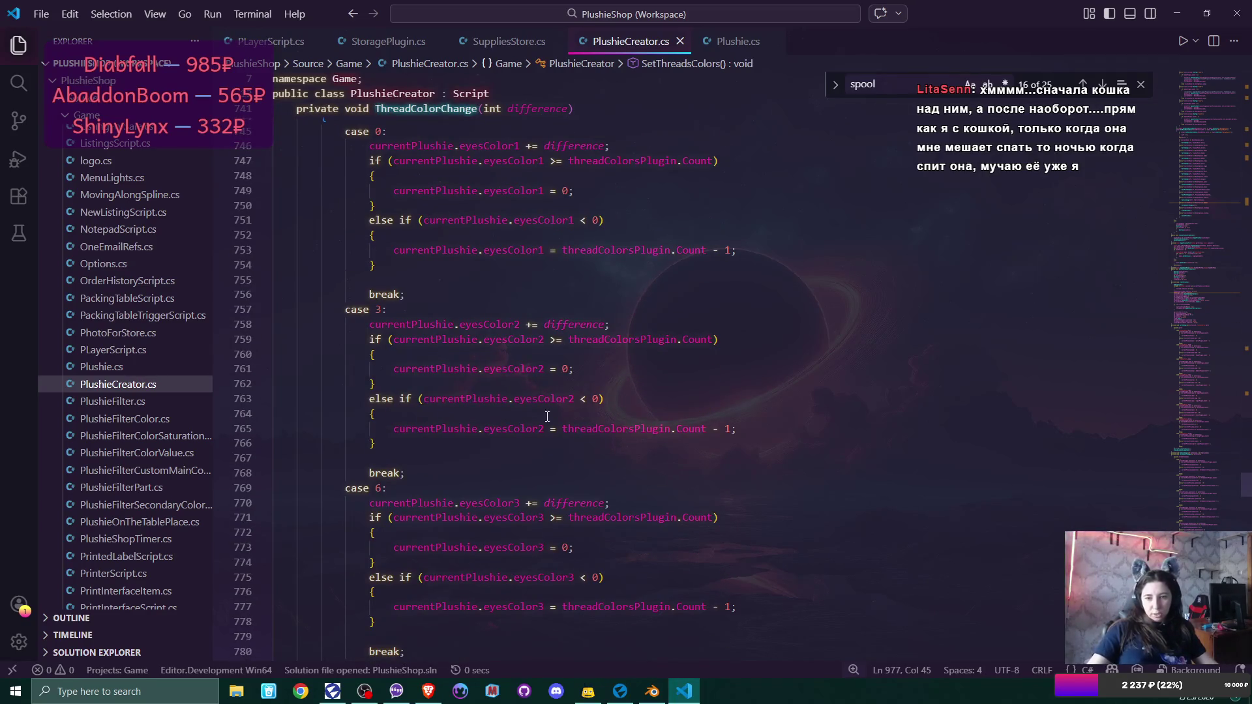
scroll(646, 346, "down", 9)
scroll(551, 418, "down", 2)
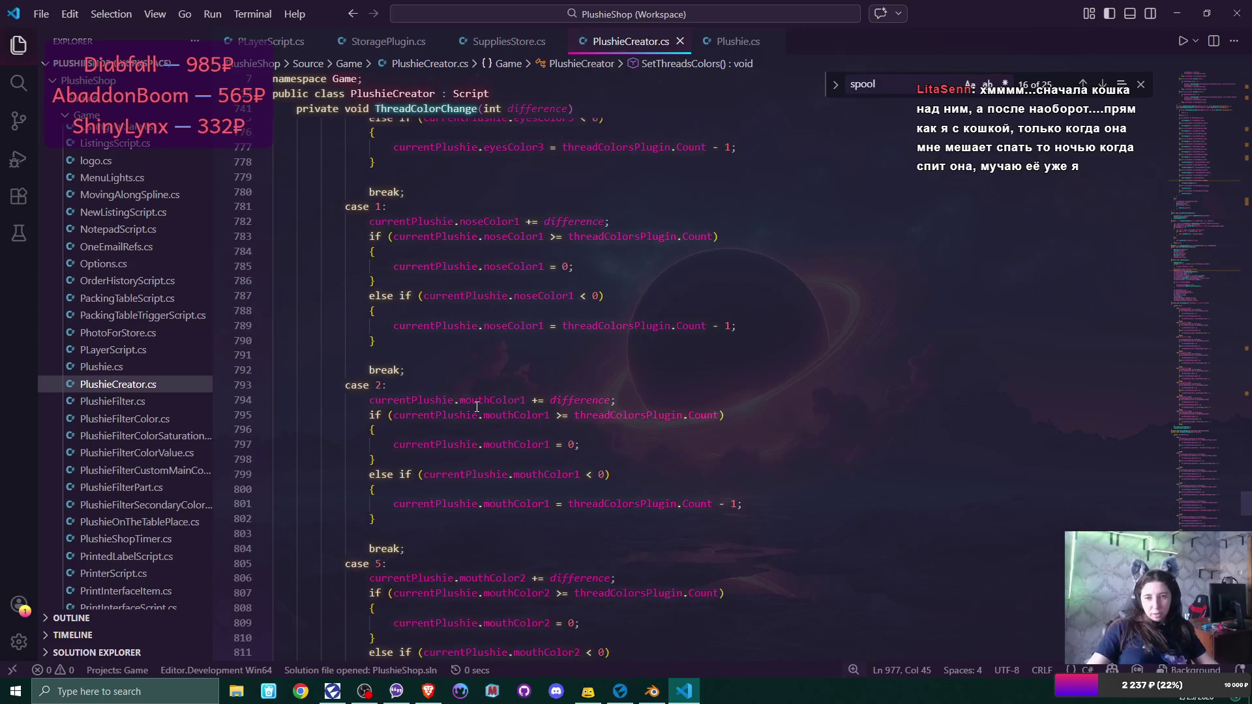
Place the caret after the nose case's break; on line 792.
left_click(552, 373)
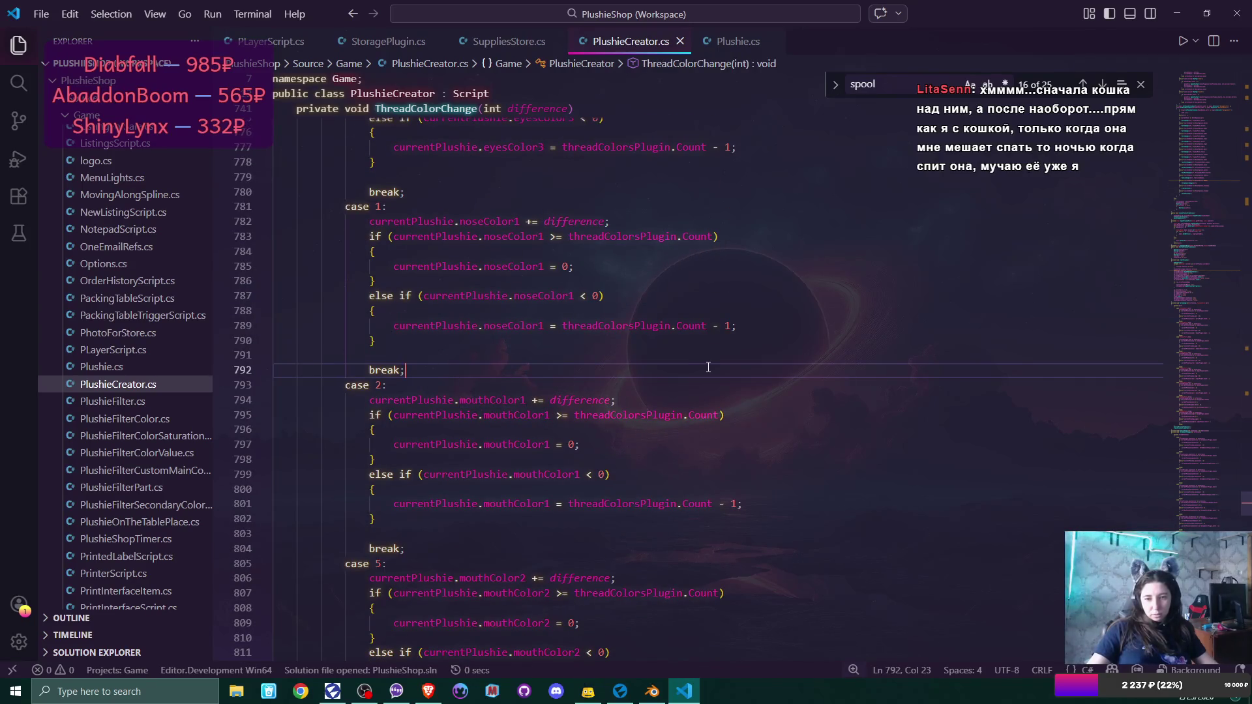
scroll(709, 367, "down", 2)
scroll(708, 367, "up", 12)
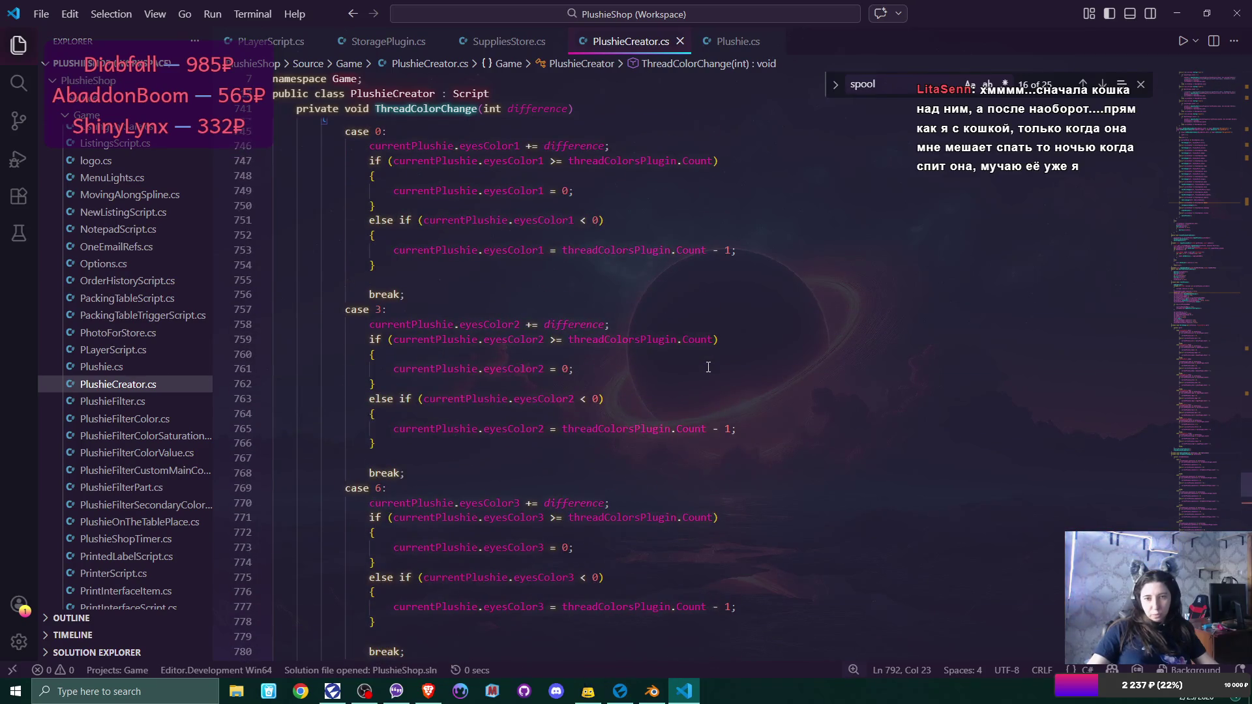
scroll(708, 367, "down", 7)
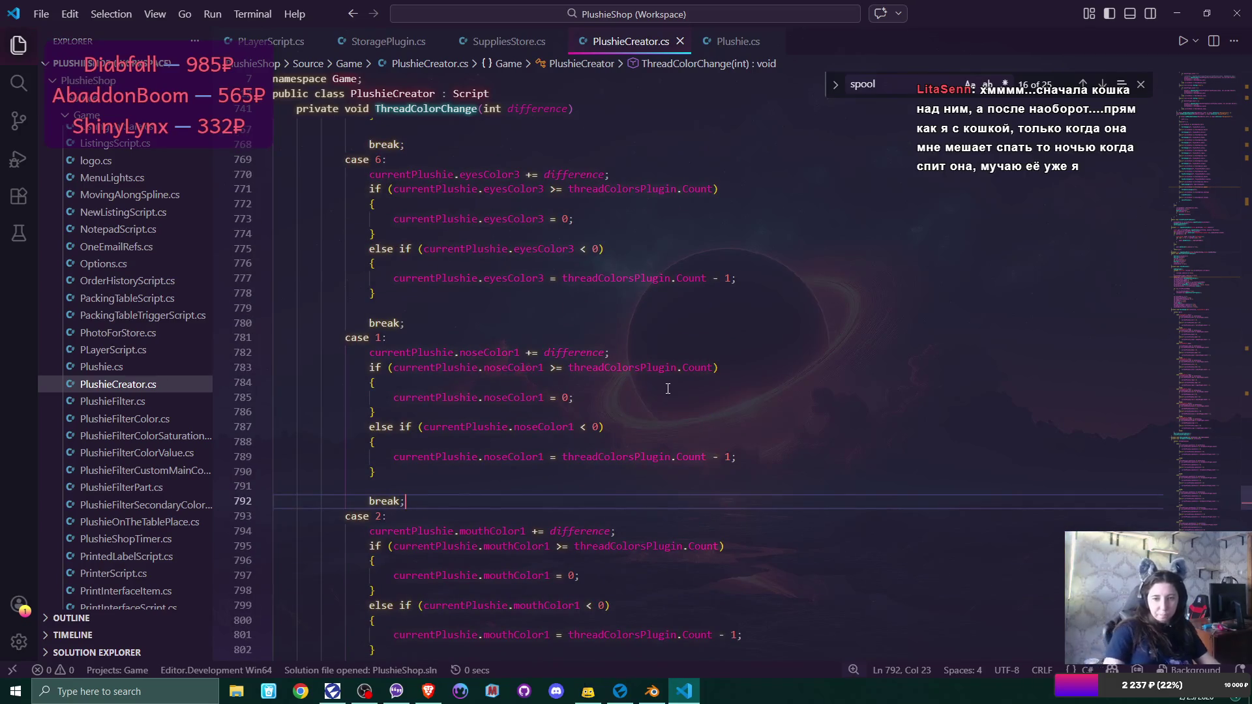
Add a new 'case 4:' line followed by 'break;' after the nose case.
key("Return")
type("сфыу")
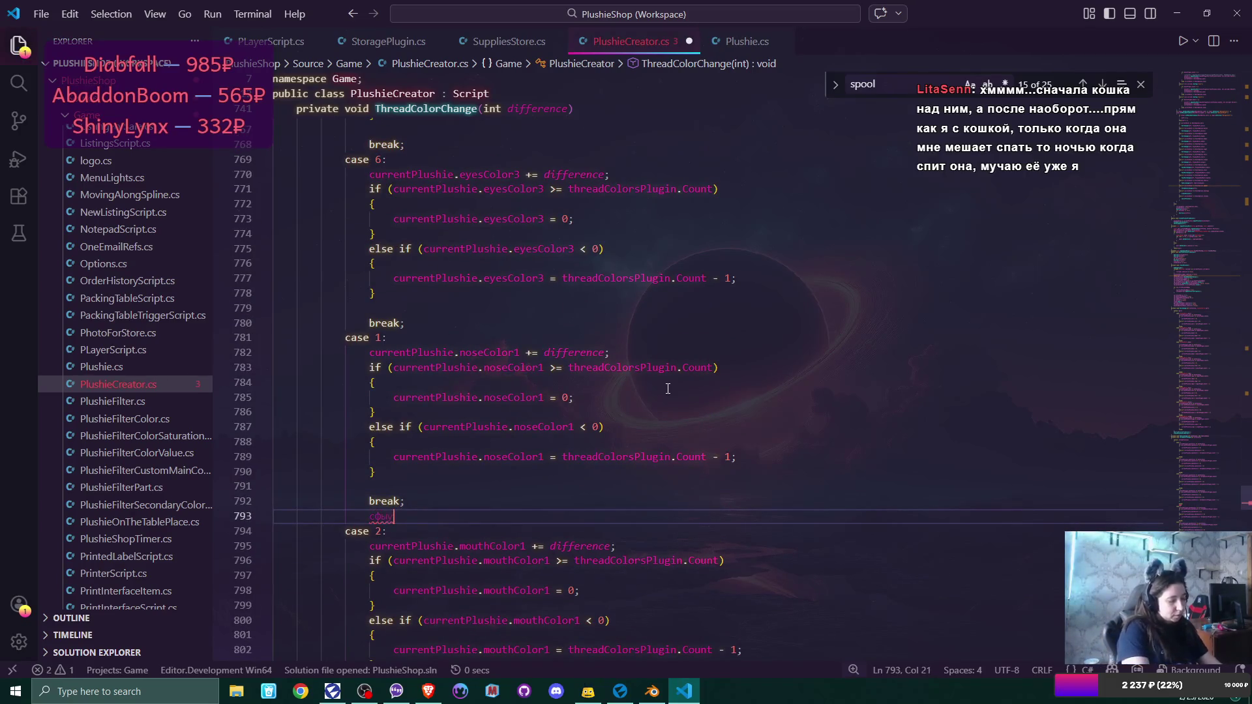
type(" 4х")
key("BackSpace")
key("BackSpace")
key("BackSpace")
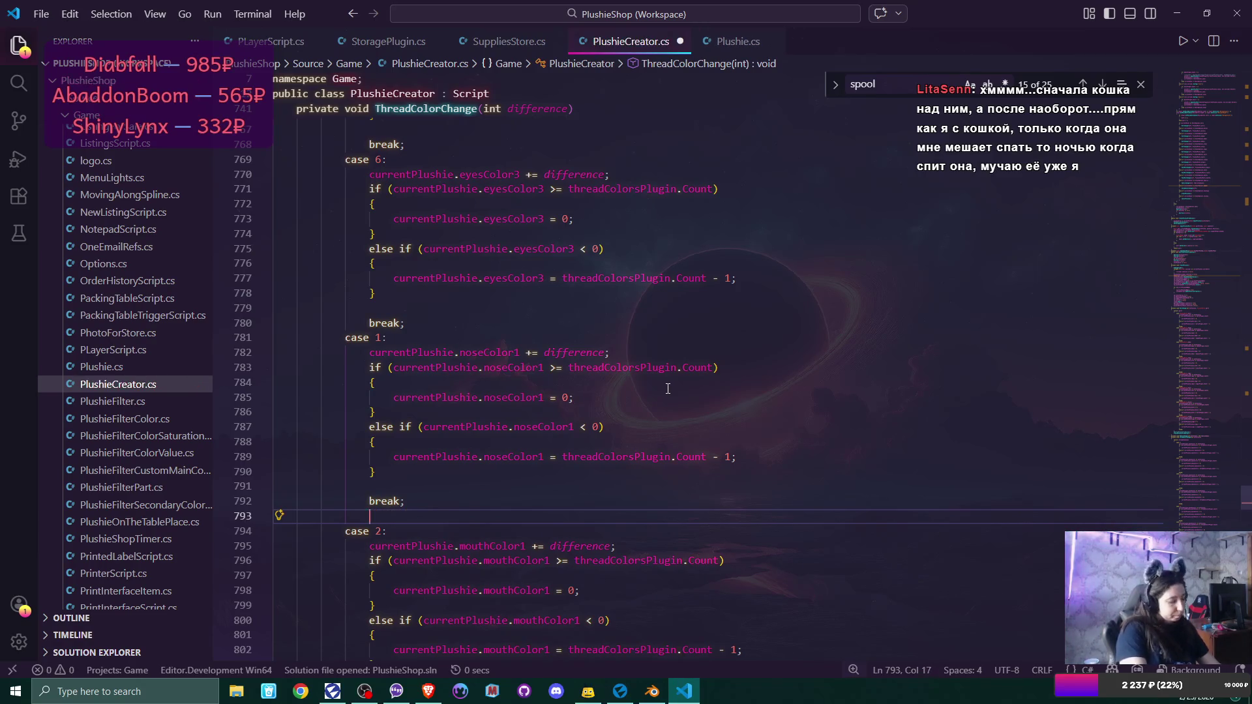
type("case 4")
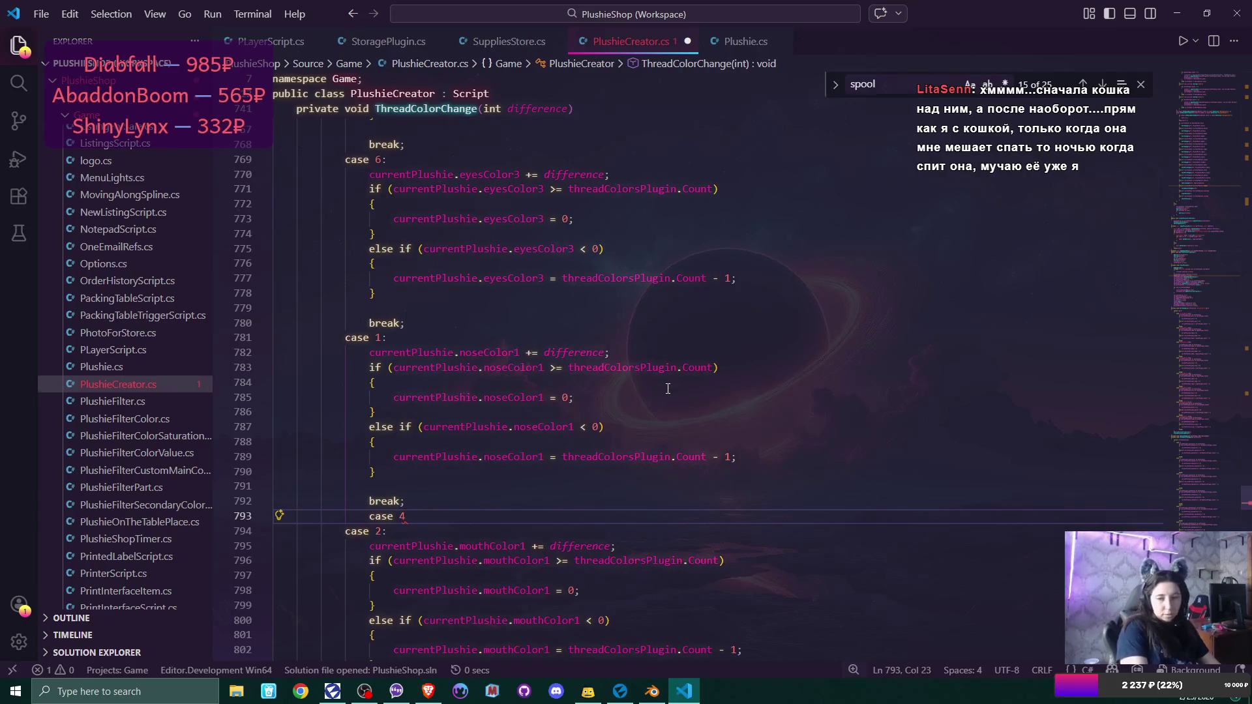
type(";")
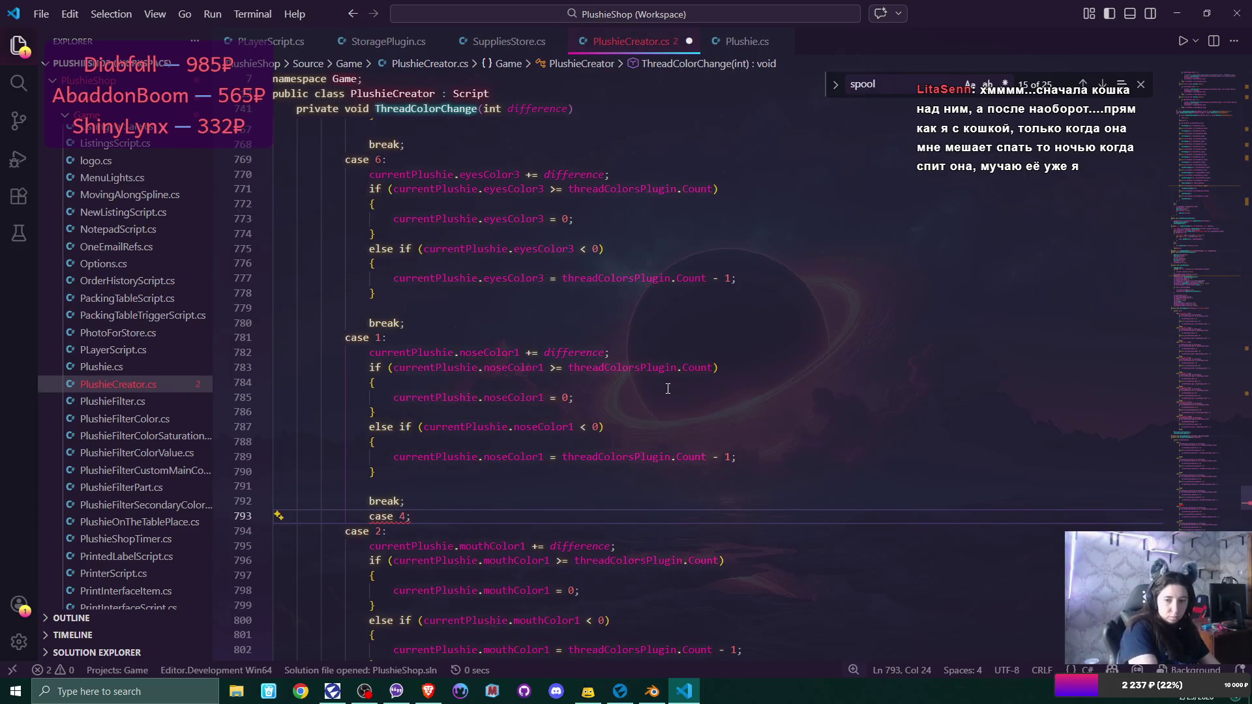
key("BackSpace")
type(":")
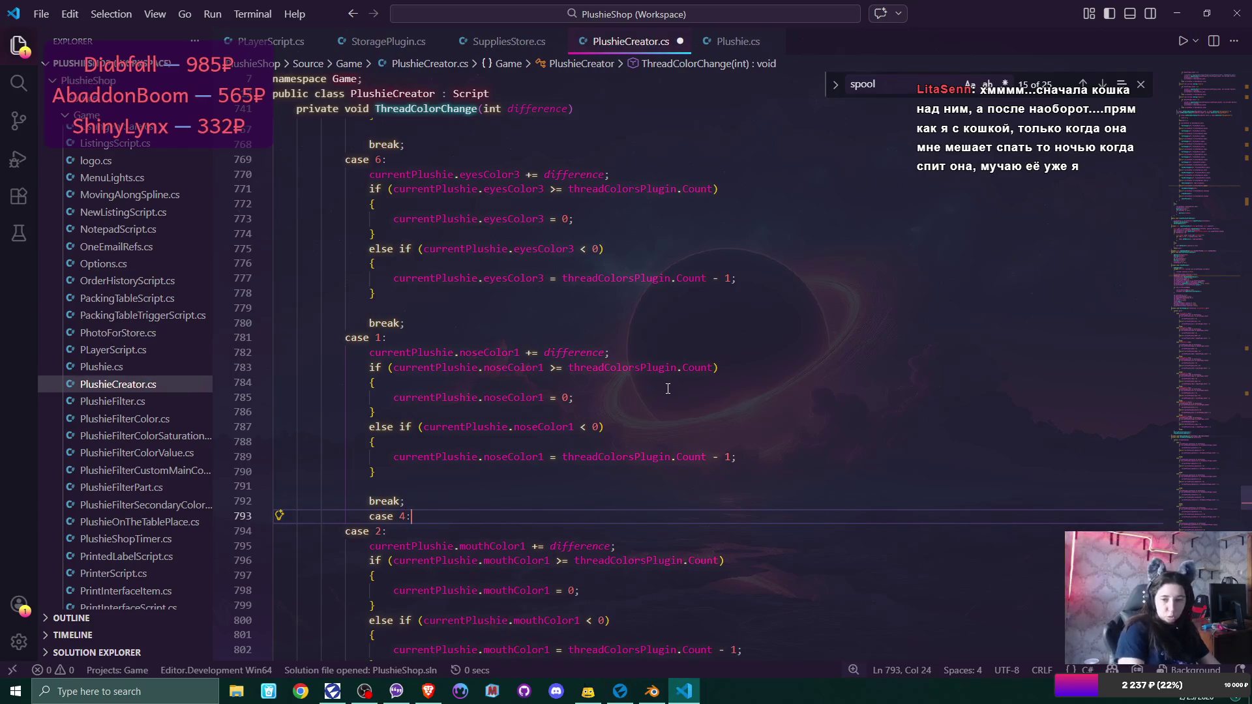
key("Return")
type("break;")
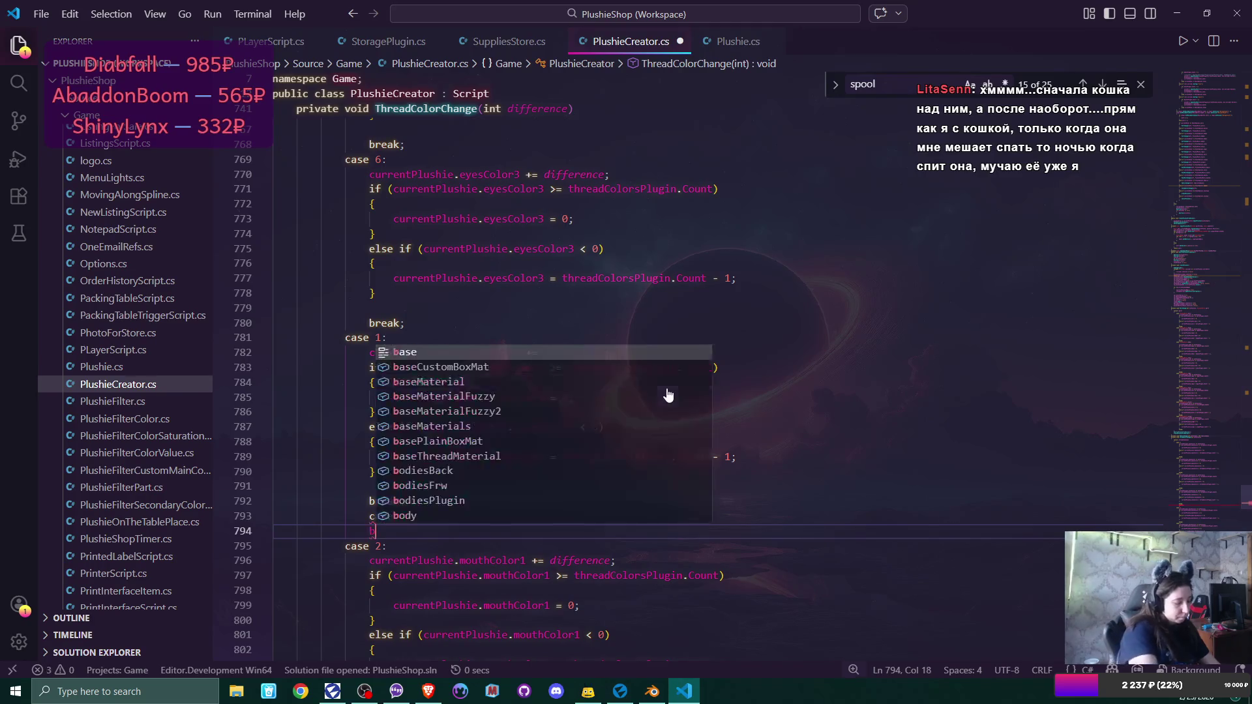
Open an empty line between case 4 and its break, aligning case 4 with the other cases.
key("Up")
key("End")
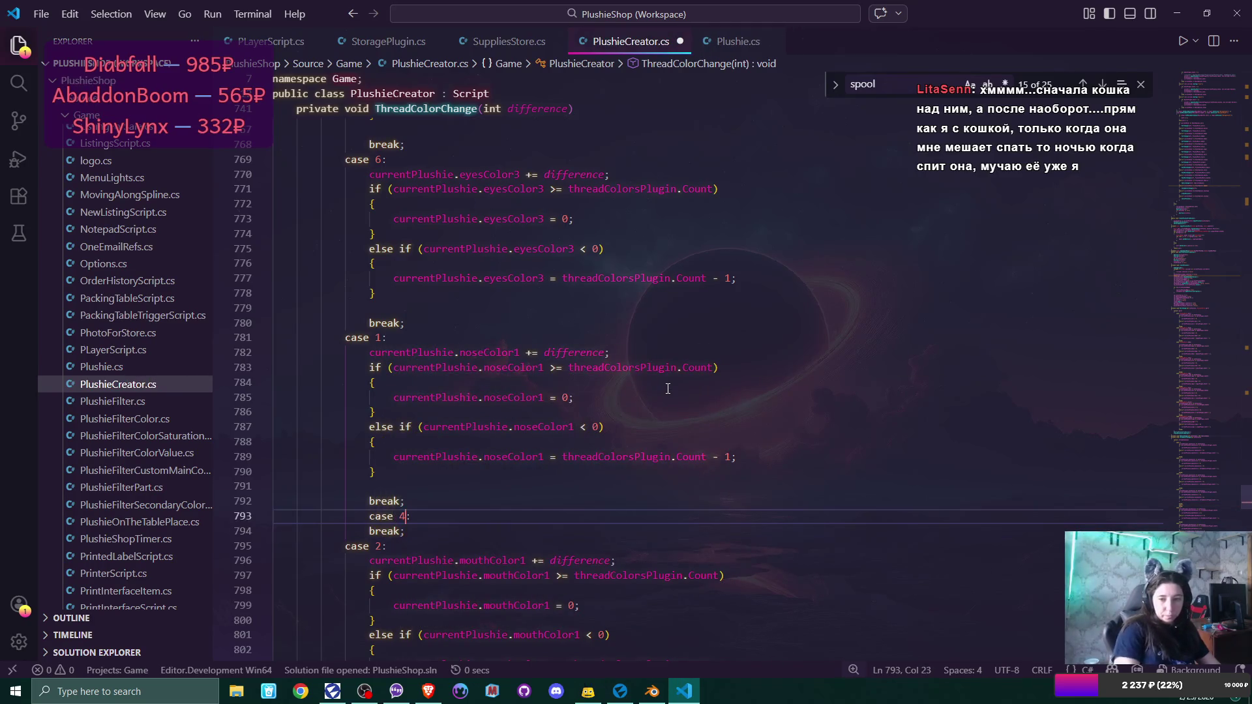
key("Return")
key("Up")
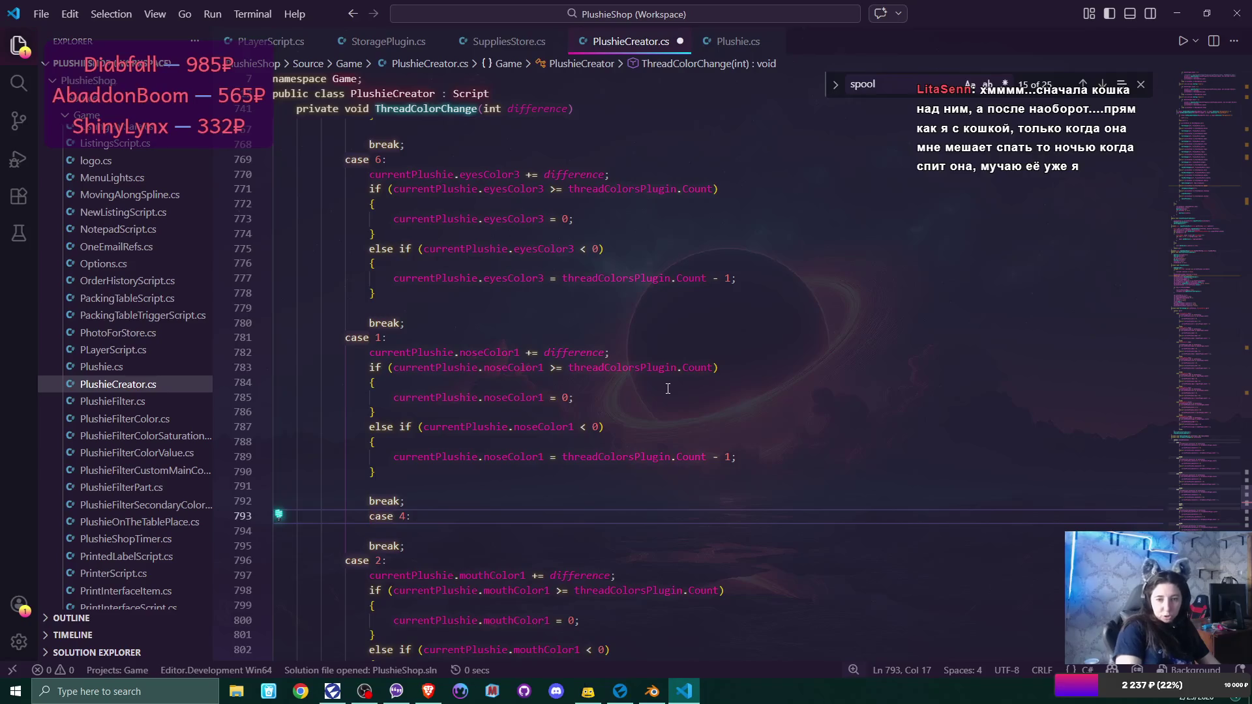
key("BackSpace")
key("Right")
key("Right")
key("Right")
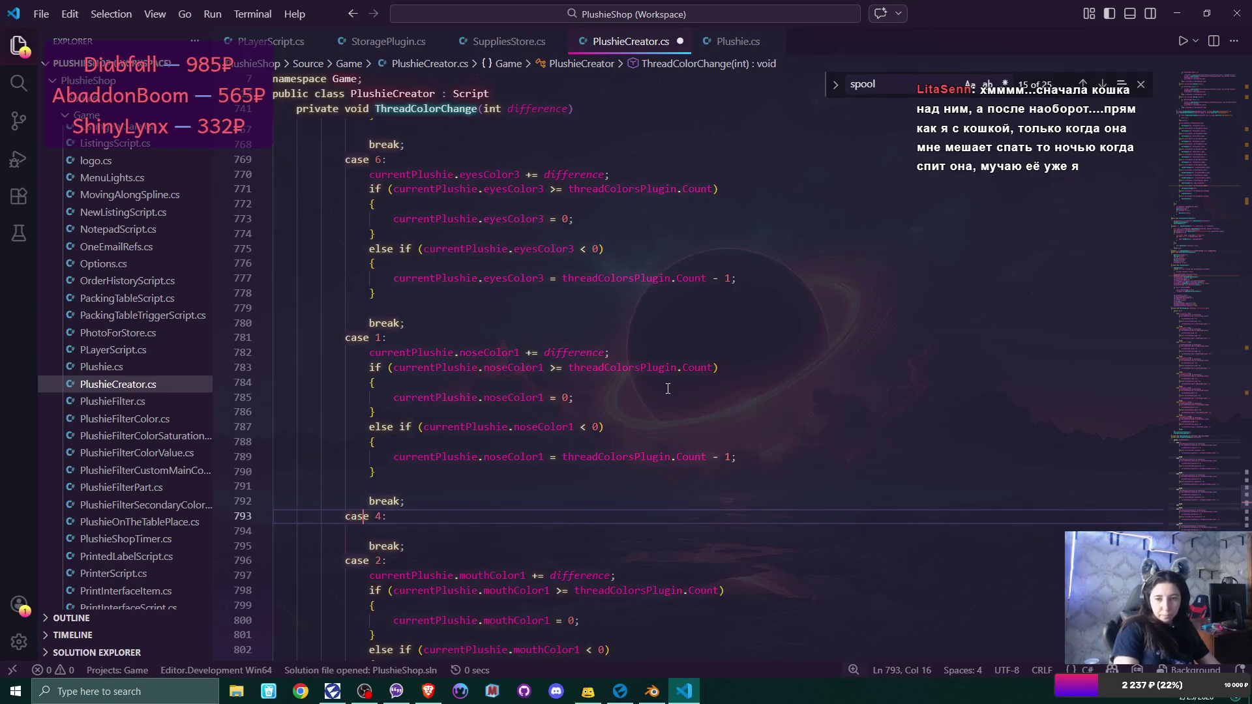
Copy the case 1 noseColor1 block, paste it under case 4, and fix its indentation.
mouse_move(374, 354)
left_mouse_down()
mouse_move(405, 358)
mouse_move(384, 474)
left_mouse_up()
key("ctrl+c")
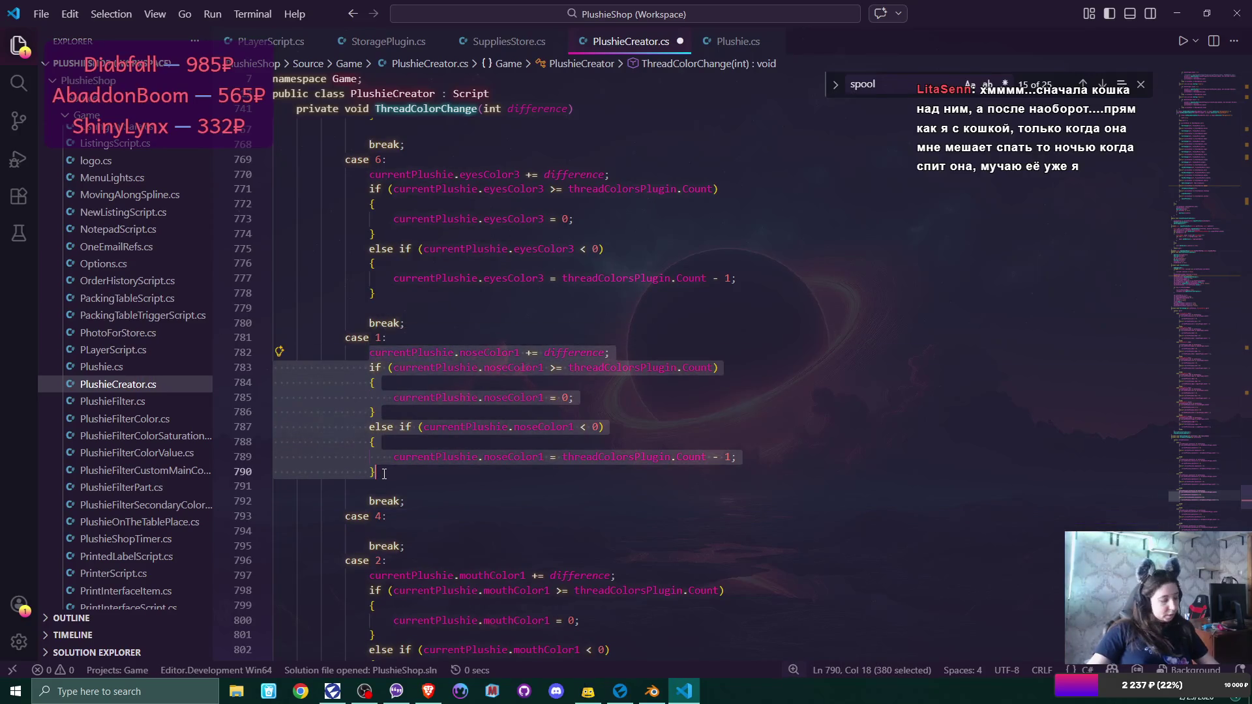
left_click(405, 536)
left_click(405, 517)
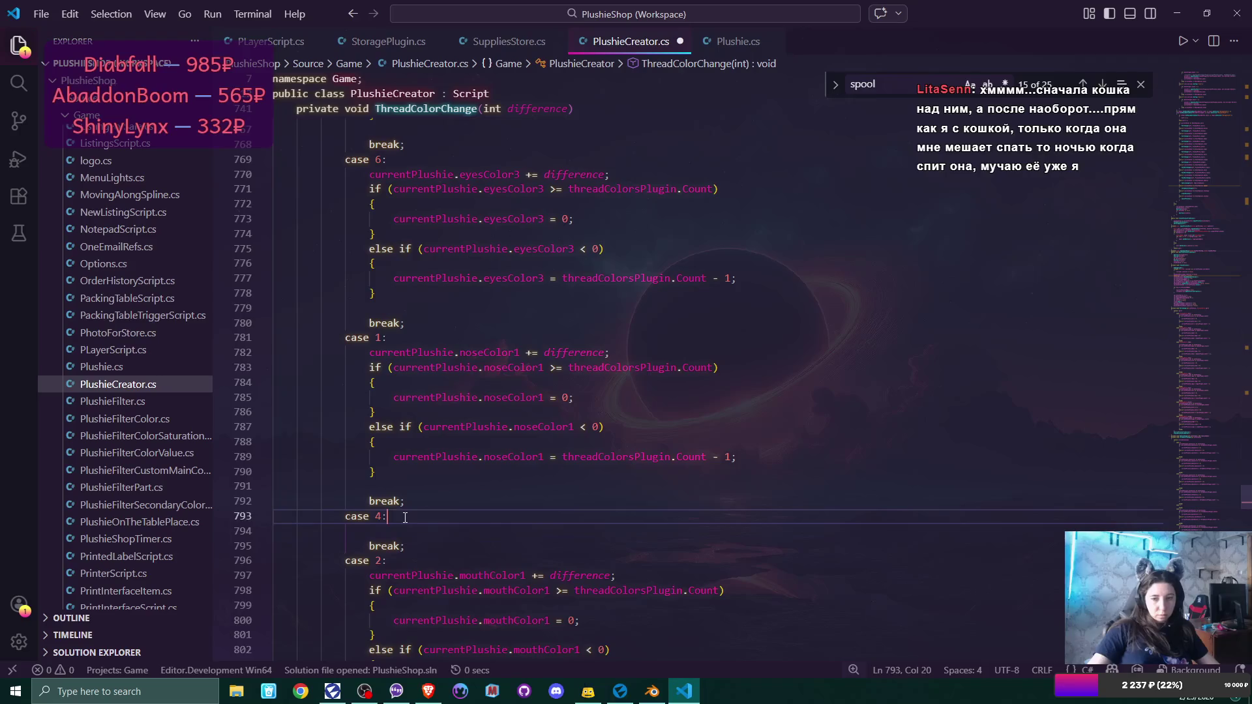
key("Return")
key("ctrl+v")
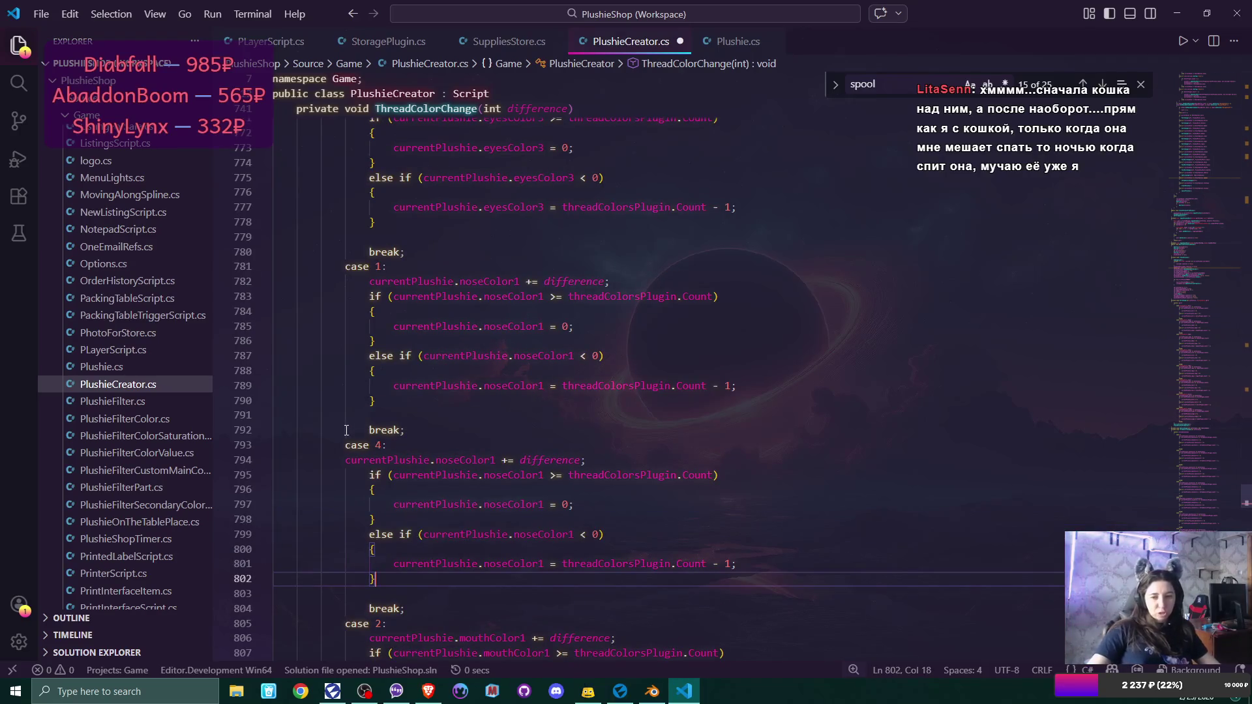
left_click(343, 459)
key("Tab")
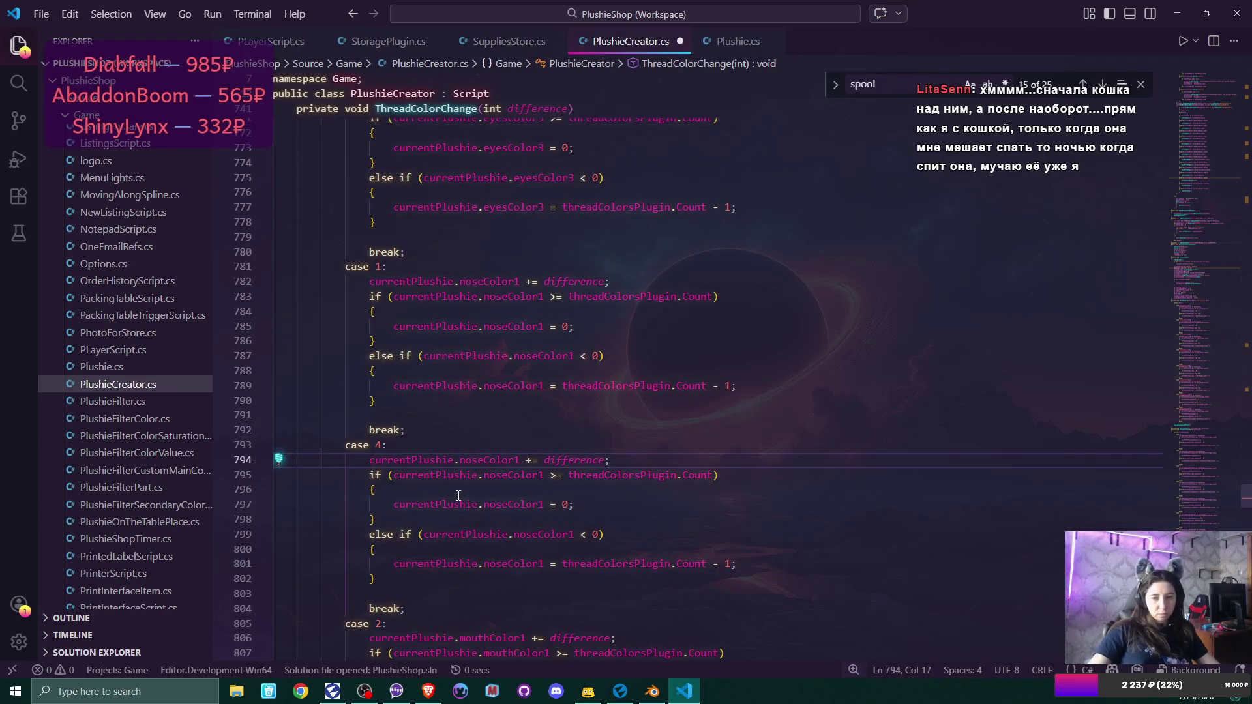
left_click(458, 495)
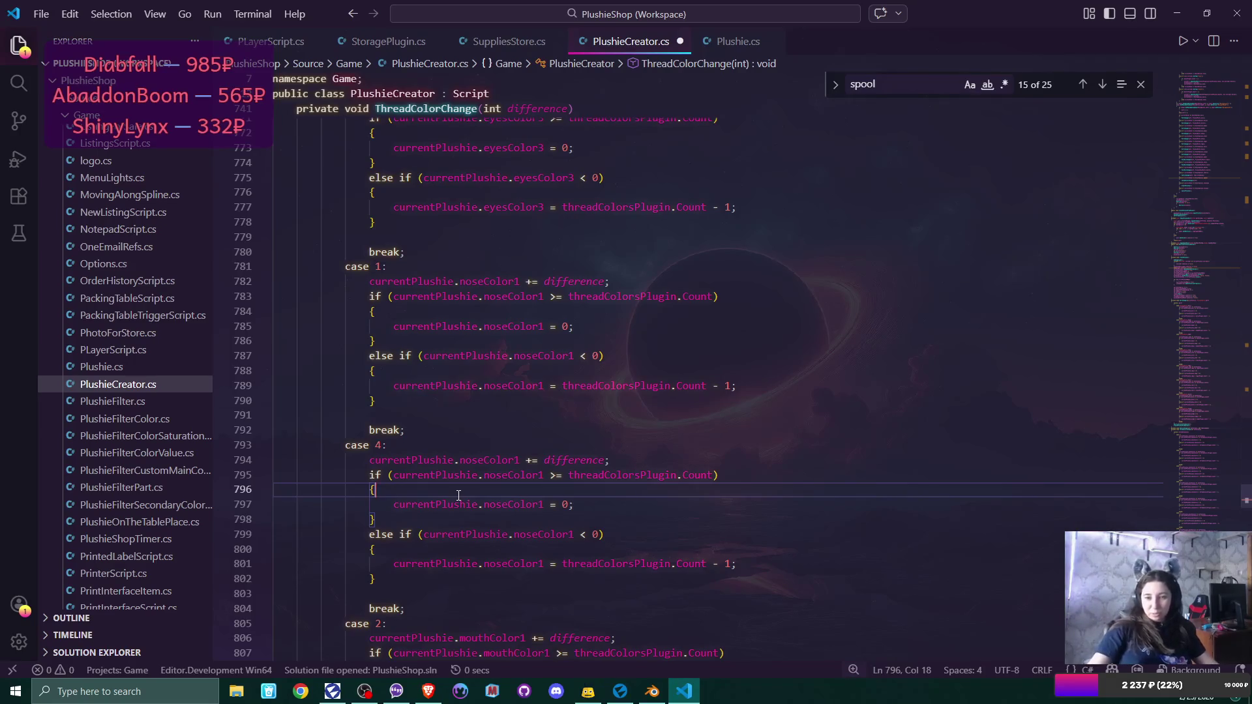
Change noseColor1 to noseColor2 on lines 795, 797 and 794 of the pasted block.
scroll(459, 496, "down", 2)
left_click(543, 378)
key("BackSpace")
type("2")
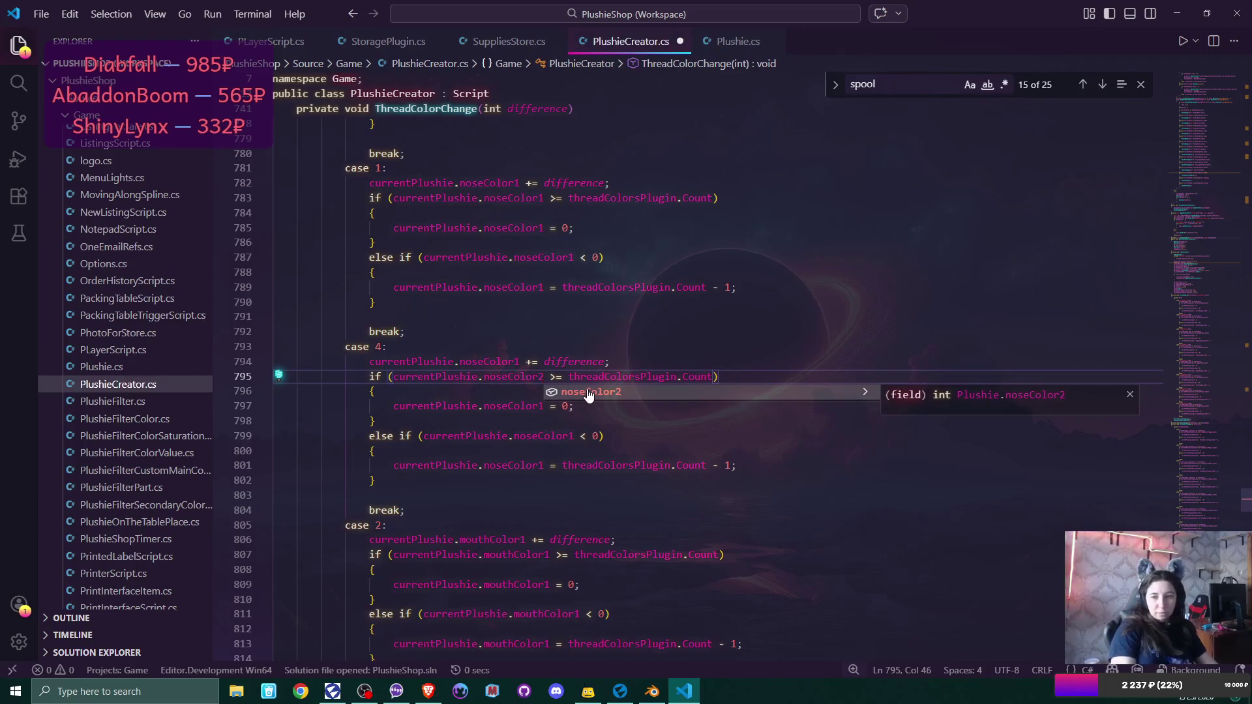
left_click(598, 405)
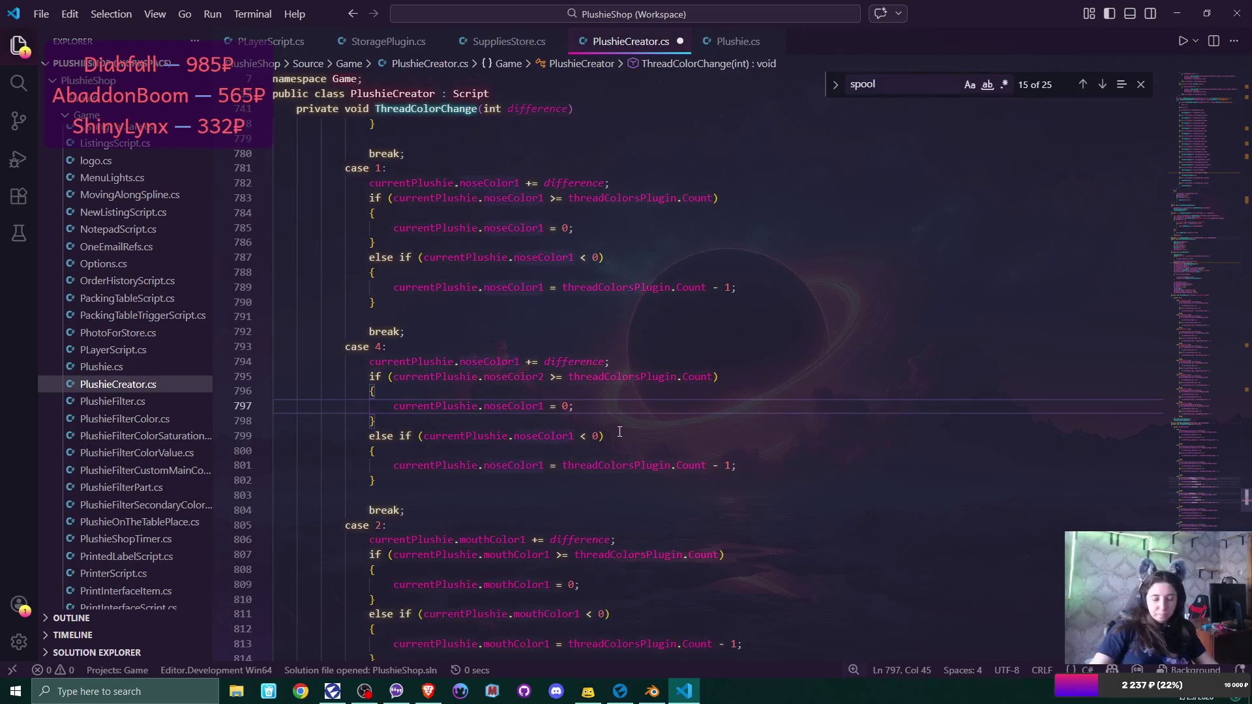
key("Delete")
type("2")
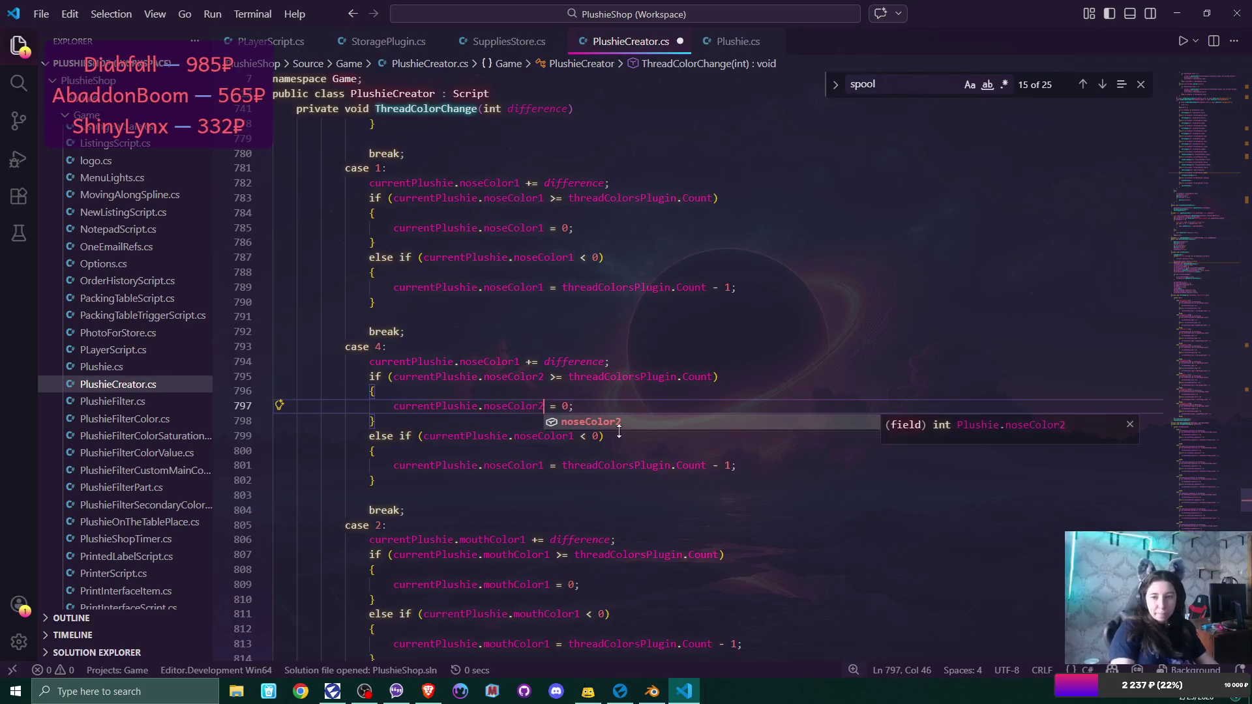
left_click(521, 362)
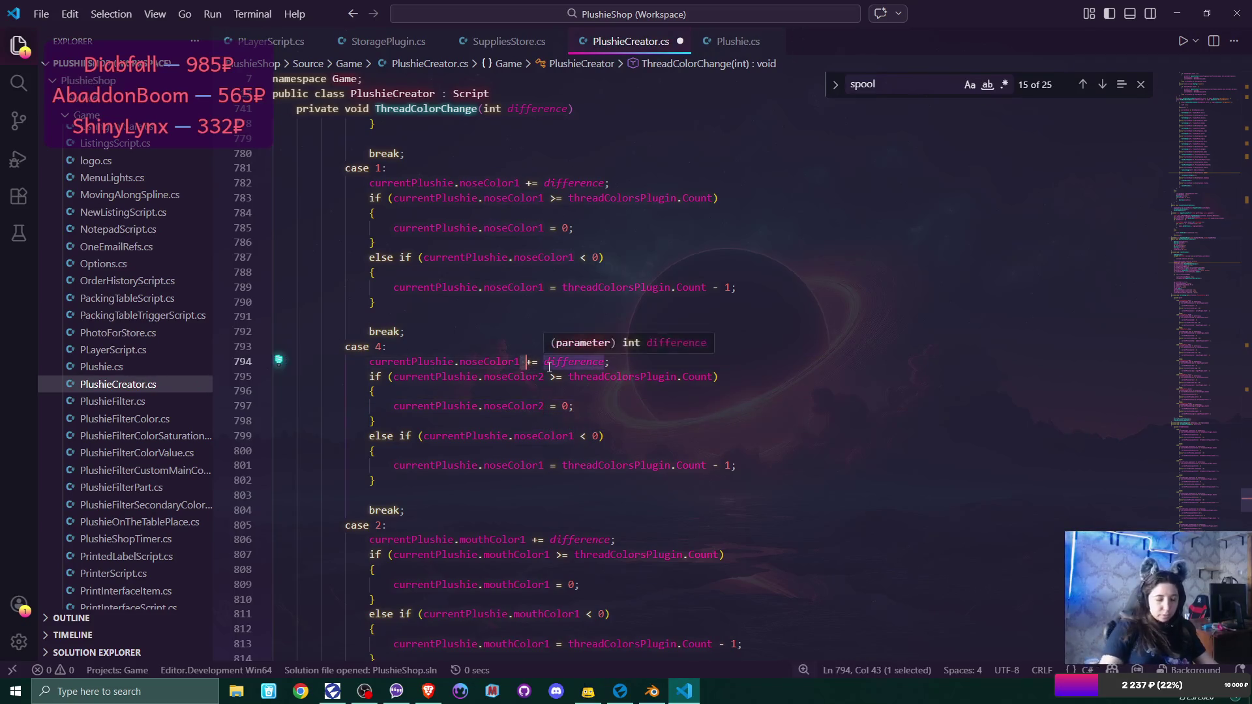
key("BackSpace")
type("2")
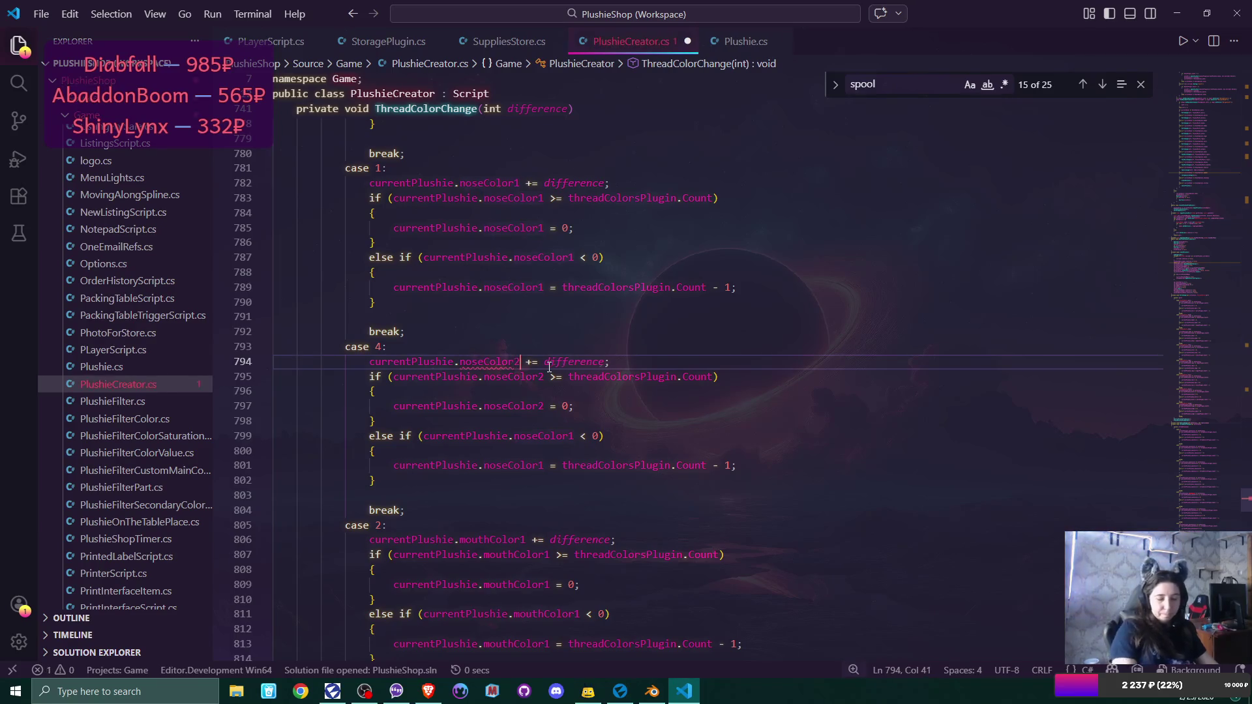
Change noseColor1 to noseColor2 in the line 799 condition and the line 801 assignment.
left_click(574, 435)
key("BackSpace")
type("2")
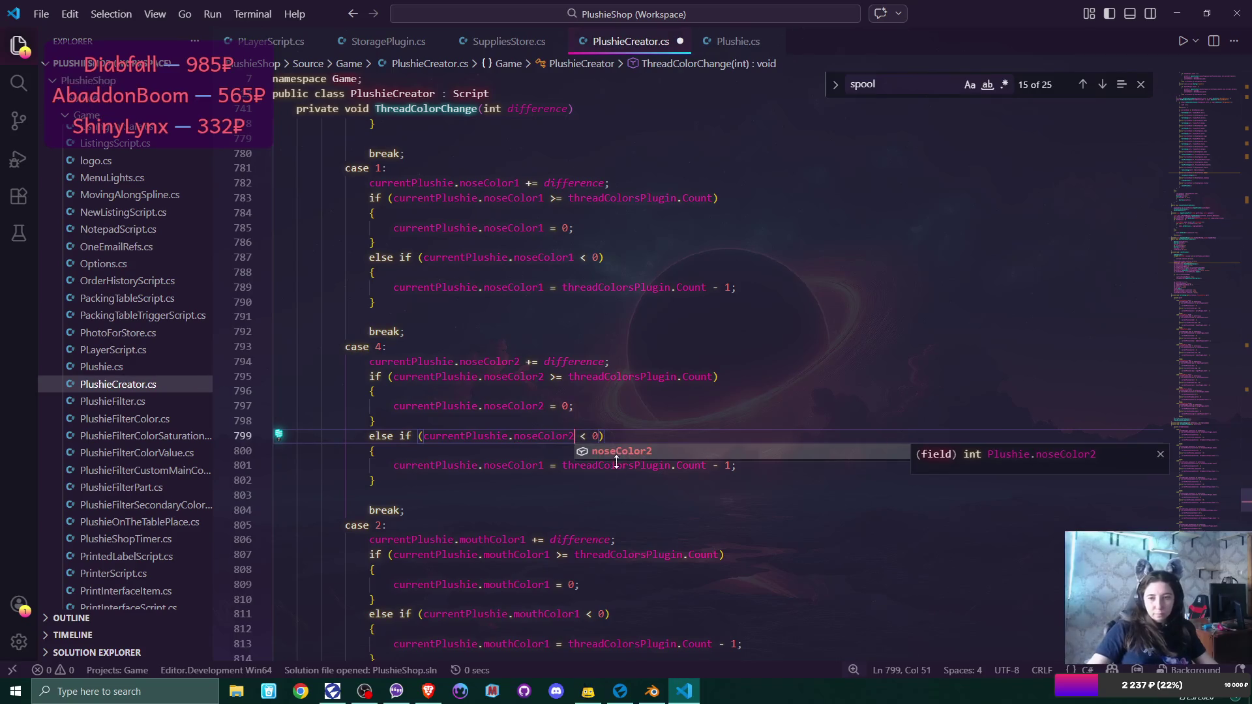
left_click(544, 465)
key("BackSpace")
type("2")
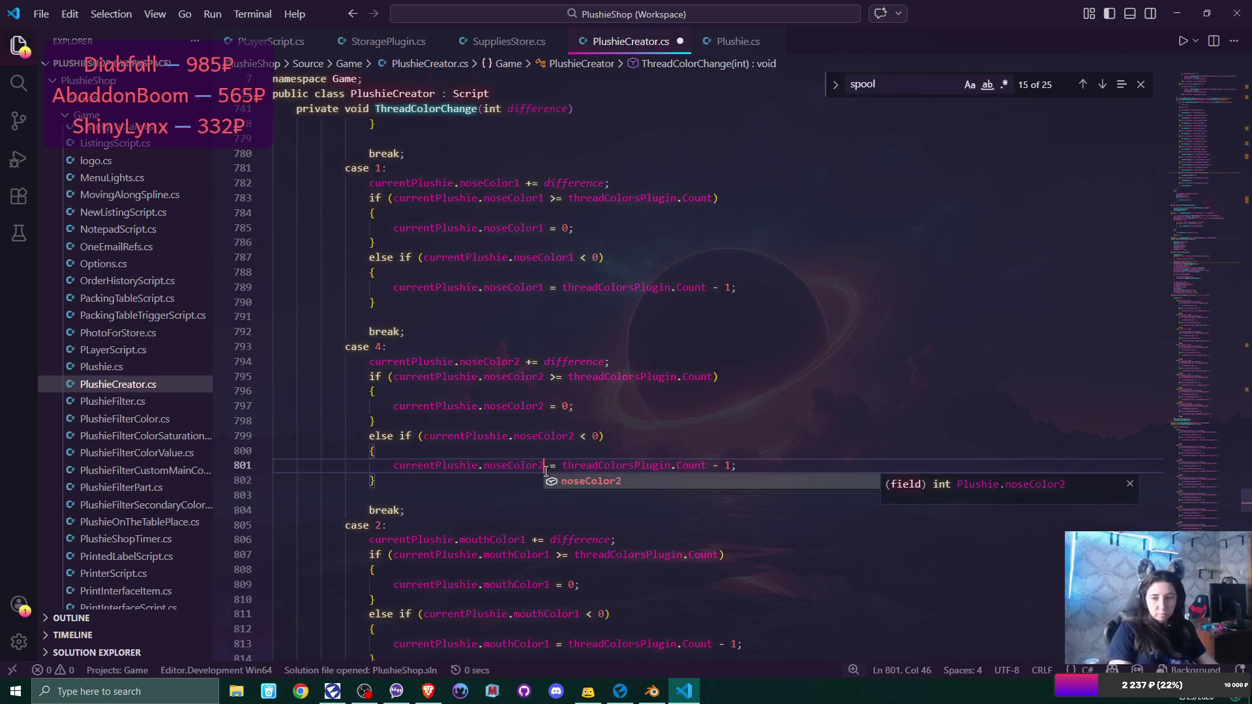
left_click(606, 446)
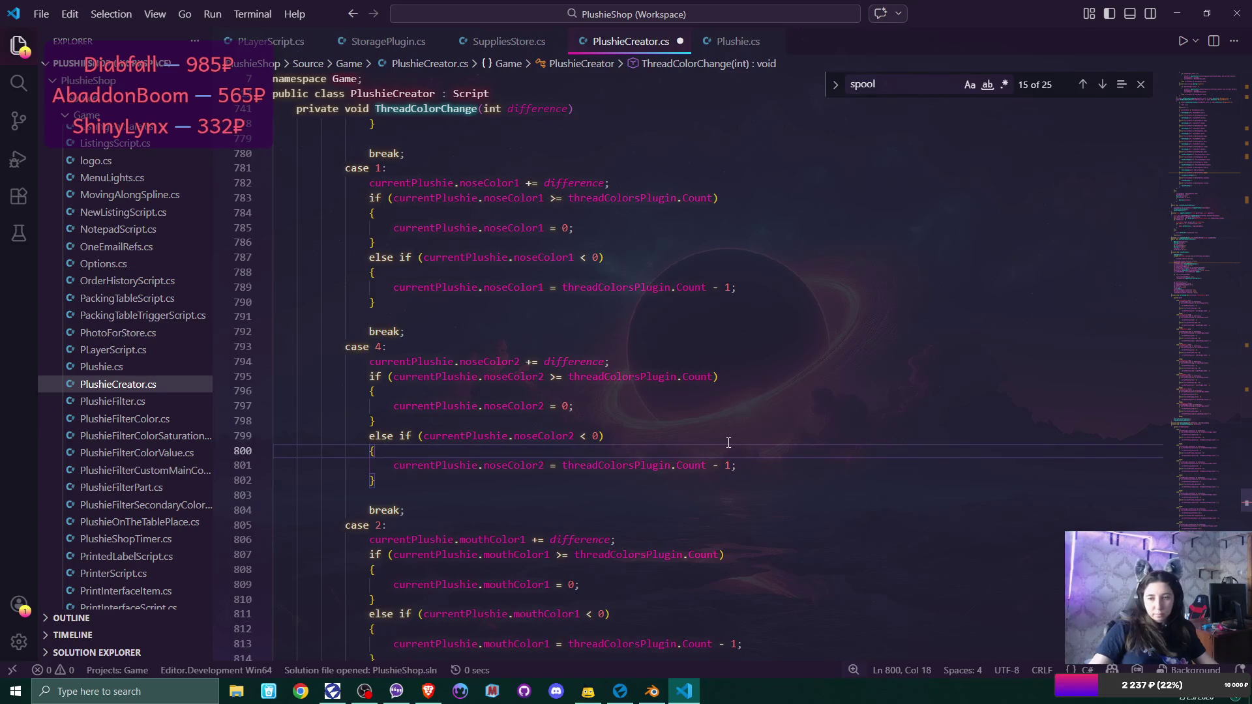
Add a blank line after the case 4 block's closing brace.
scroll(457, 410, "down", 2)
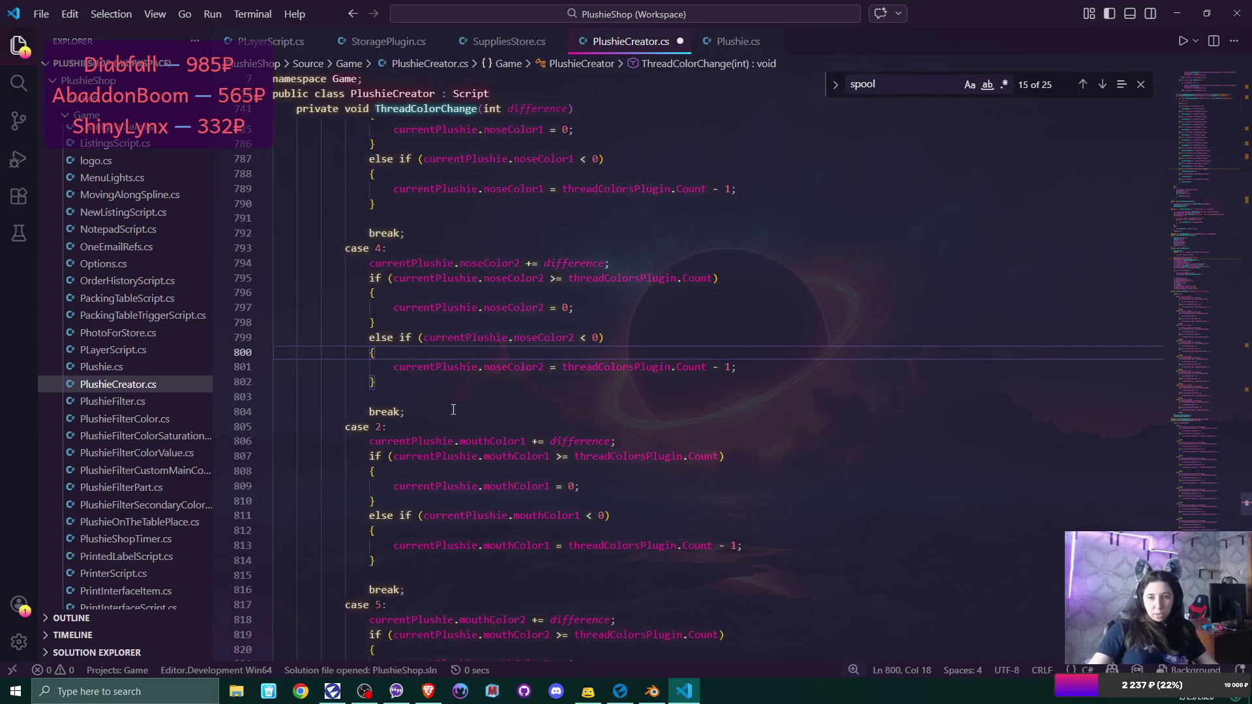
left_click(399, 384)
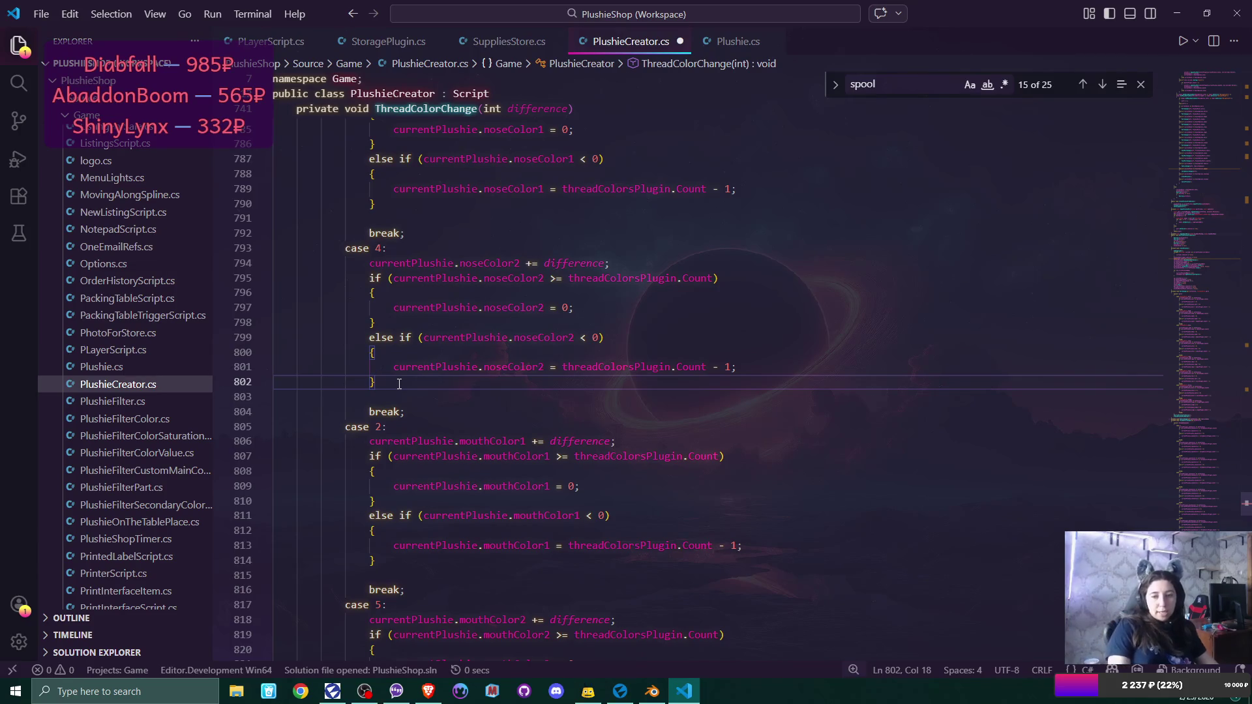
key("Return")
scroll(399, 384, "down", 5)
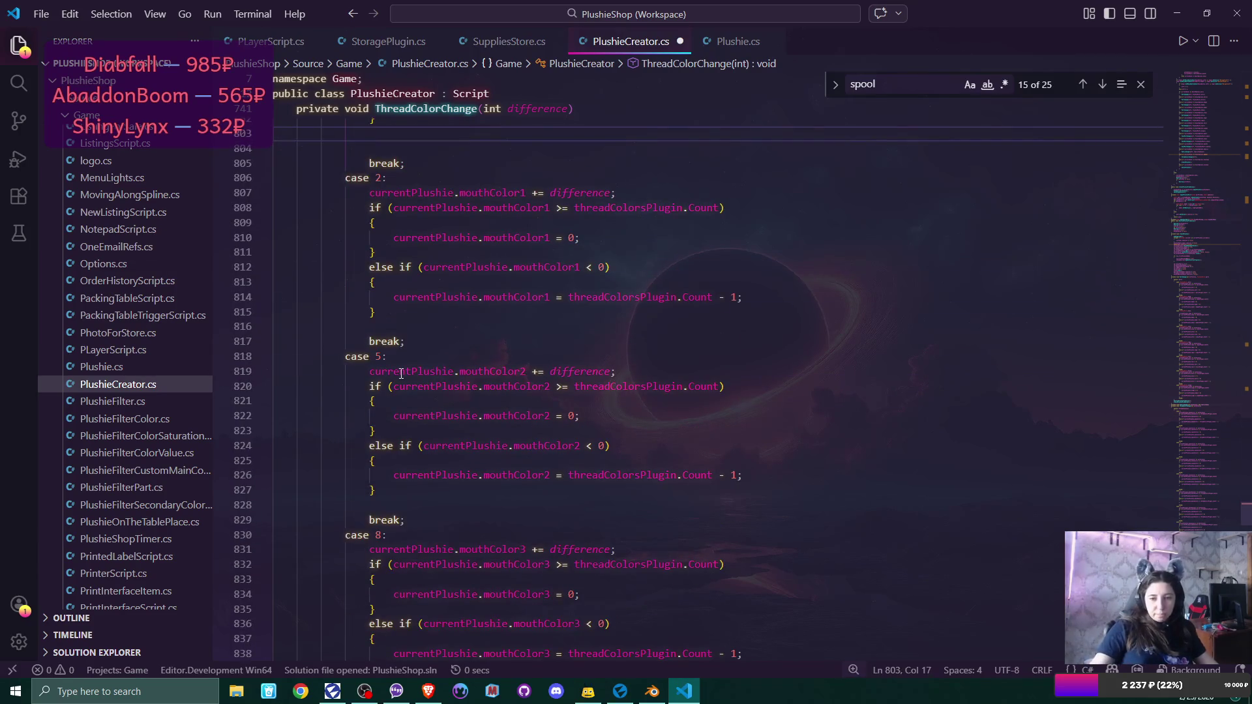
Add a new 'case 7:' label with an indented break; below it in ThreadColorChange.
scroll(401, 373, "down", 4)
scroll(401, 373, "up", 10)
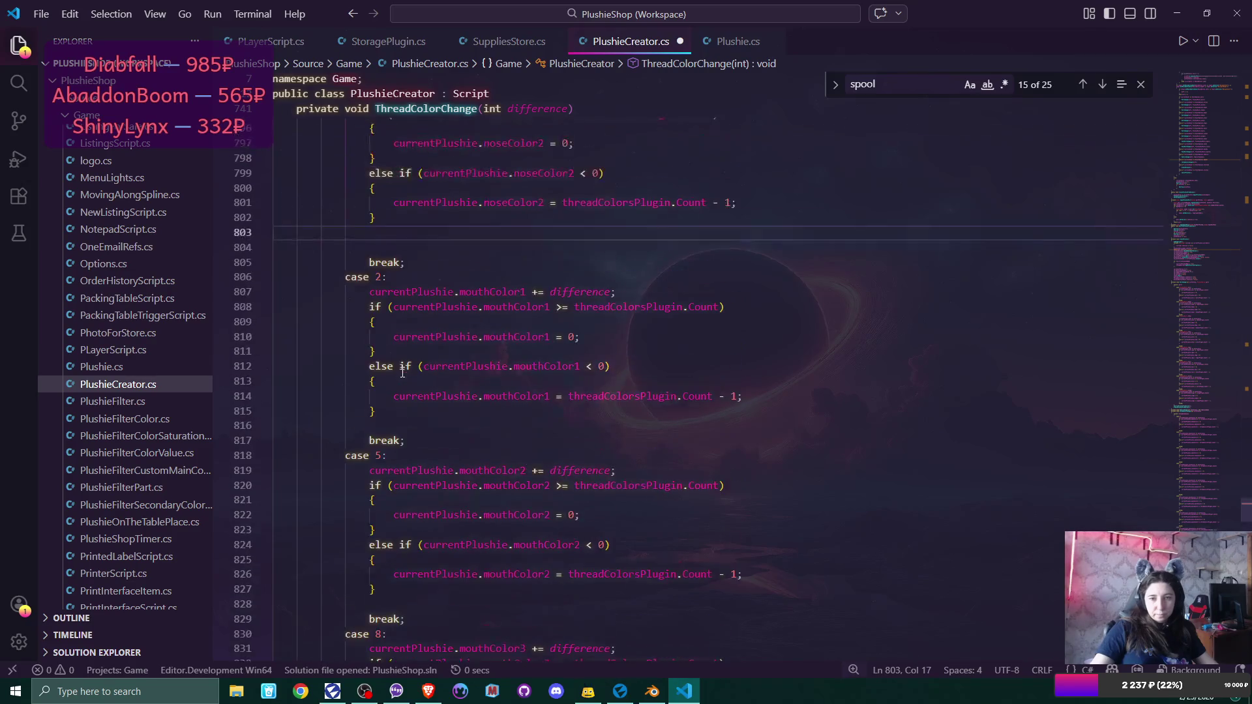
scroll(411, 369, "down", 3)
scroll(431, 362, "up", 3)
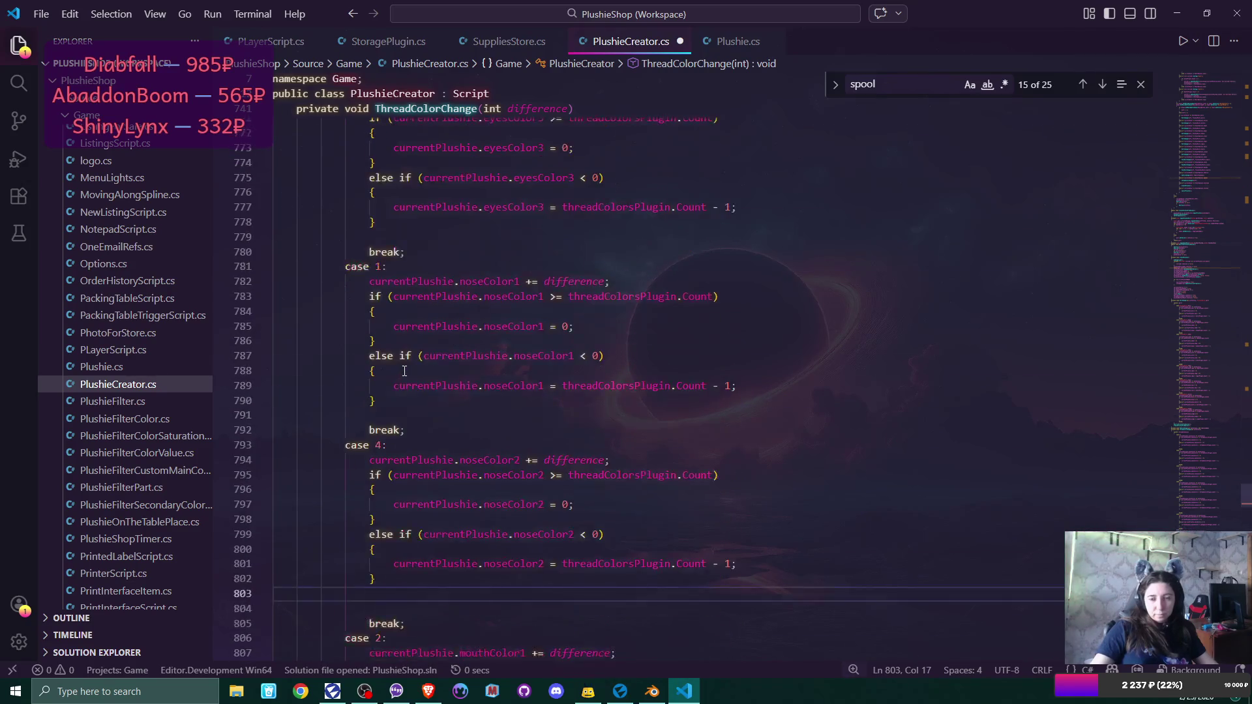
type("ca")
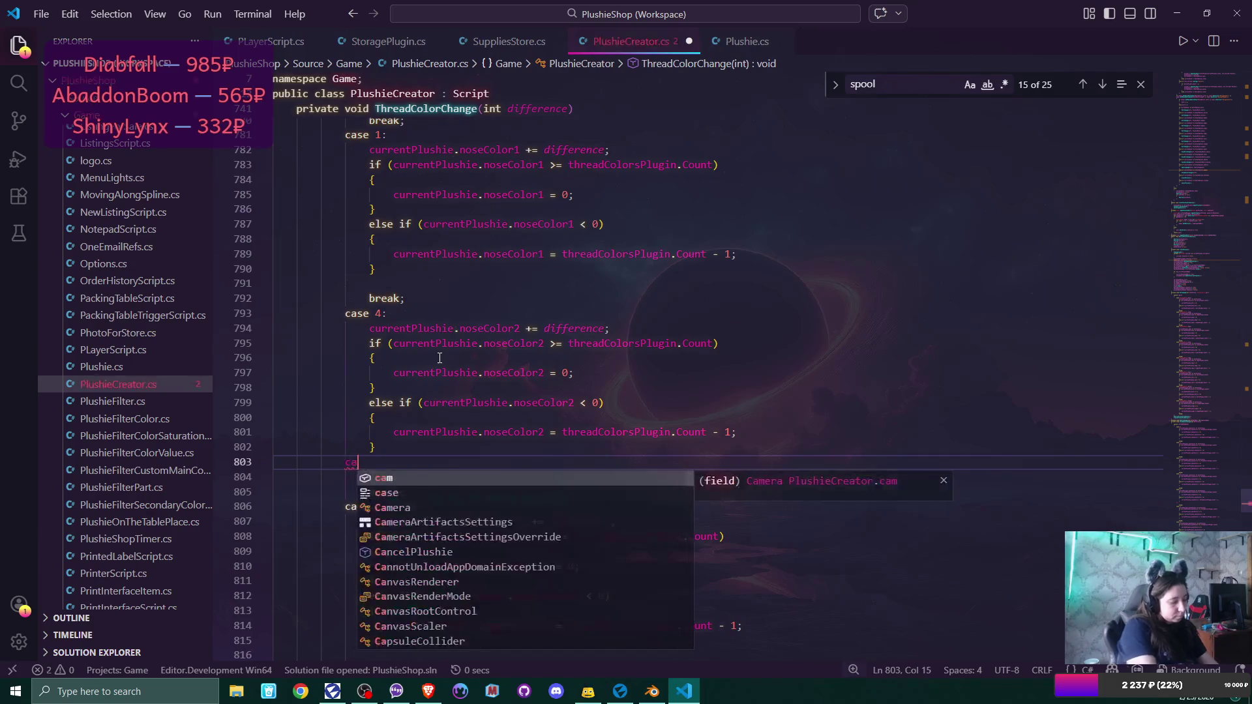
type("se 7:")
key("Return")
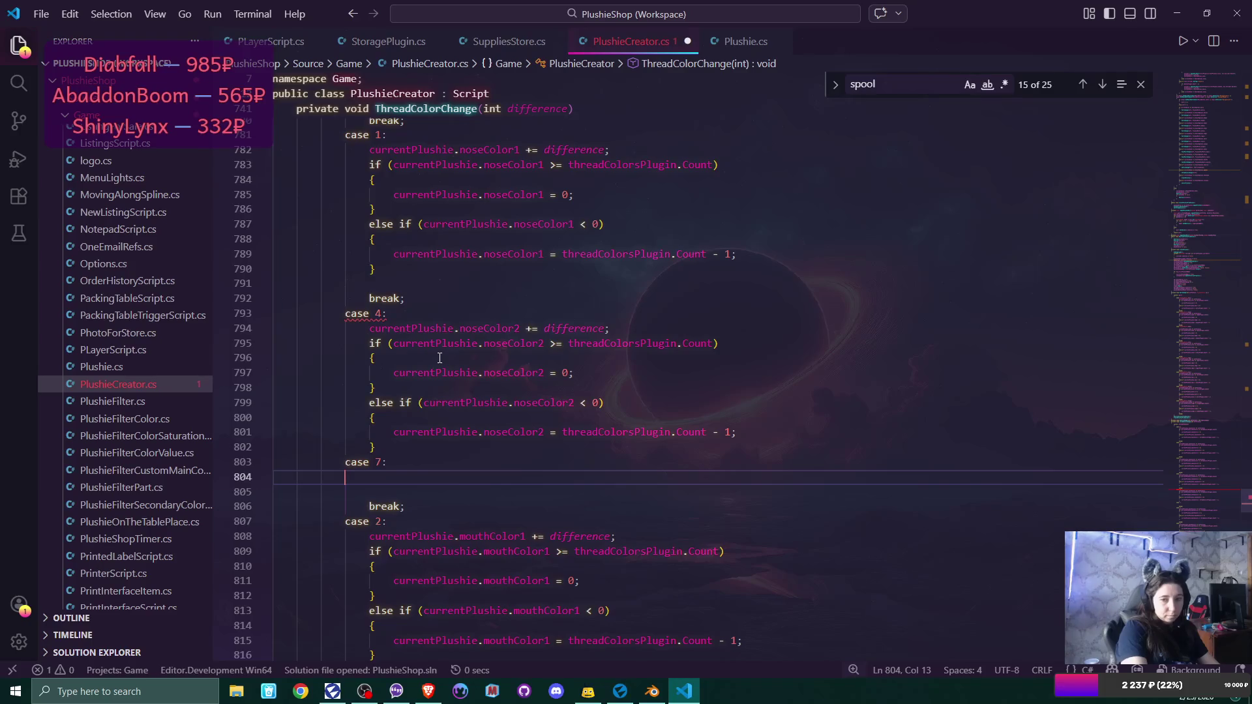
type("break;")
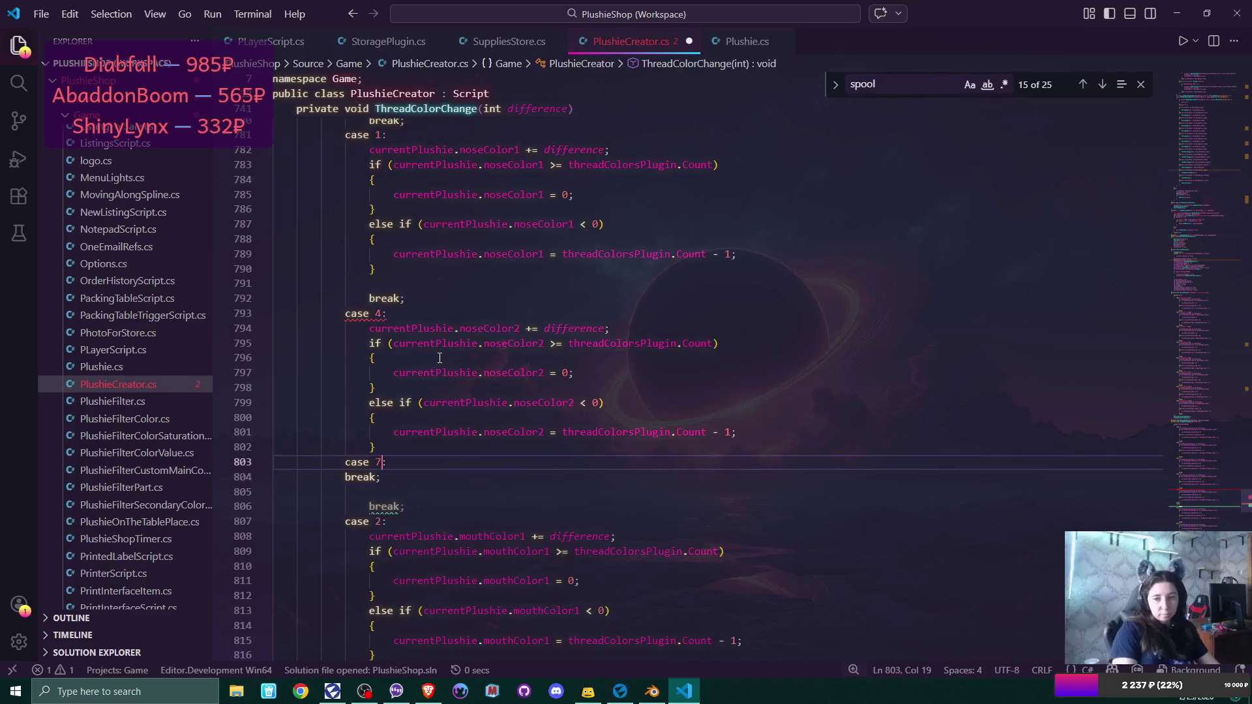
key("ctrl+shift+Return")
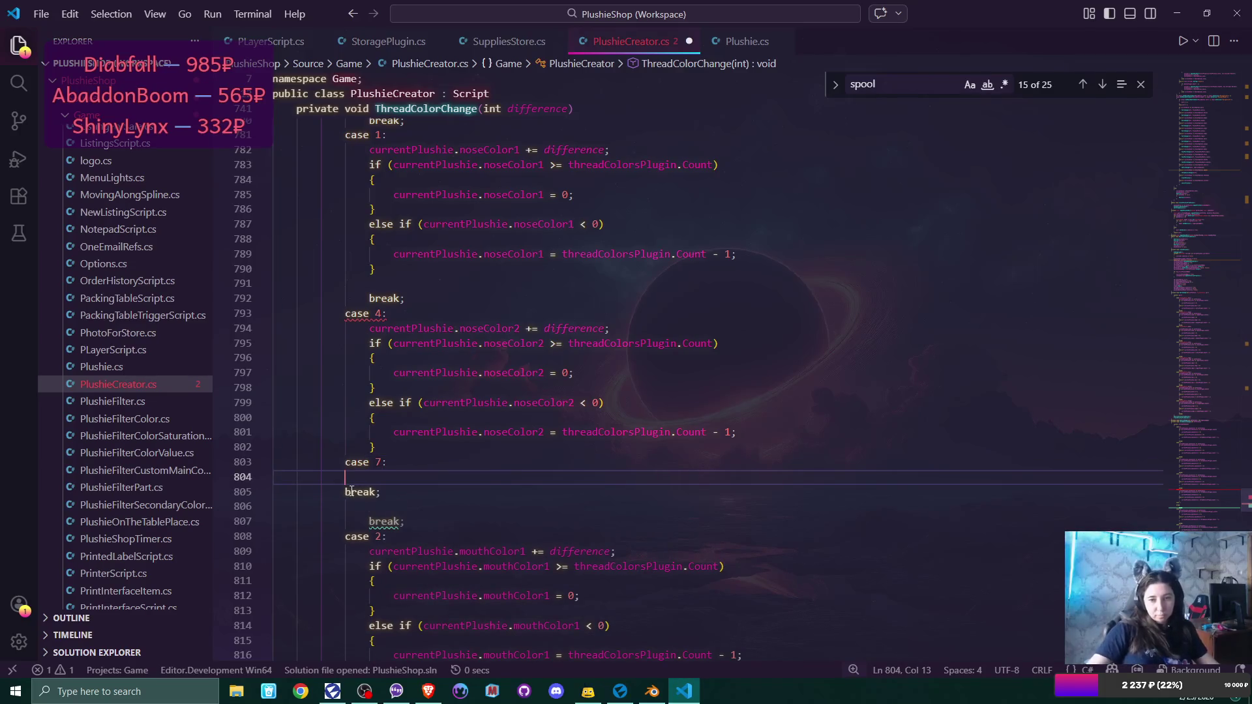
key("Down")
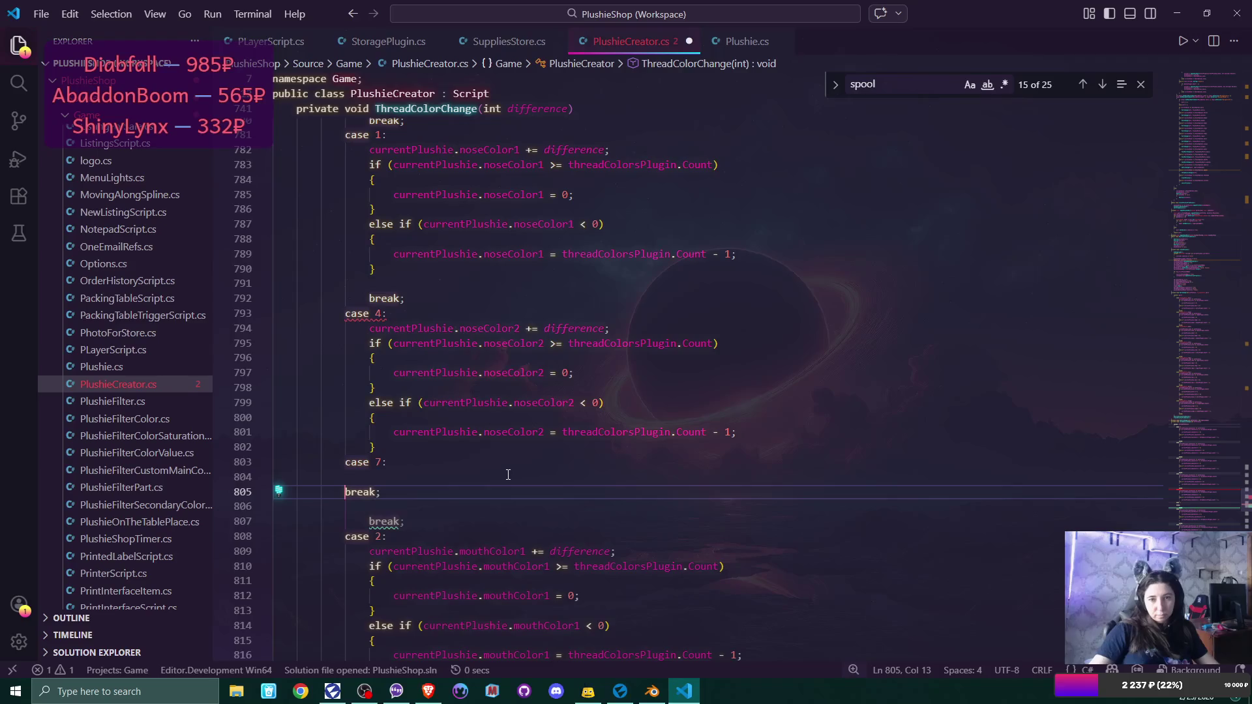
key("Tab")
left_click(425, 467)
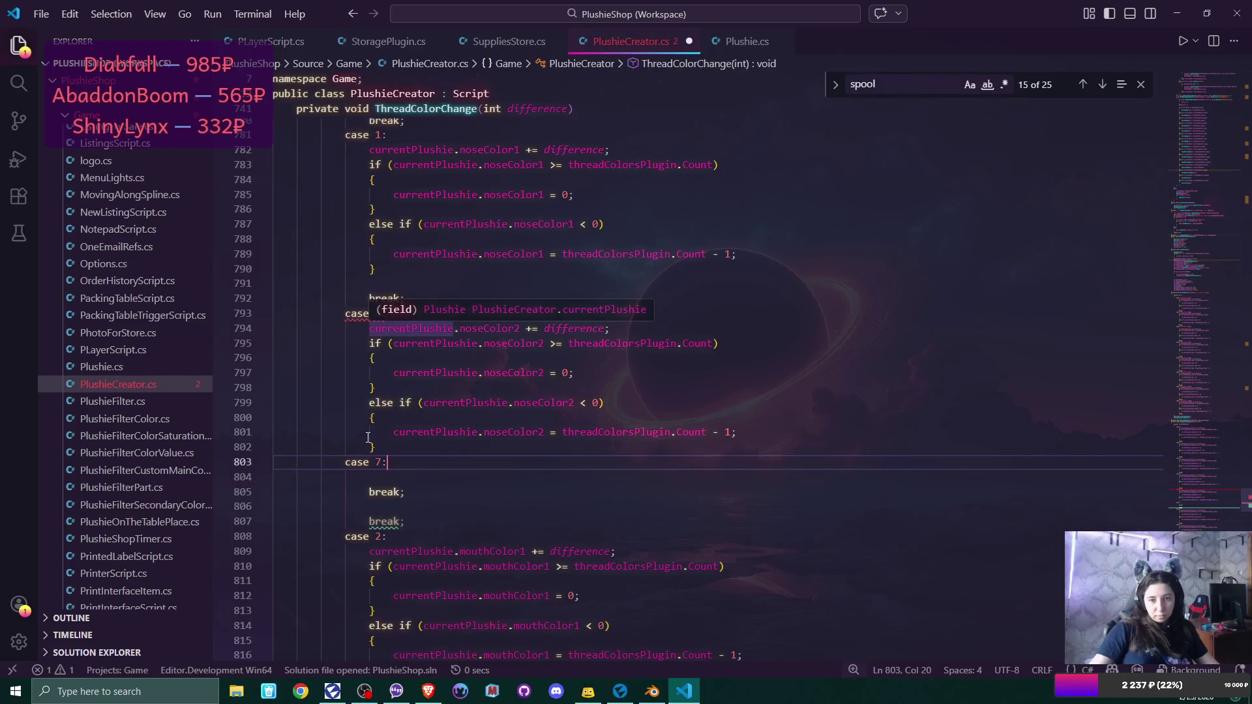
Move the break; statement up so it closes the case 4 block.
left_click(395, 444)
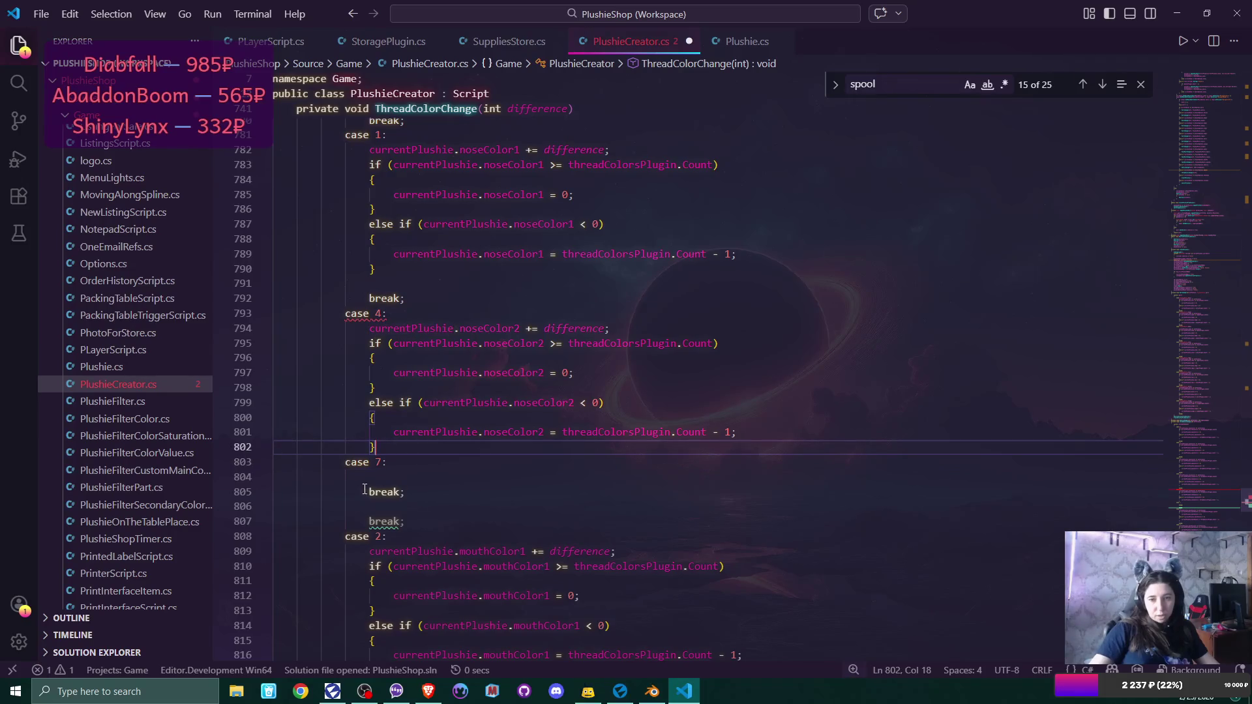
left_click_drag(368, 492, 405, 492)
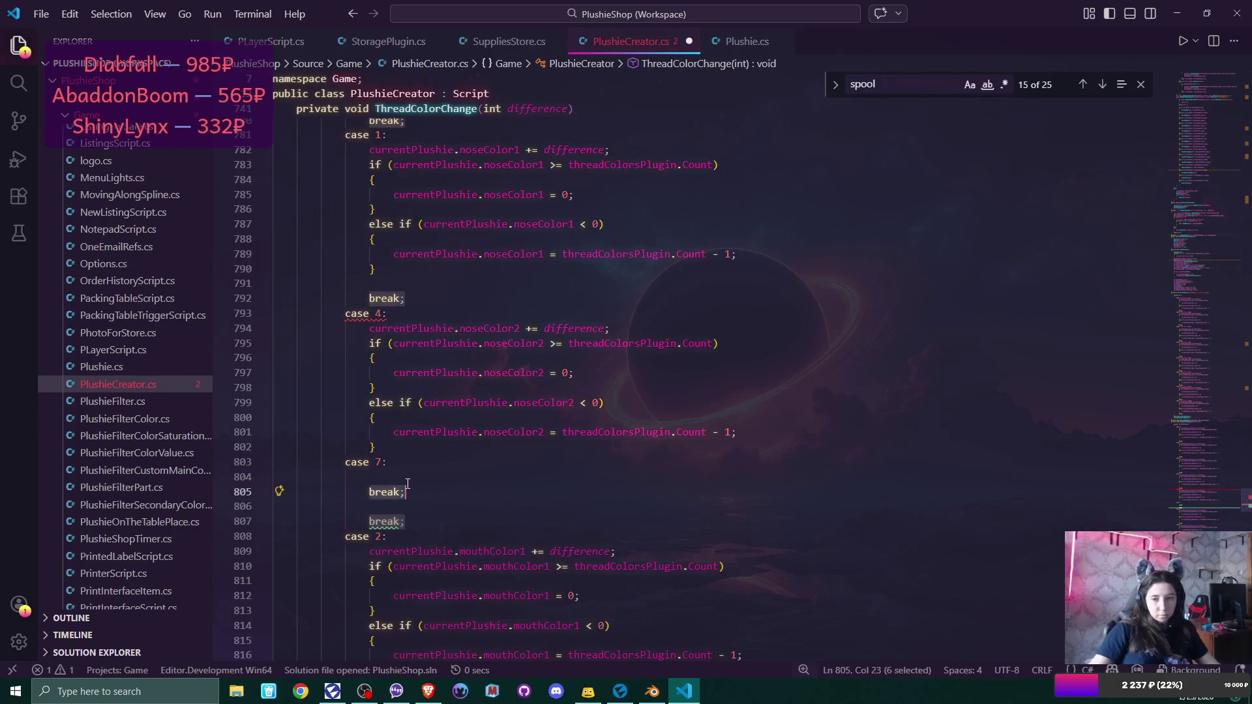
key("ctrl+x")
left_click(385, 449)
key("Return")
key("ctrl+v")
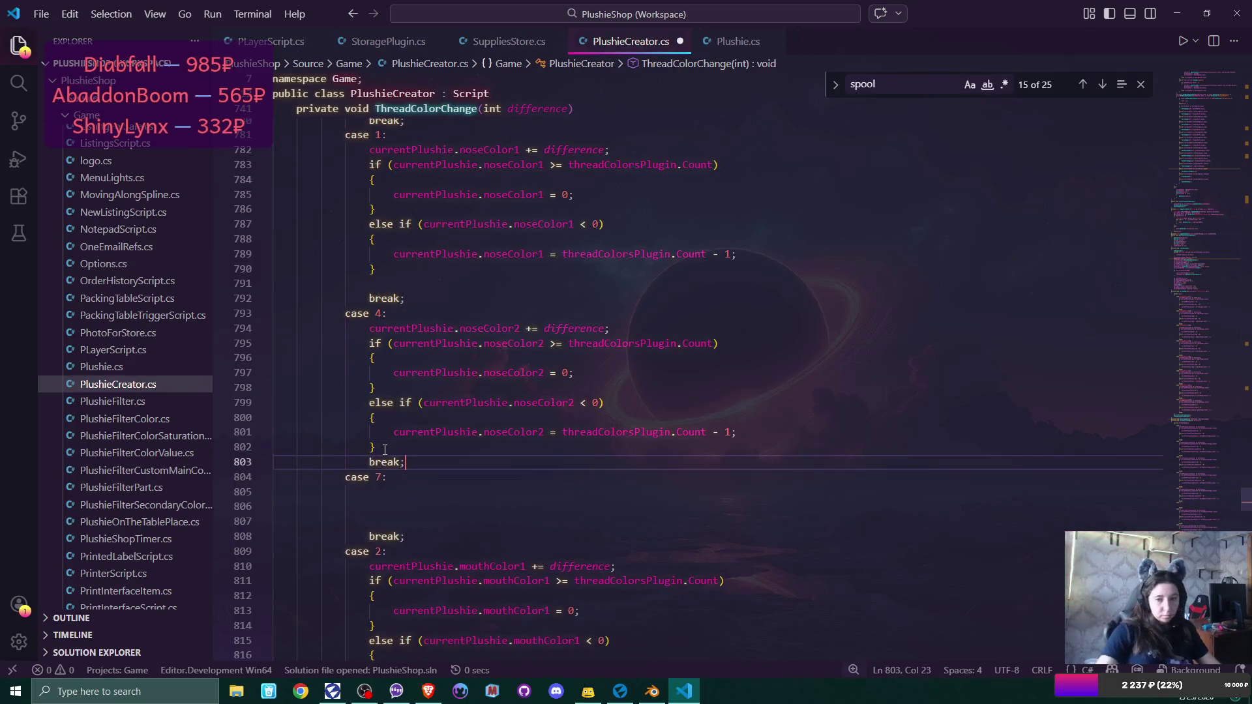
Paste a copy of case 4's noseColor2 update block under case 7, removing extra blank lines.
left_click_drag(369, 328, 370, 461)
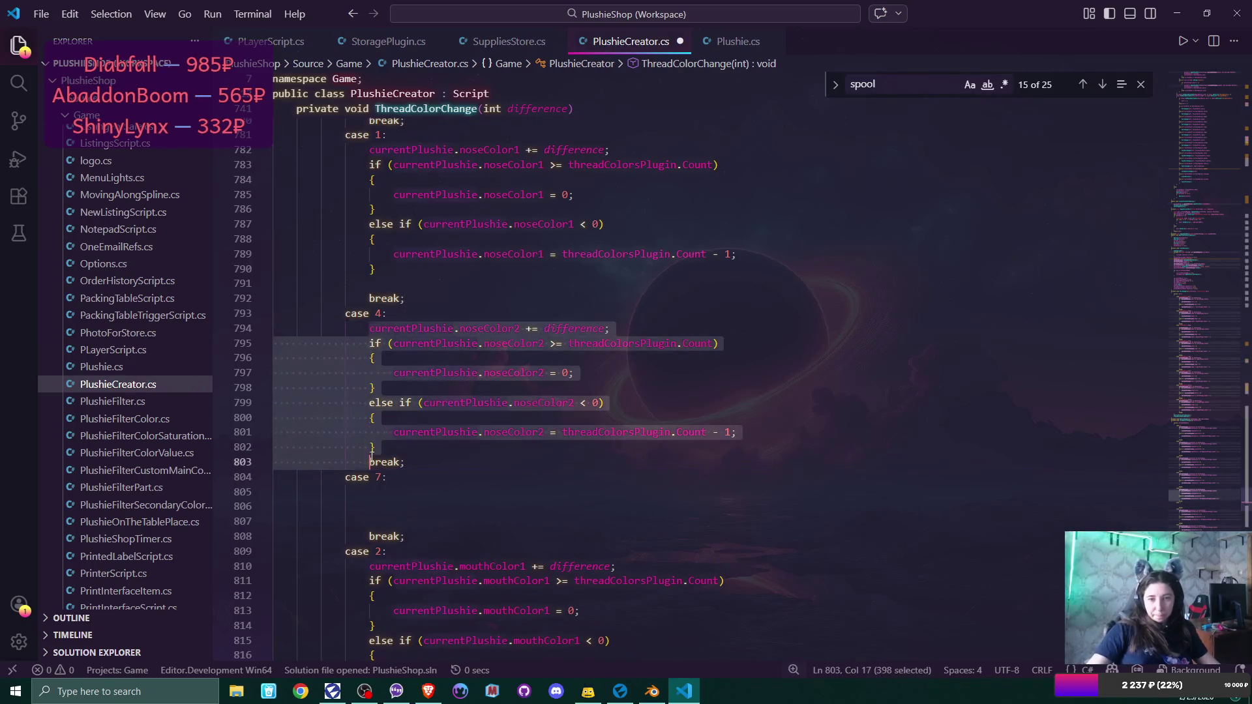
left_click(396, 479)
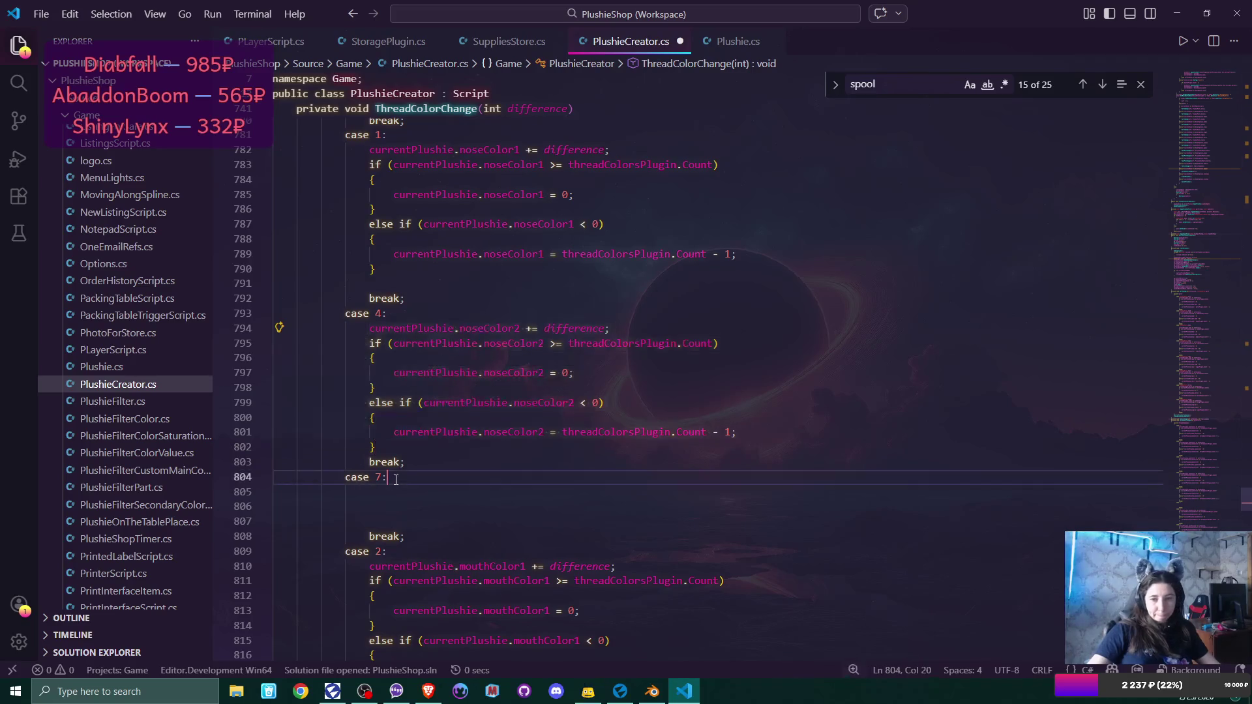
key("Return")
key("ctrl+v")
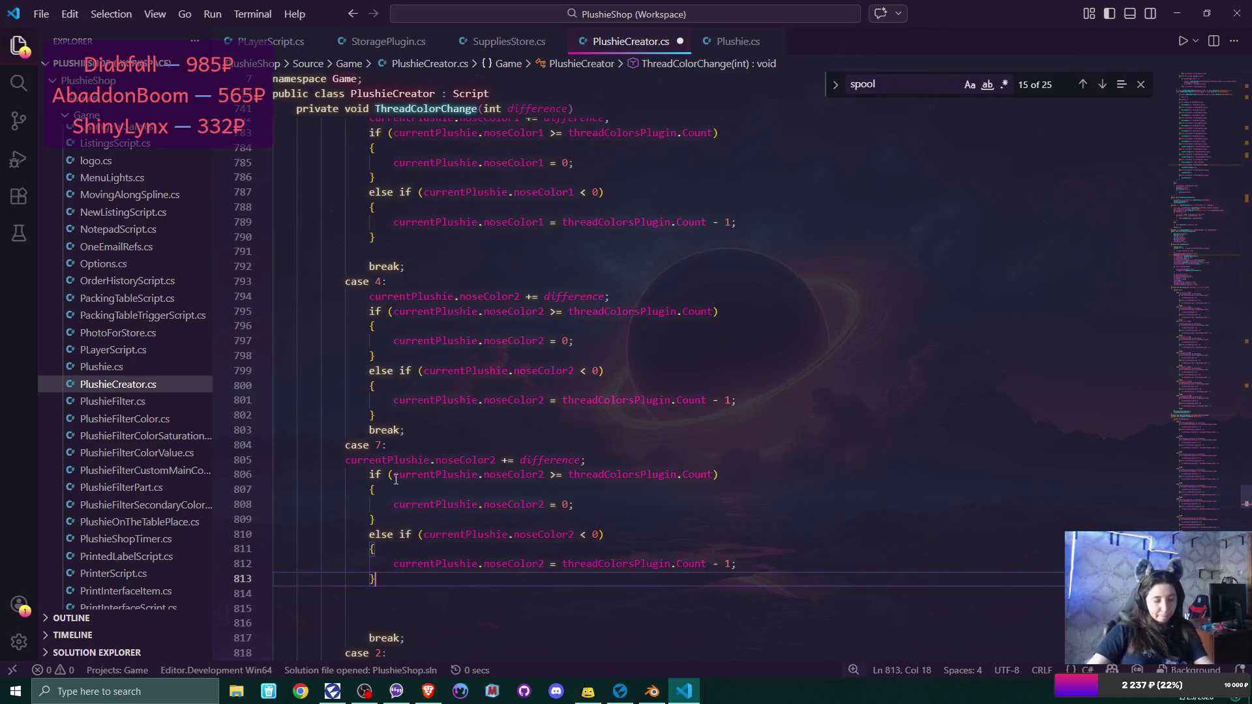
key("Delete")
key("Delete")
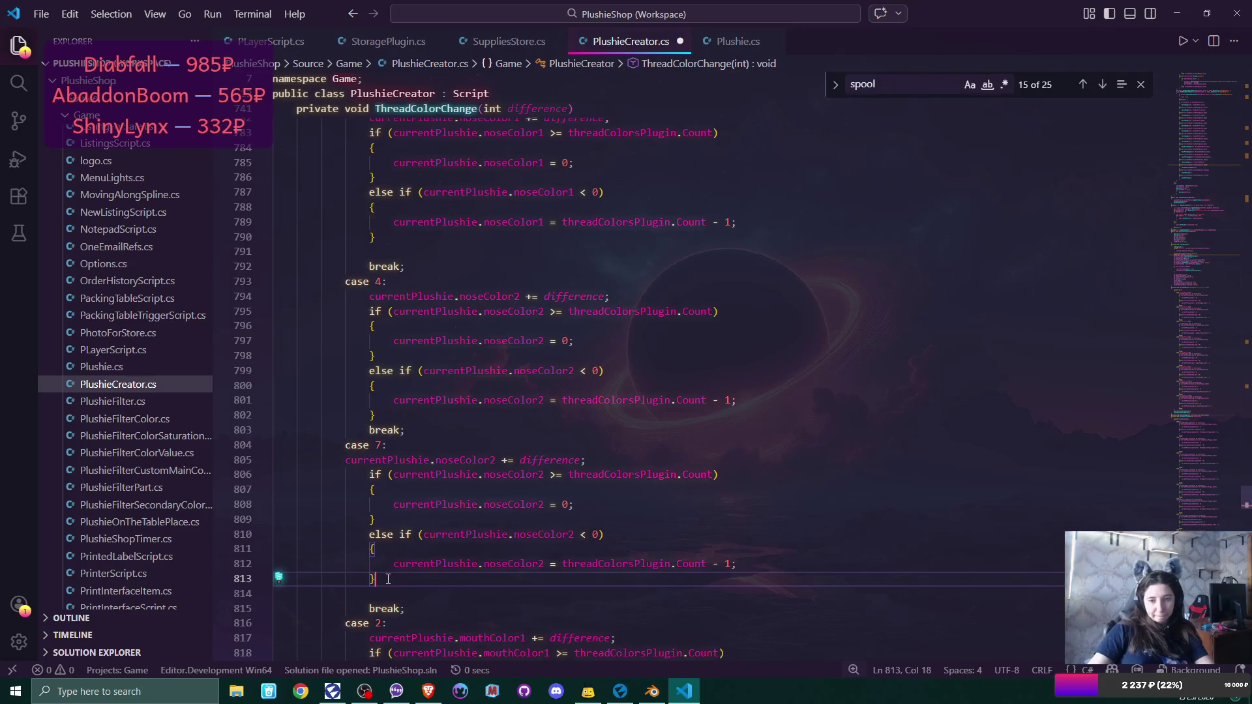
key("Delete")
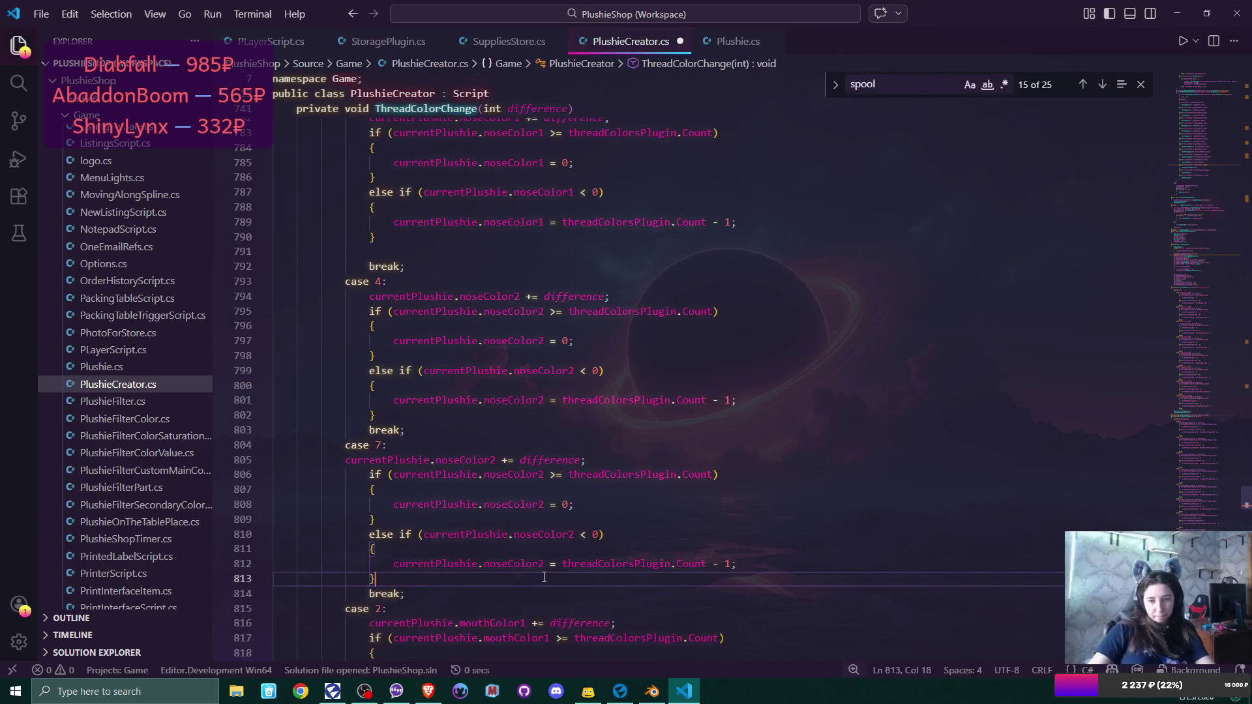
Change noseColor2 to noseColor3 on lines 805, 806 and 808 of the copied block.
left_click_drag(490, 461, 497, 461)
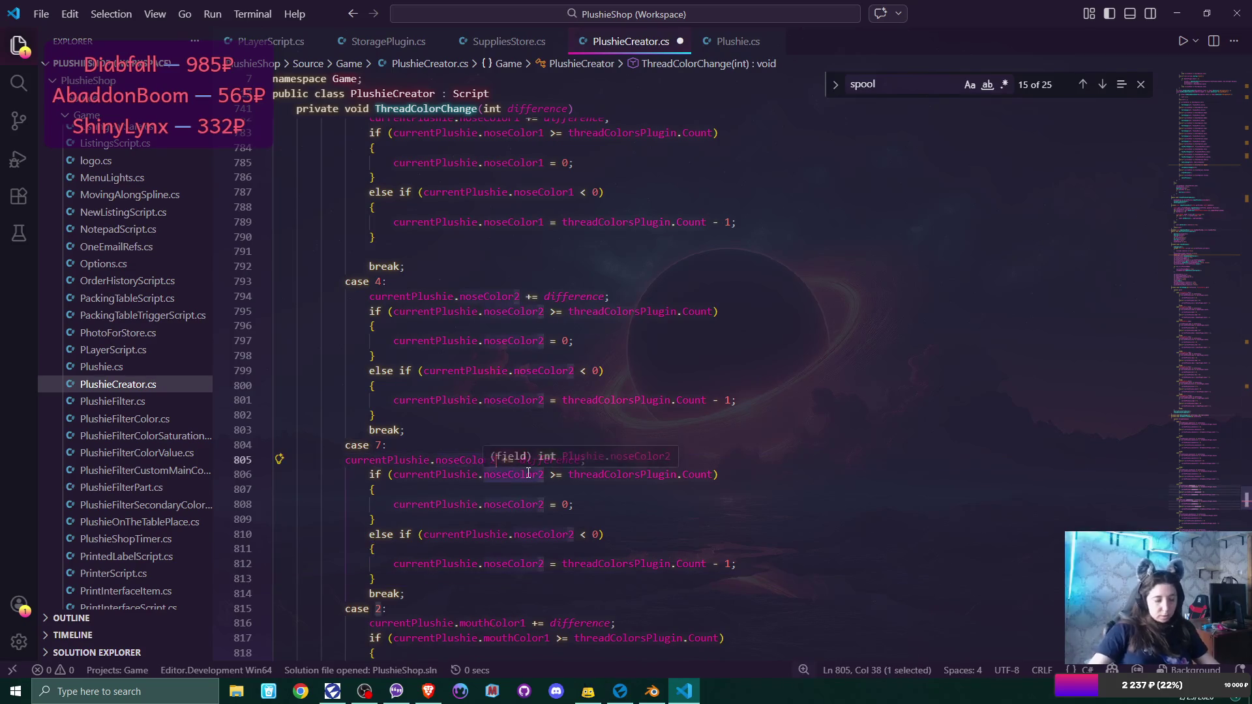
type("3")
key("Escape")
left_click(537, 475)
key("Delete")
type("3")
key("Escape")
key("Down")
key("Down")
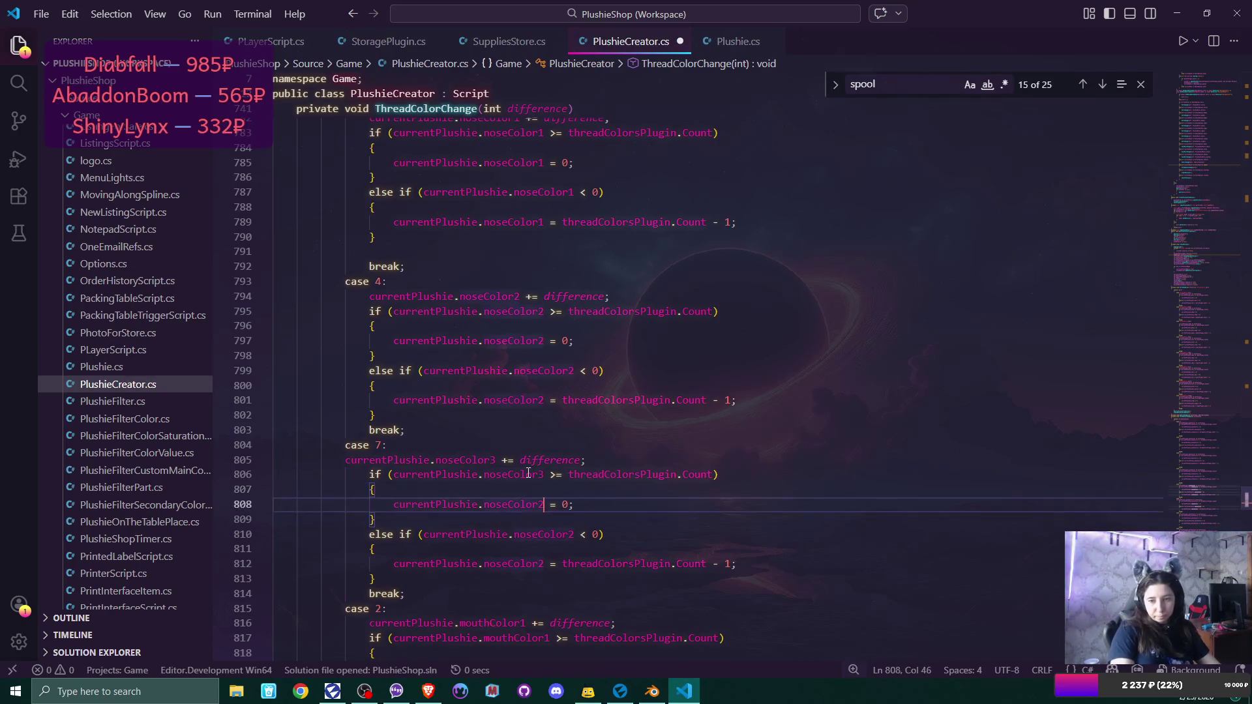
key("BackSpace")
type("3")
key("Escape")
Rename the remaining noseColor2 references on lines 810 and 812 to noseColor3 and save PlushieCreator.cs.
key("Down")
key("Down")
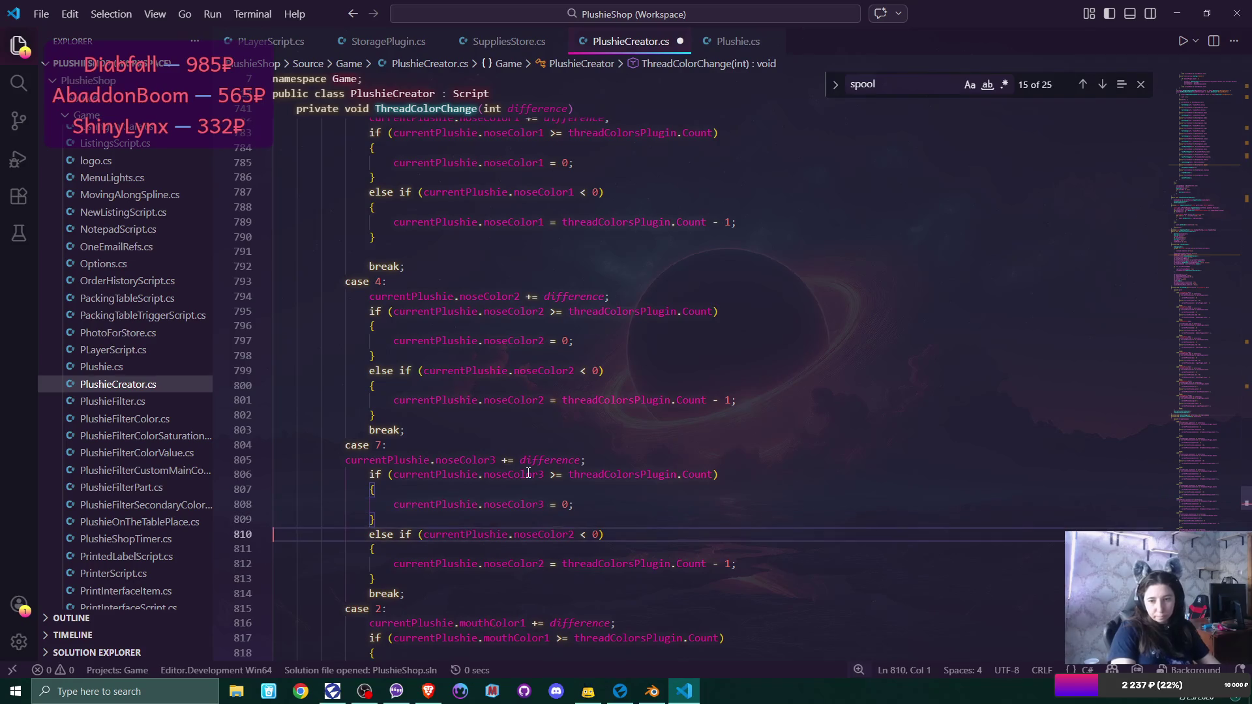
key("End")
key("Left")
key("Left")
key("Left")
key("BackSpace")
type("3")
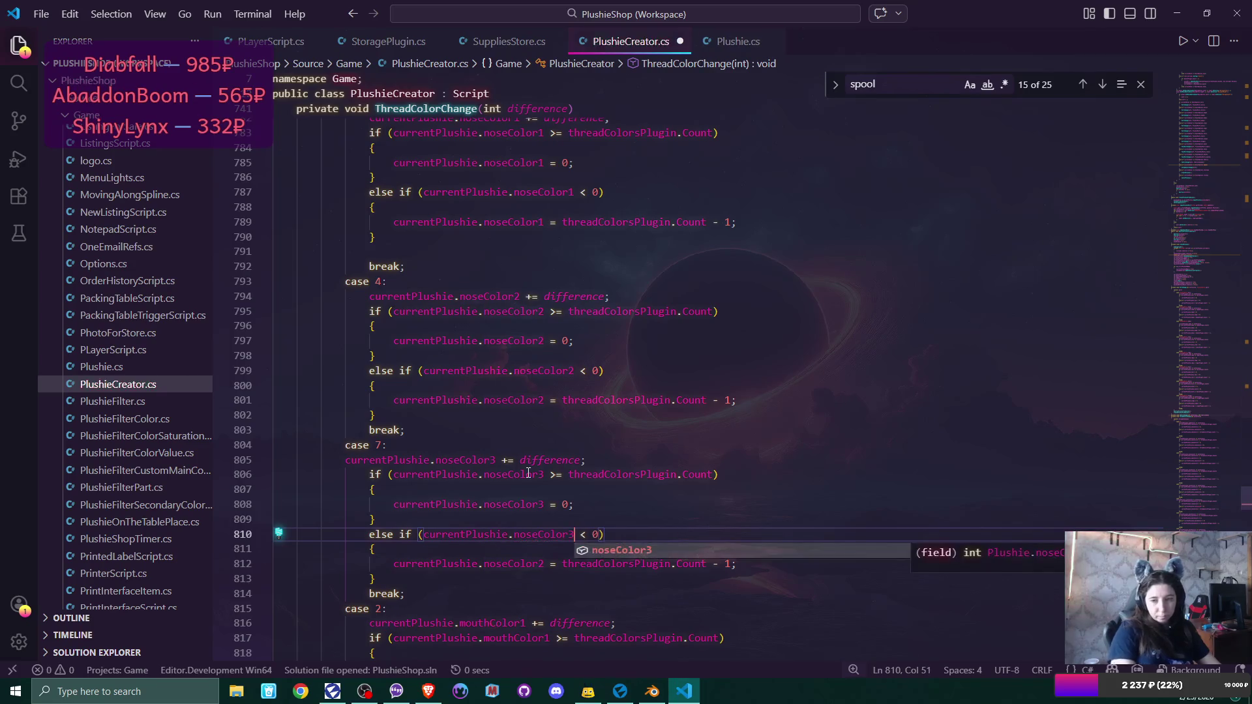
key("Escape")
key("Down")
key("Down")
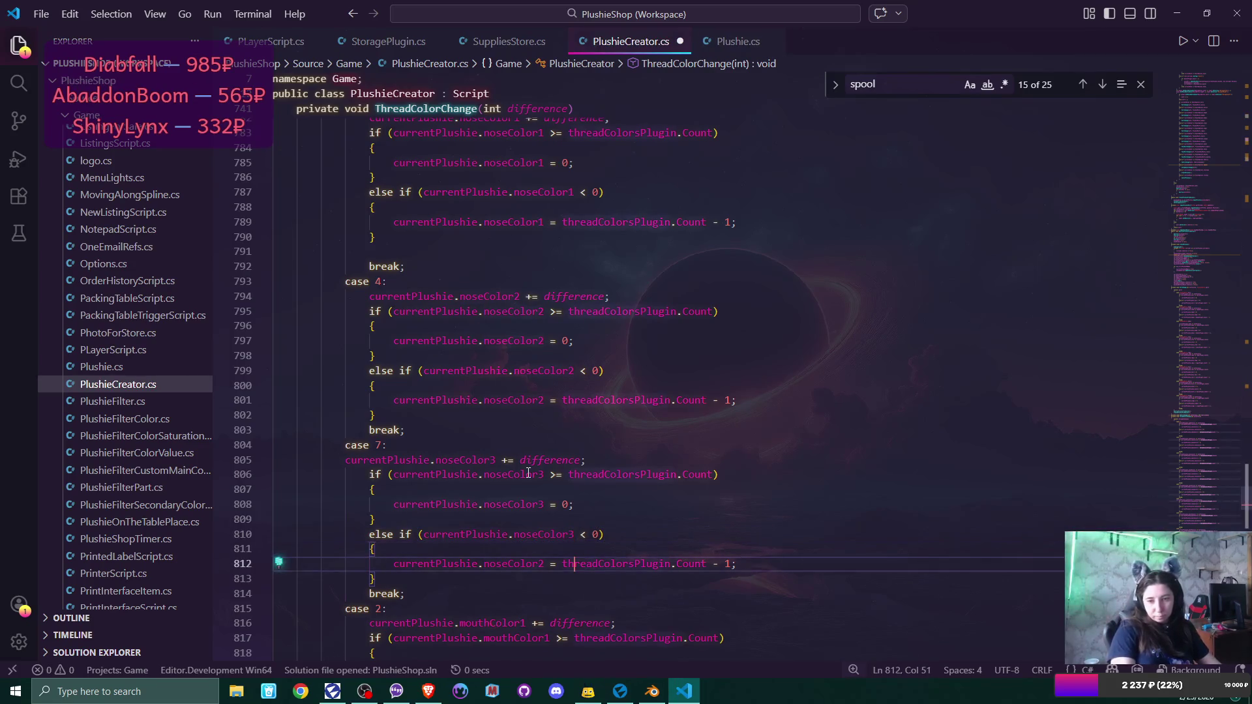
key("Left")
key("Left")
key("Left")
key("Delete")
type("3")
key("ctrl+s")
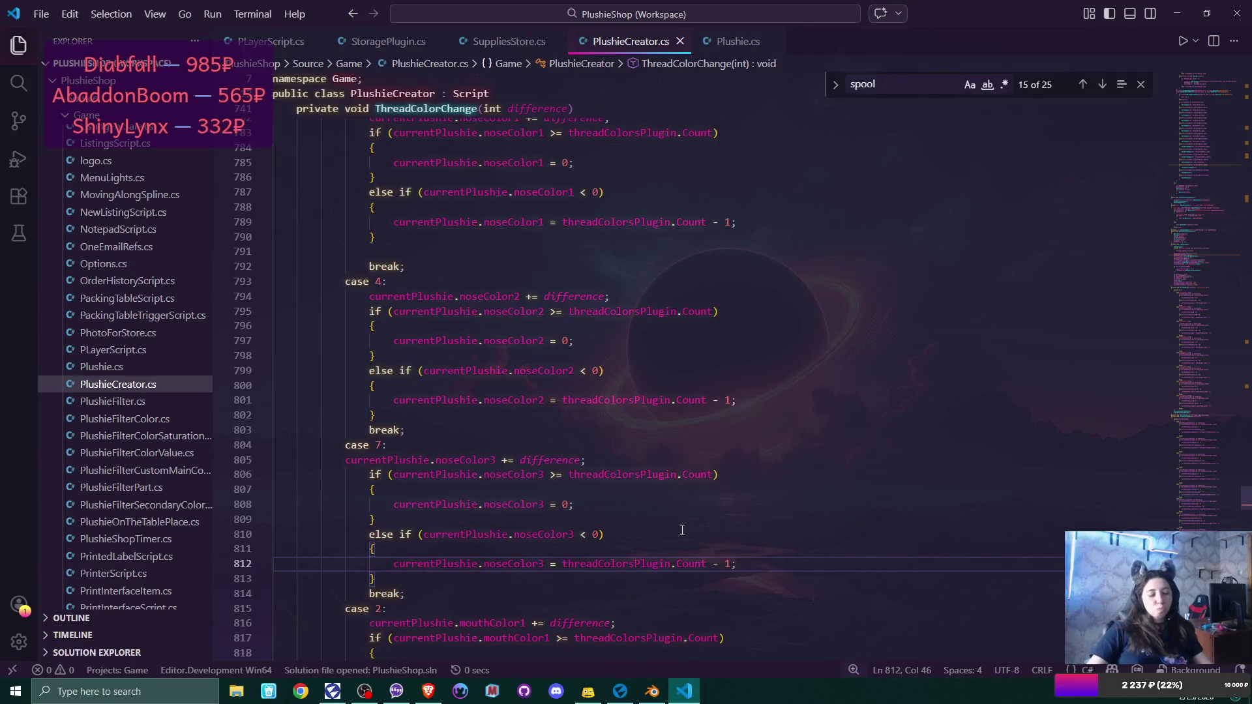
Start a play-test with a New Game in save slot Game 1, overwriting the existing save.
left_click(613, 693)
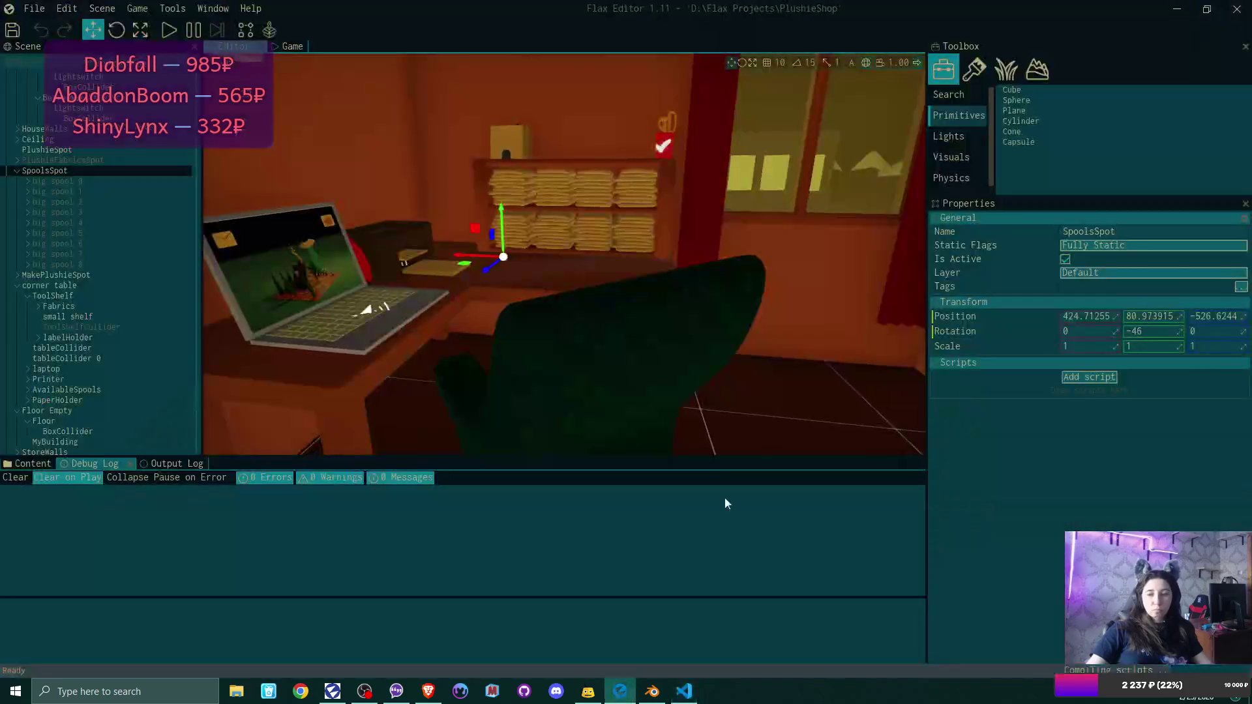
left_click(142, 174)
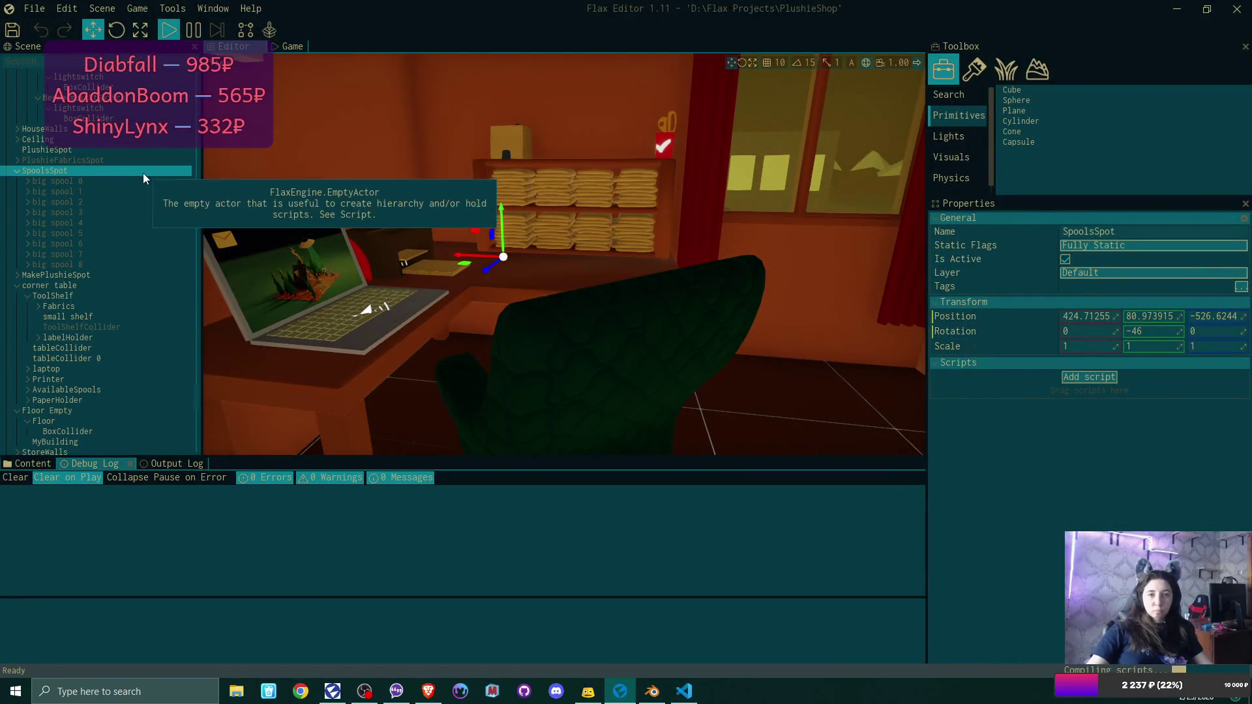
key("F5")
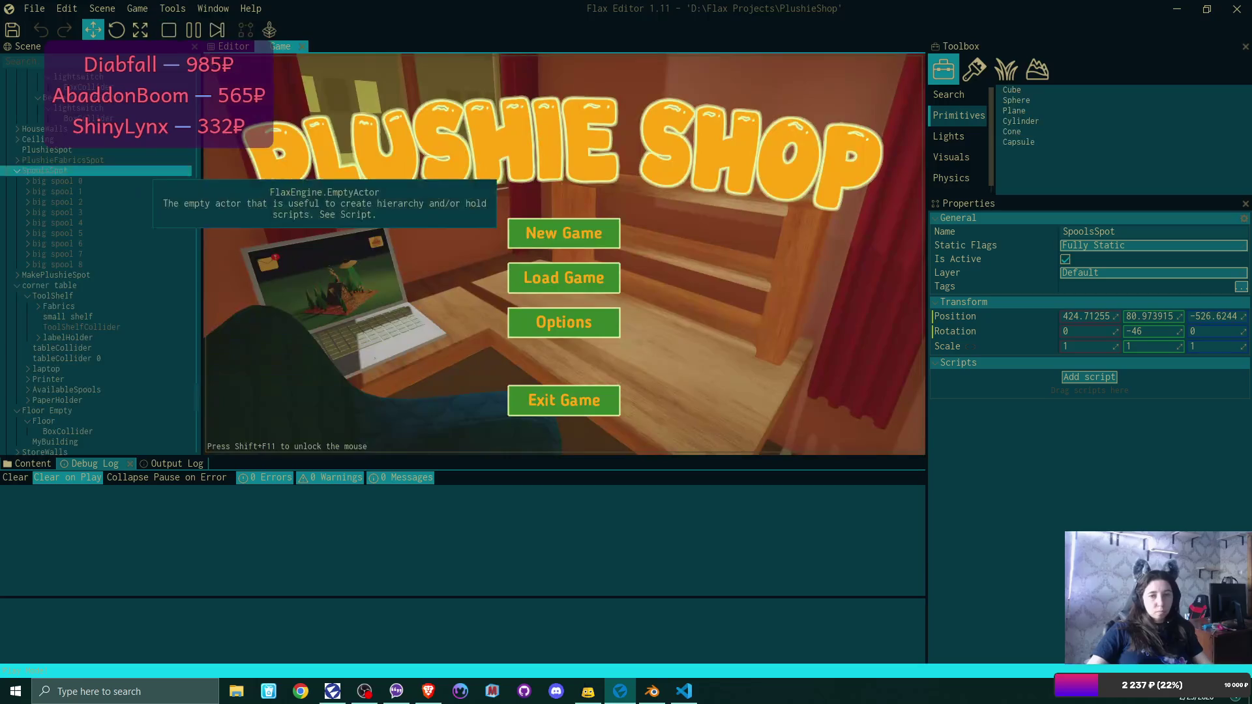
left_click(598, 237)
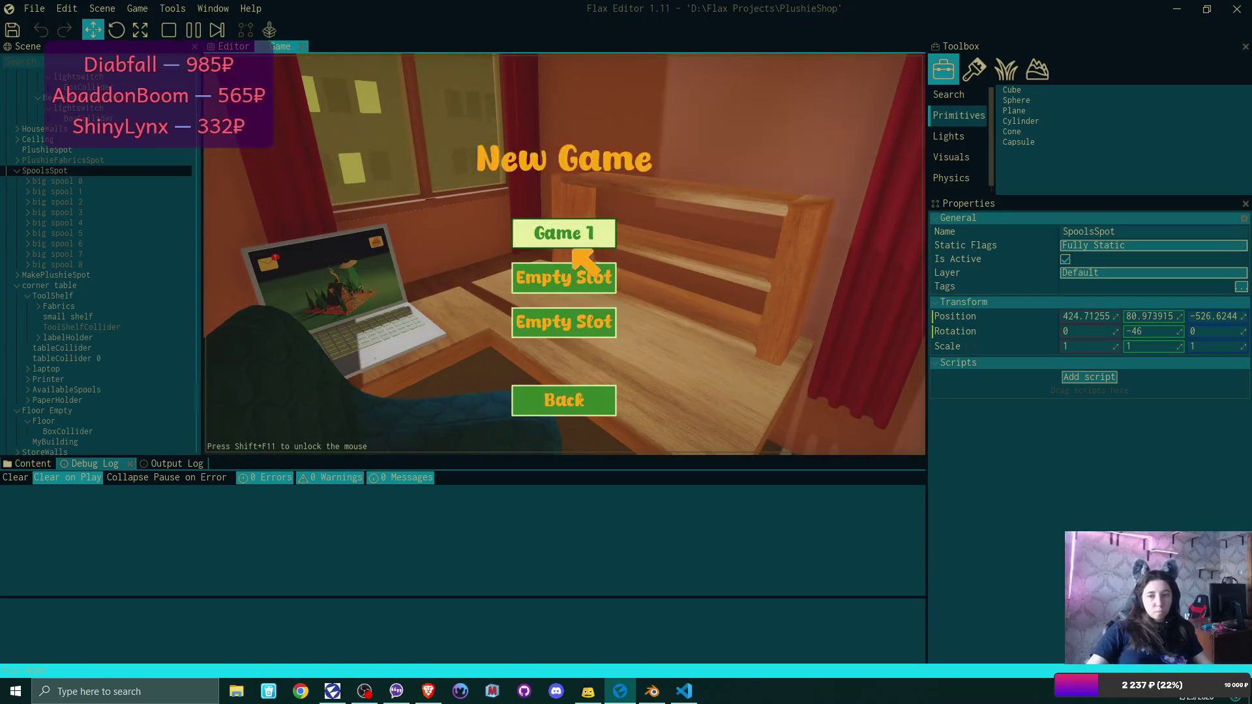
left_click(588, 241)
left_click(491, 325)
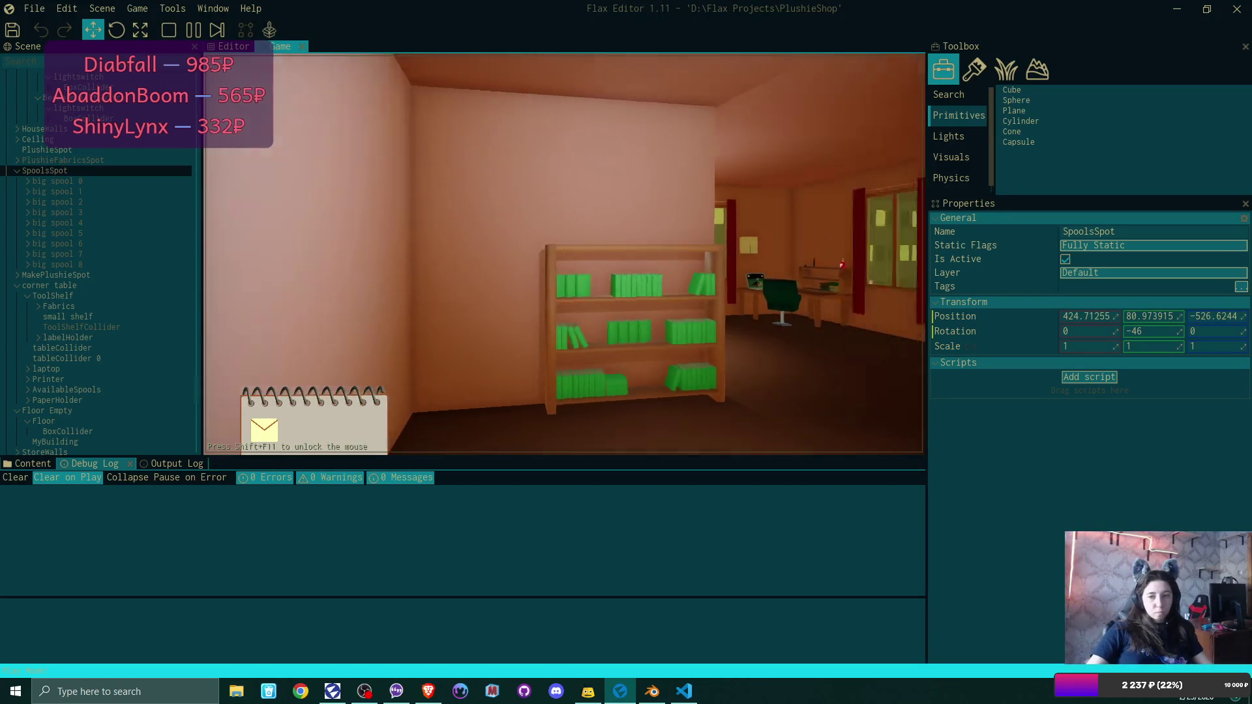
Use the laptop to open the congratulations email and download the plushie pattern attachment.
key("w")
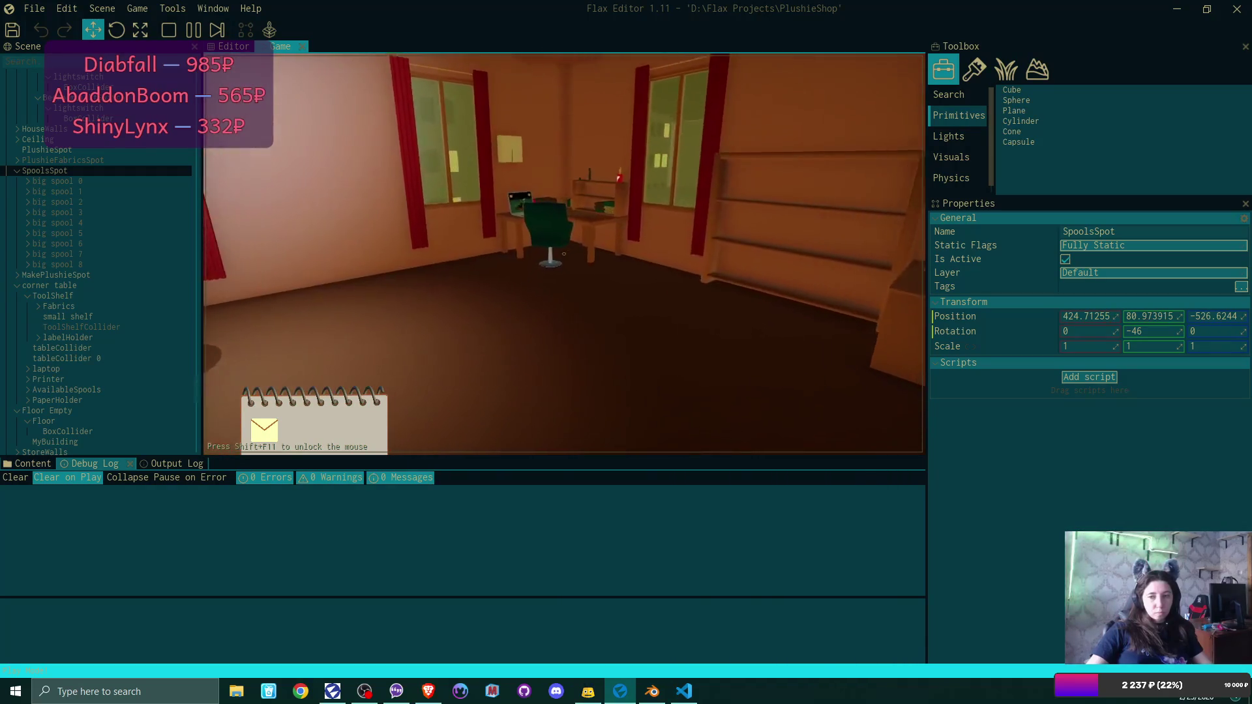
key("e")
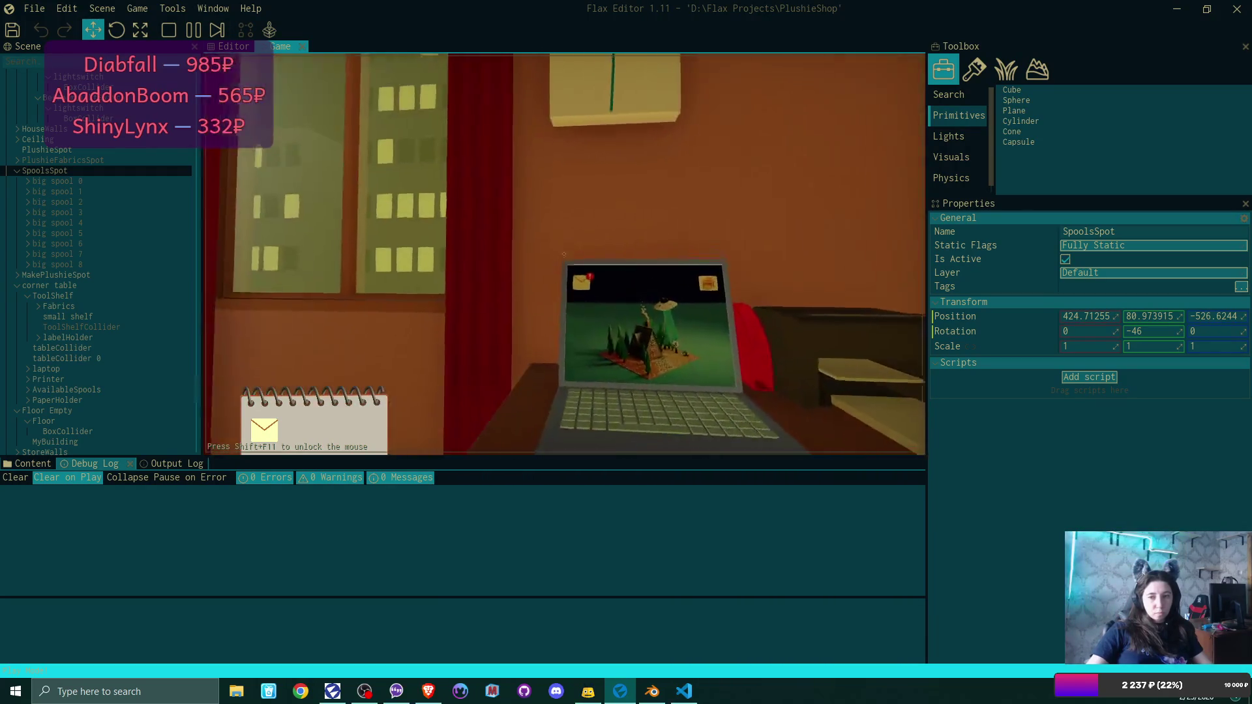
left_click(527, 174)
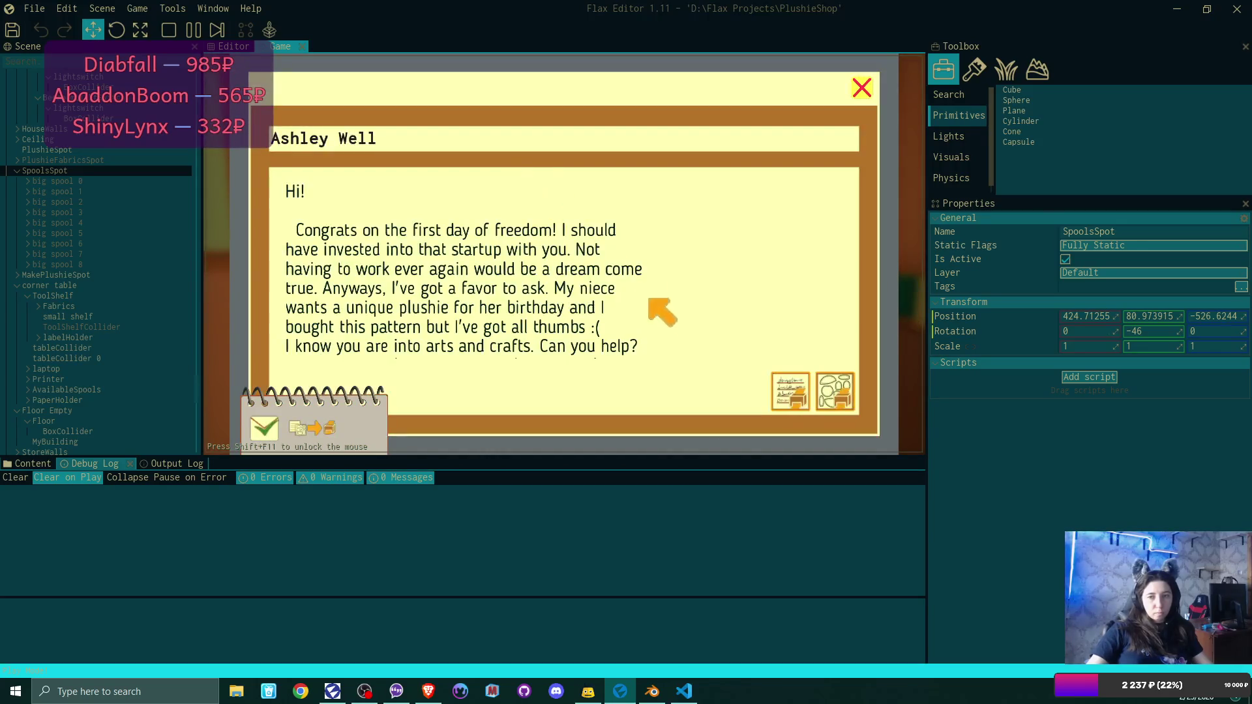
left_click(845, 387)
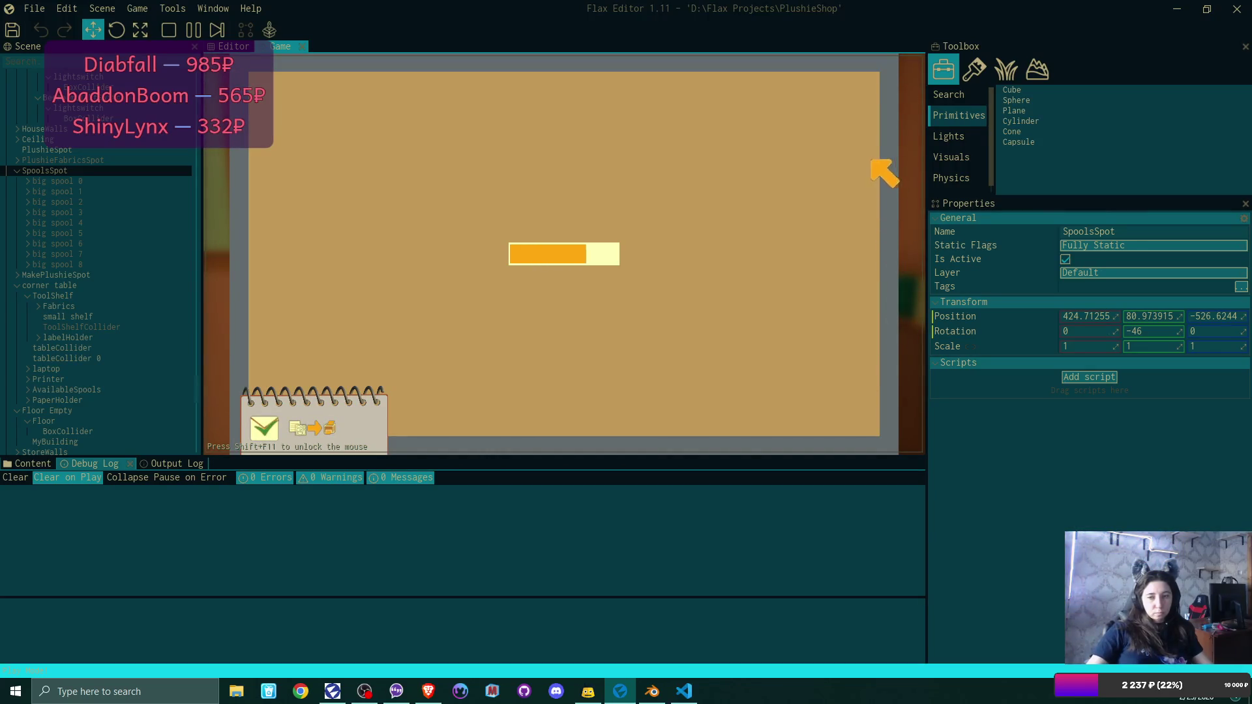
left_click(861, 88)
left_click(856, 93)
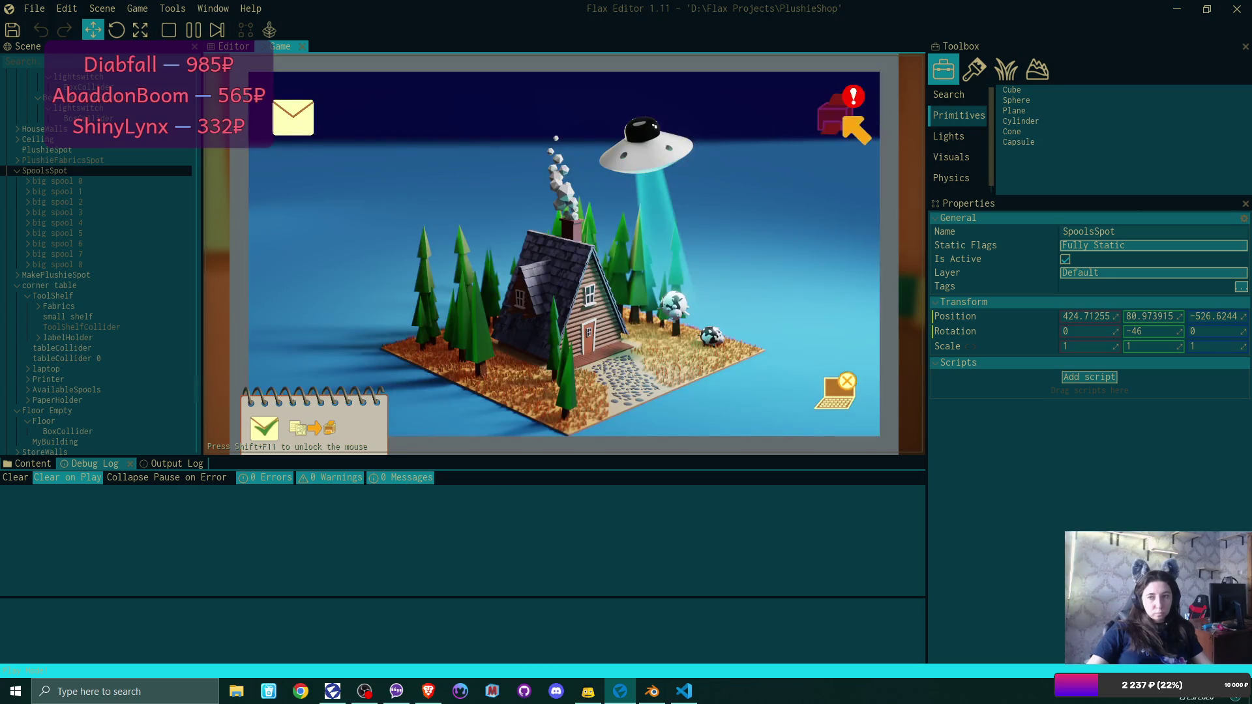
Print the bear and bunny patterns and collect the printed sheets.
left_click(841, 118)
left_click(379, 235)
left_click(382, 235)
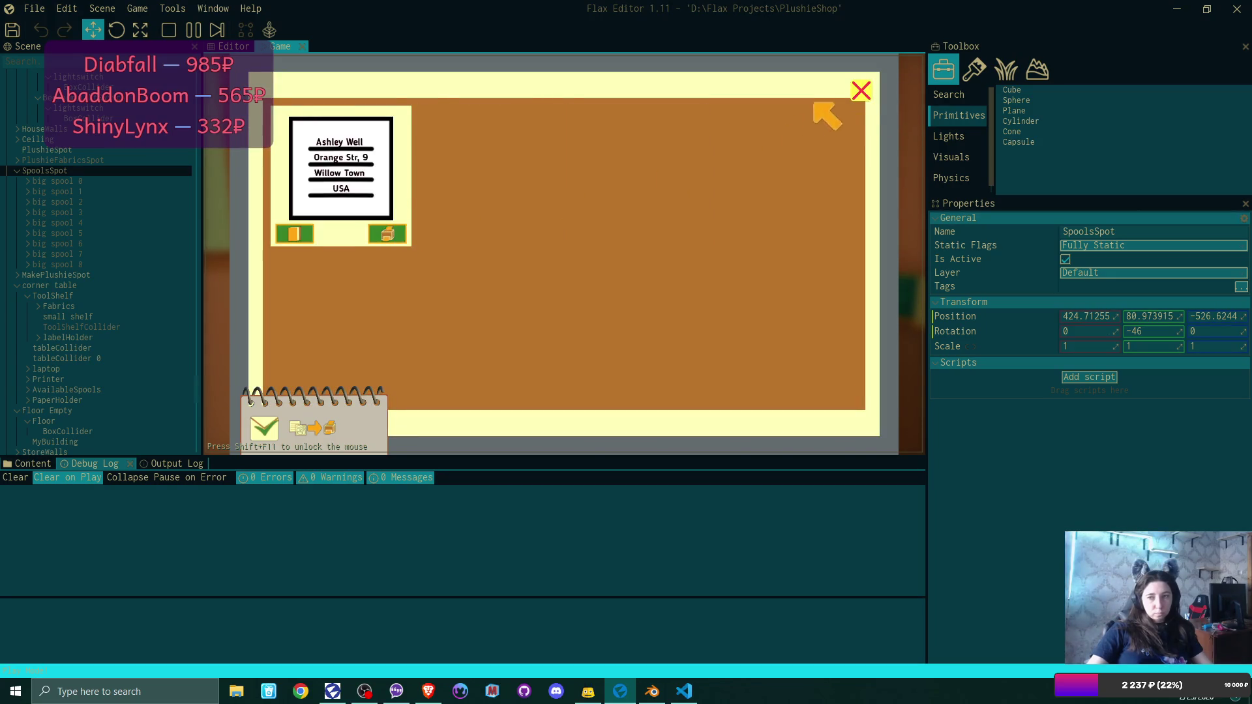
left_click(861, 90)
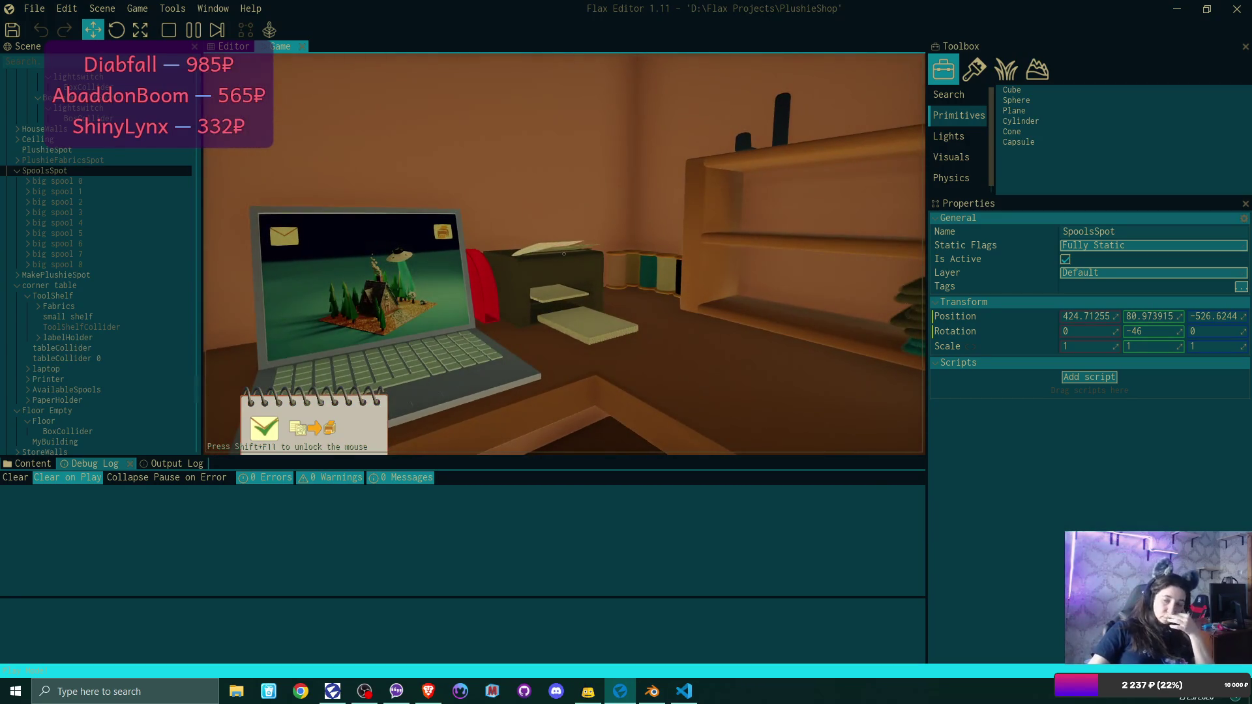
left_click(565, 254)
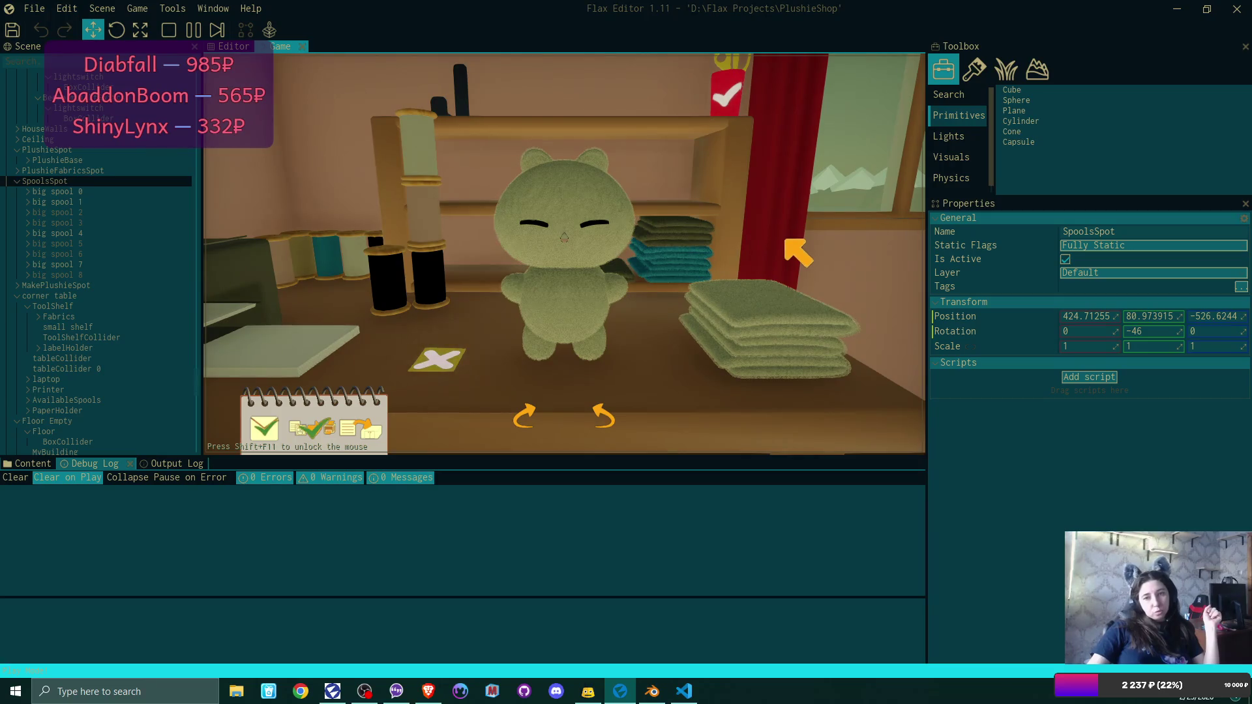
Make the plushie dark green with a blue fabric belly and blue nose thread.
left_click(427, 284)
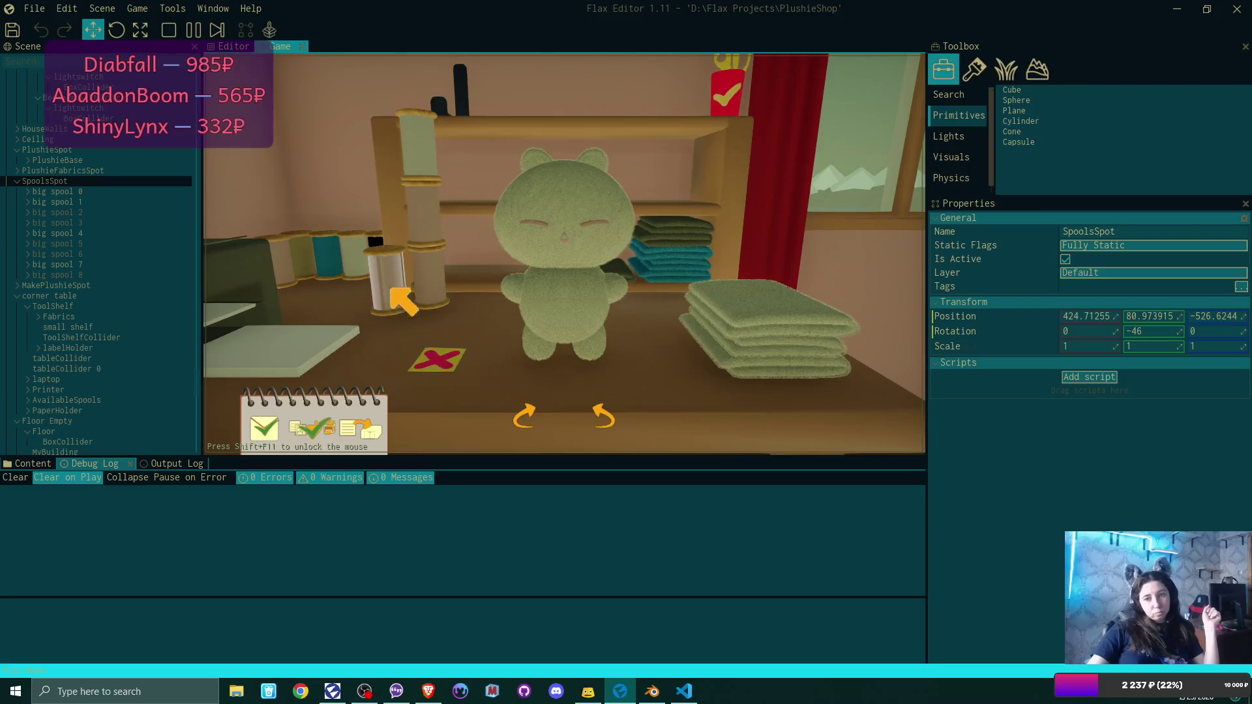
left_click(776, 329)
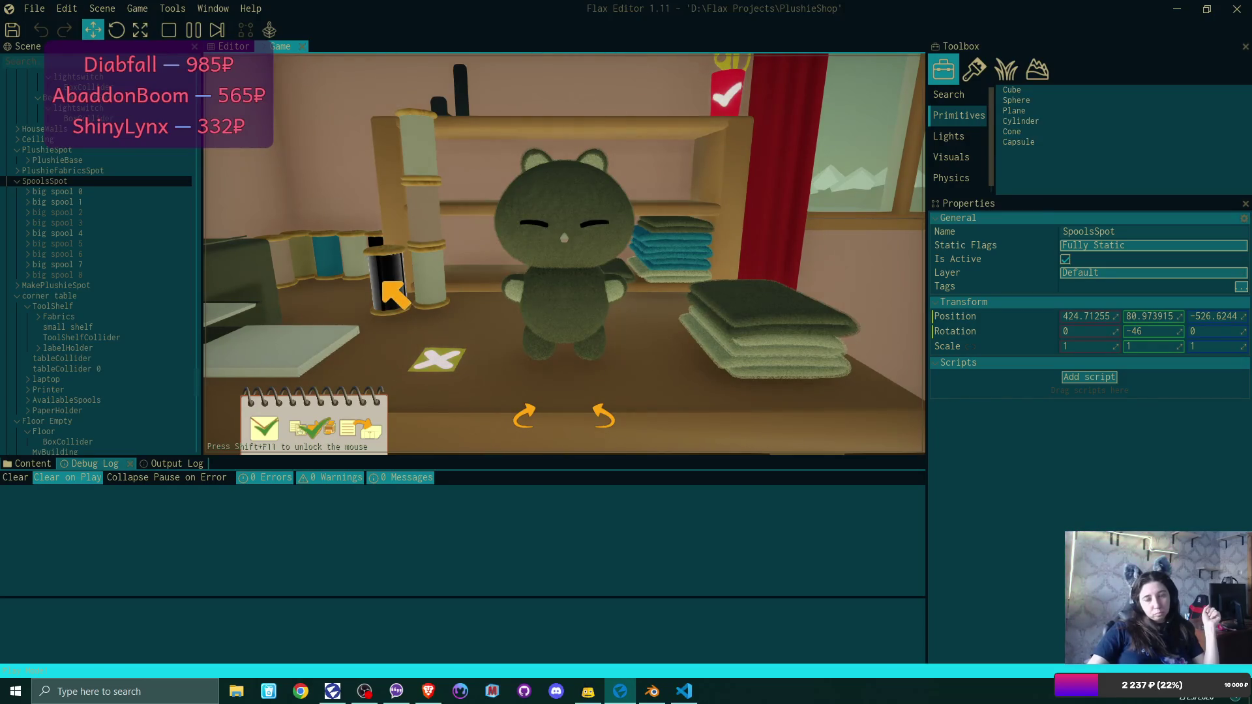
left_click(431, 284)
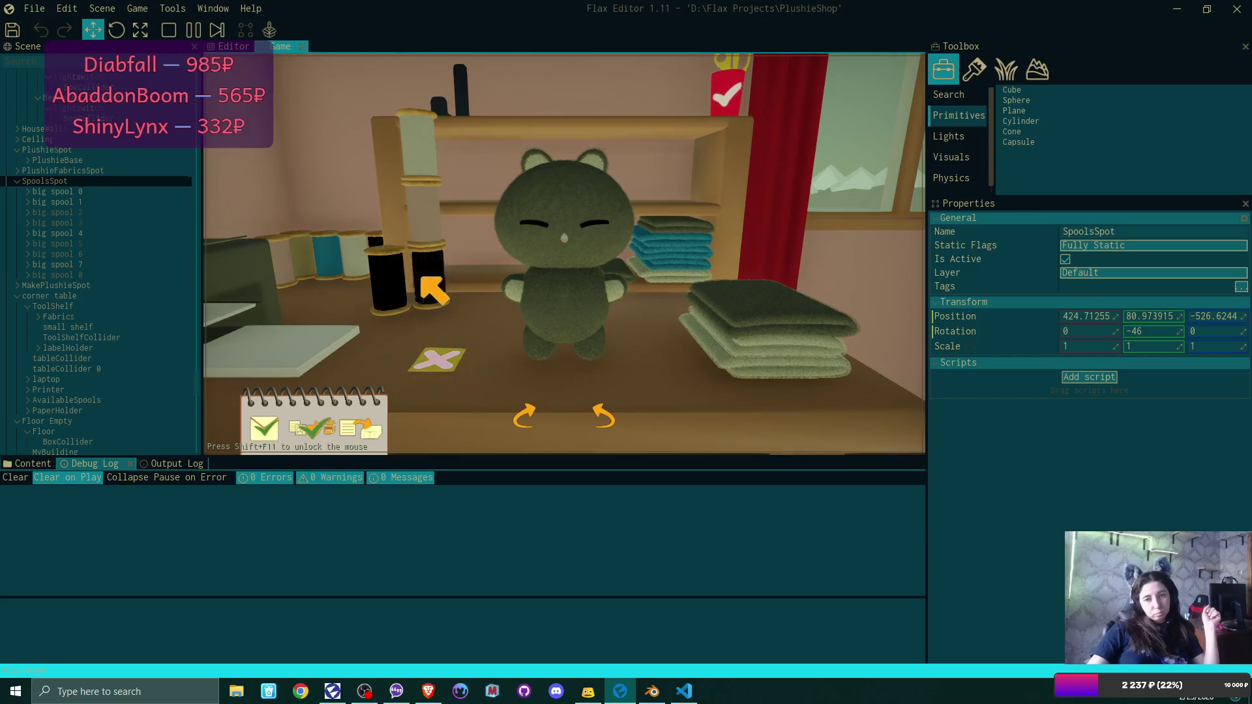
left_click(431, 203)
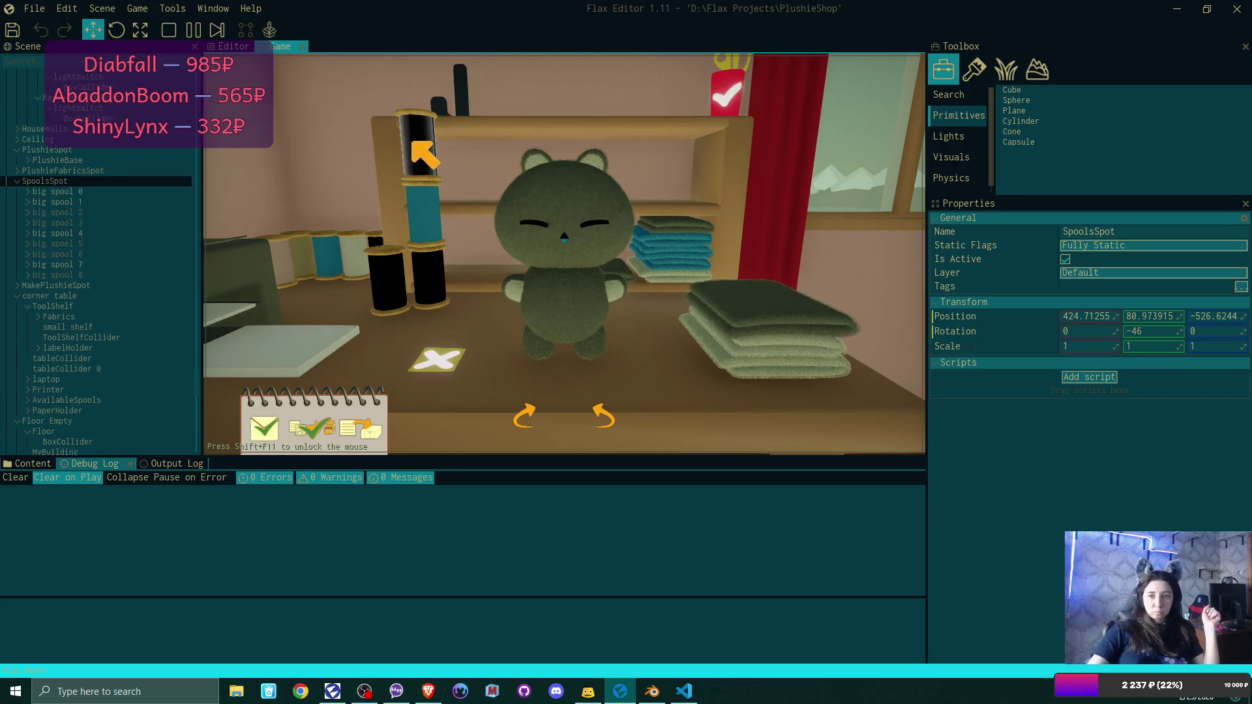
left_click(708, 316)
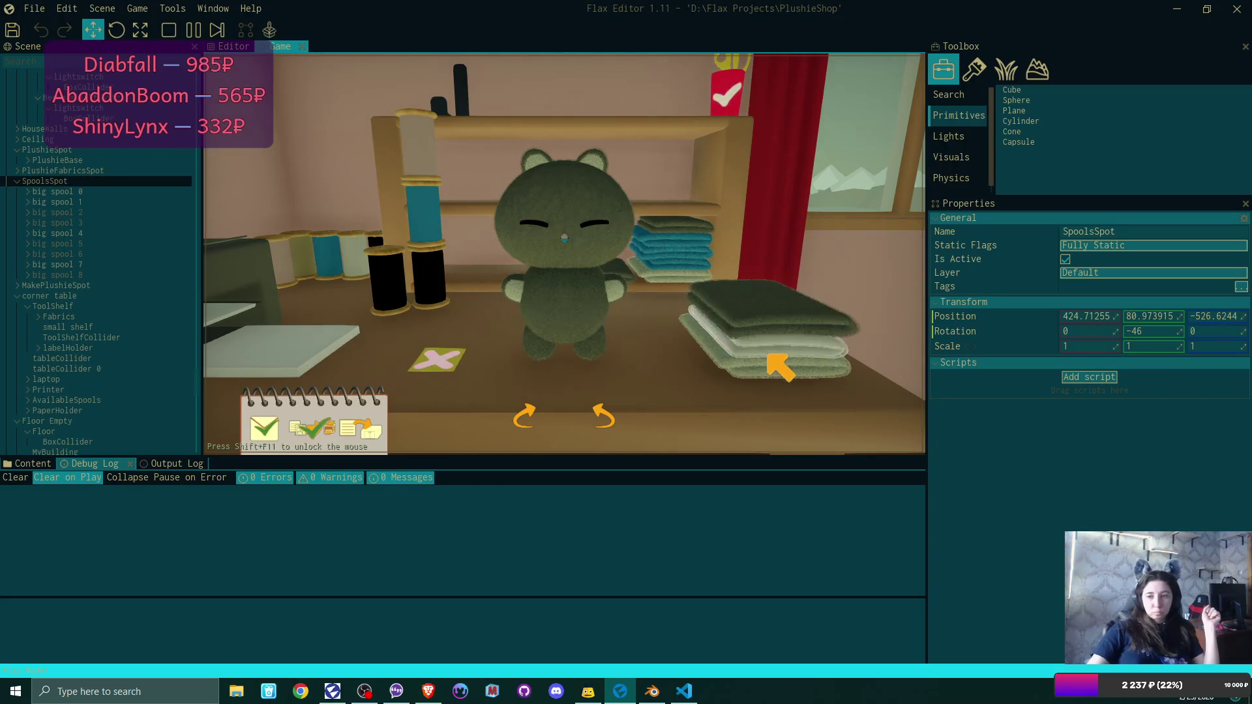
left_click(571, 312)
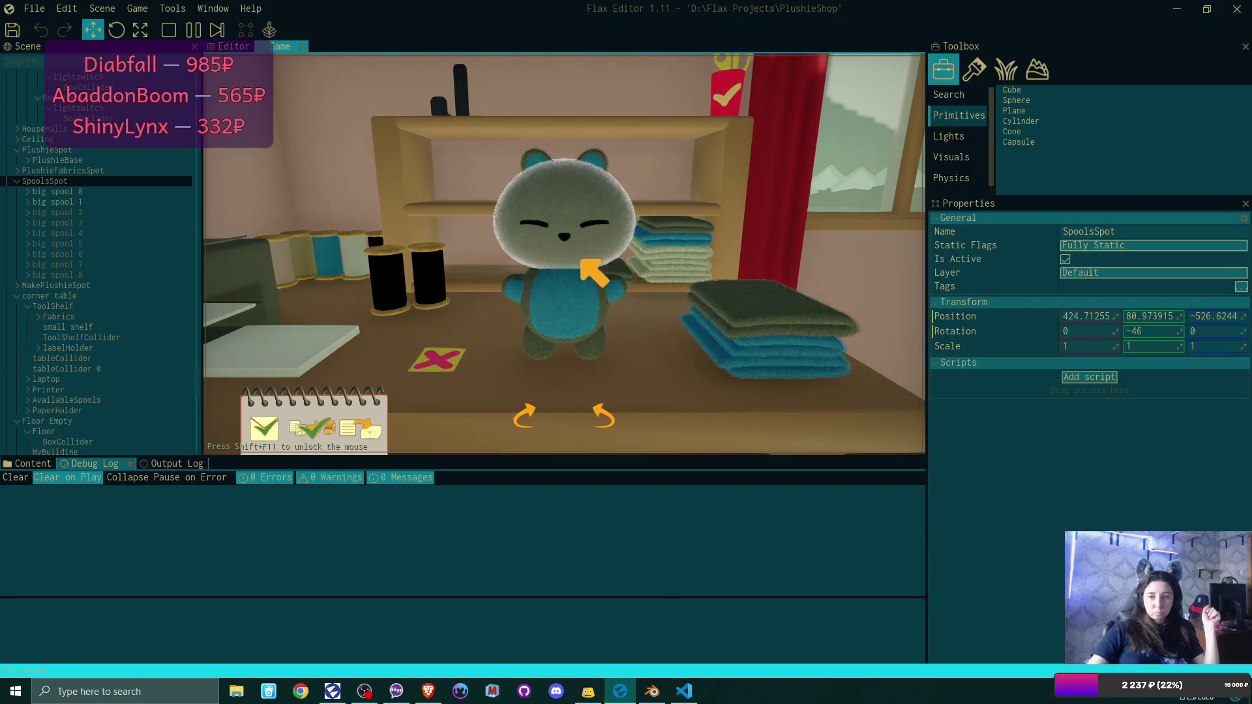
Give the plushie an angry face with a teardrop, finish it, and stop the play-test.
left_click(569, 241)
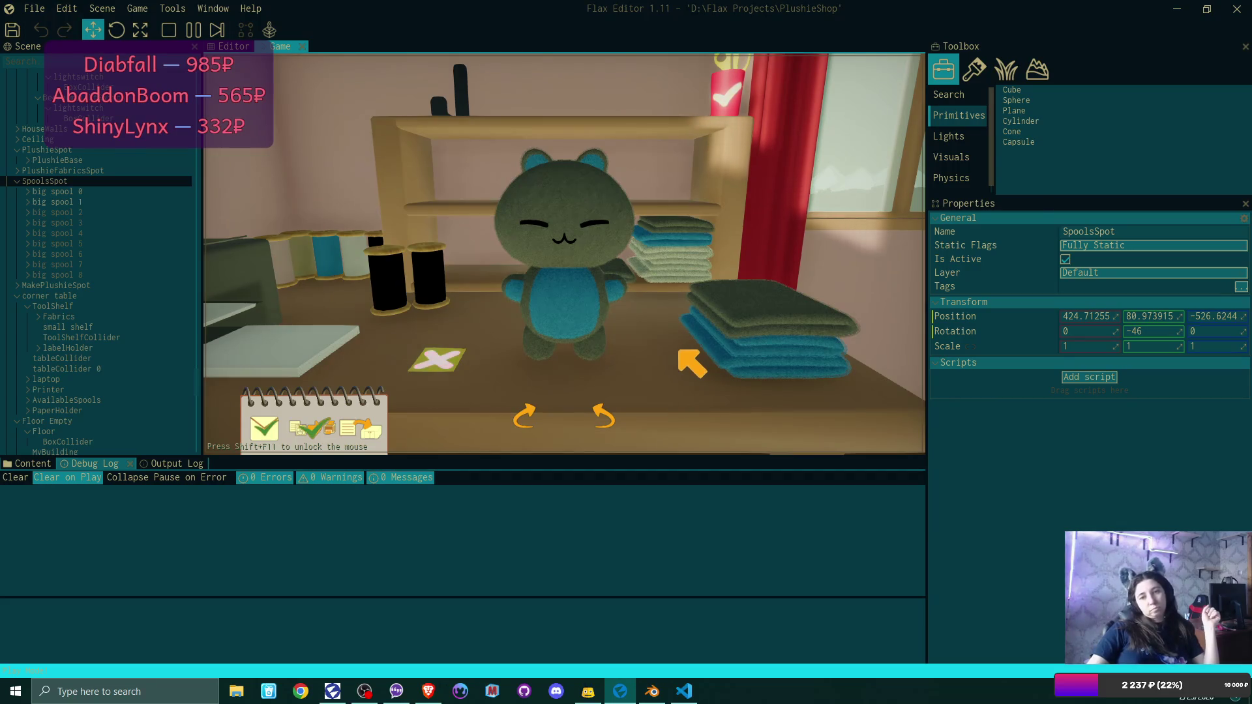
left_click(597, 242)
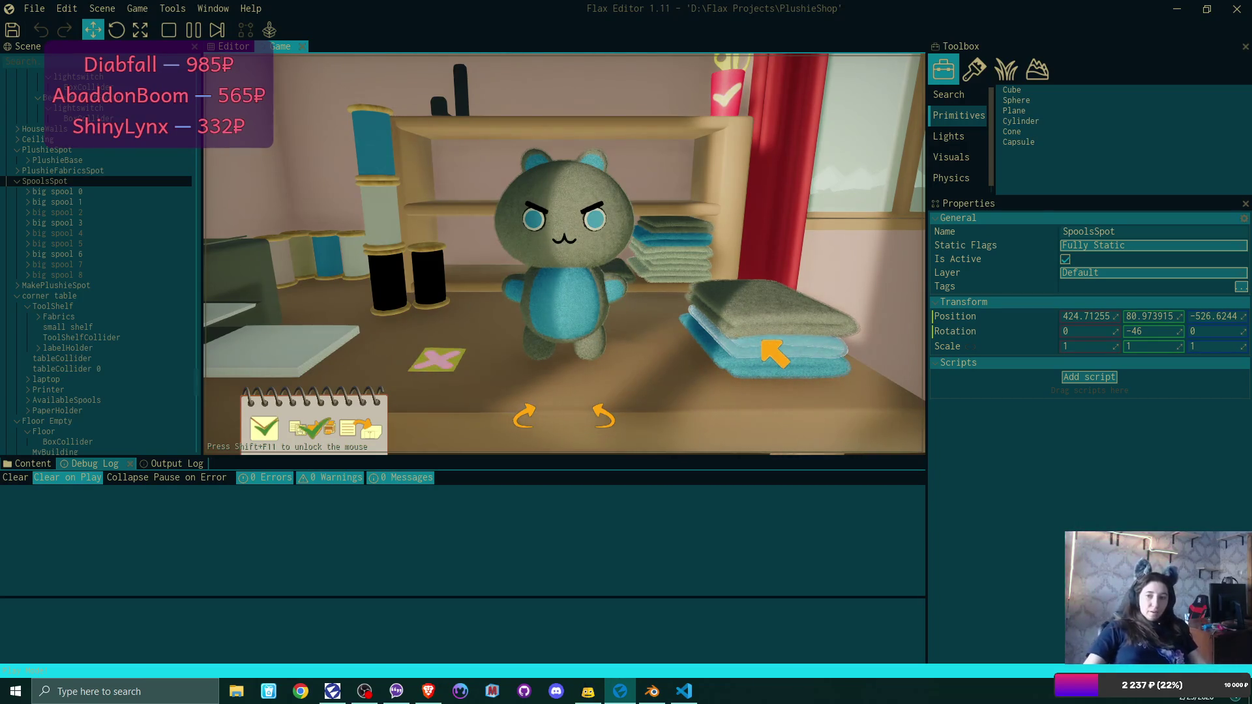
left_click(572, 239)
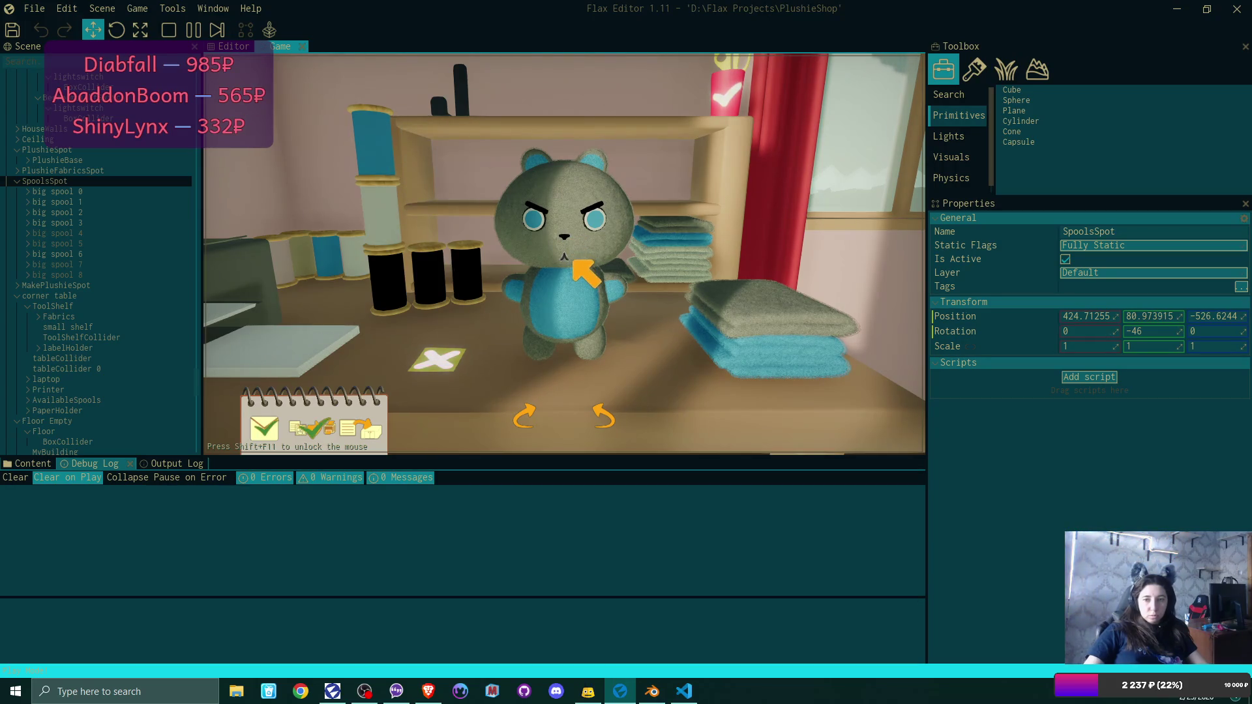
left_click(570, 260)
left_click(566, 255)
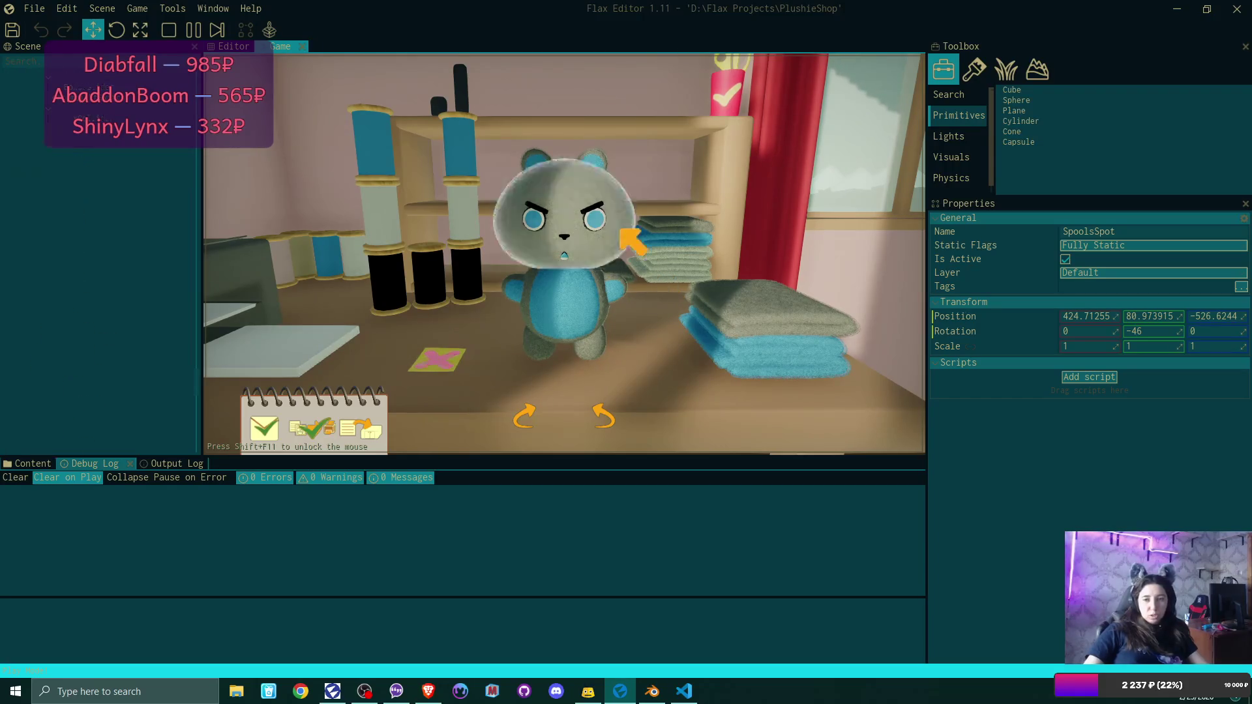
left_click(632, 208)
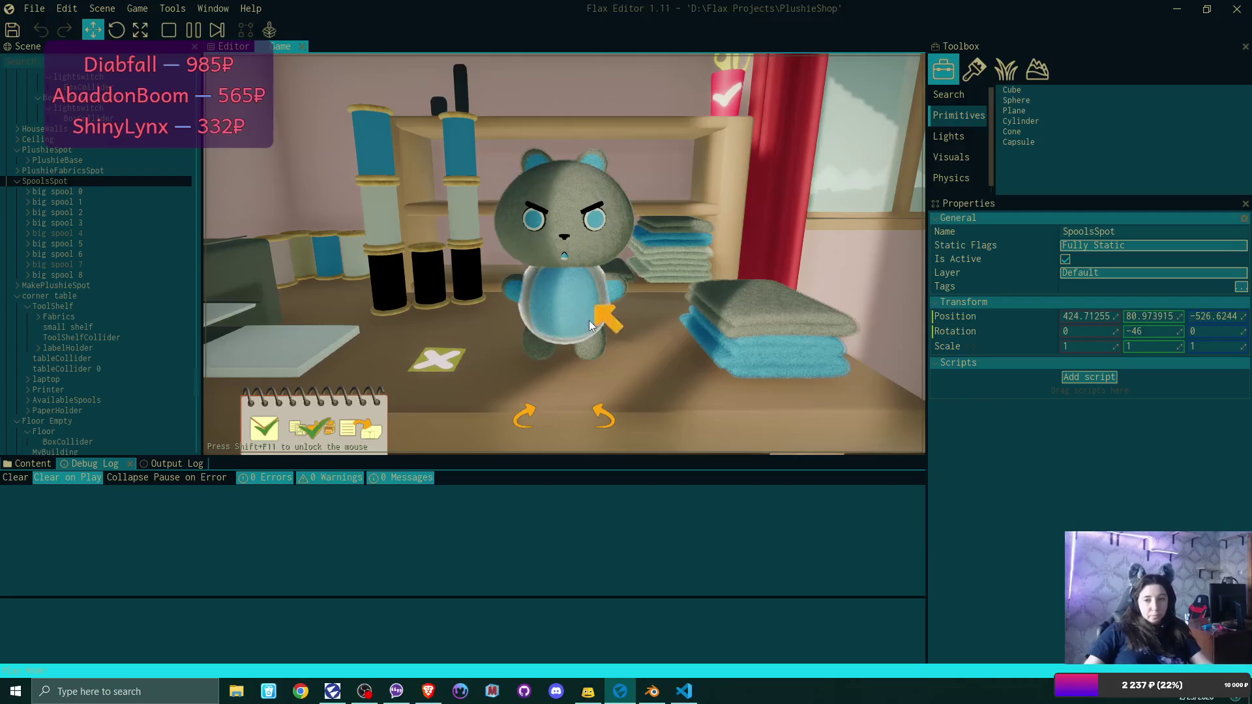
left_click(729, 66)
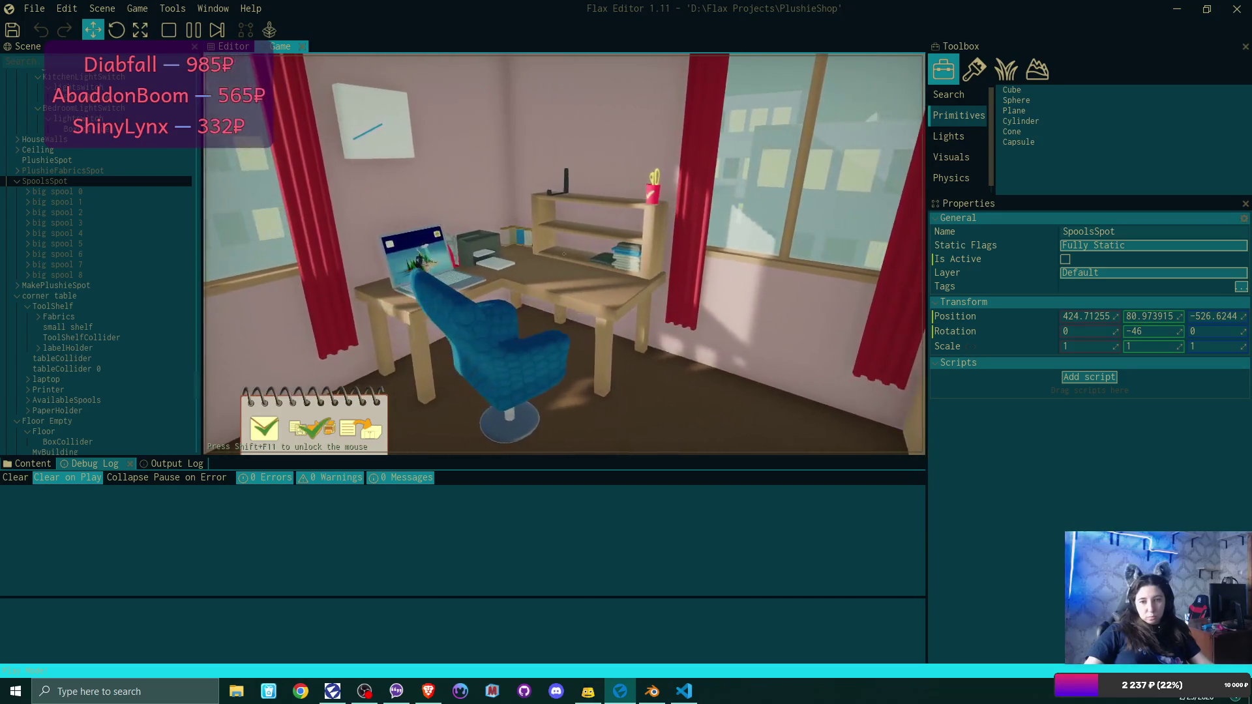
key("F5")
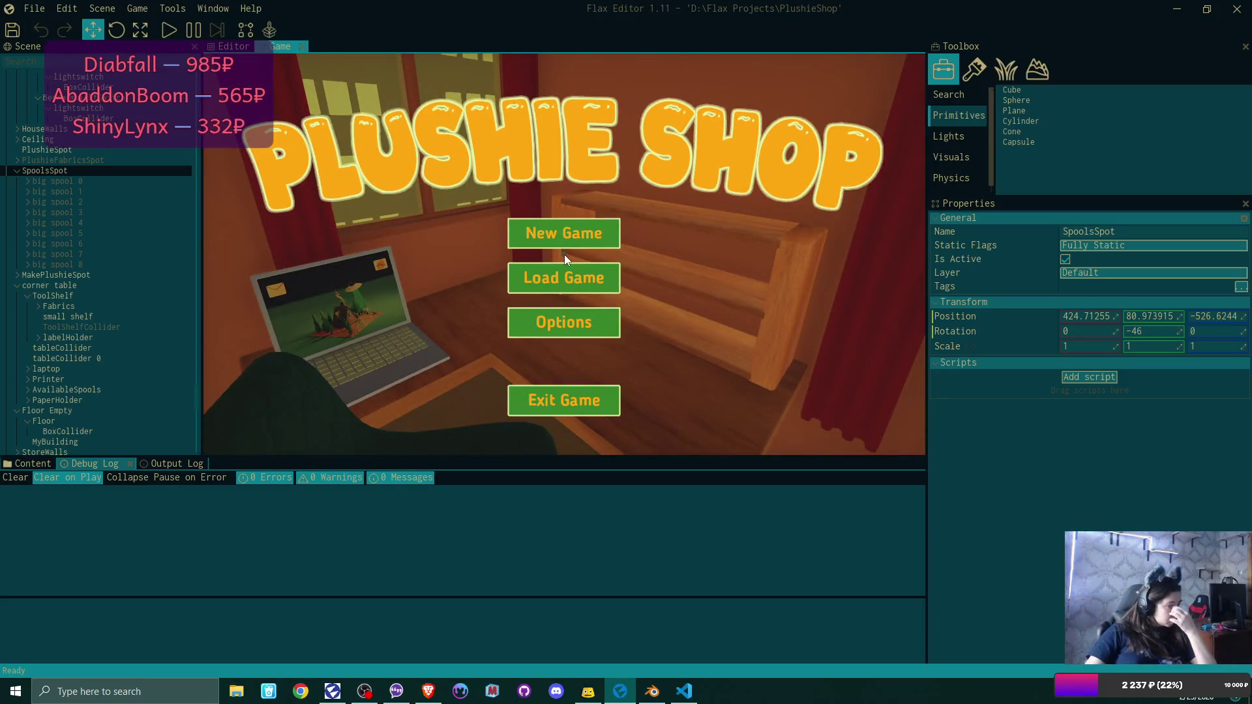
In Plushie.cs, unfold the CheckRedundantValues method to show its body.
left_click(685, 692)
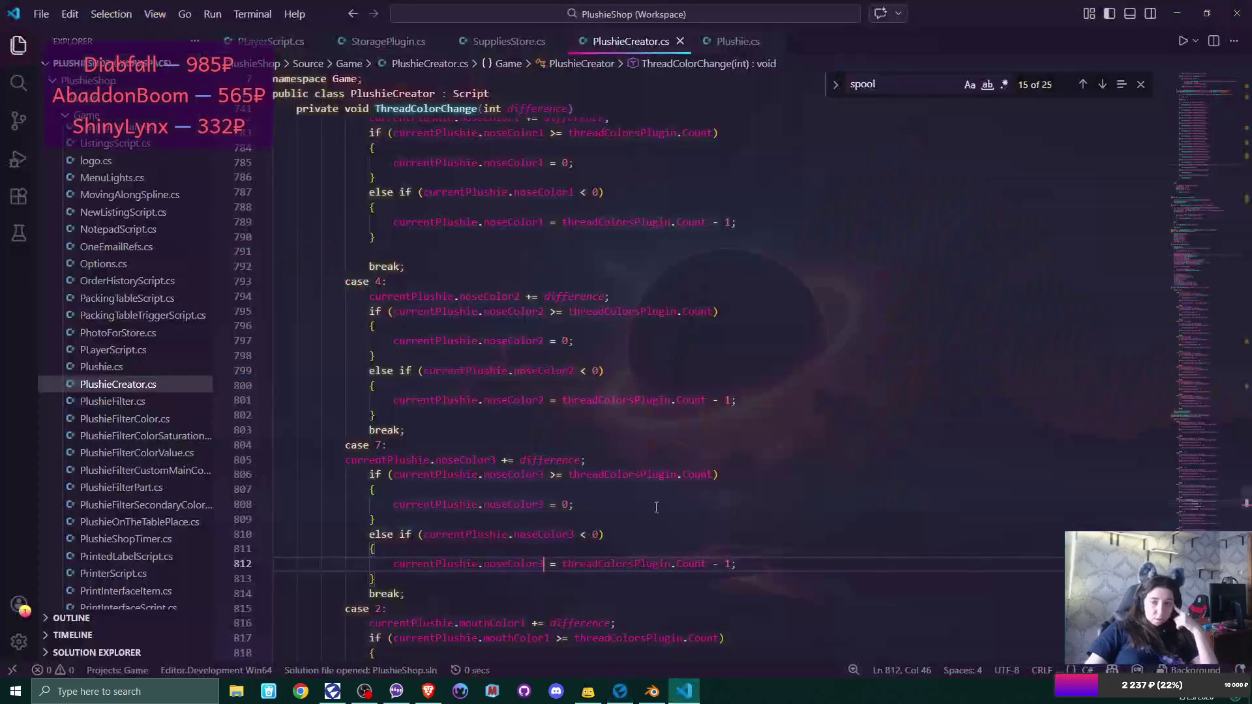
left_click(737, 41)
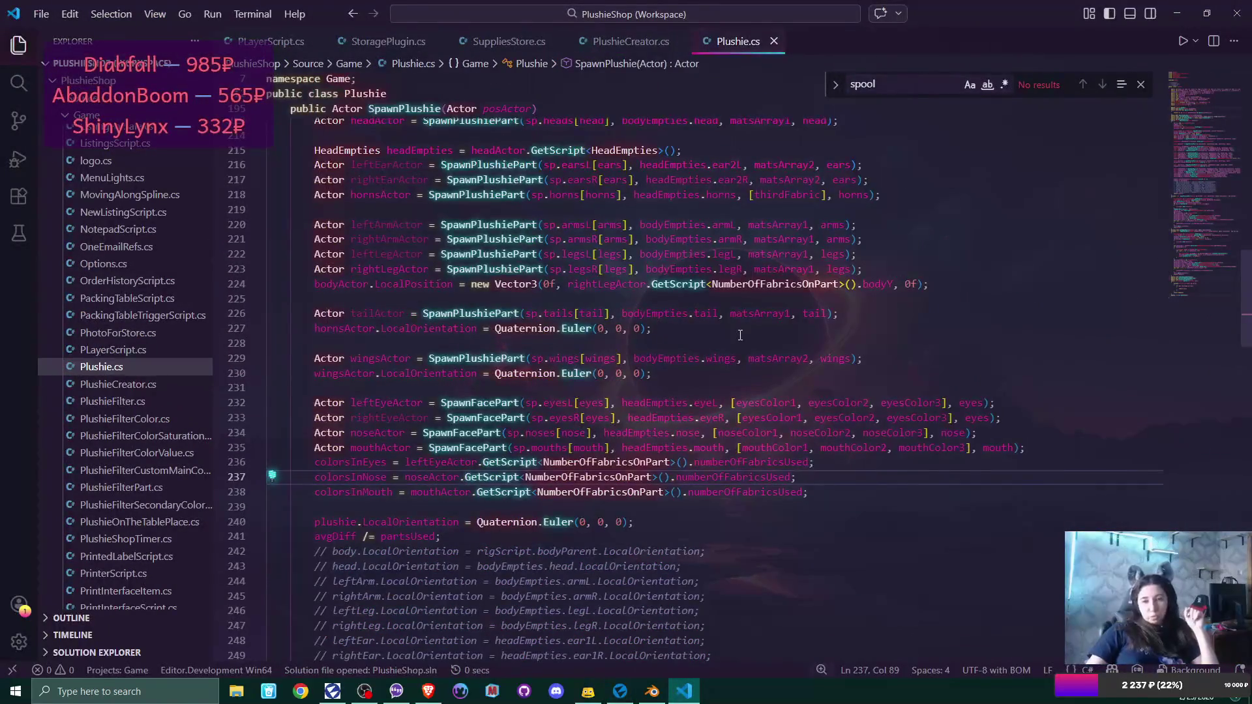
scroll(688, 410, "down", 3)
scroll(688, 411, "down", 20)
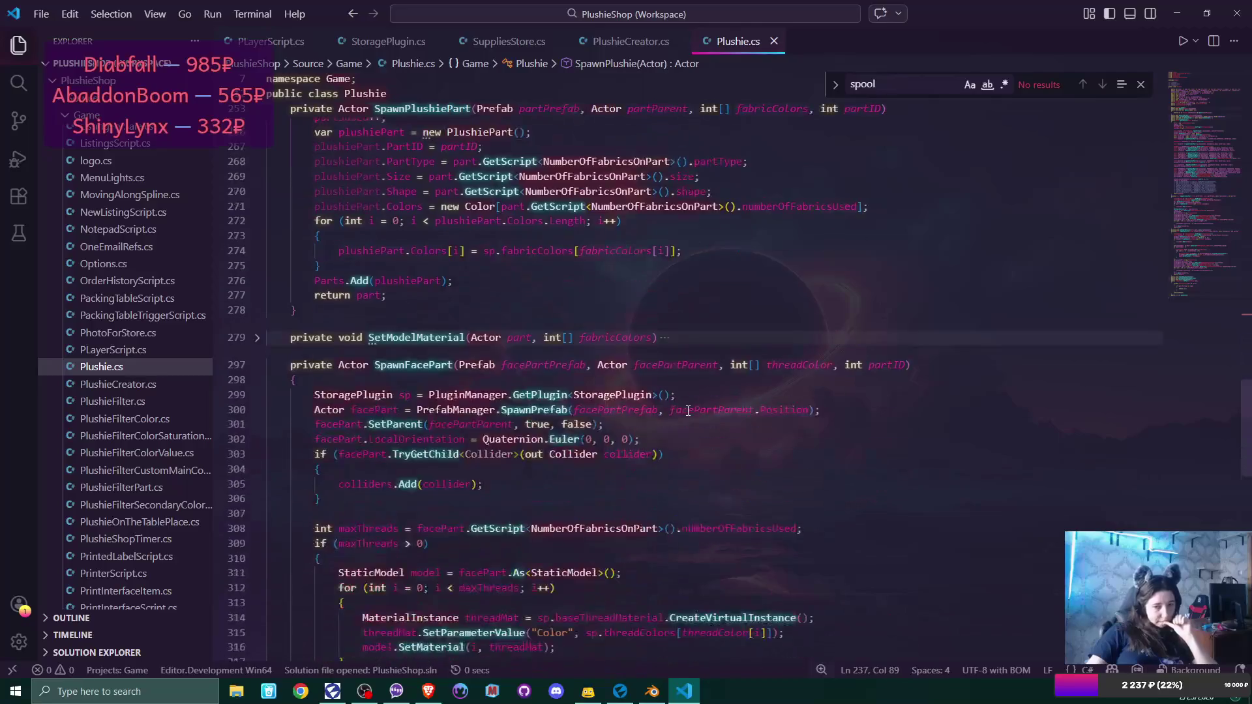
scroll(689, 411, "down", 6)
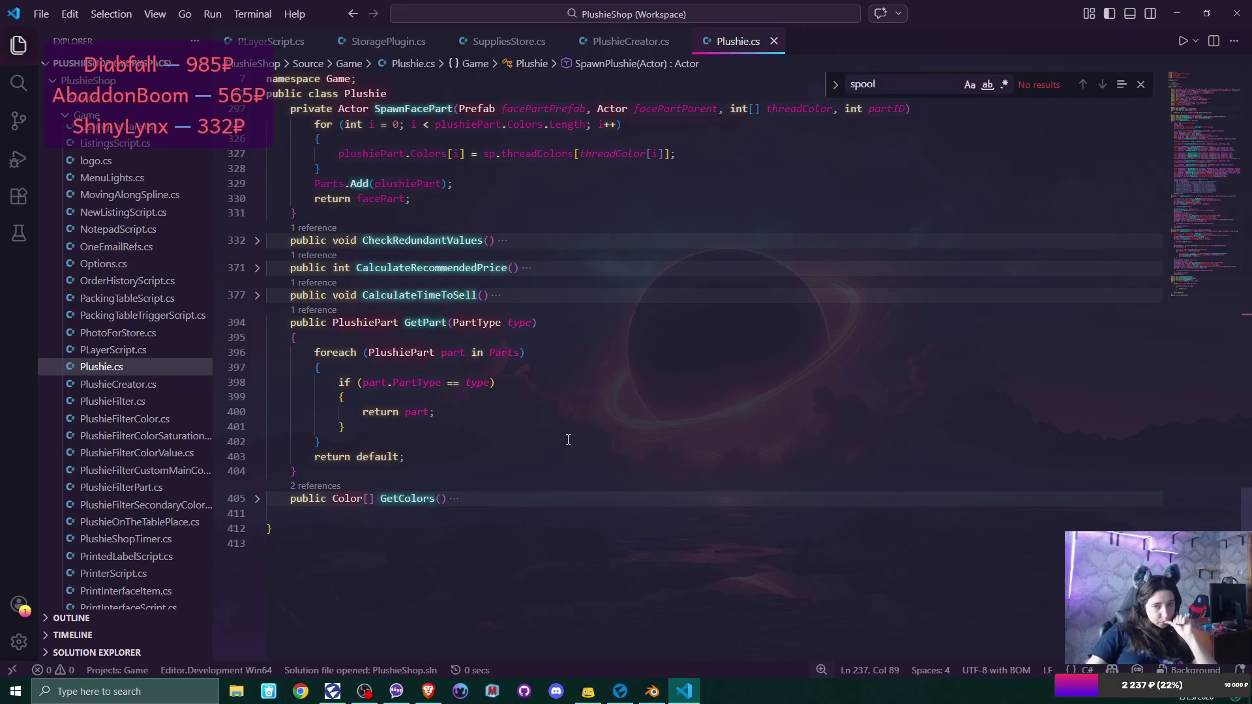
scroll(336, 315, "up", 2)
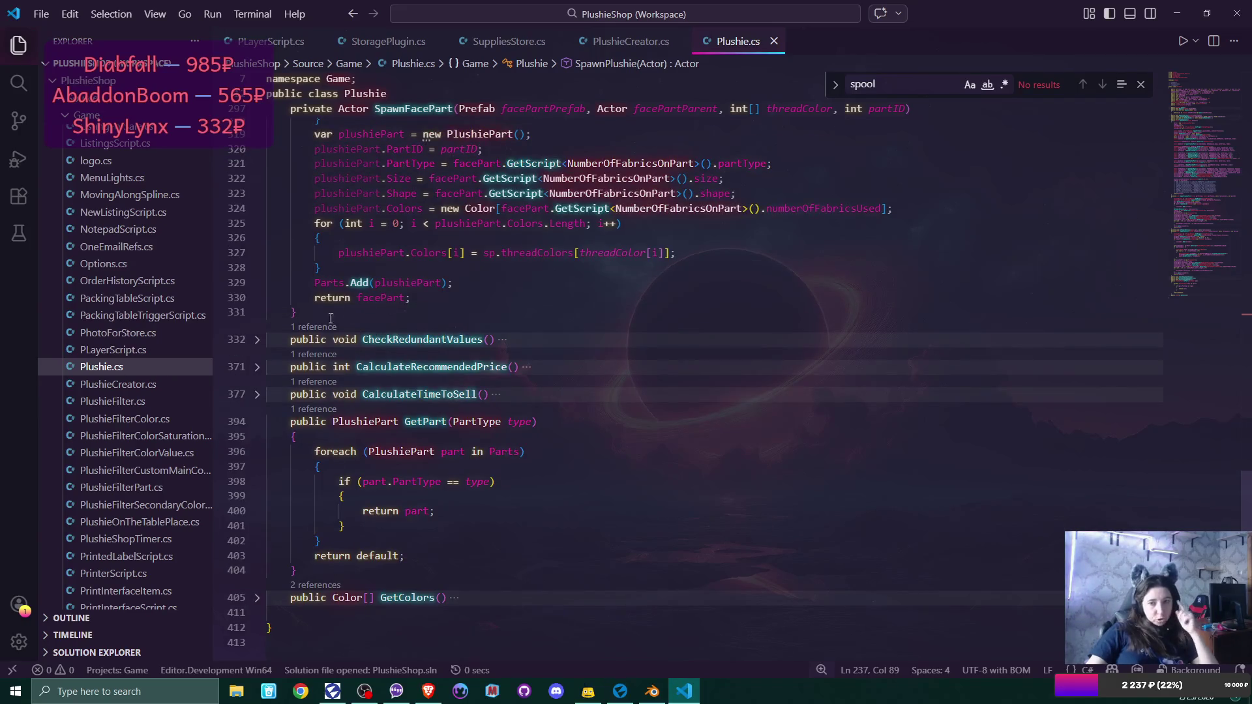
left_click(258, 341)
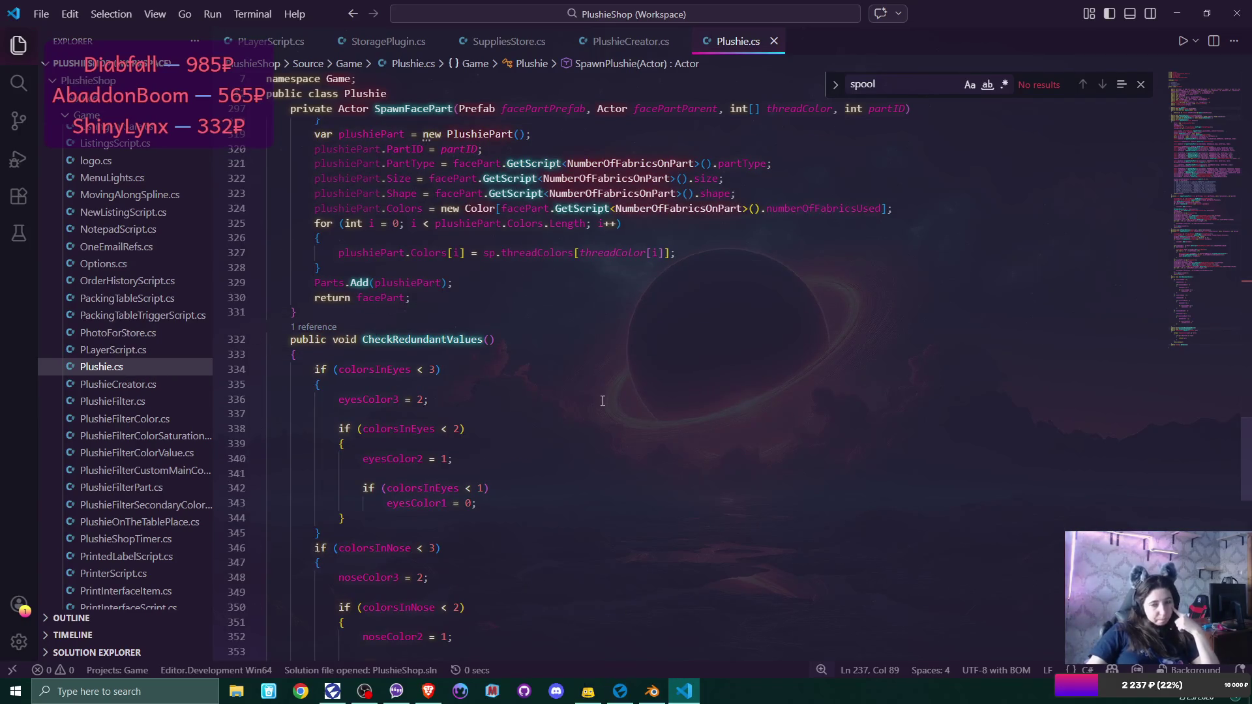
Highlight every use of colorsInNose, scroll back to the top, and close the spool search.
scroll(603, 403, "down", 6)
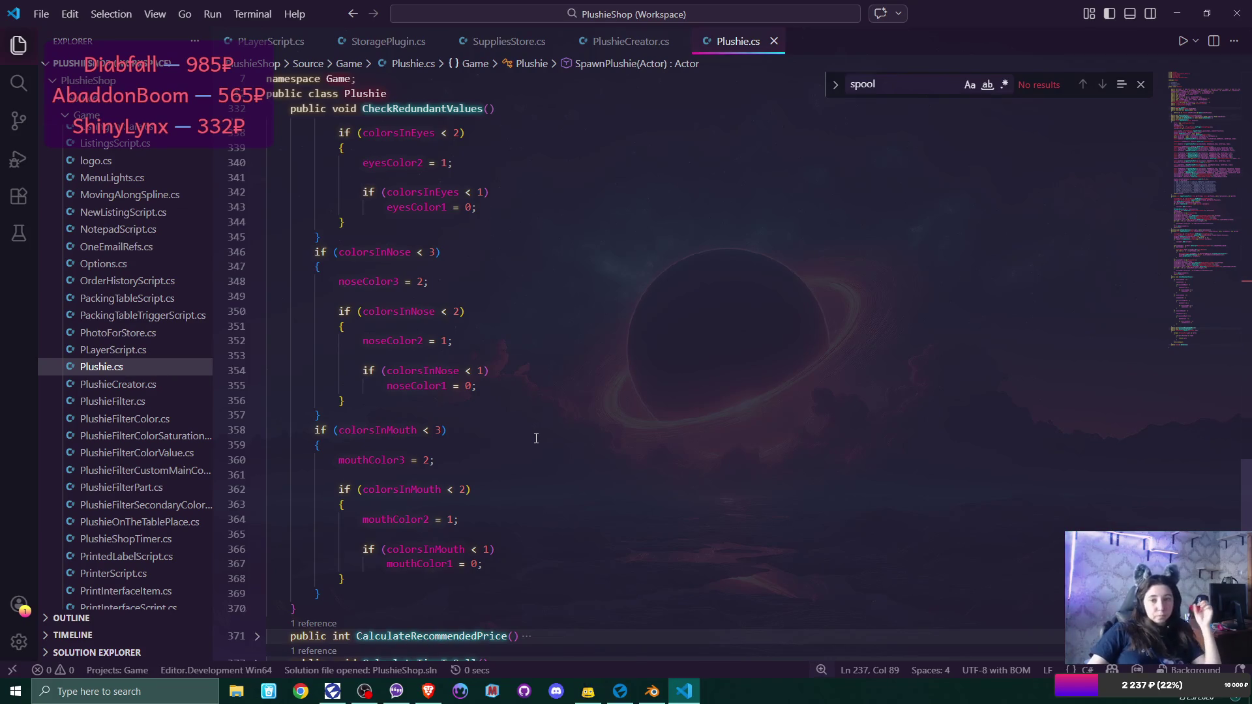
scroll(536, 437, "up", 5)
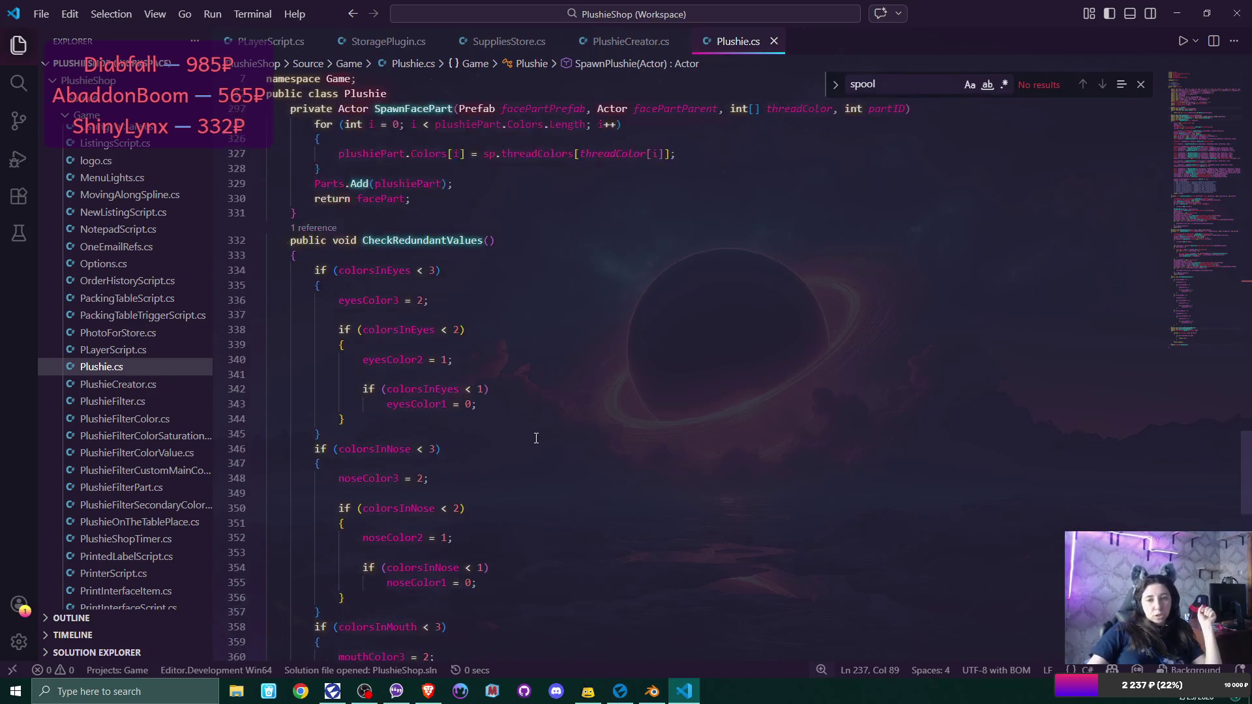
double_click(398, 548)
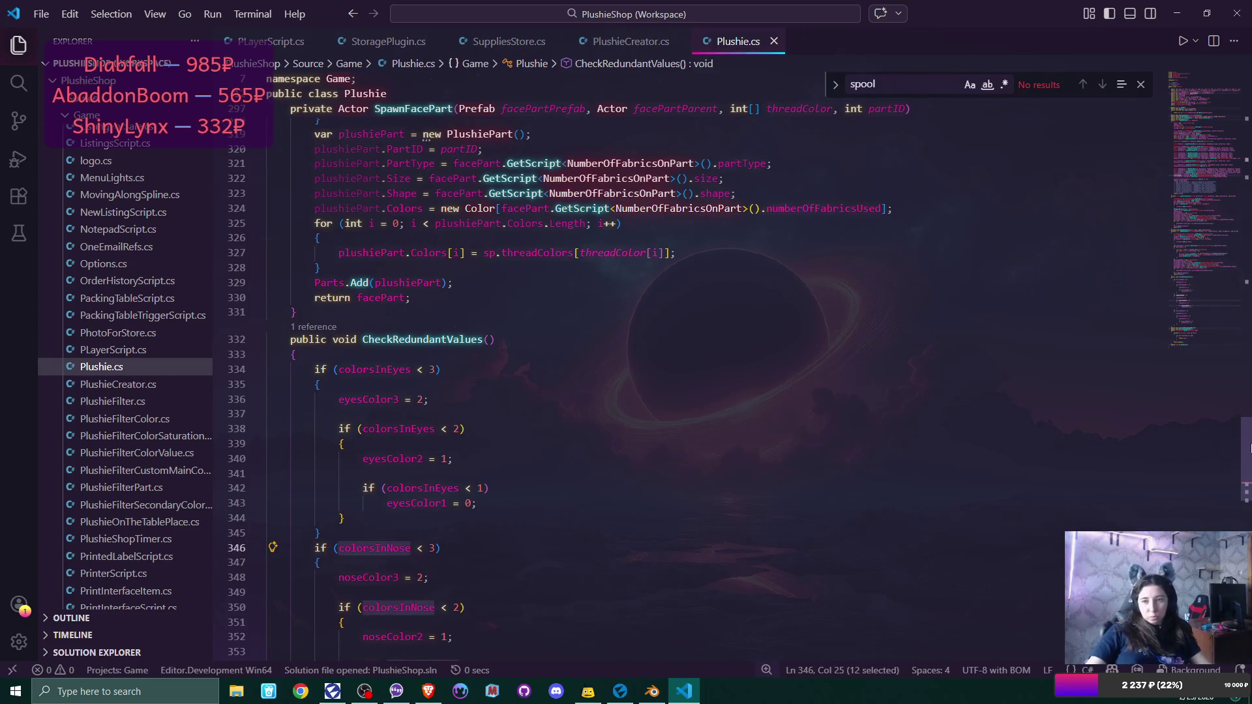
scroll(1235, 405, "up", 20)
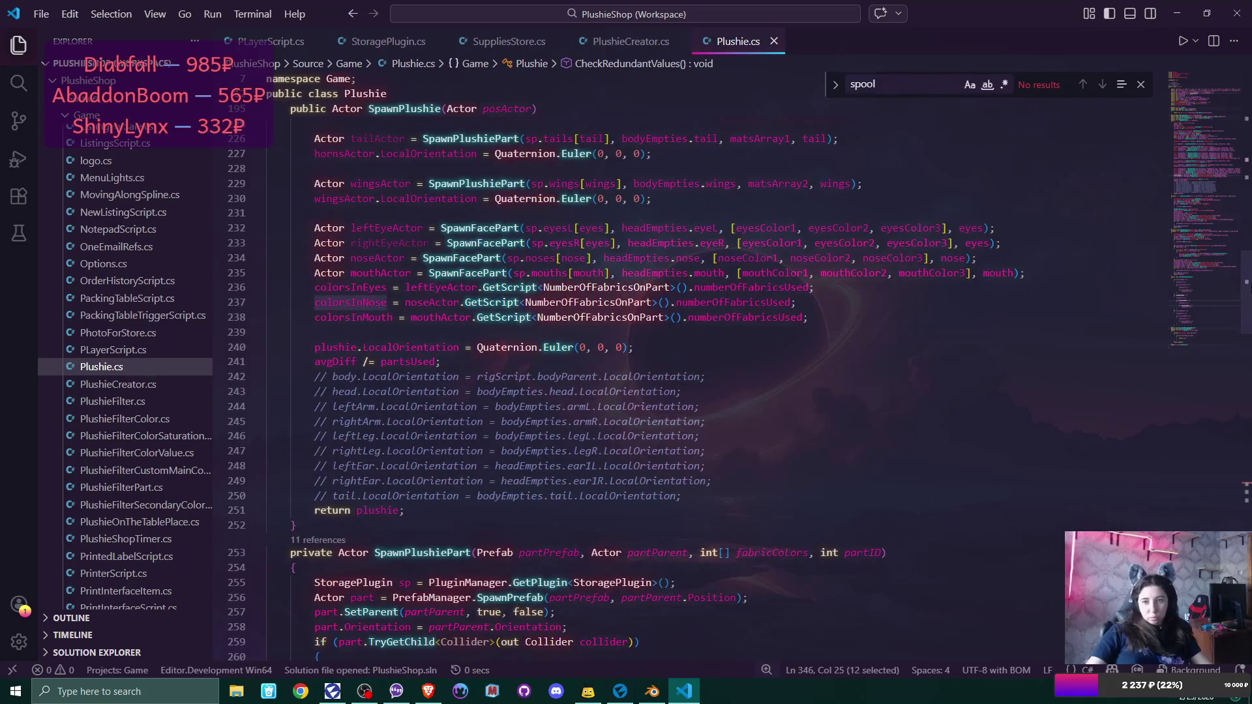
scroll(1248, 176, "up", 15)
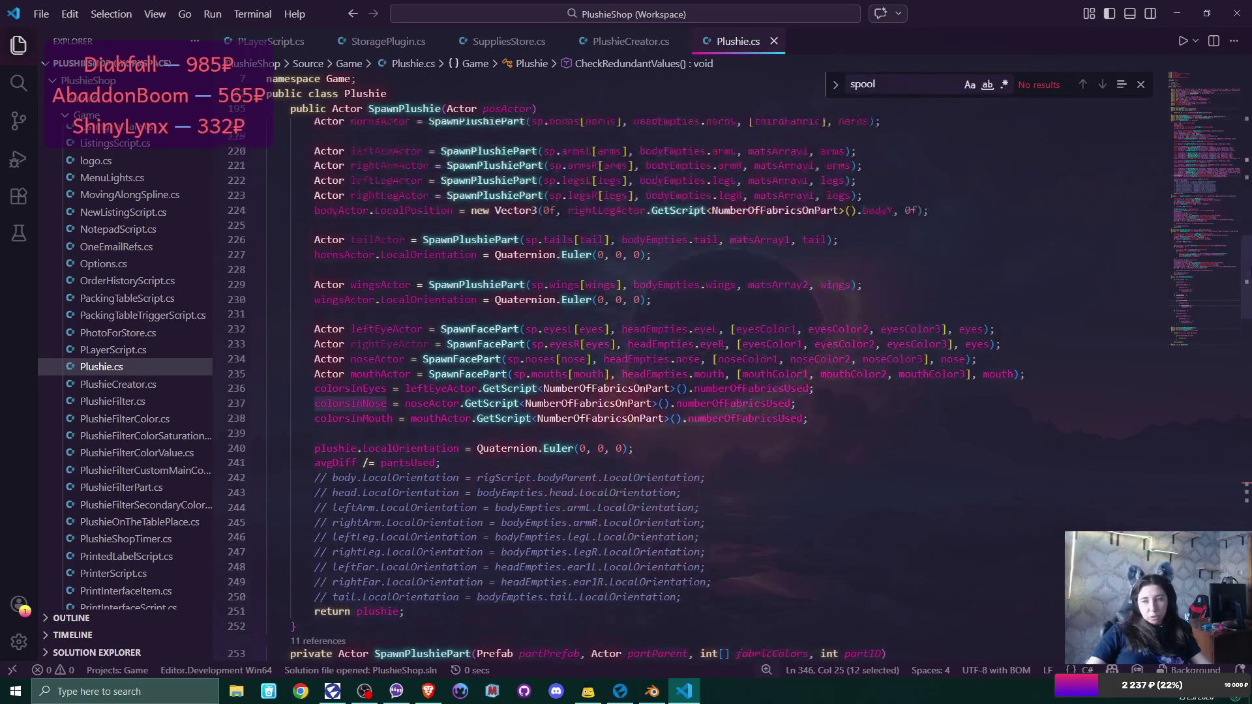
scroll(1249, 176, "up", 5)
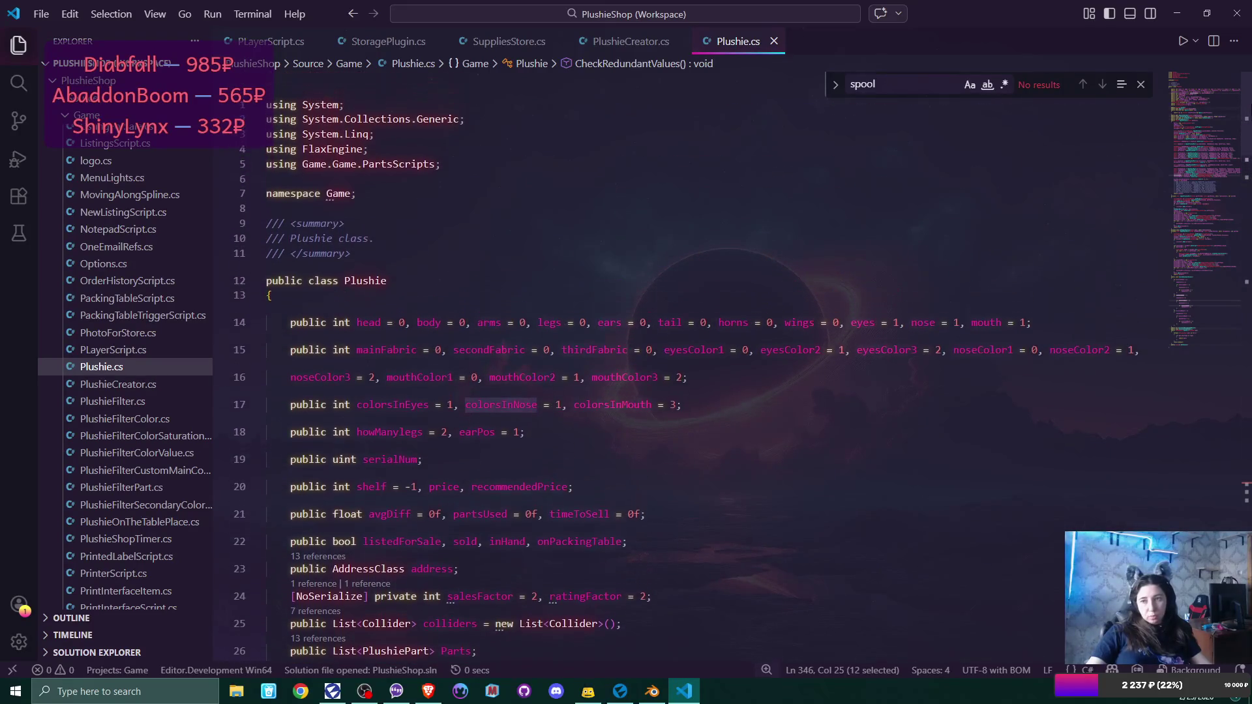
left_click(1142, 84)
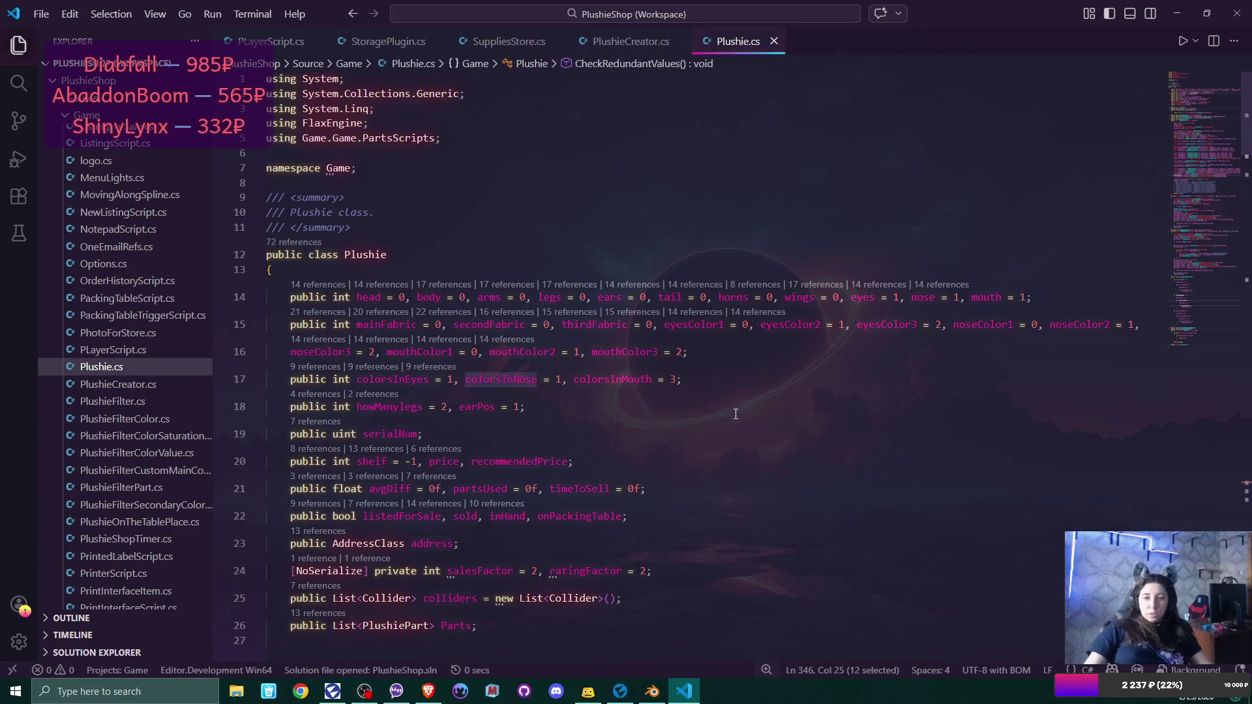
scroll(736, 414, "down", 2)
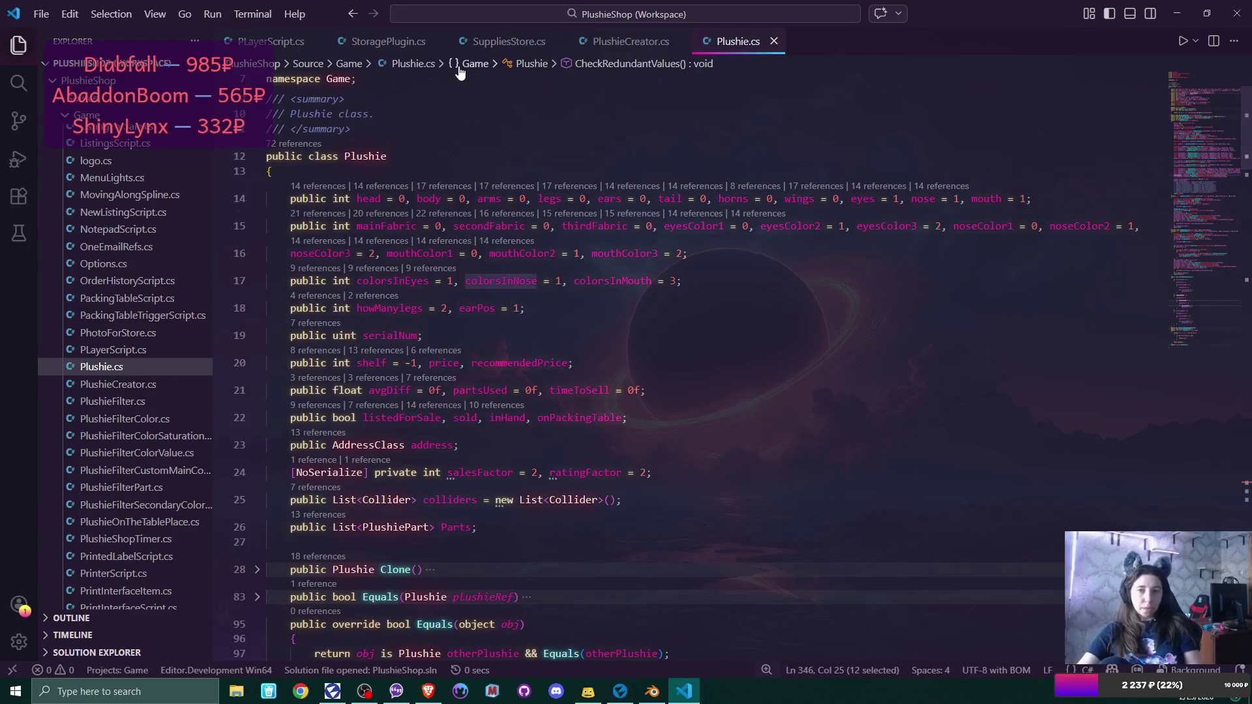
left_click(501, 41)
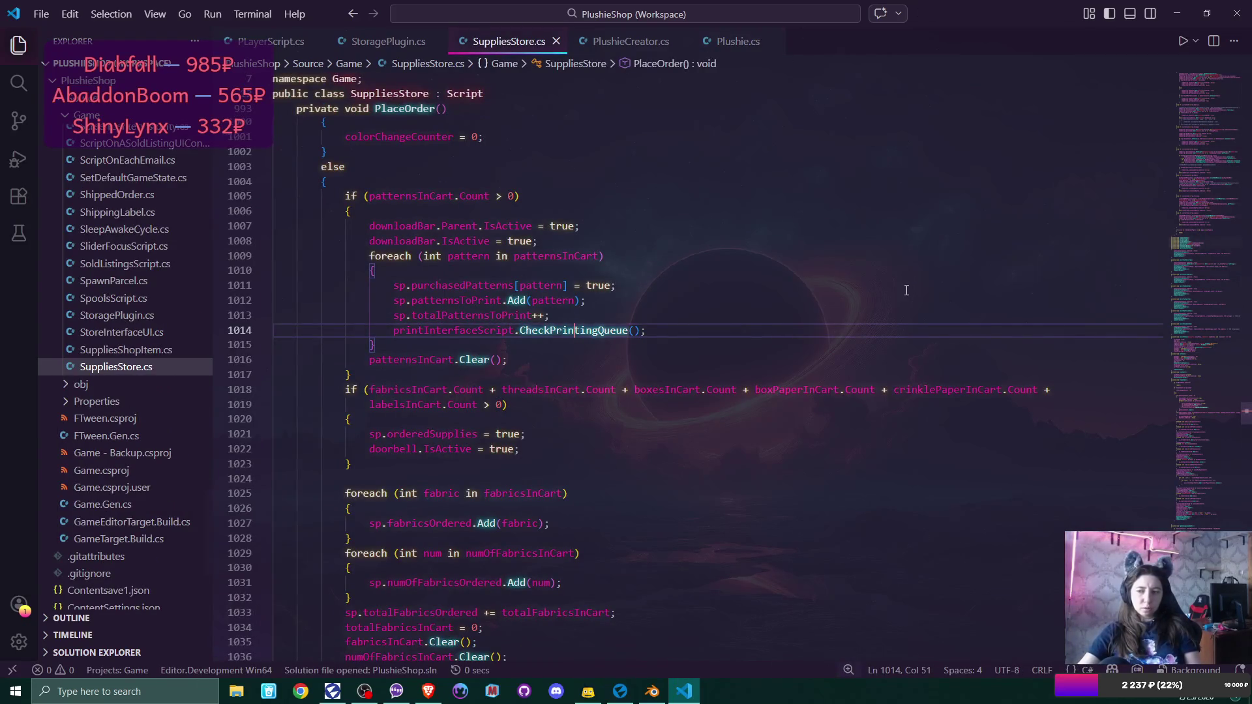
Scroll up to the top of SuppliesStore.cs.
scroll(907, 290, "up", 15)
scroll(907, 291, "up", 10)
scroll(906, 290, "up", 10)
scroll(907, 290, "up", 6)
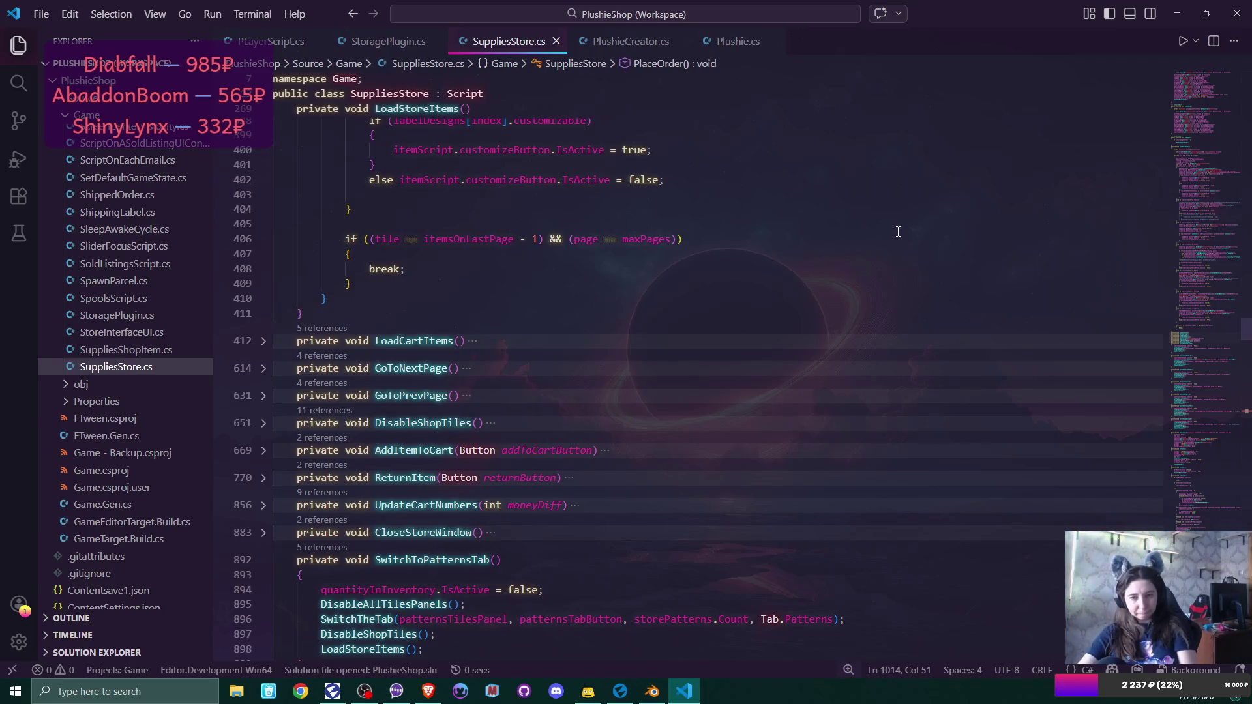
scroll(898, 231, "up", 5)
mouse_move(1246, 330)
left_mouse_down()
mouse_move(1248, 121)
mouse_move(1250, 166)
left_mouse_up()
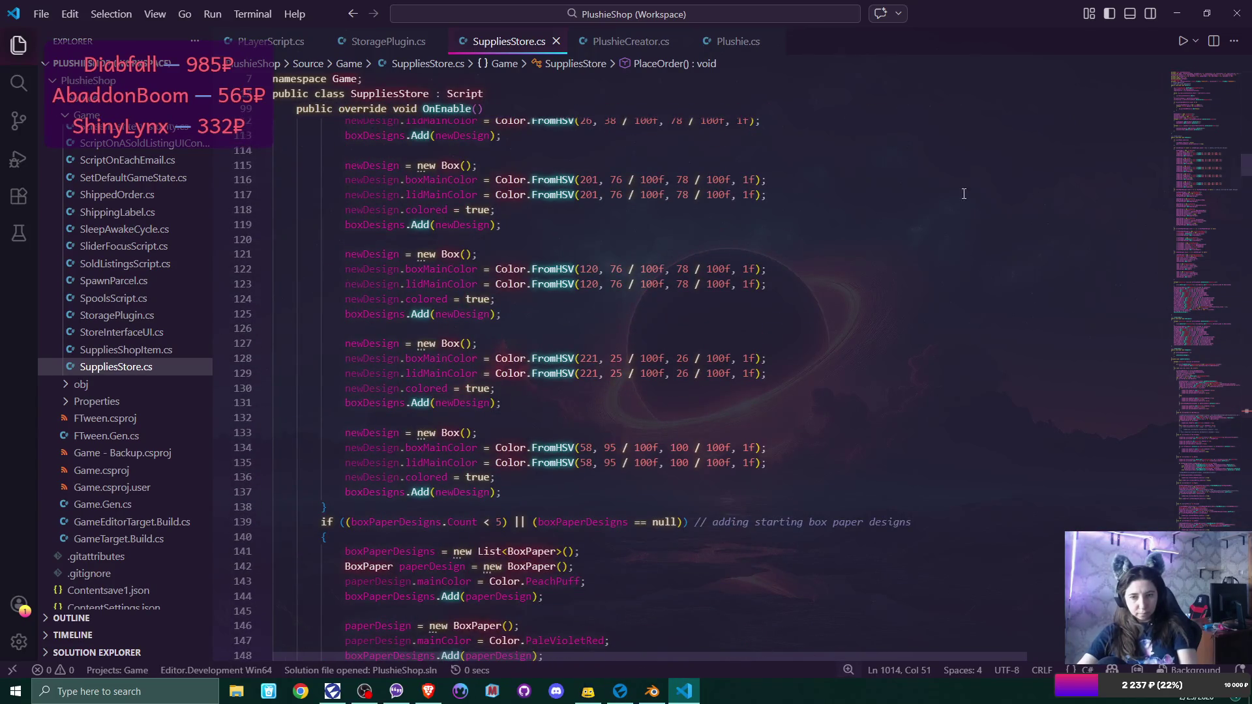
scroll(1030, 190, "up", 5)
Scroll down to the OnEnable setup of box paper, crinkle paper and shipping label designs.
scroll(799, 201, "down", 8)
scroll(799, 200, "down", 2)
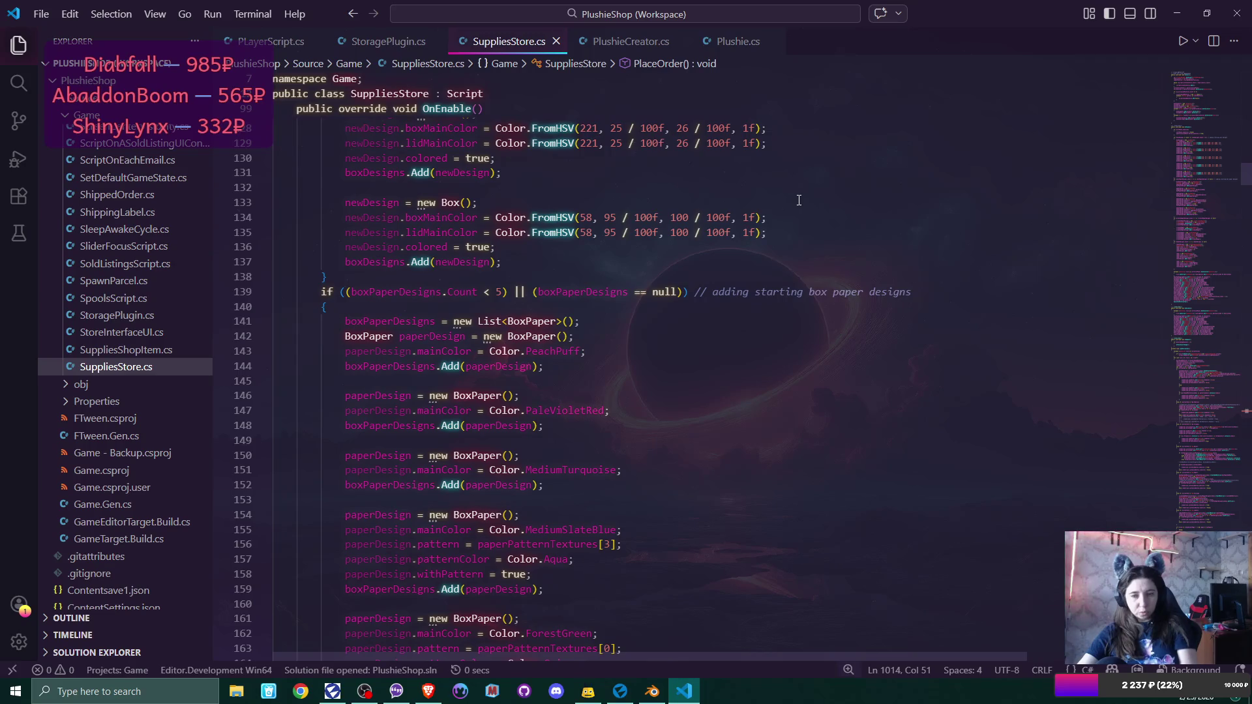
scroll(799, 200, "down", 10)
scroll(799, 200, "down", 2)
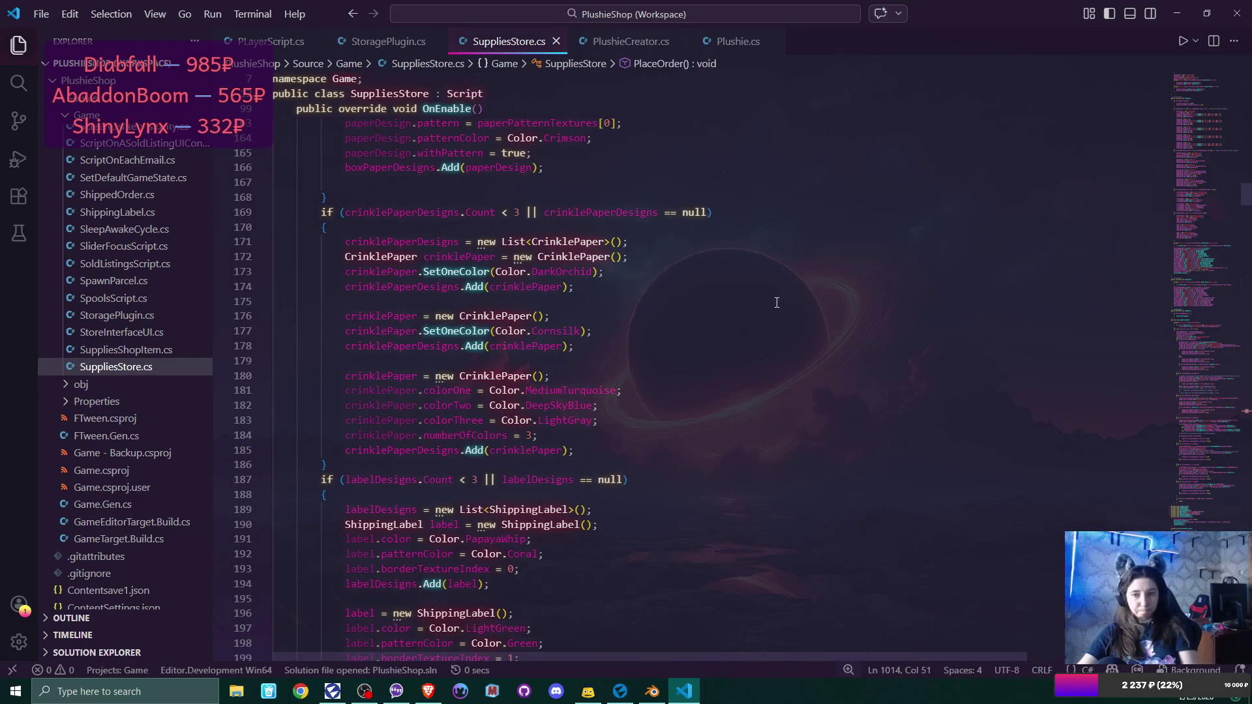
scroll(783, 296, "down", 5)
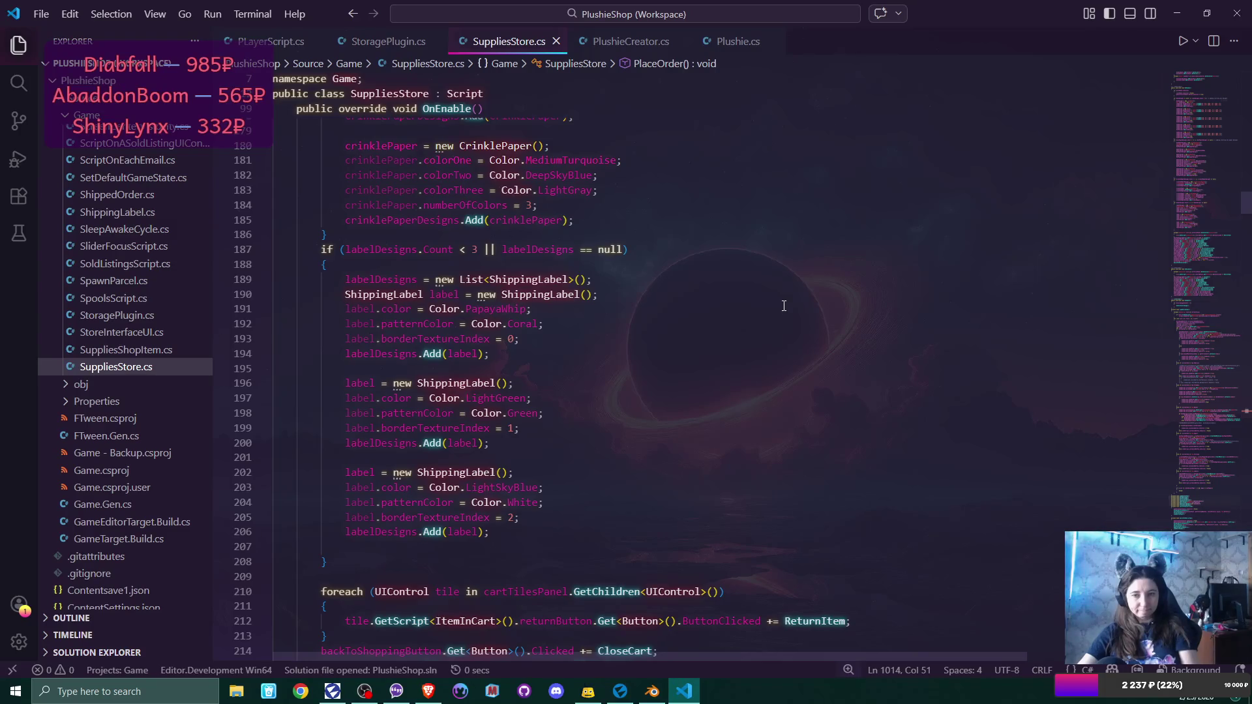
scroll(784, 306, "down", 2)
scroll(785, 306, "up", 3)
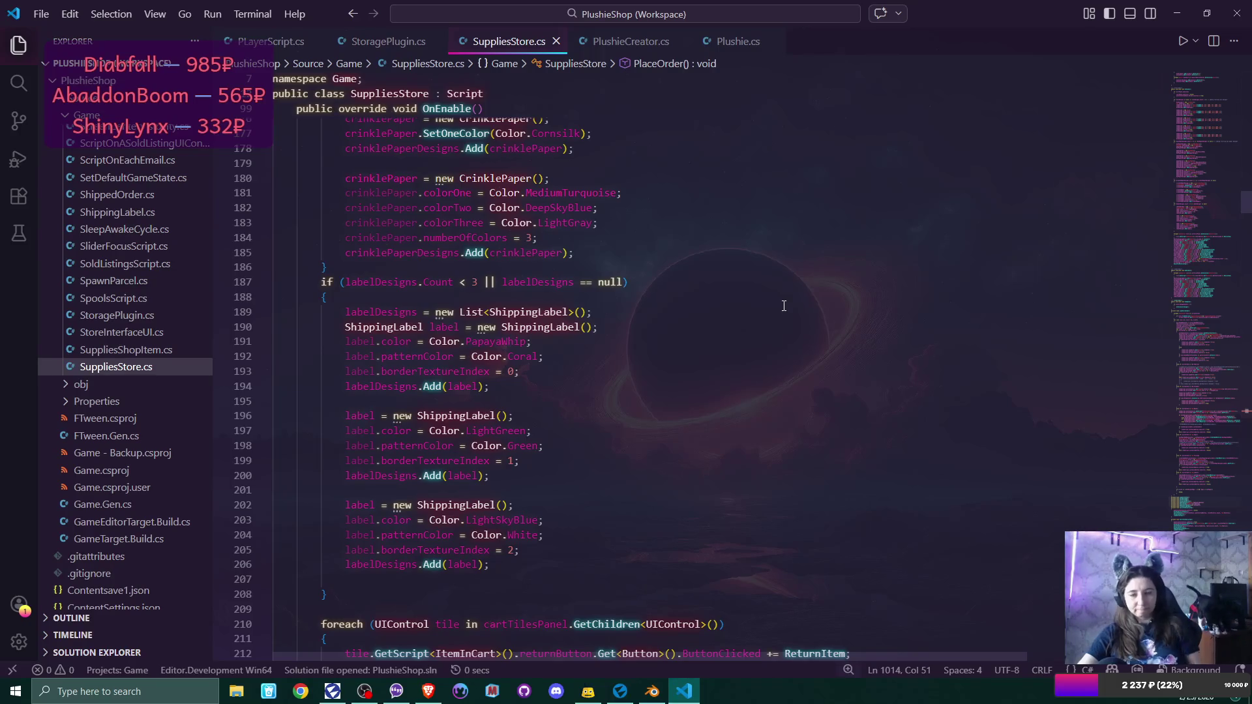
left_click(448, 506, "ctrl")
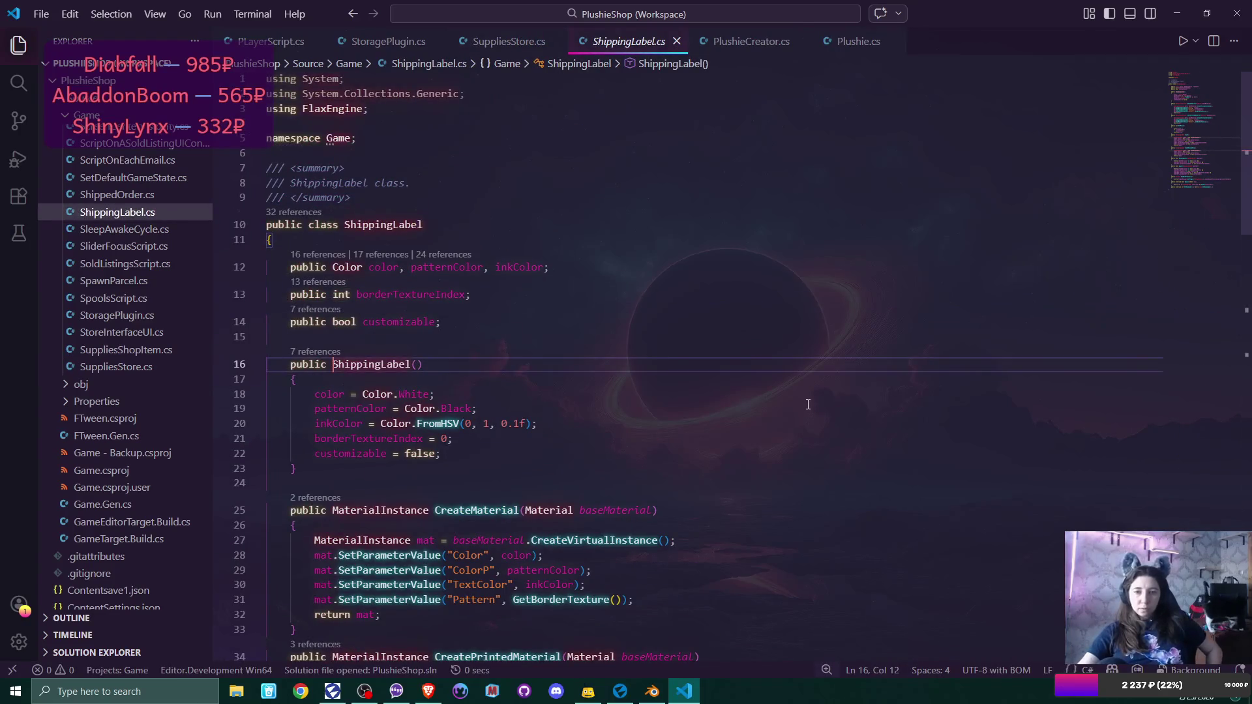
Change 'int price = 5;' on line 44 of ShippingLabel.cs to 2 and save the file.
scroll(808, 404, "down", 5)
scroll(808, 404, "down", 2)
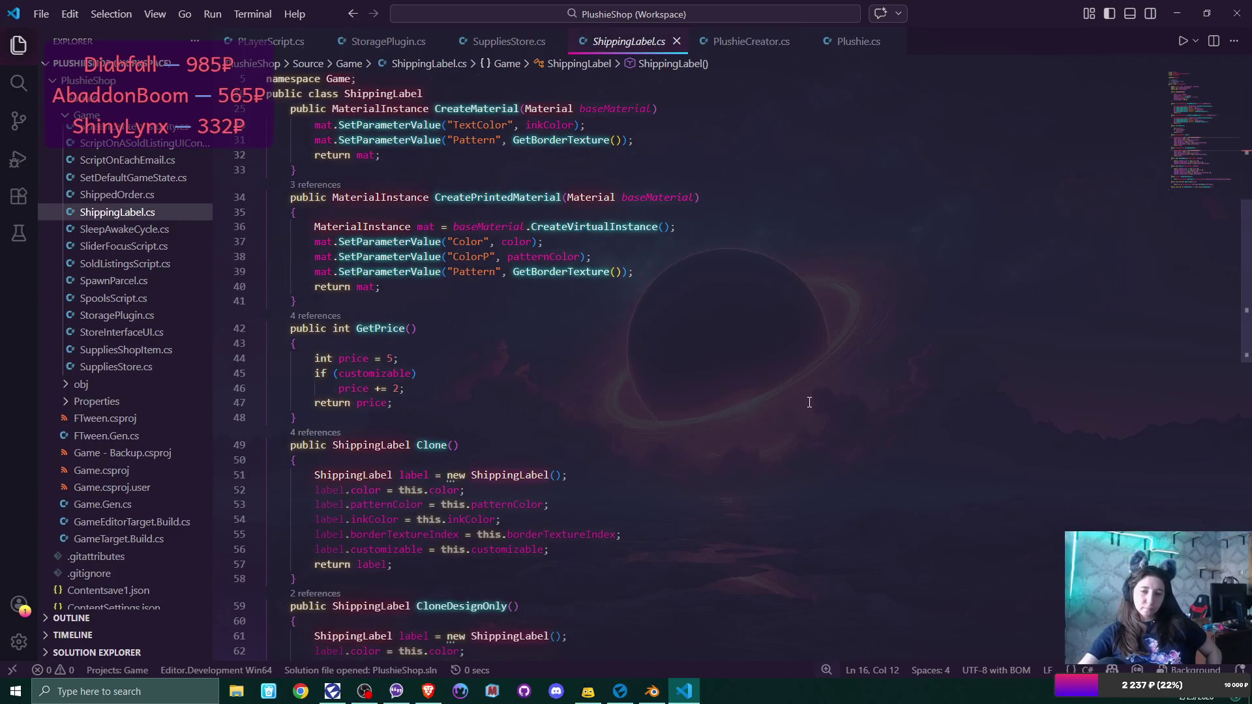
left_click(393, 353)
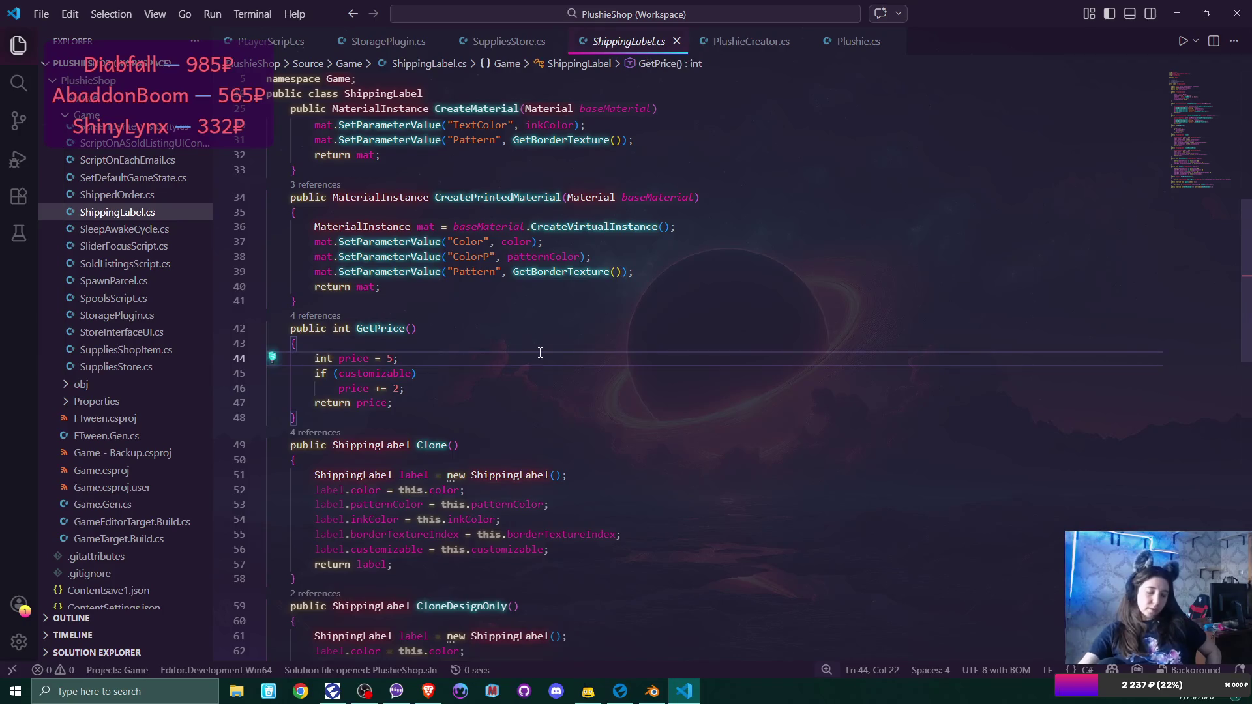
key("BackSpace")
type("3")
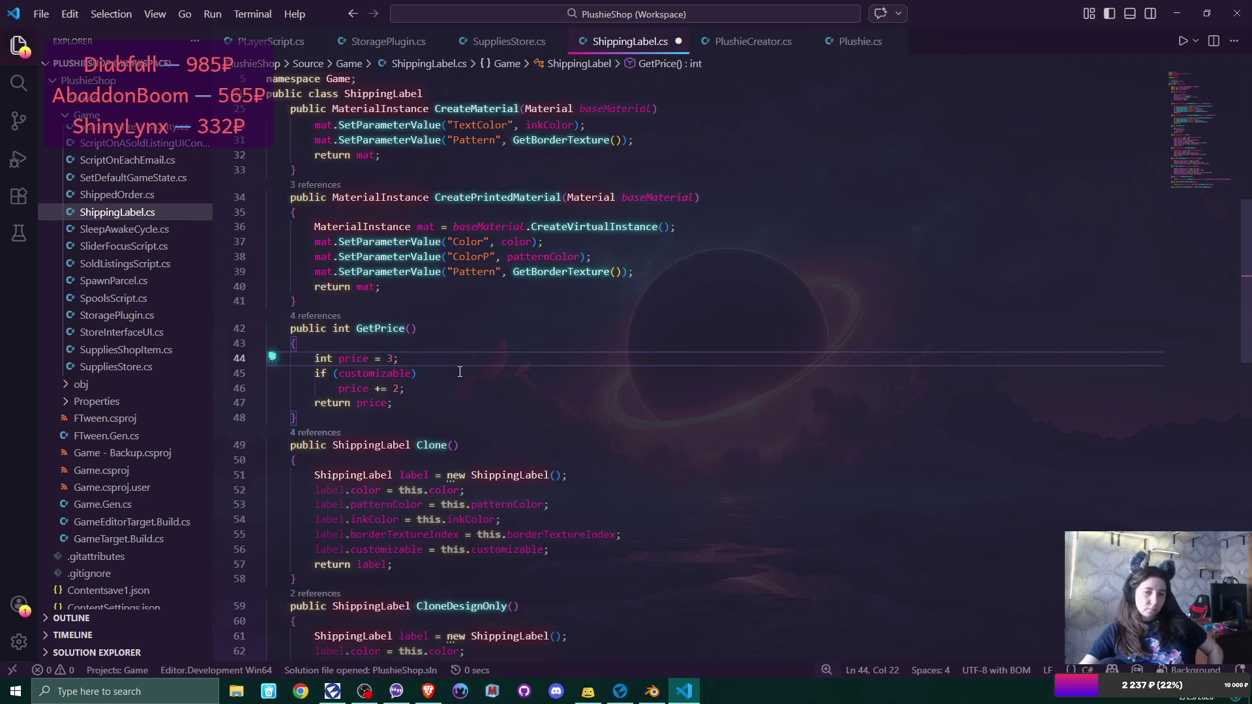
key("BackSpace")
type("1")
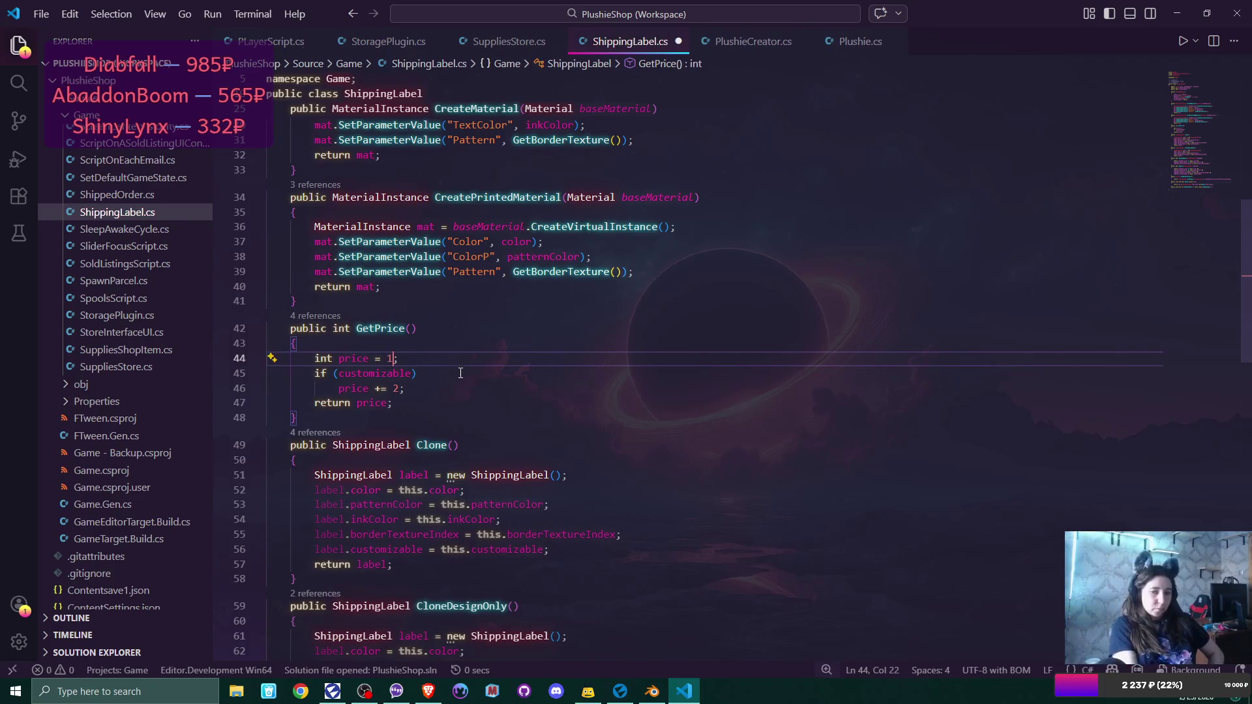
key("BackSpace")
type("2")
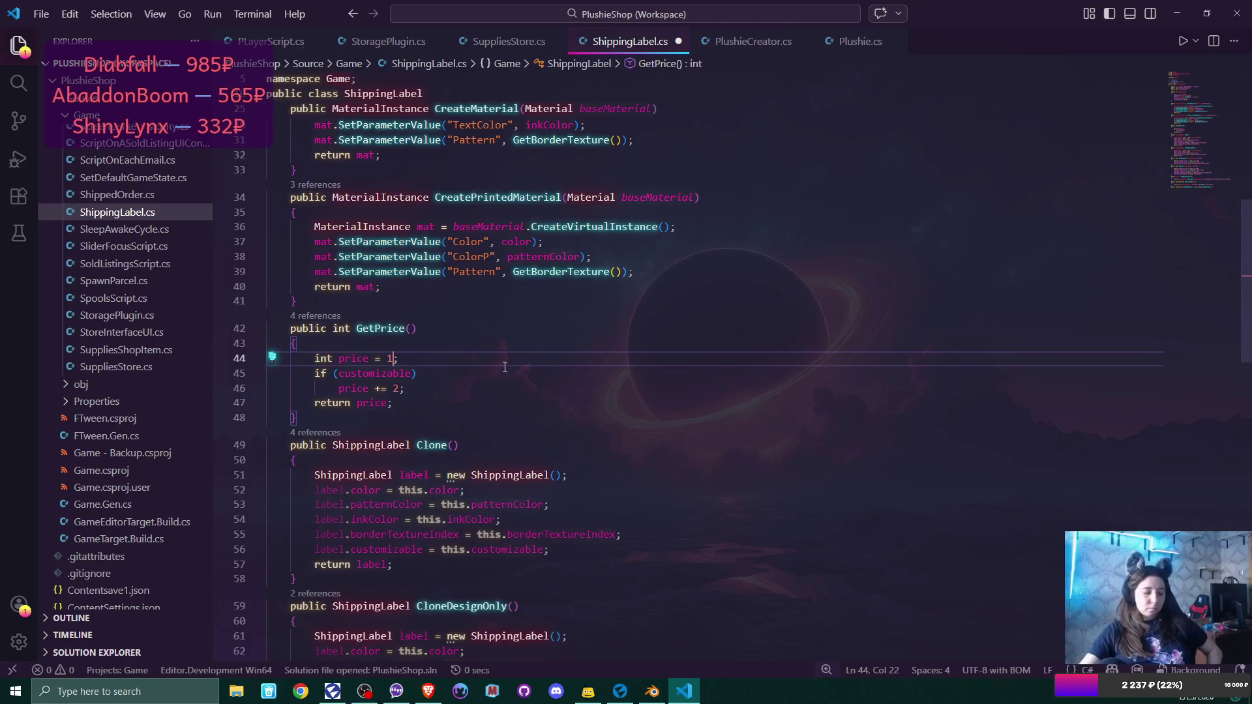
key("Right")
key("ctrl+s")
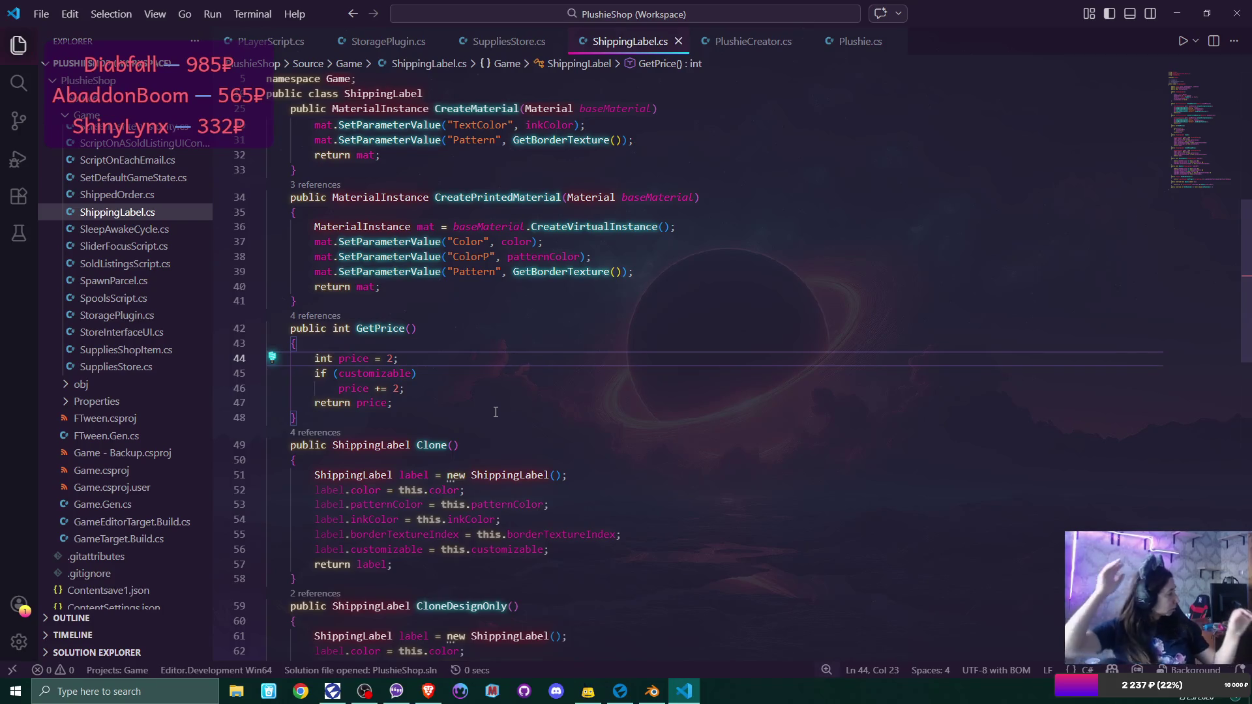